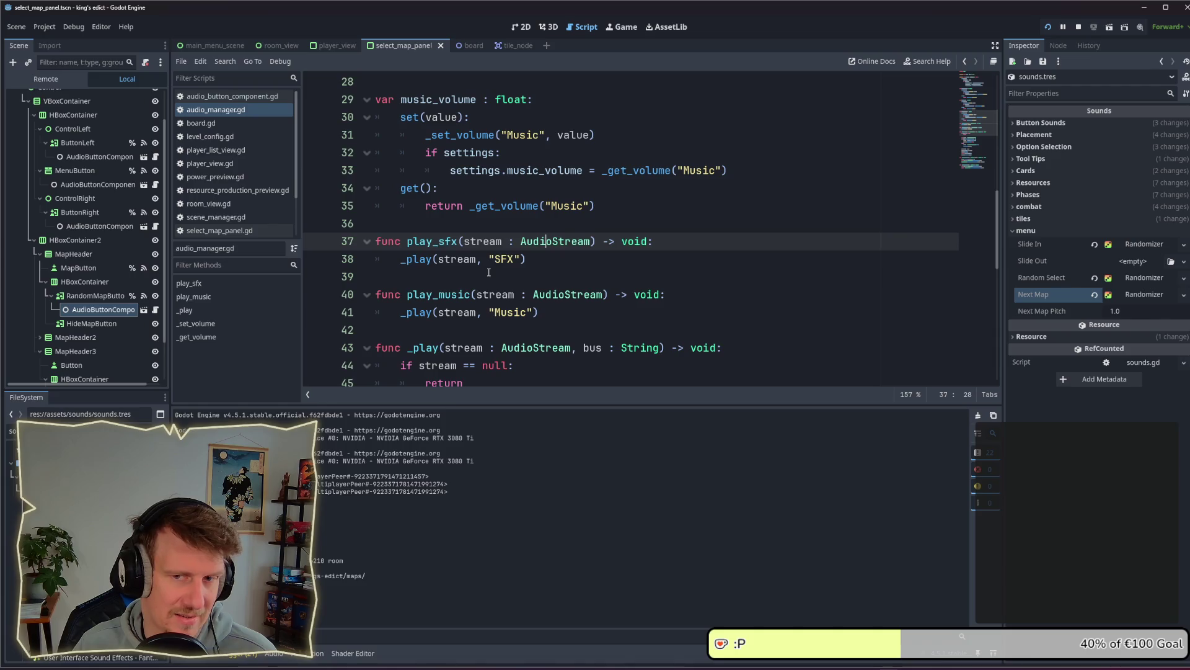
Draft a play_sfx_by_name(sound_name : StringName, pitch_scale) function line above play_sfx
scroll(489, 273, down, 2)
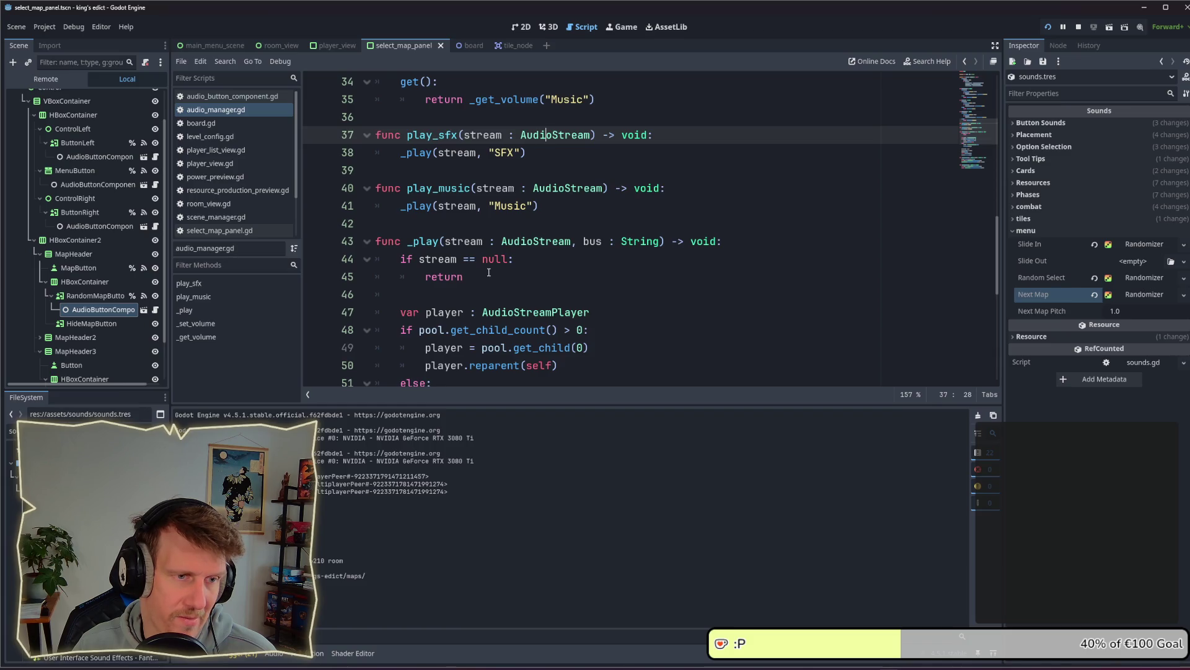
scroll(489, 273, down, 2)
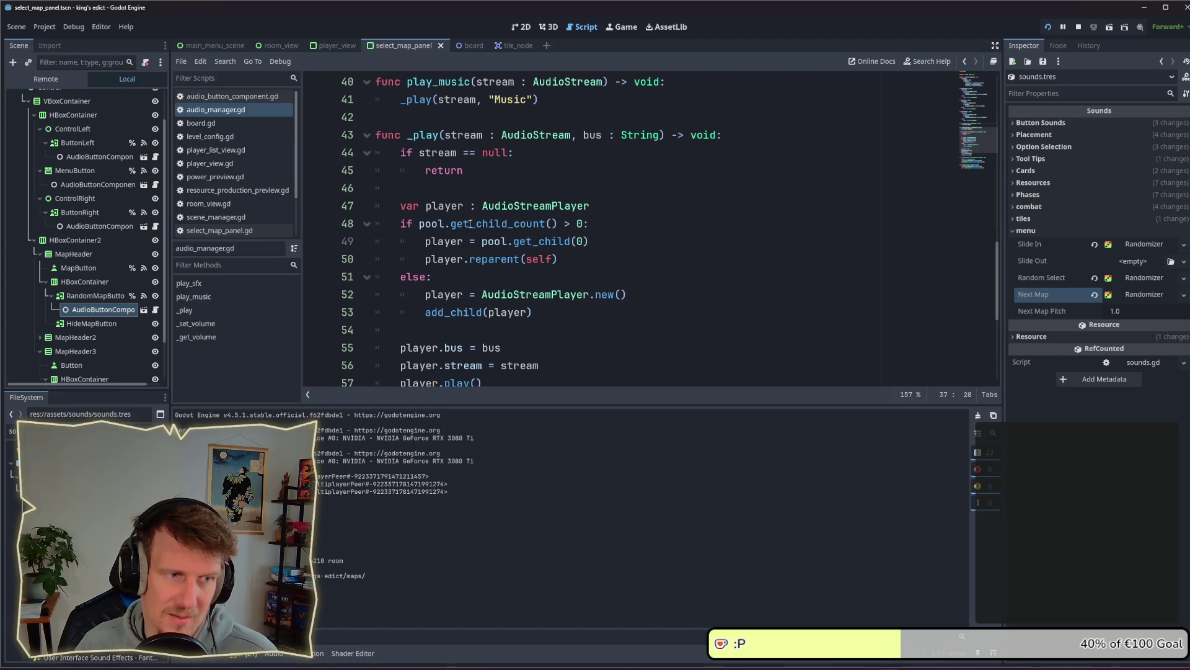
scroll(517, 205, up, 2)
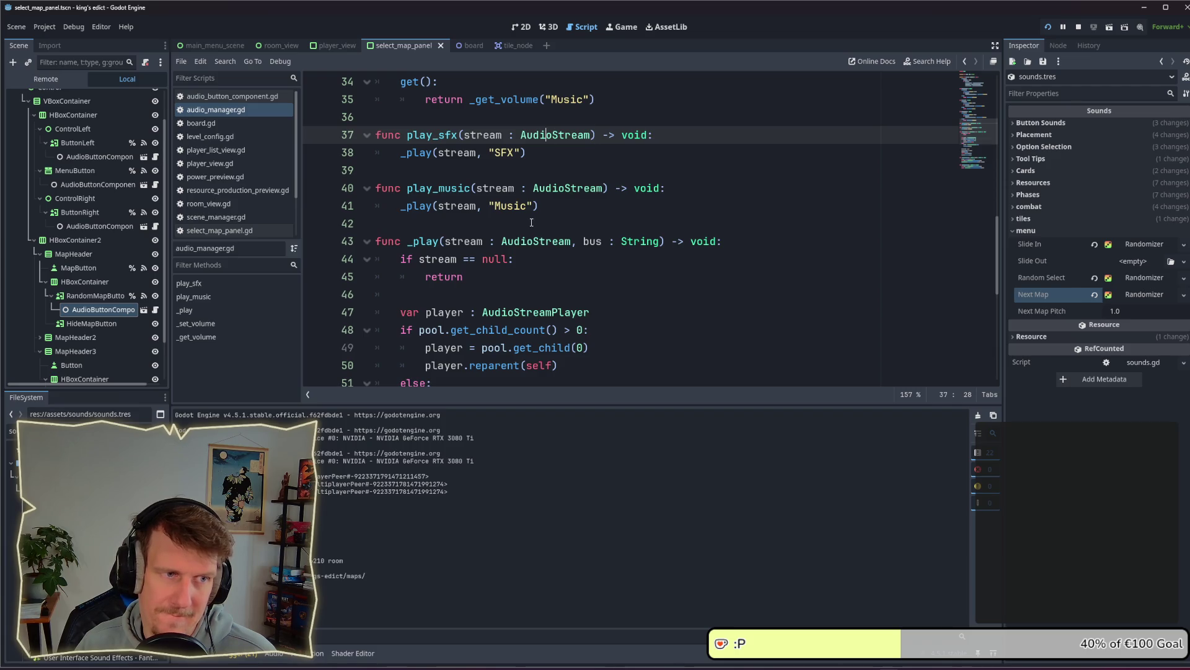
scroll(532, 222, up, 1)
scroll(532, 222, up, 1)
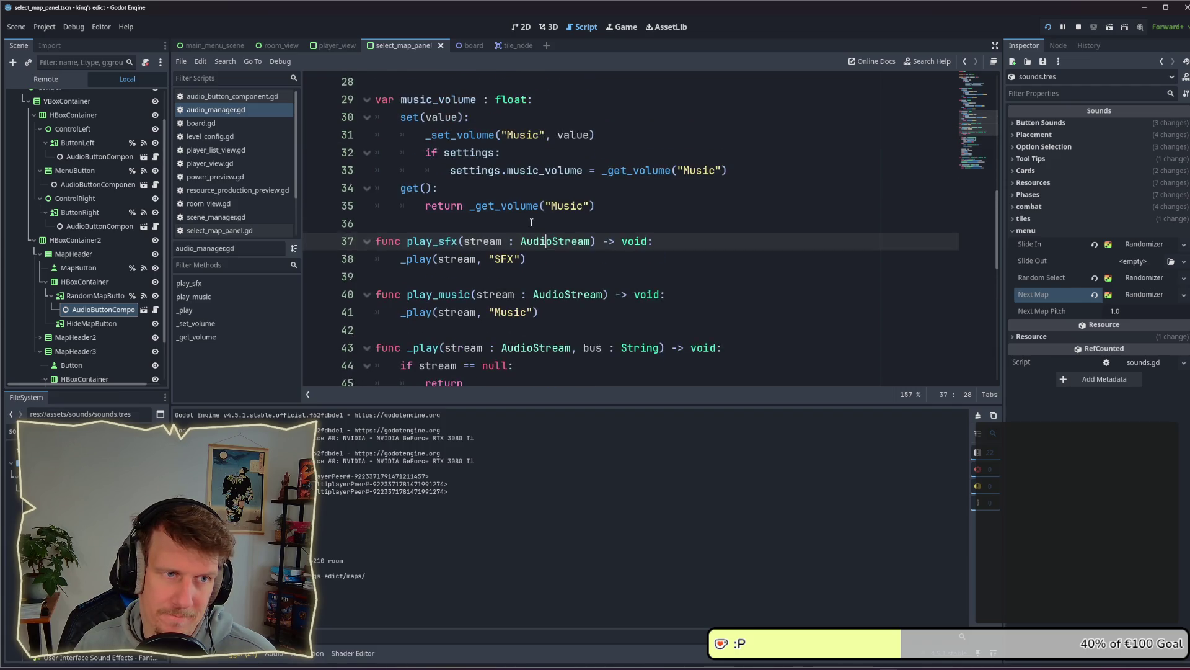
scroll(531, 222, up, 5)
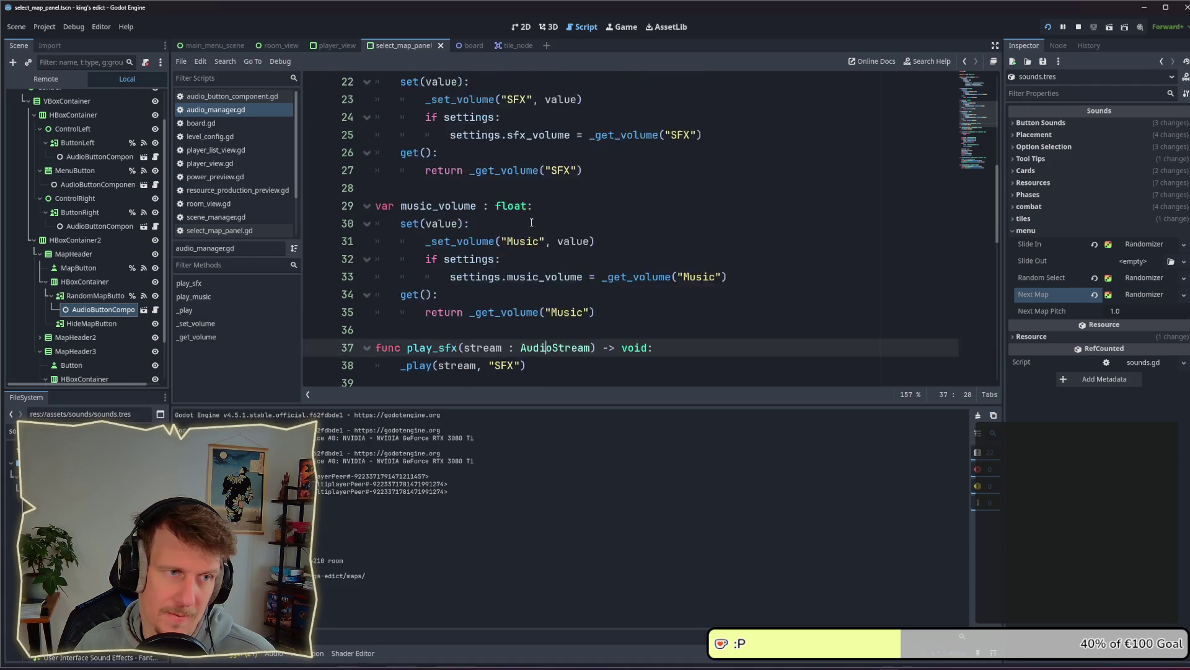
scroll(531, 222, up, 4)
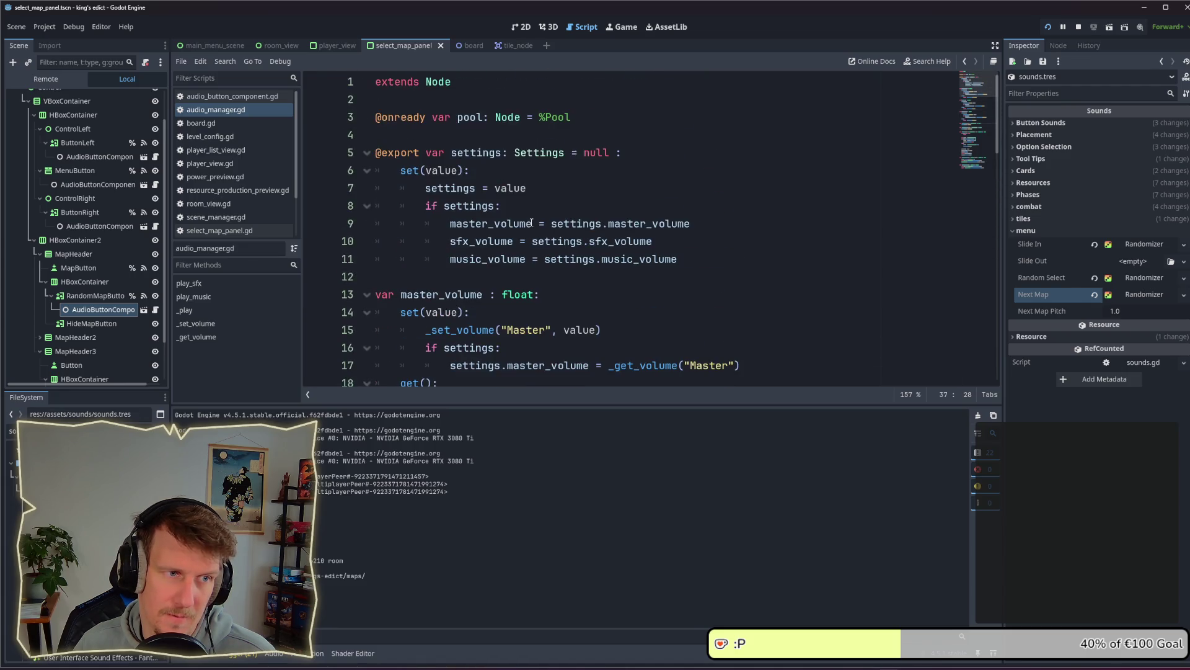
scroll(531, 222, down, 7)
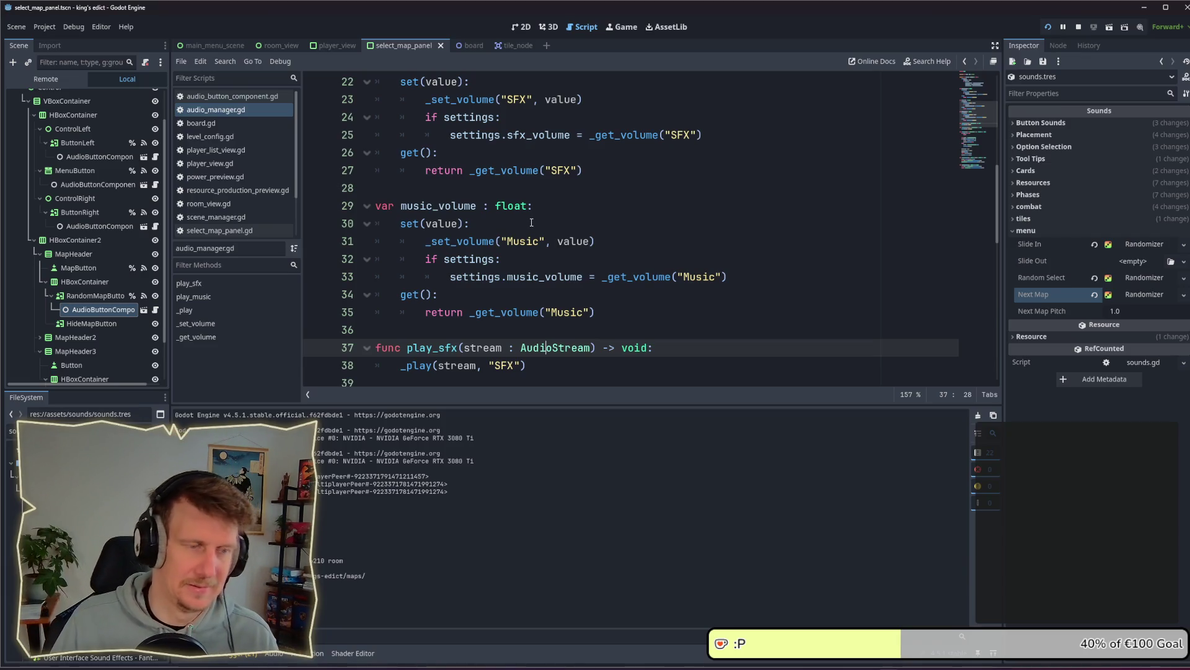
scroll(534, 260, down, 2)
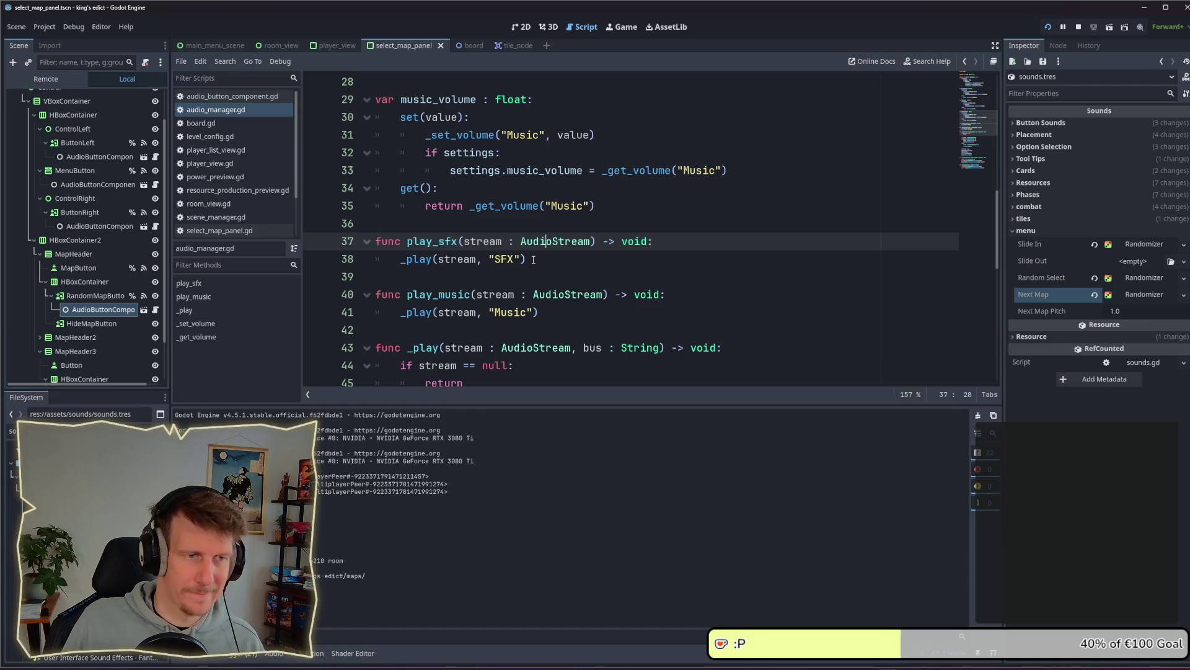
key(Home)
key(Return)
key(Return)
key(Up)
key(Up)
text(fu)
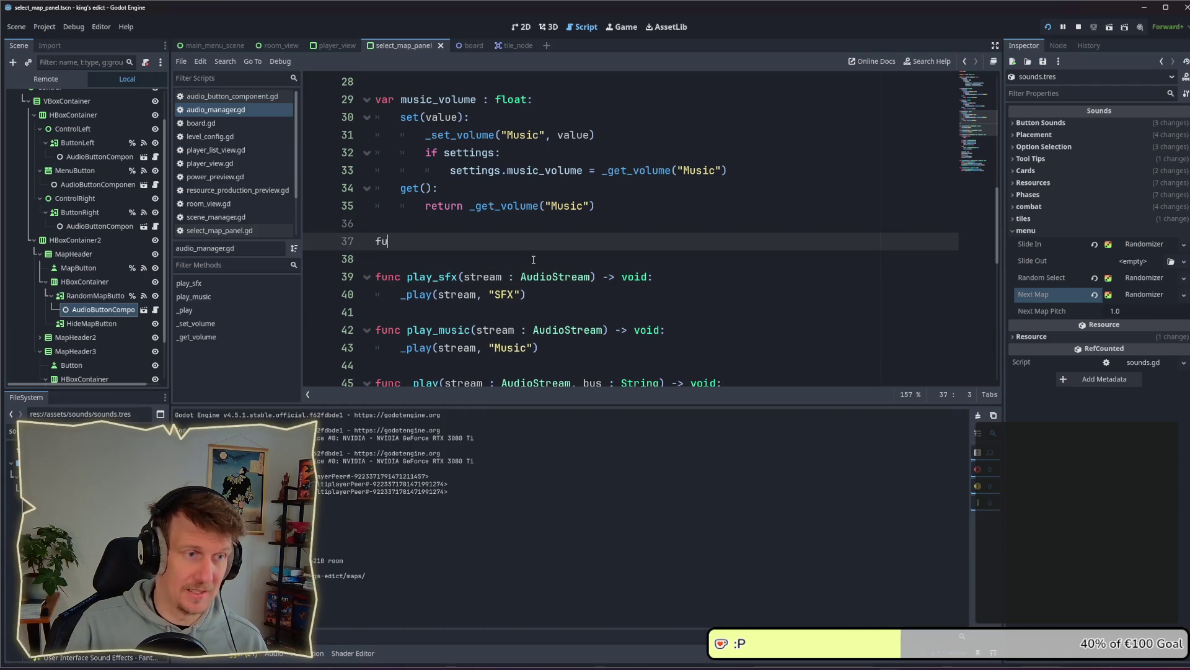
text(nc pla)
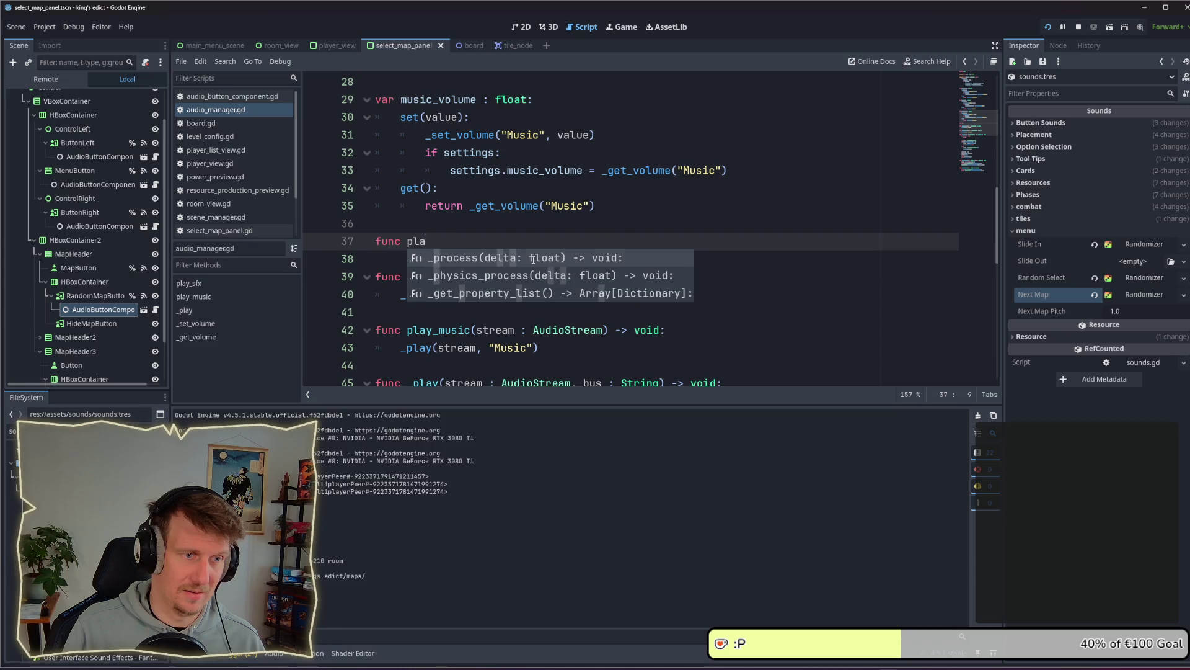
text(y_s)
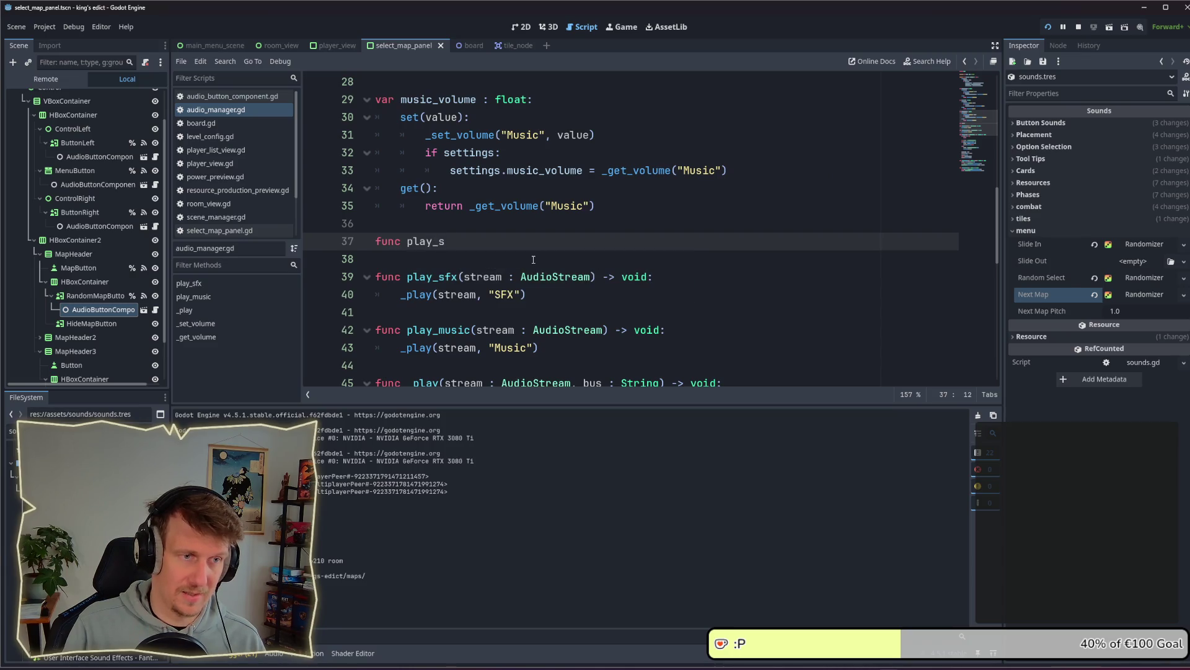
text(fc)
key(BackSpace)
text(x_by_)
text(name)
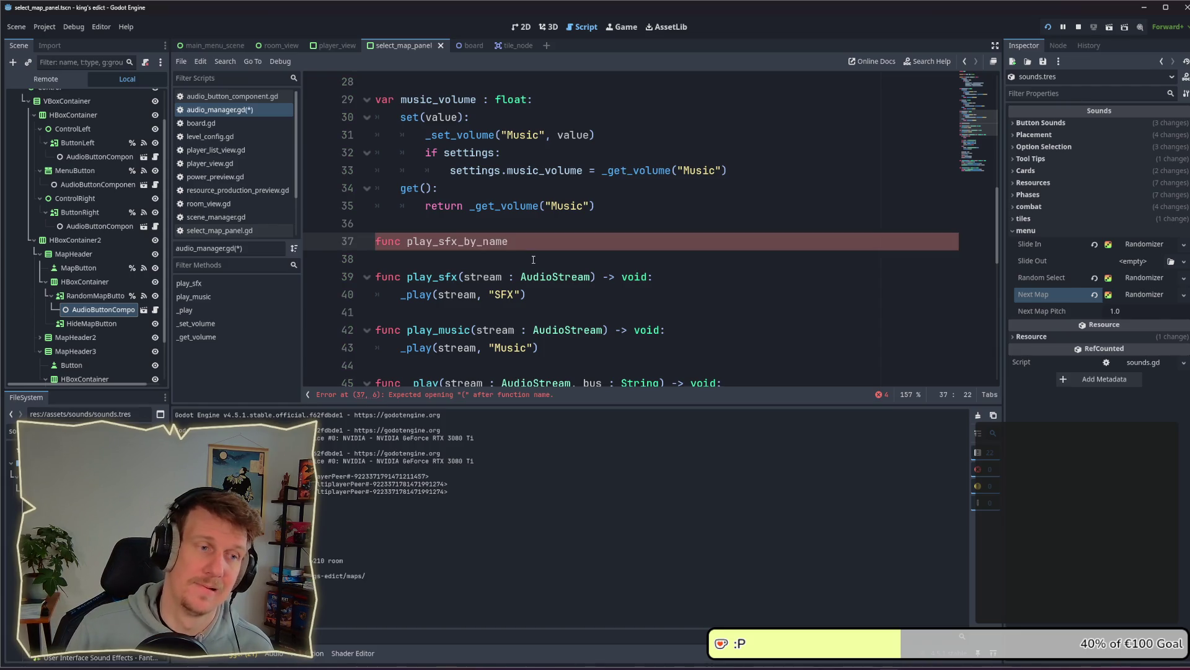
text(()
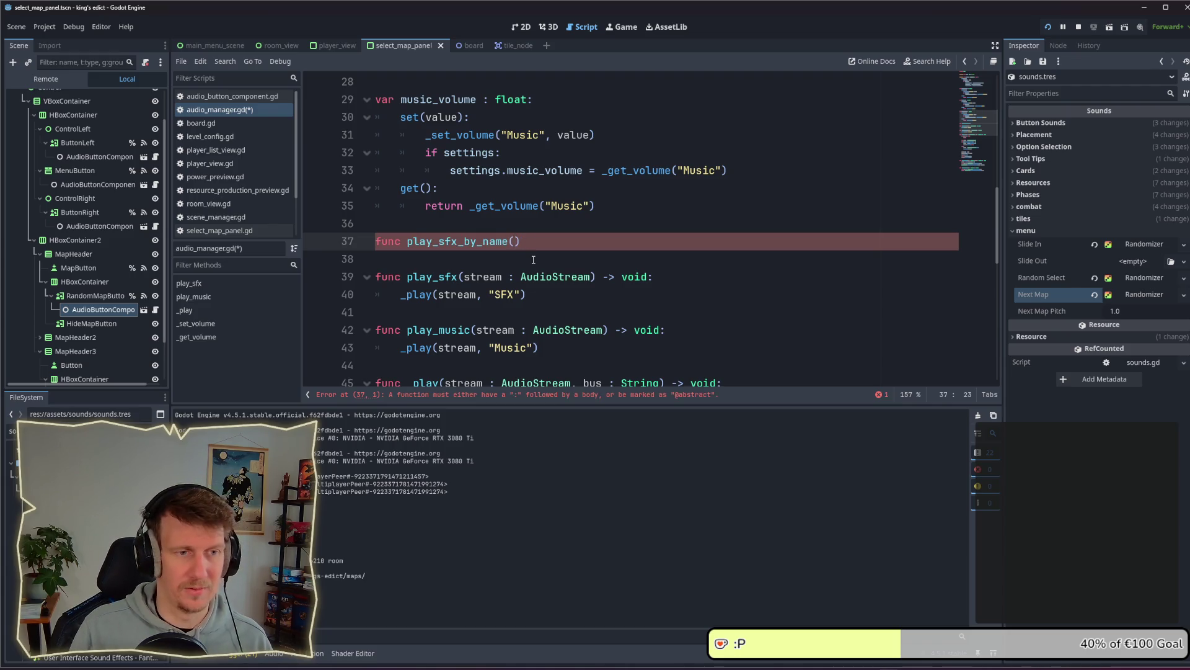
text(s)
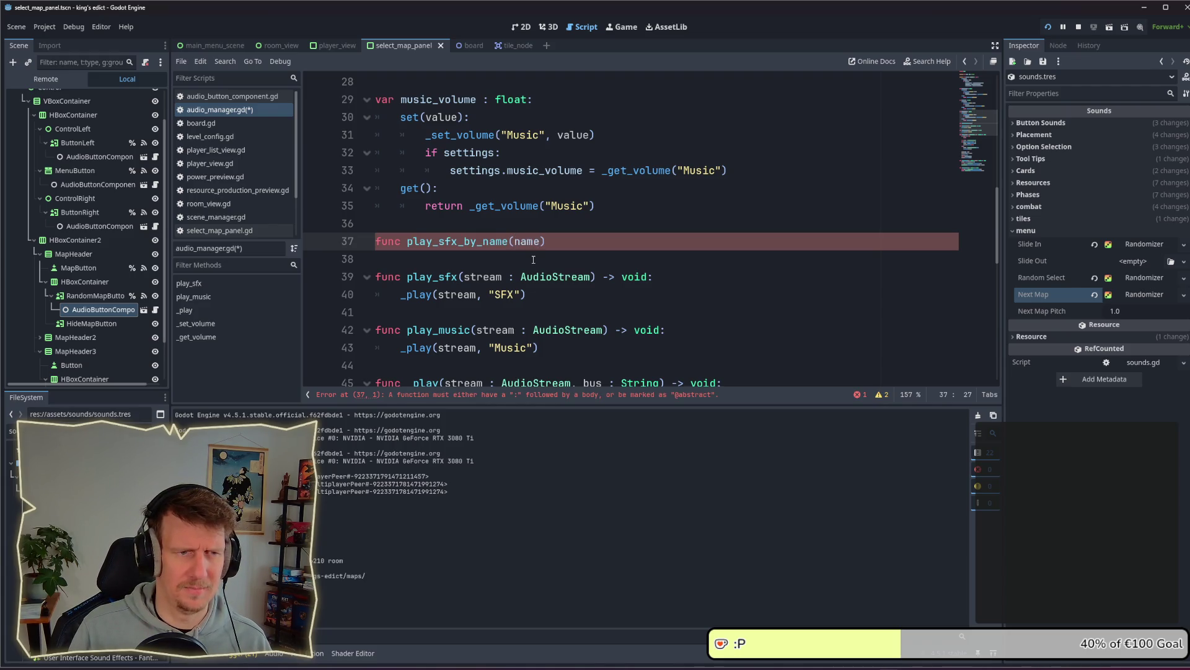
text(ound)
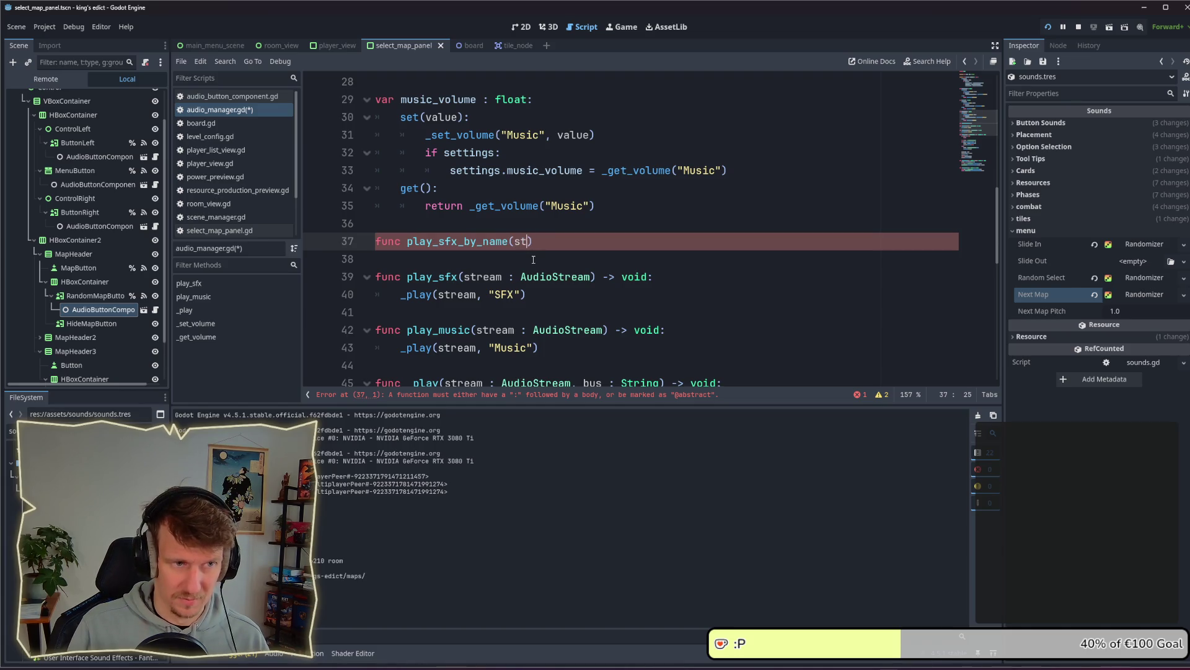
text(_name)
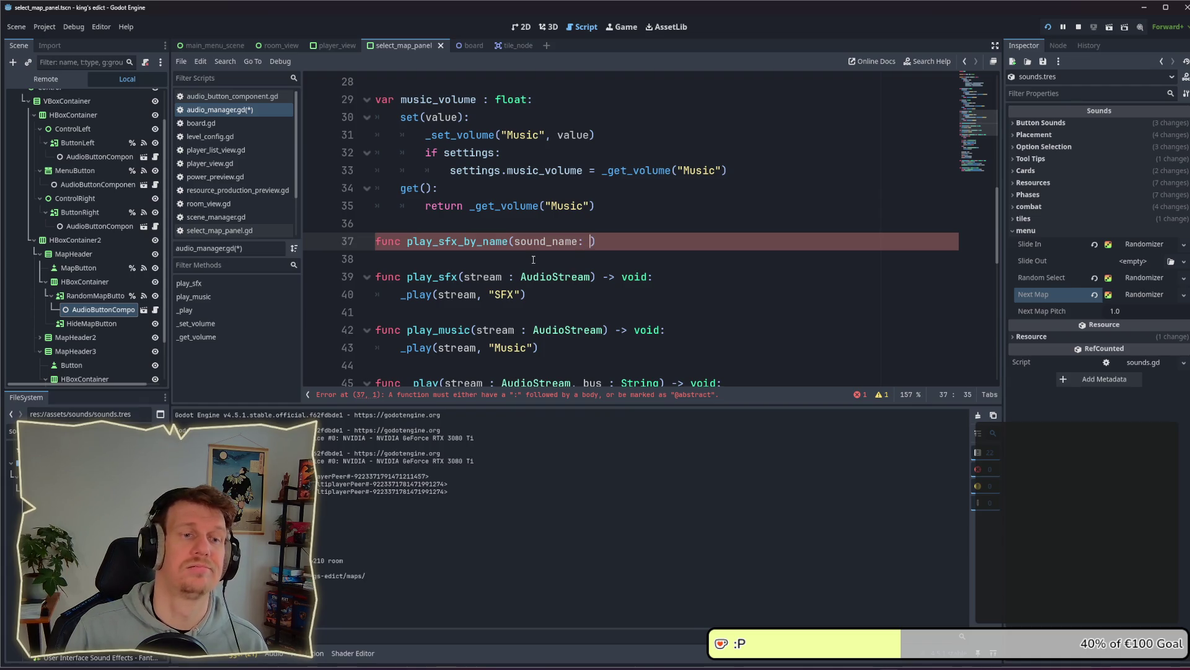
text( : StringNam)
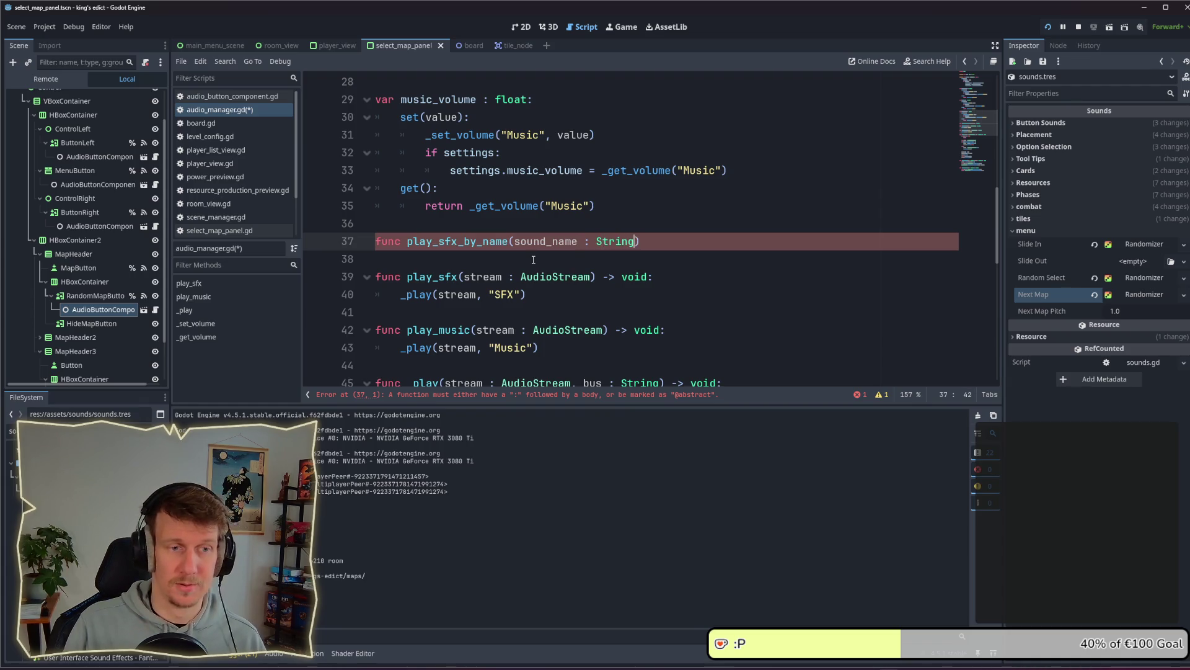
text(e,)
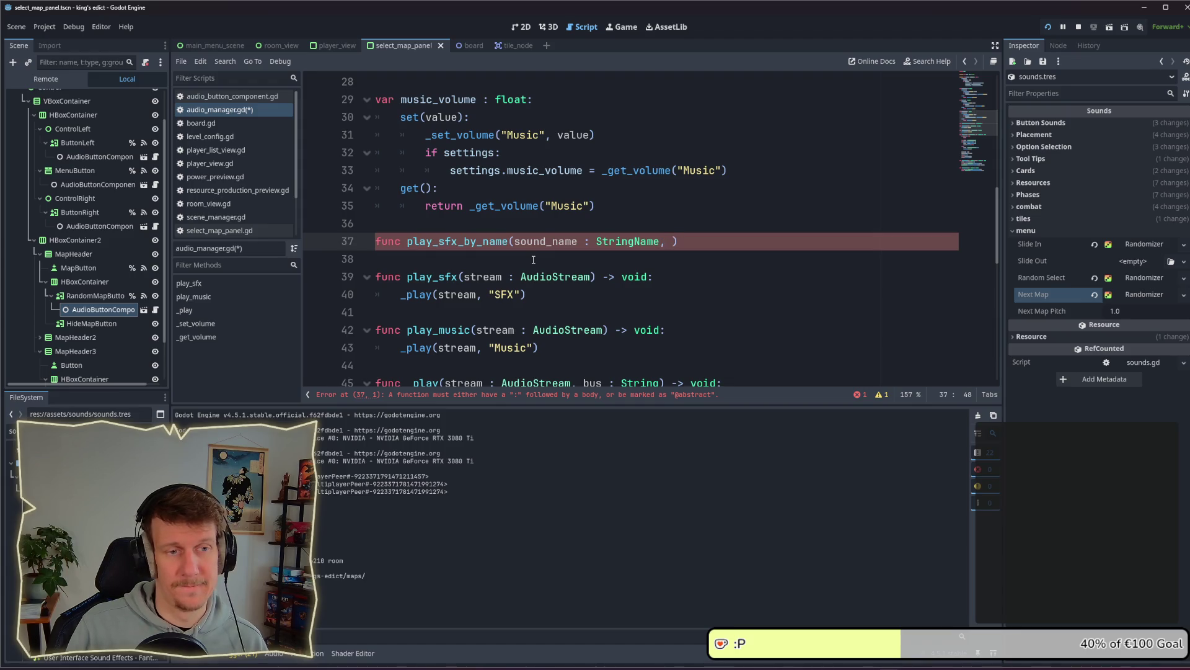
key(BackSpace)
key(BackSpace)
text(, )
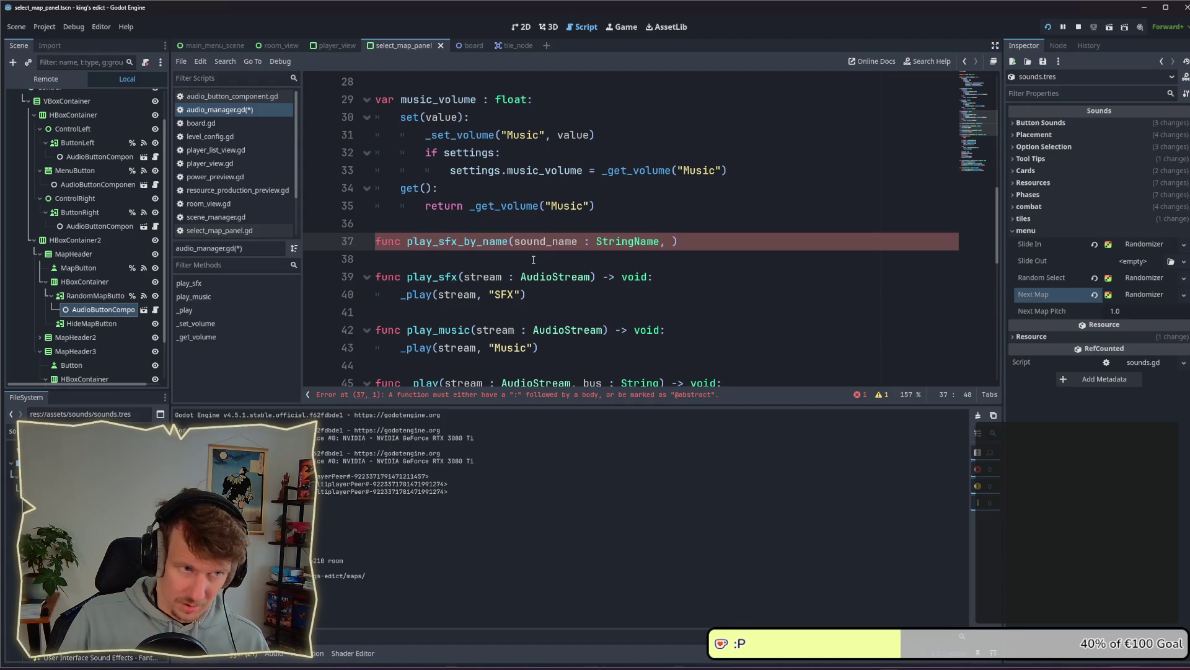
text(pitch)
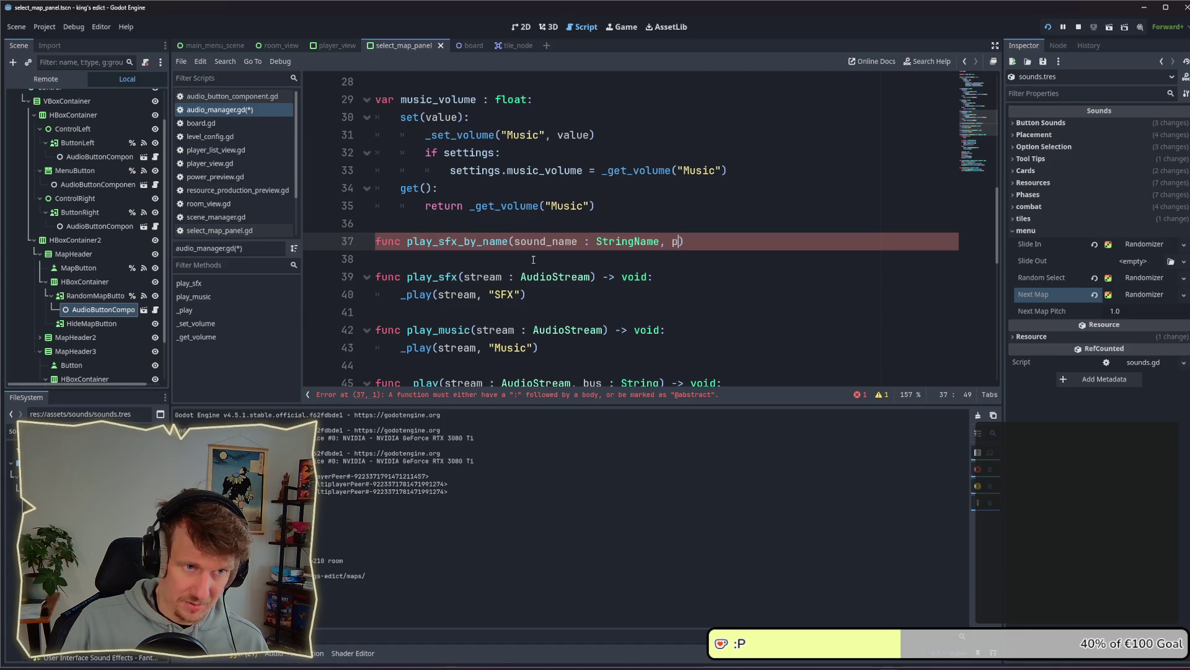
text(_sch)
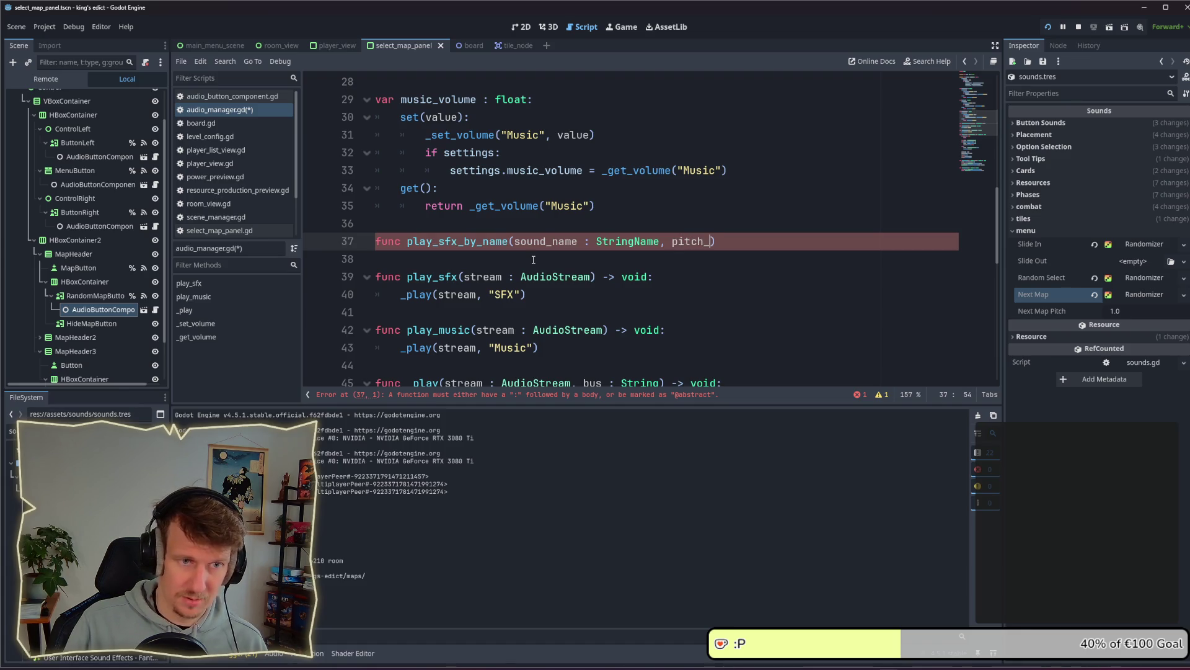
key(BackSpace)
text(ale)
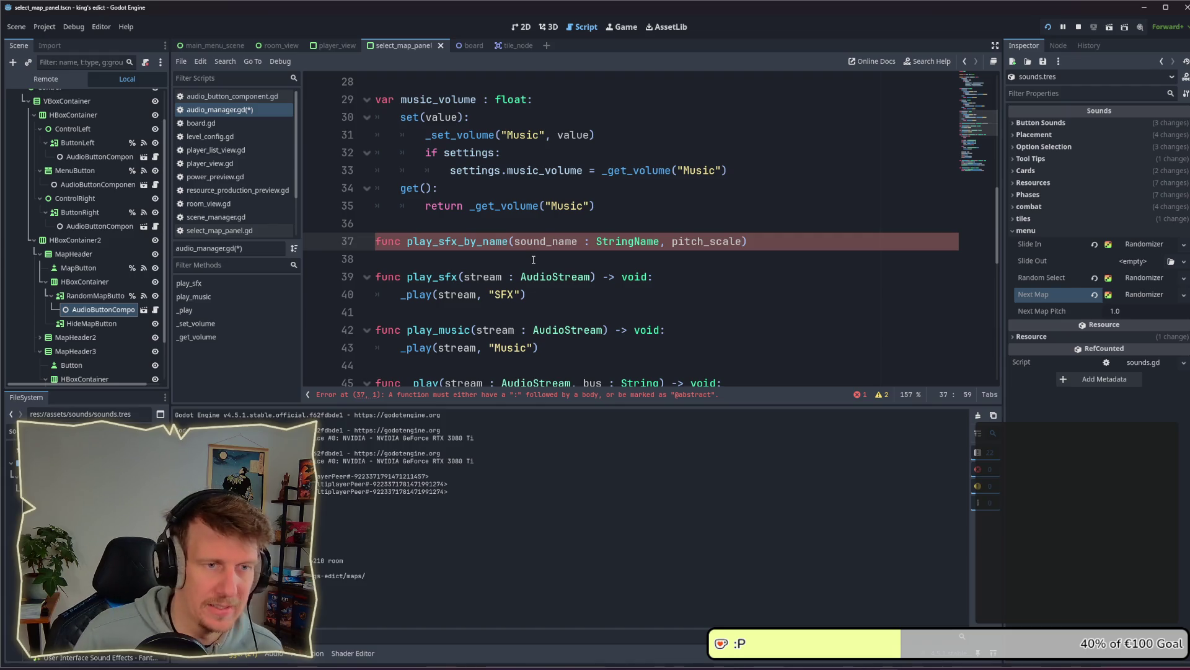
Delete the drafted play_sfx_by_name line and save audio_manager.gd
key(ctrl+BackSpace)
key(BackSpace)
key(BackSpace)
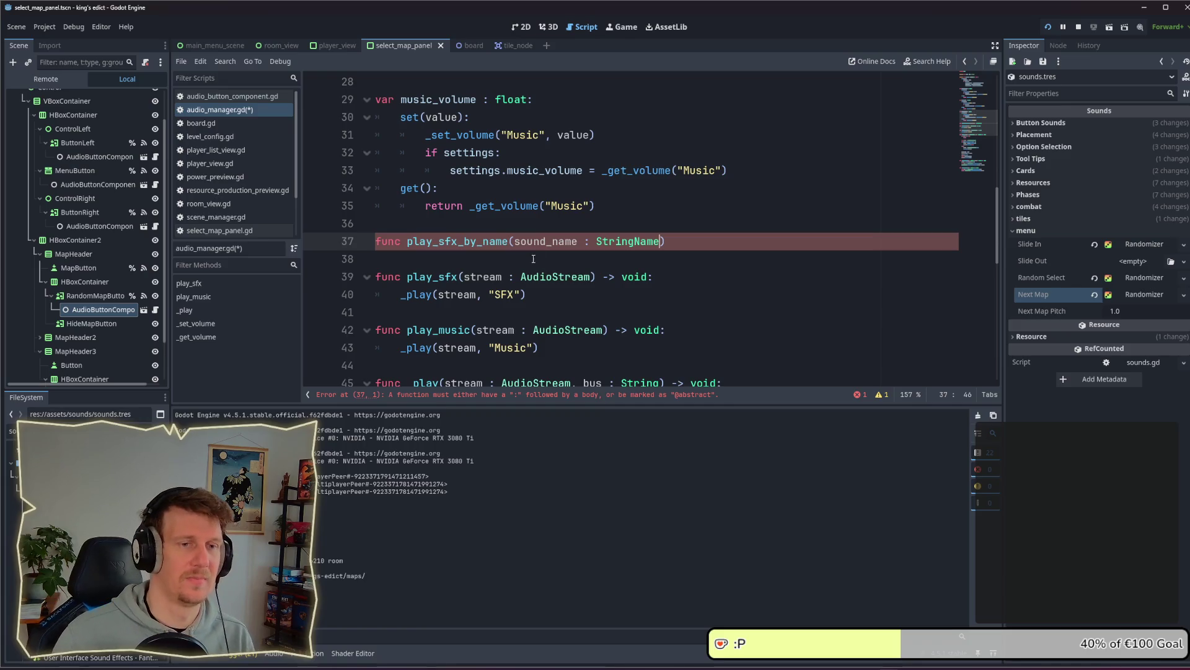
drag(664, 241, 376, 241)
key(BackSpace)
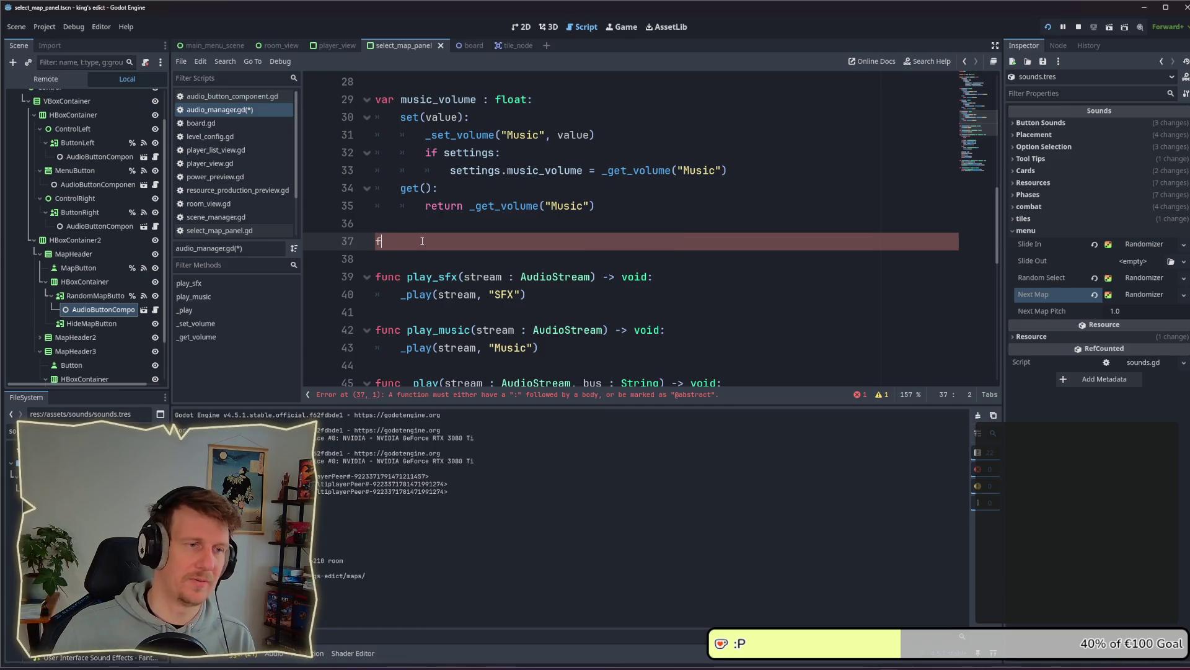
key(BackSpace)
key(BackSpace)
key(Down)
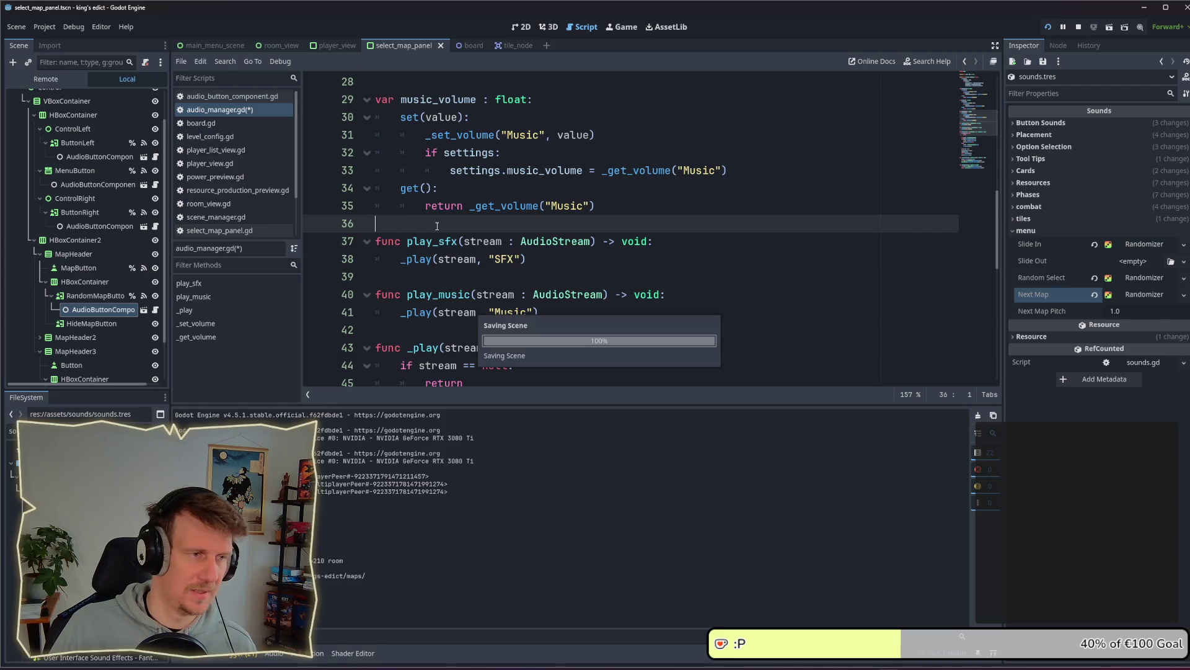
key(ctrl+s)
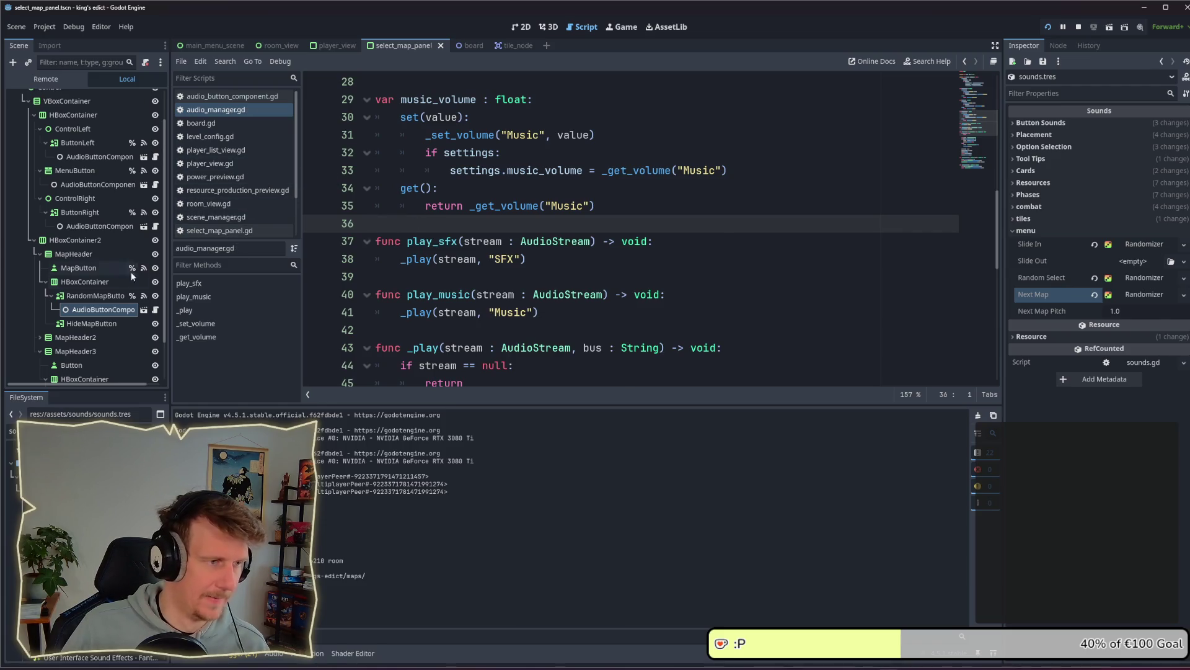
Add a 'pitch_scale : float = 1.0' parameter to play_sfx after the AudioStream argument and save
click(617, 257)
click(592, 242)
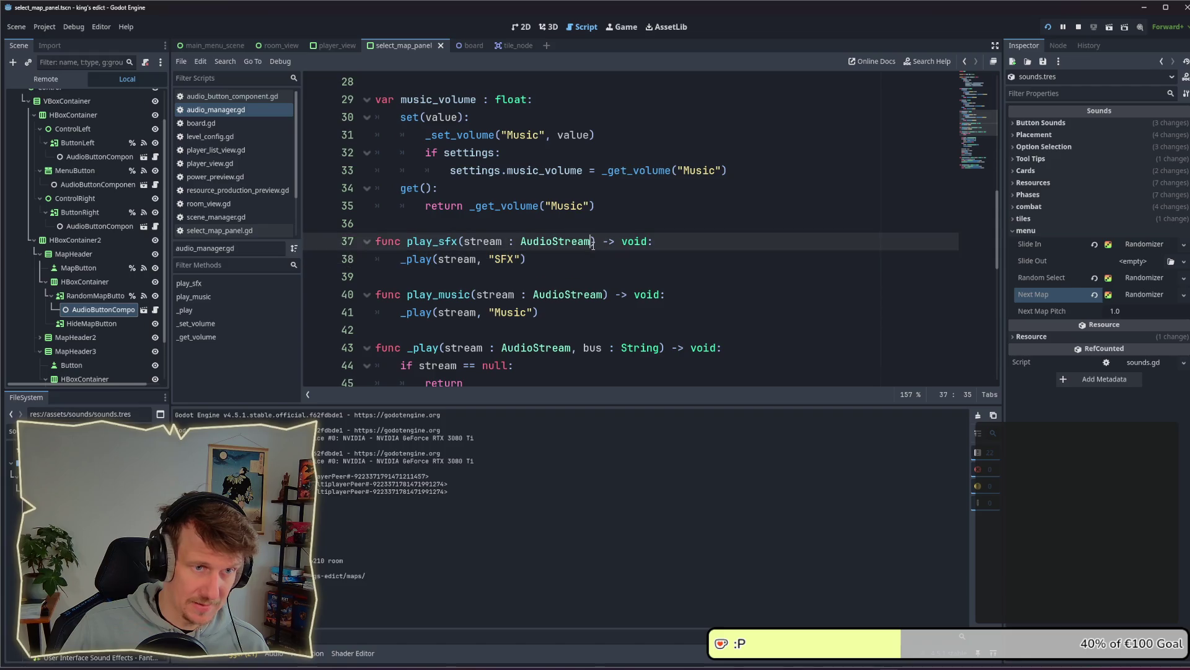
text(, )
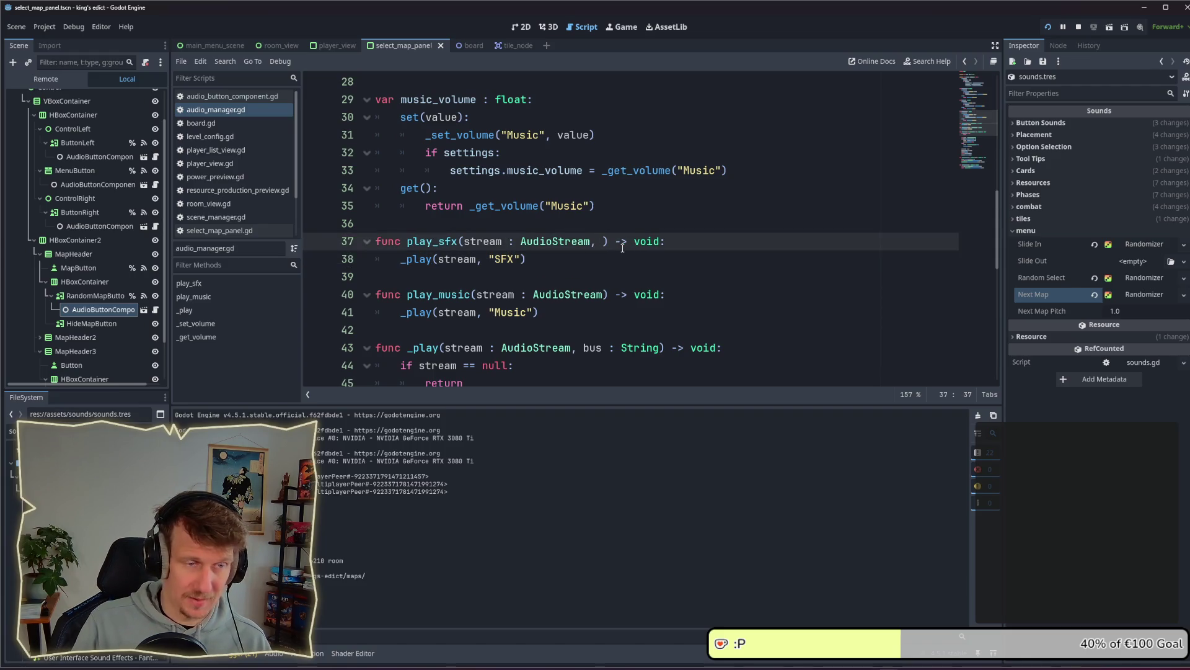
text(pitch)
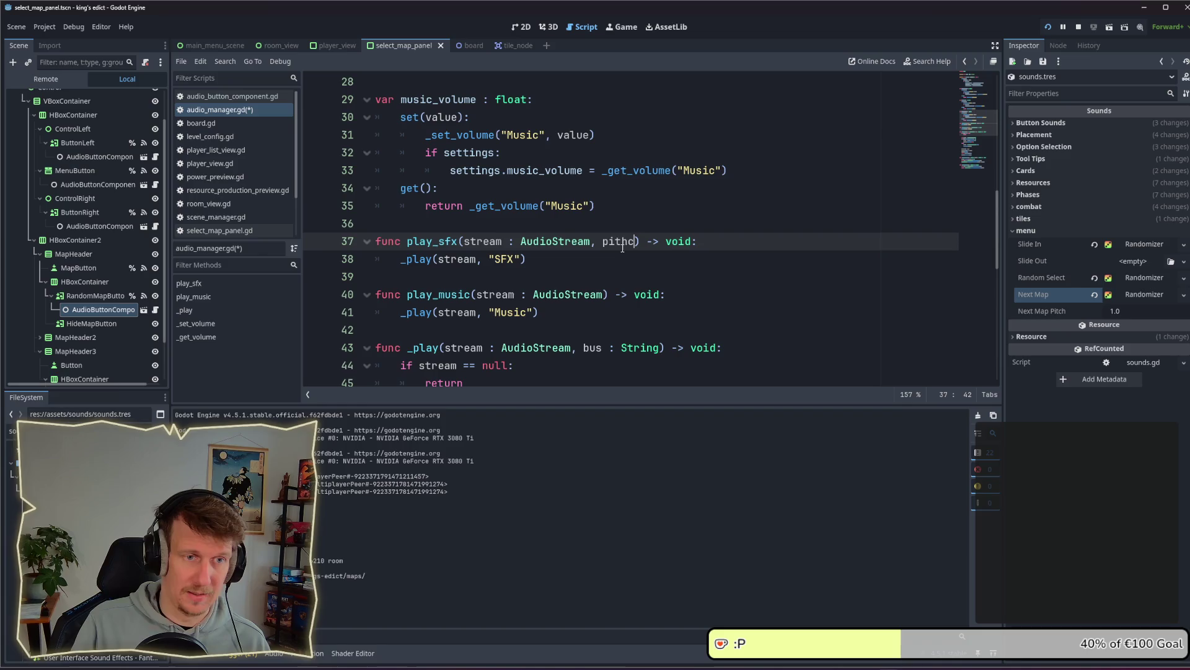
text(_s)
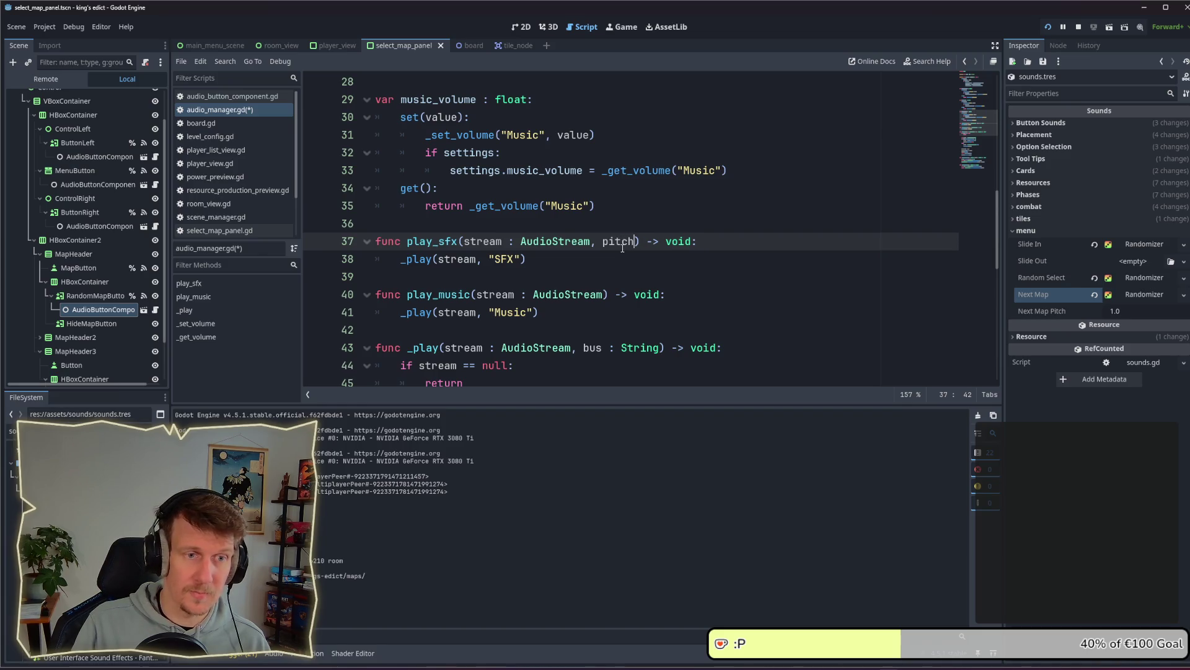
text(cale )
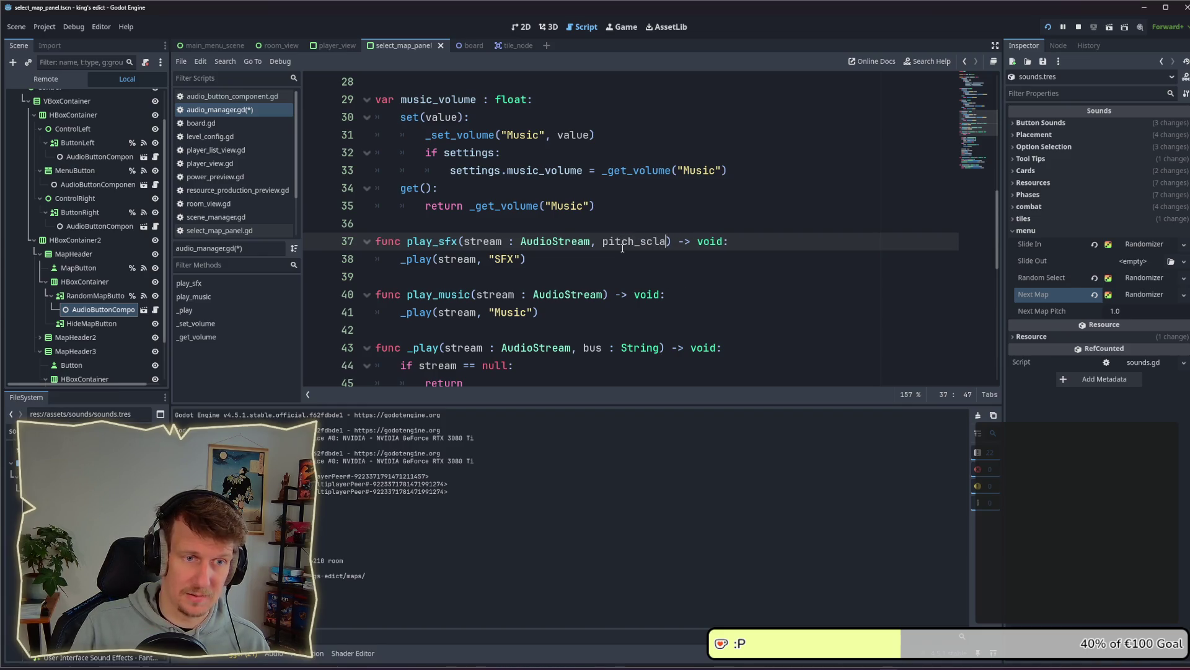
text(: floa)
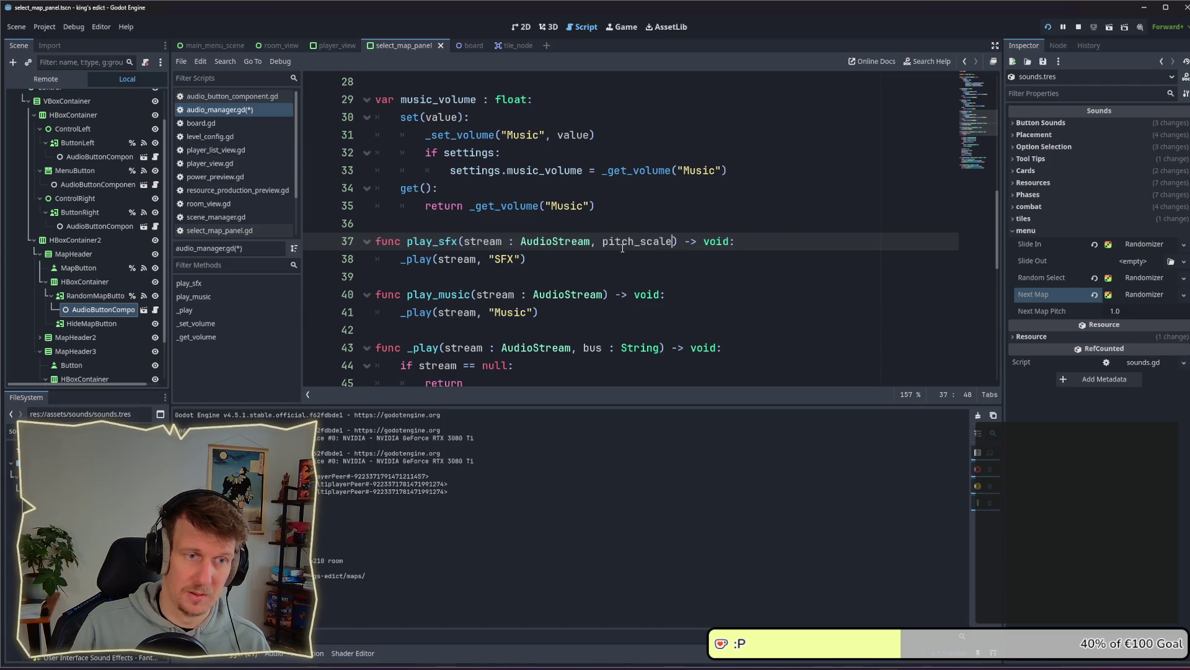
text(t = 1.0)
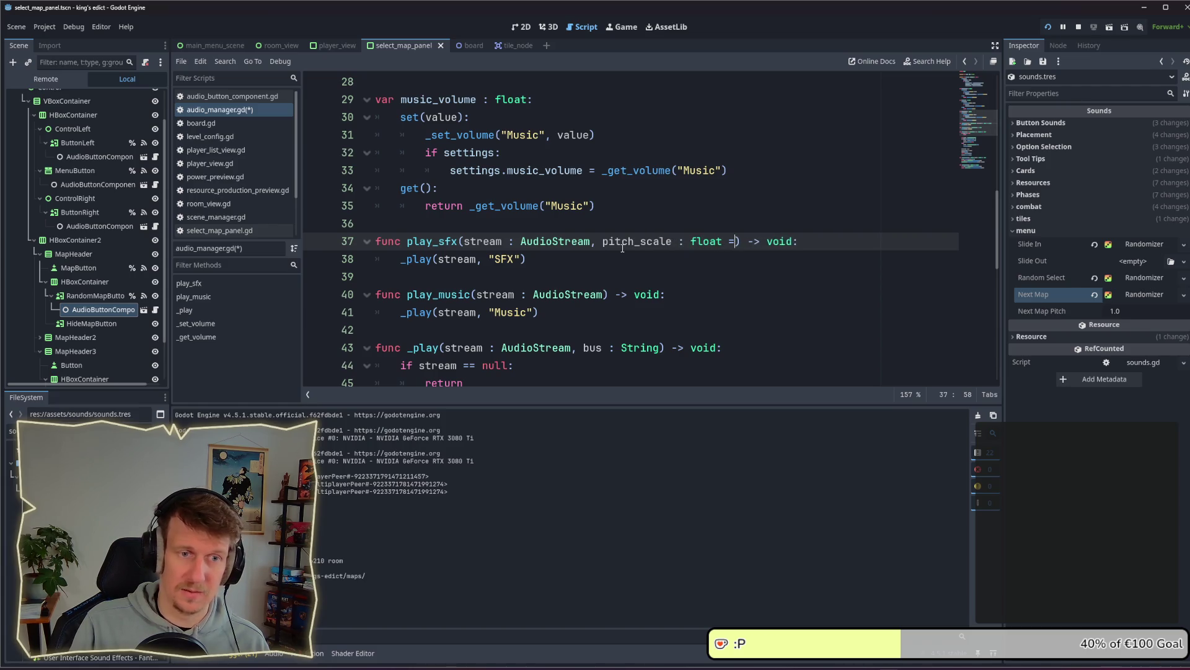
key(ctrl+s)
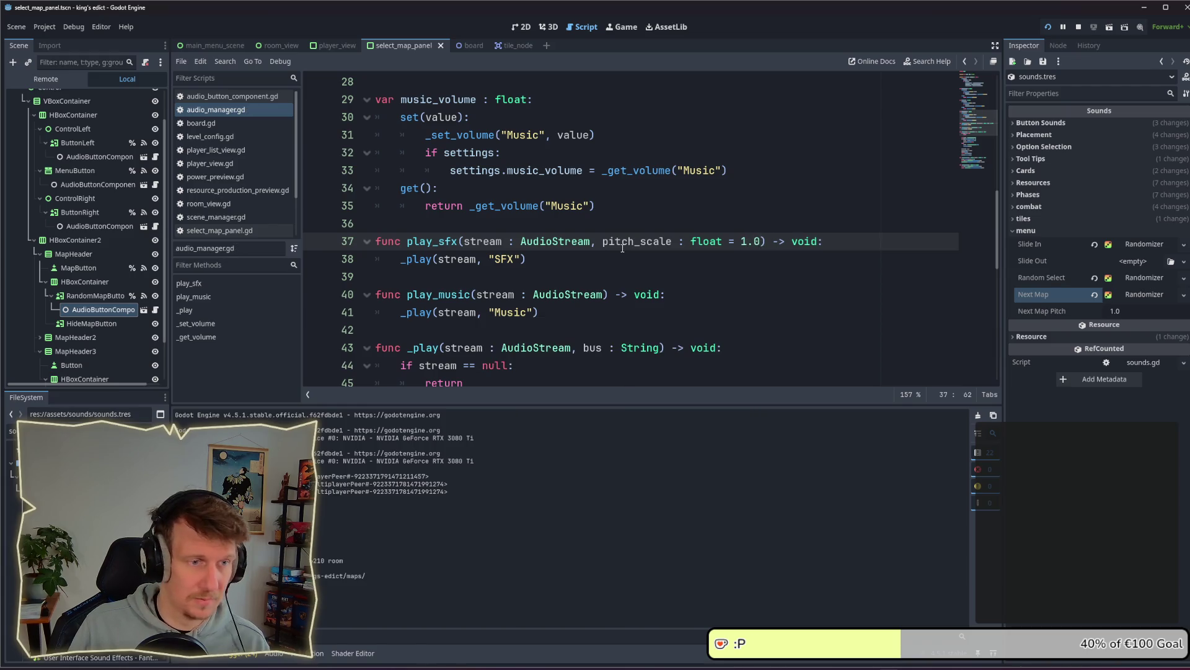
Add 'pitch_scale : float = 1.0' after the bus parameter in the _play function signature
key(Down)
ctrl+click(423, 261)
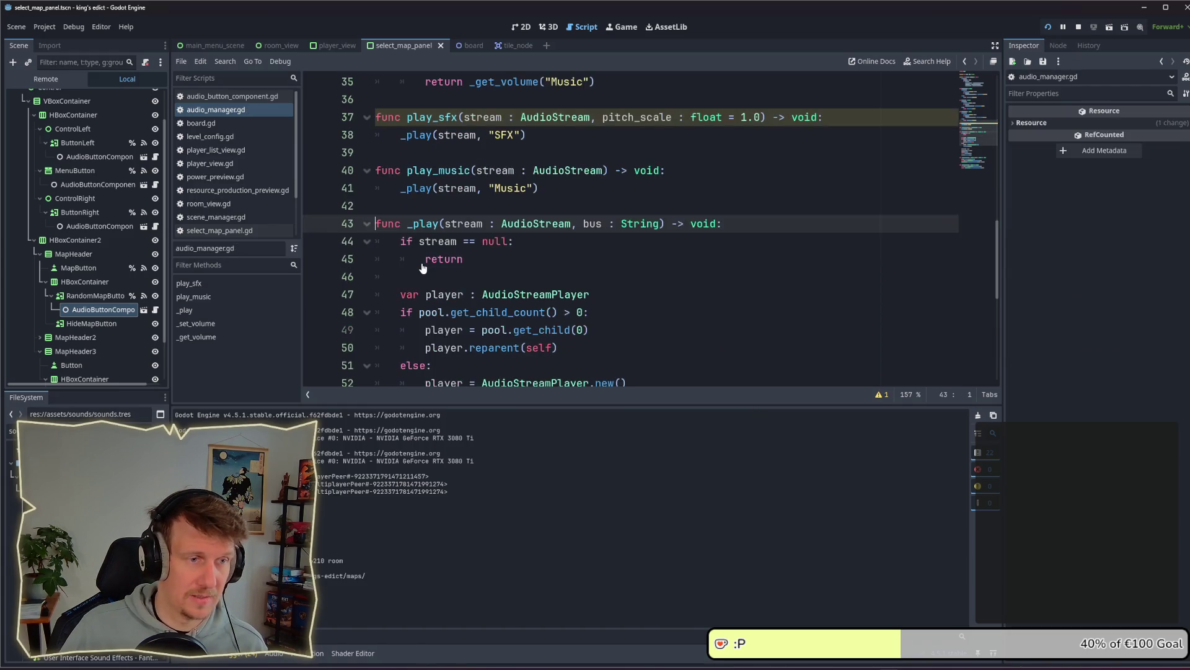
click(662, 223)
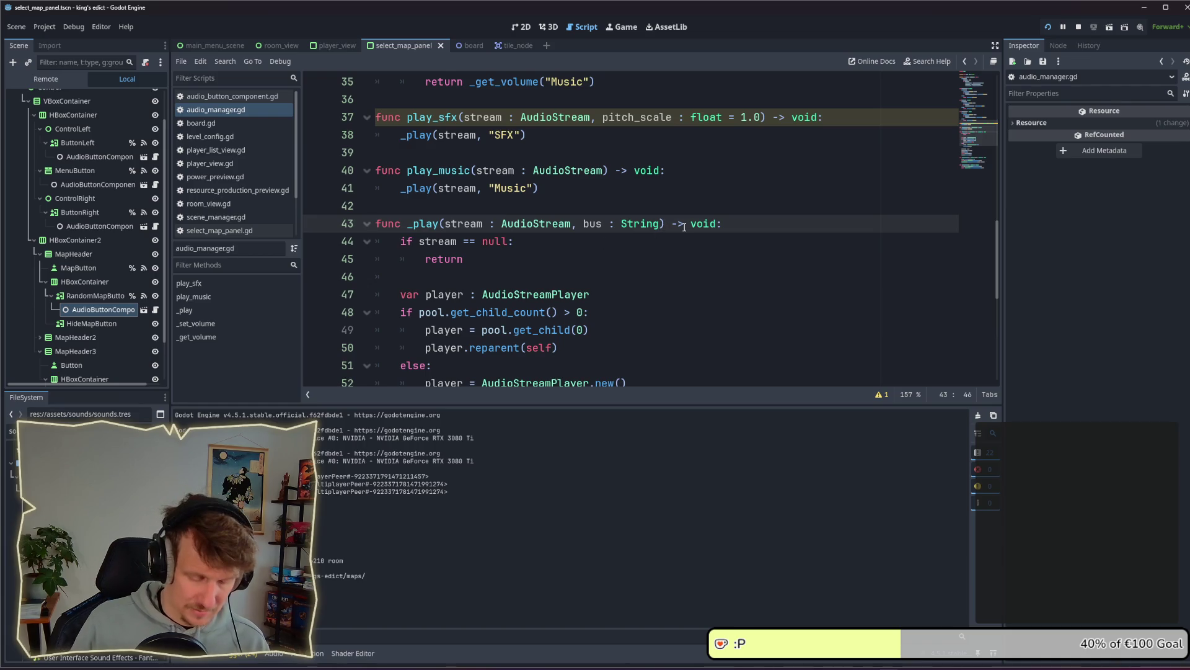
text(, pit)
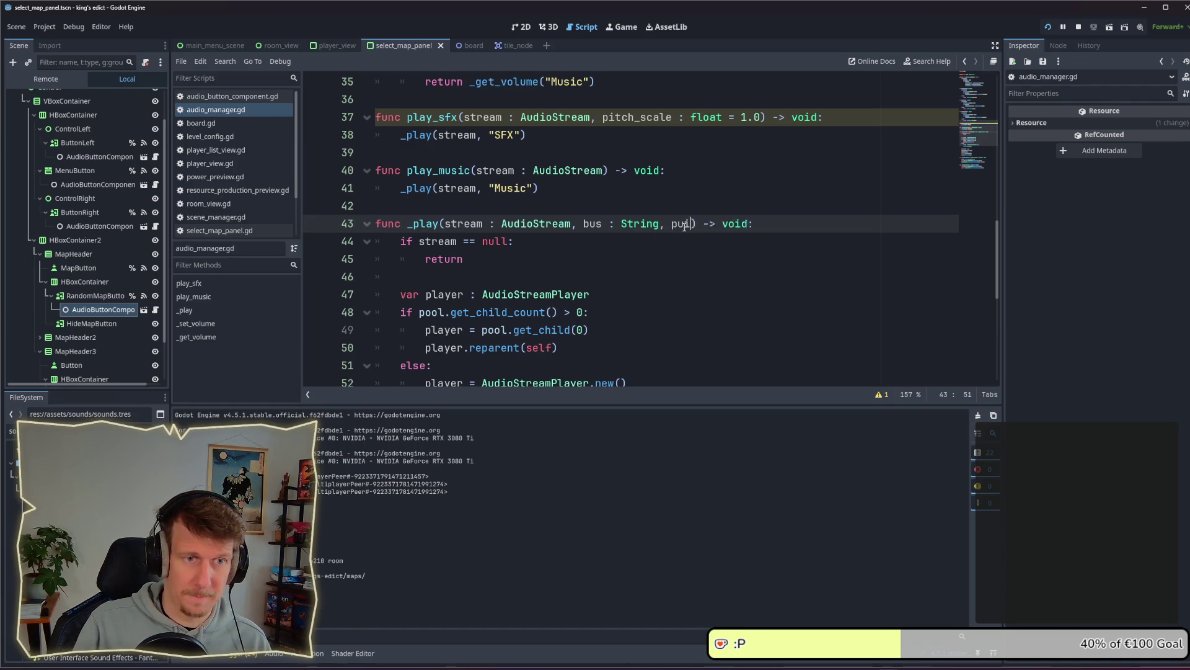
text(ch_scla)
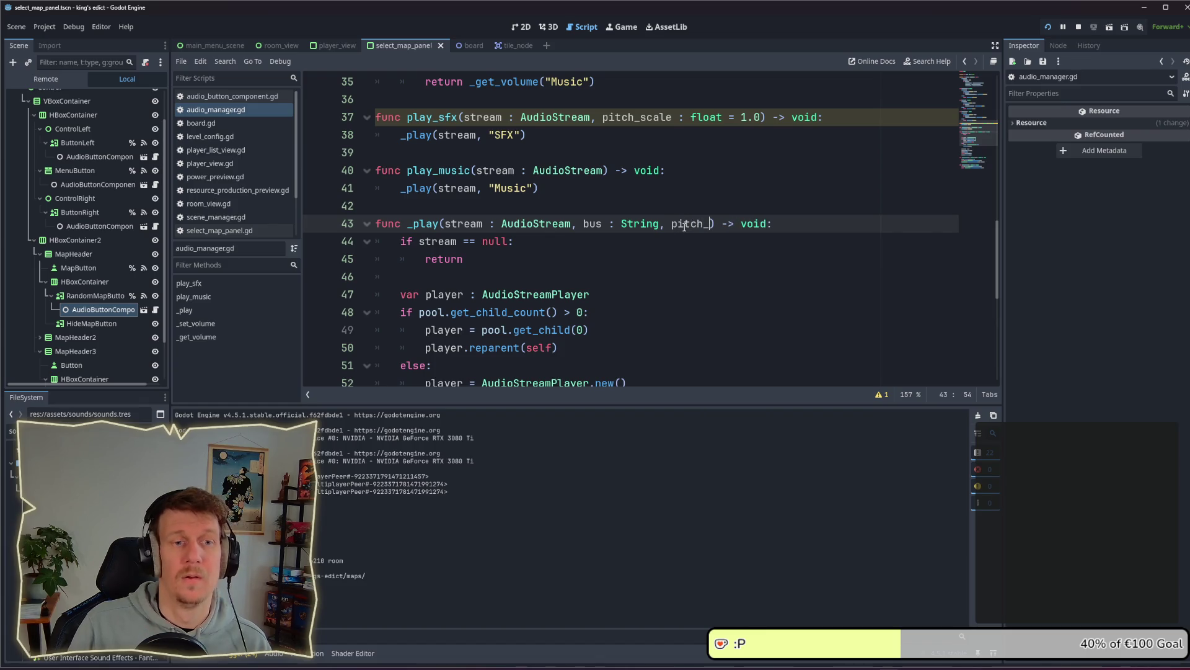
key(BackSpace)
key(BackSpace)
text(ale )
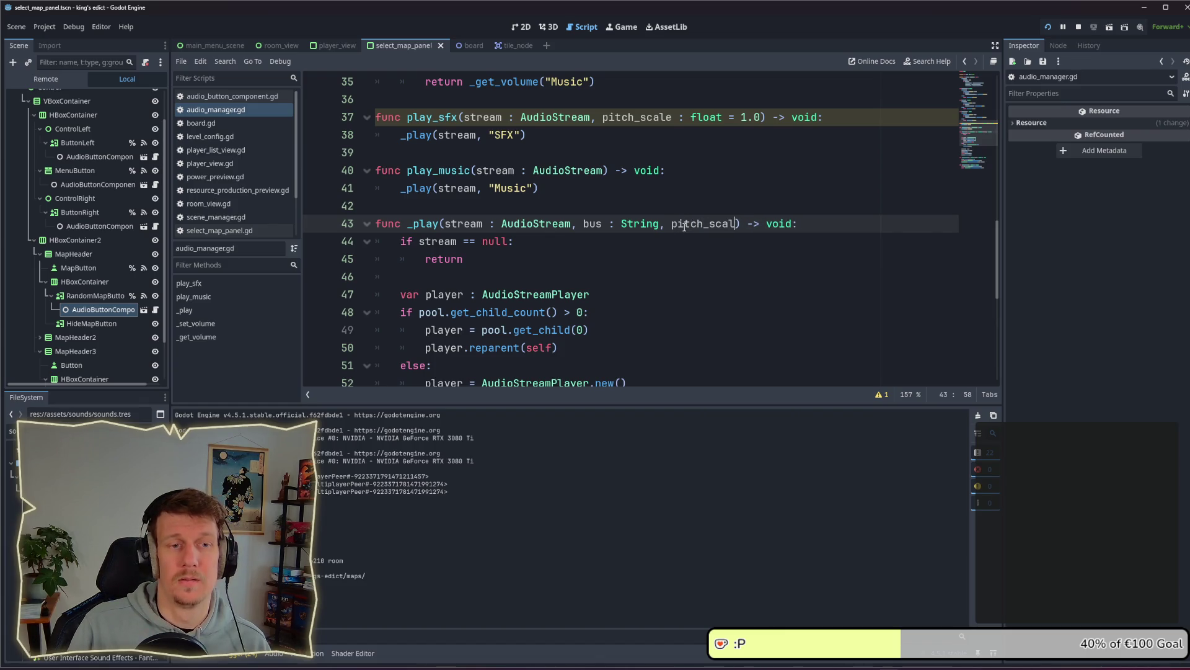
text(:)
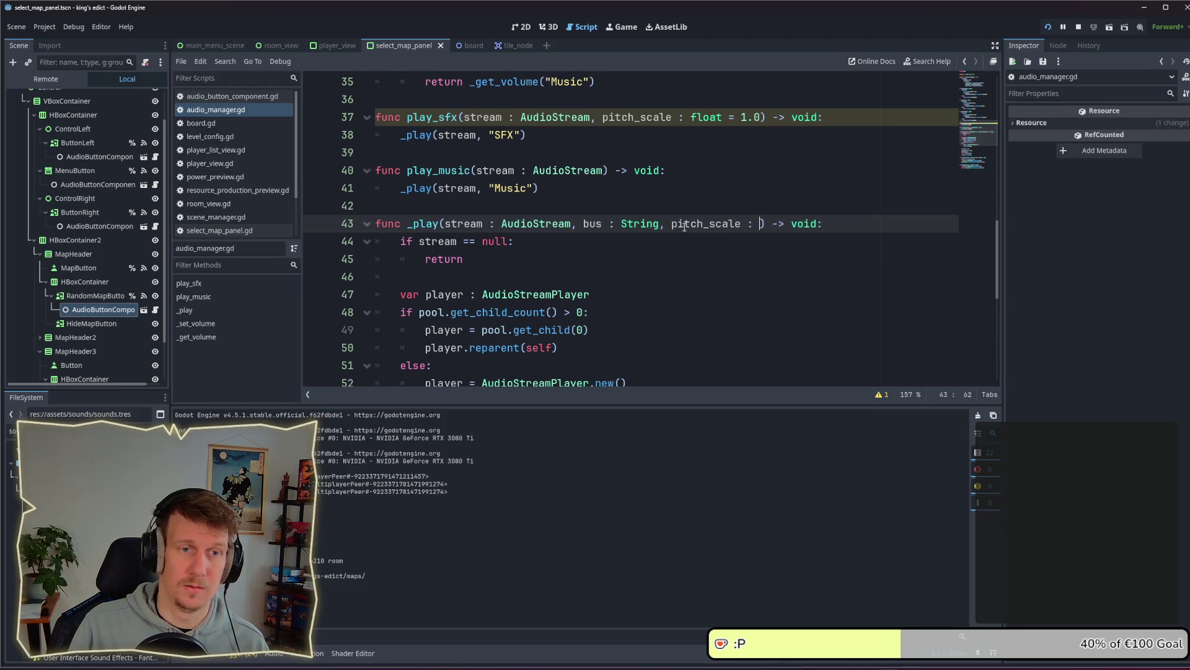
text( float = 1.0)
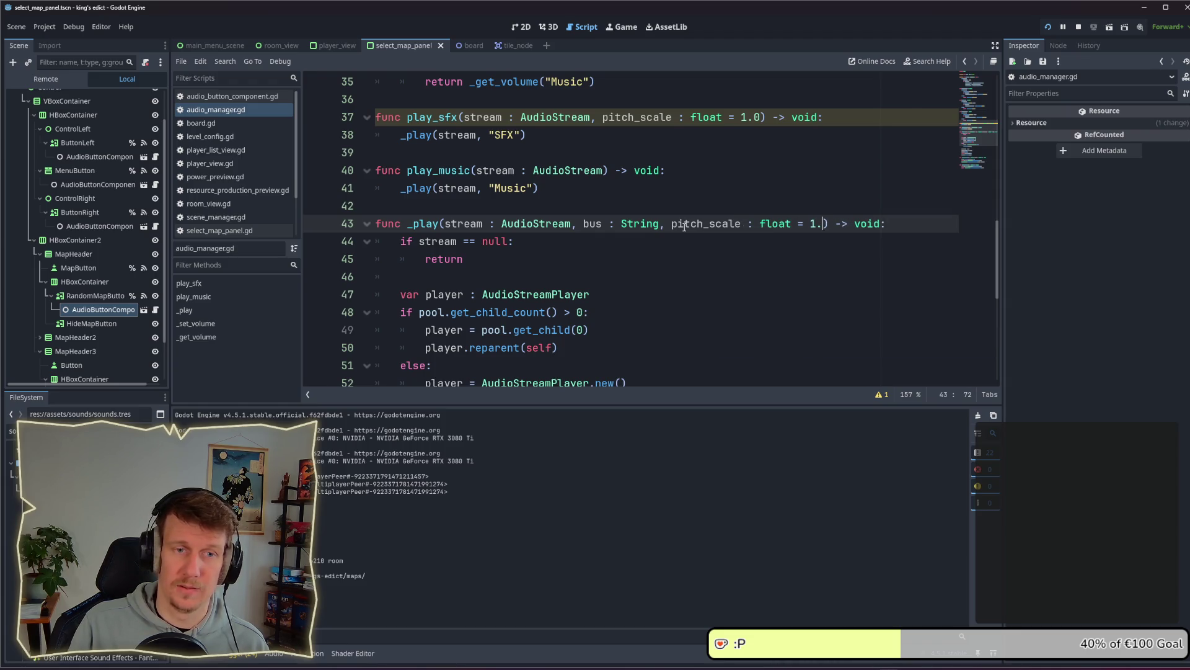
Insert 'player.pitch_scale = pitch_scale' above player.play() in _play and save
click(648, 236)
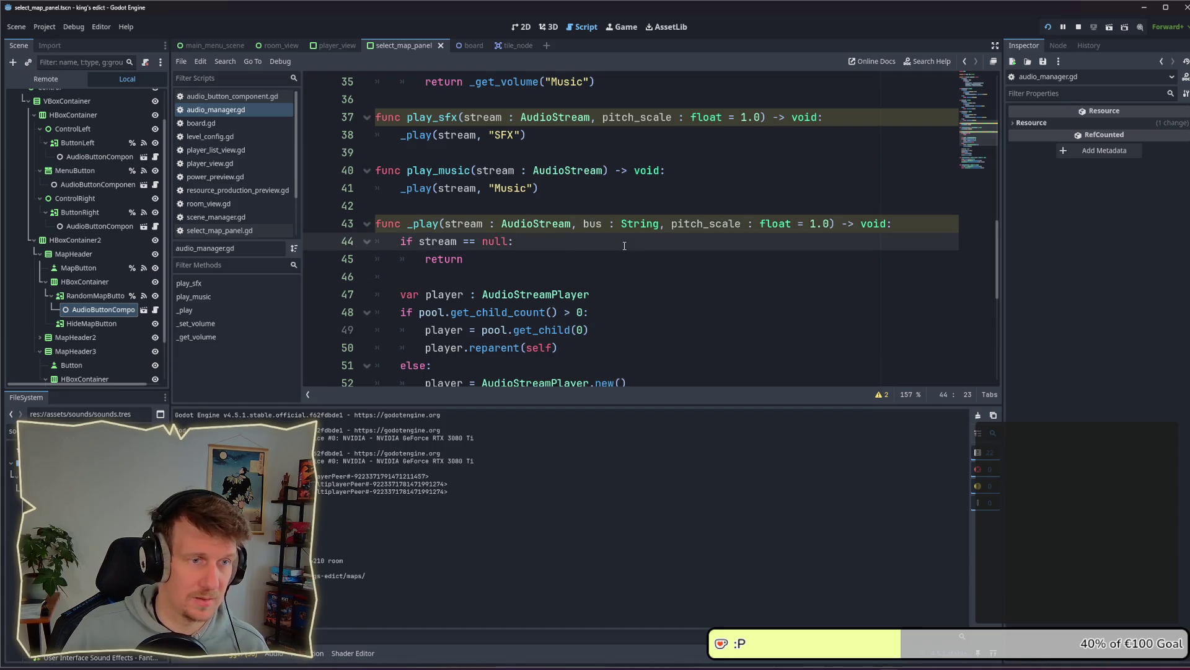
scroll(625, 264, down, 3)
scroll(625, 263, down, 1)
click(647, 259)
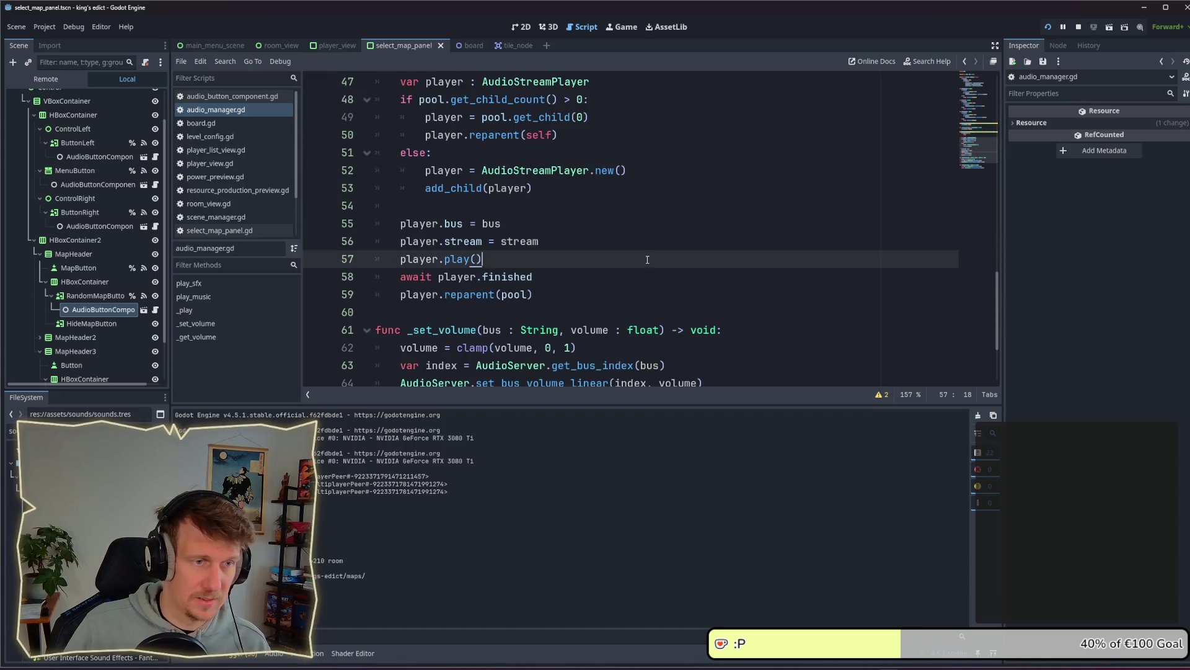
key(Up)
key(End)
key(Return)
text(pl)
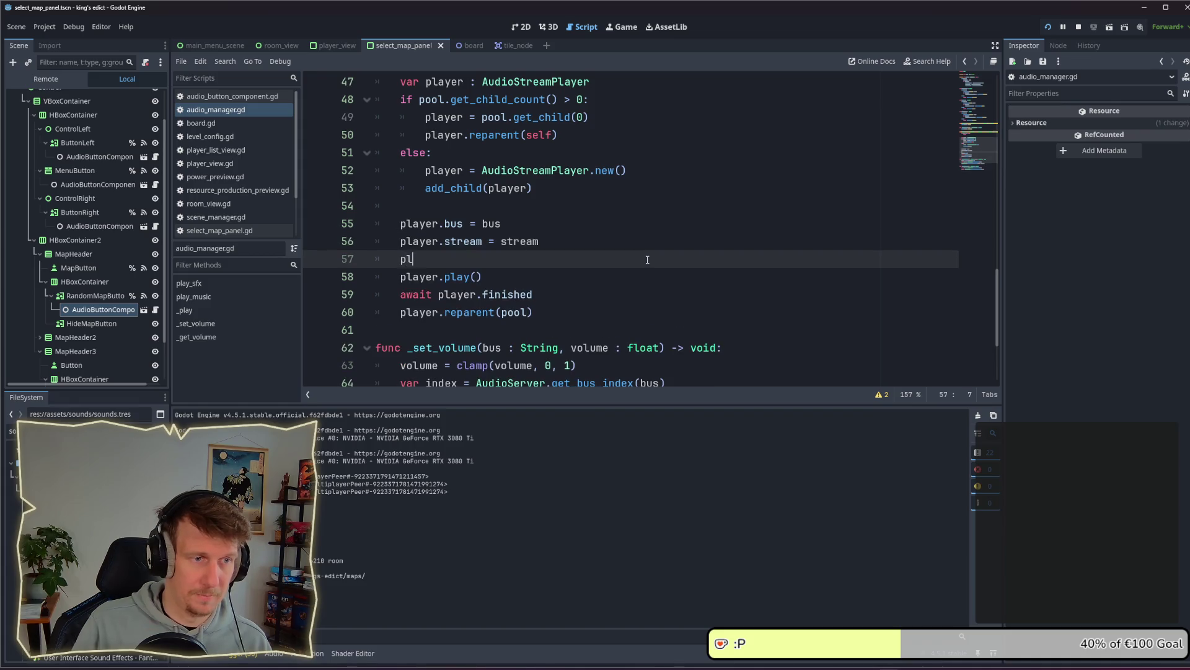
text(ayer.p)
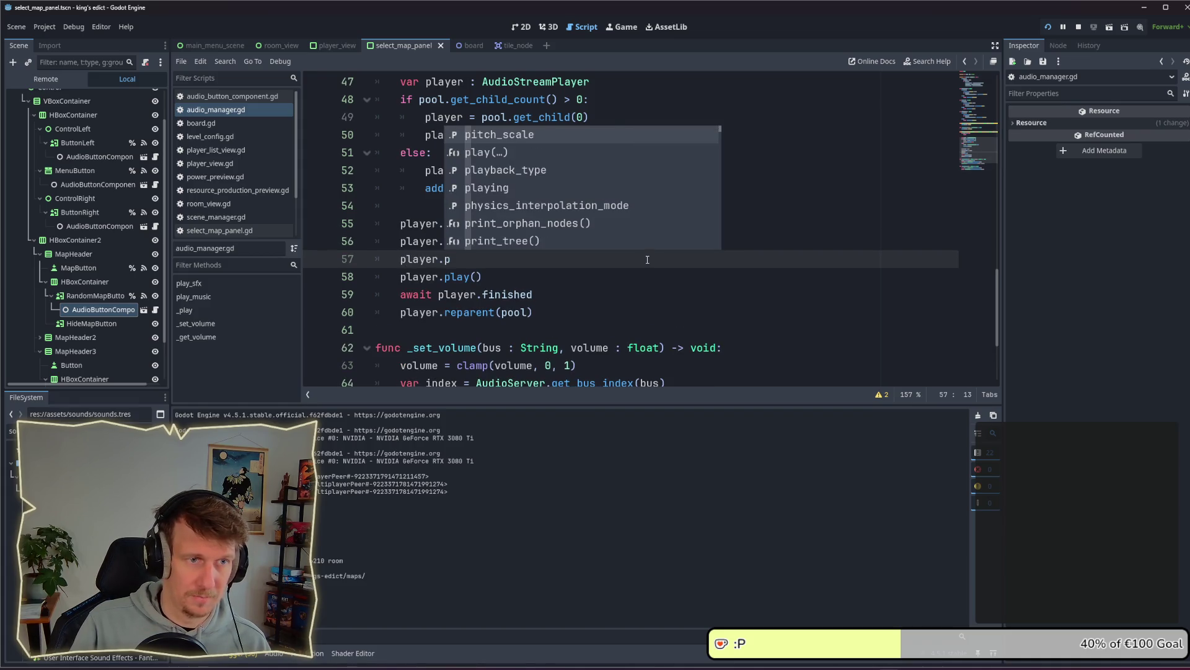
key(Return)
text(= p)
key(Return)
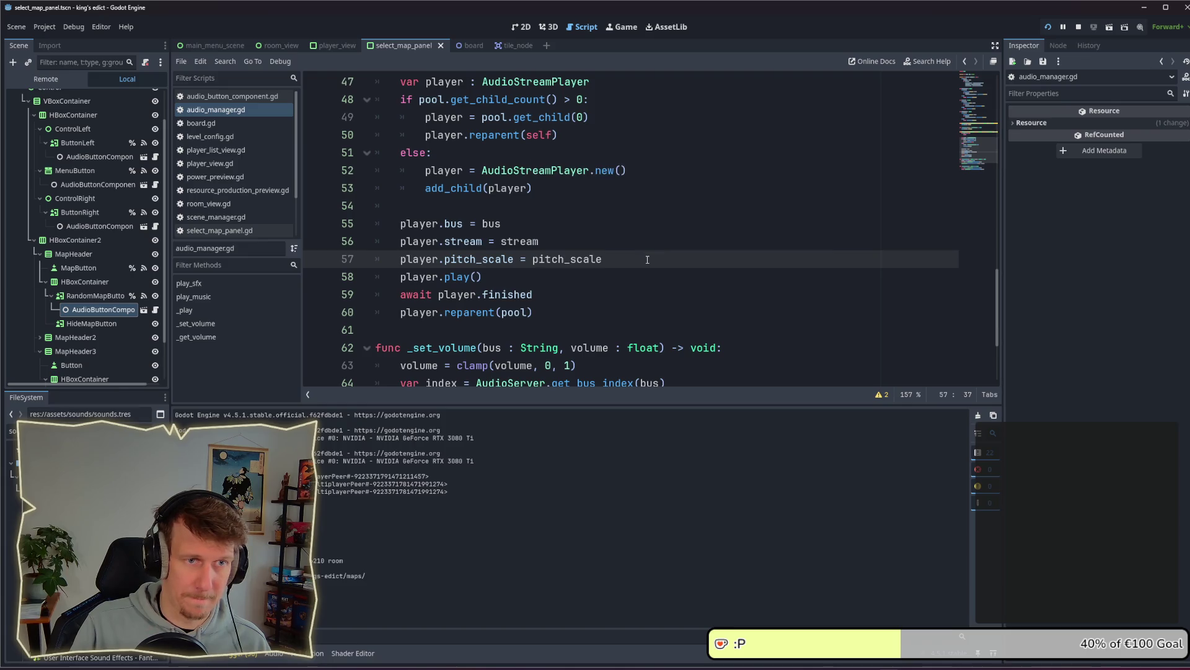
key(ctrl+s)
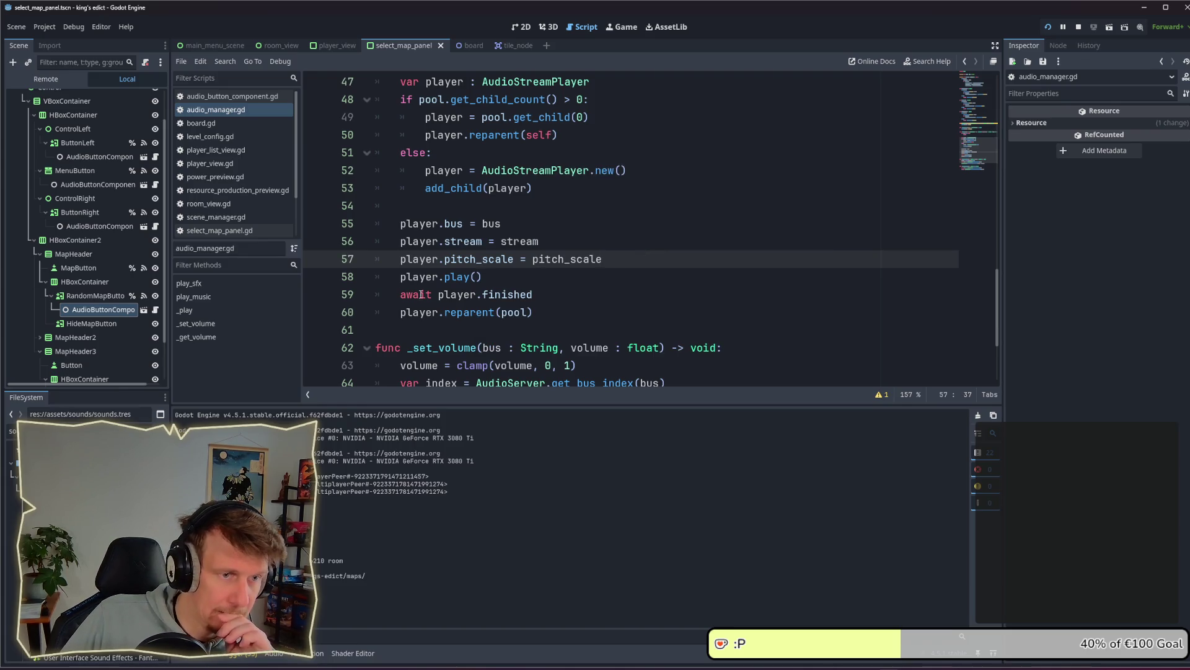
Pass pitch_scale as an extra argument in play_sfx's call to _play
scroll(422, 295, up, 8)
scroll(663, 290, down, 2)
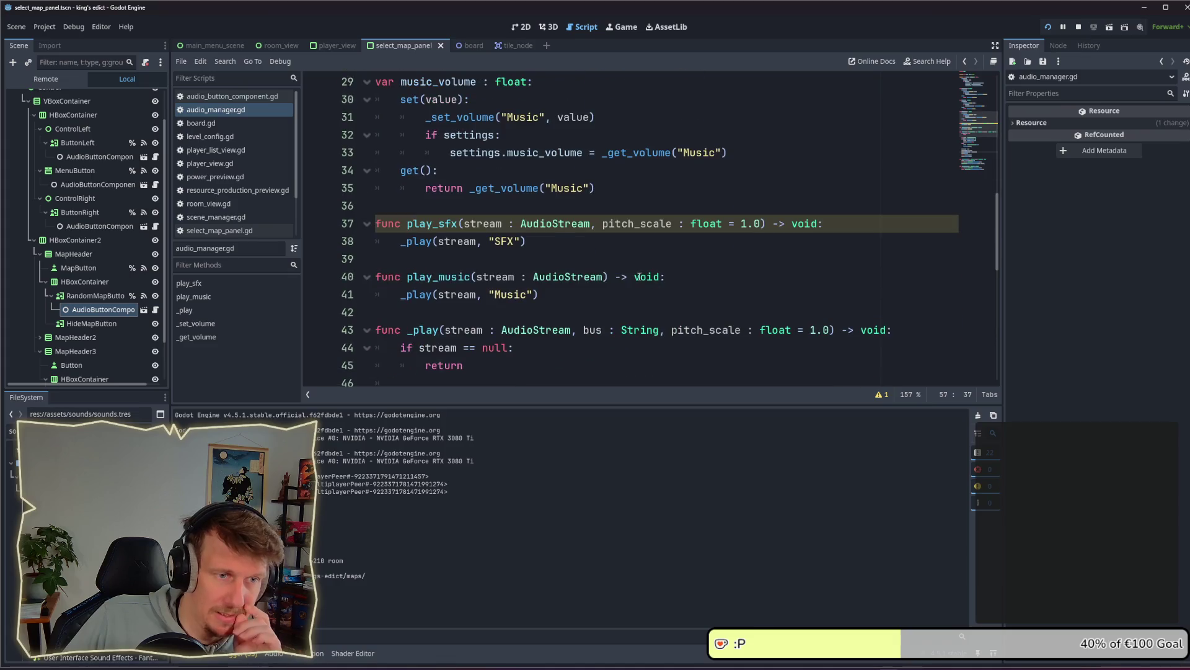
click(549, 241)
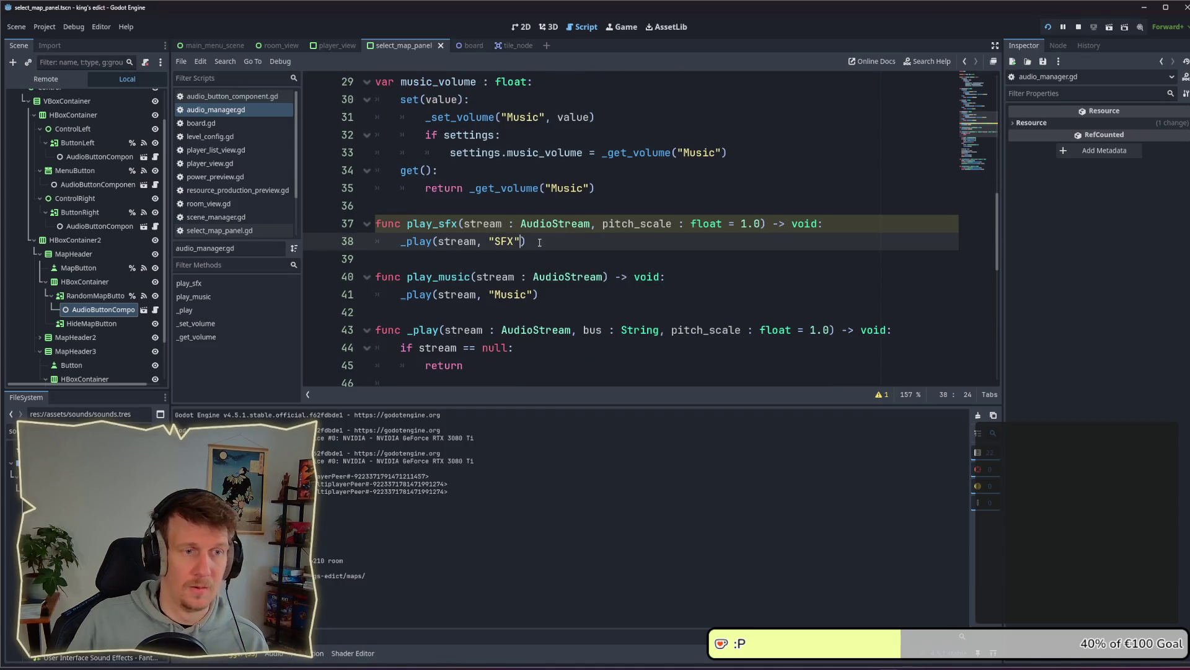
text(, pitch_scale)
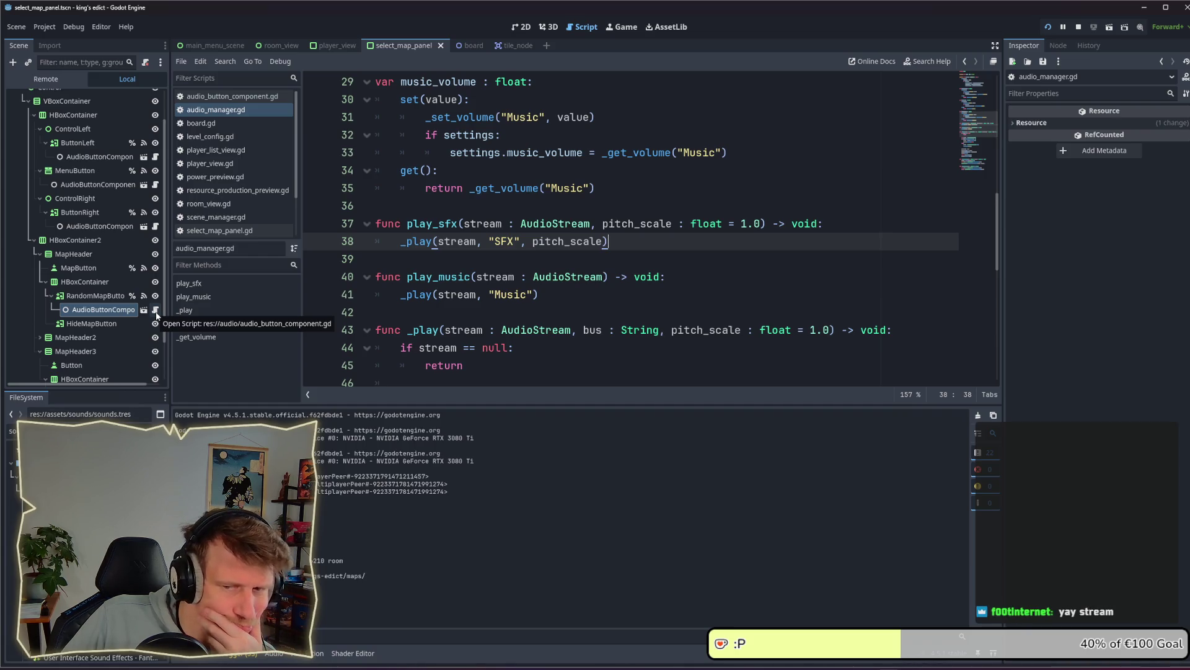
Open the audio button component script and check ButtonRight's Pressed Sound Name
click(156, 311)
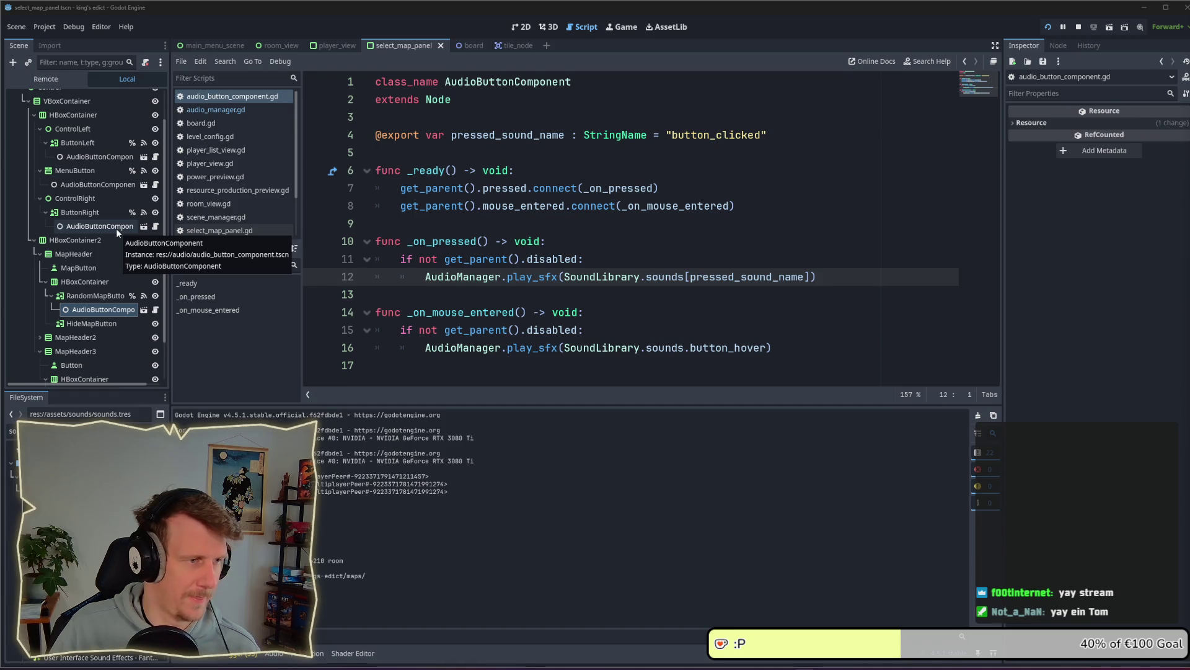
click(117, 228)
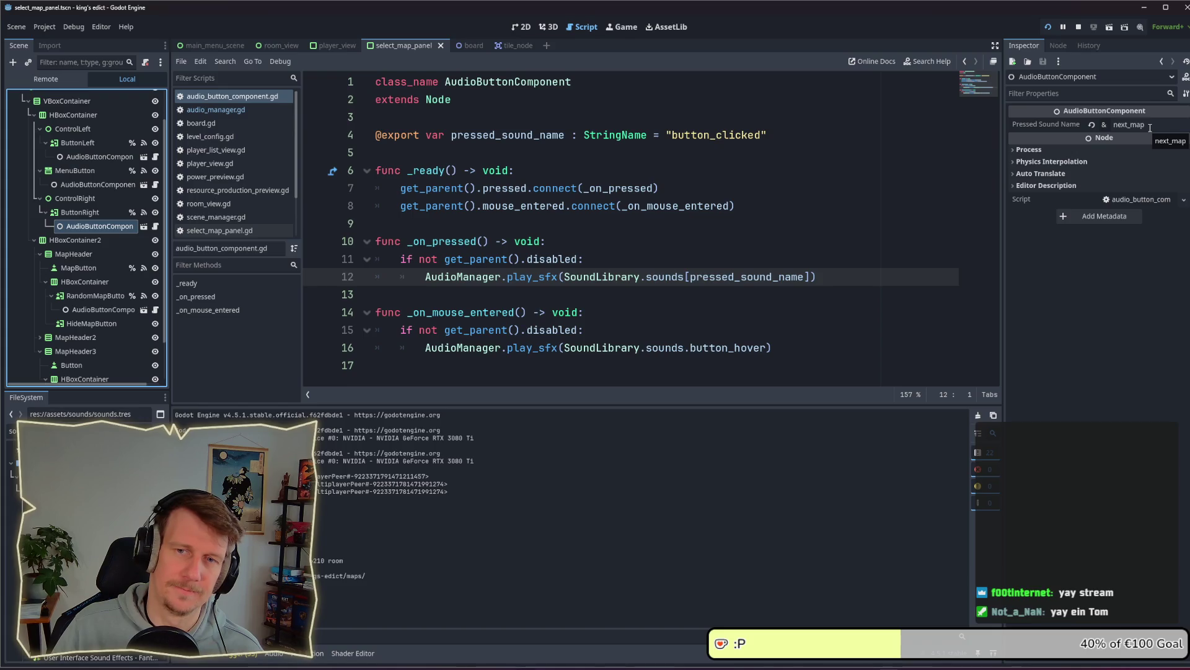
click(1150, 126)
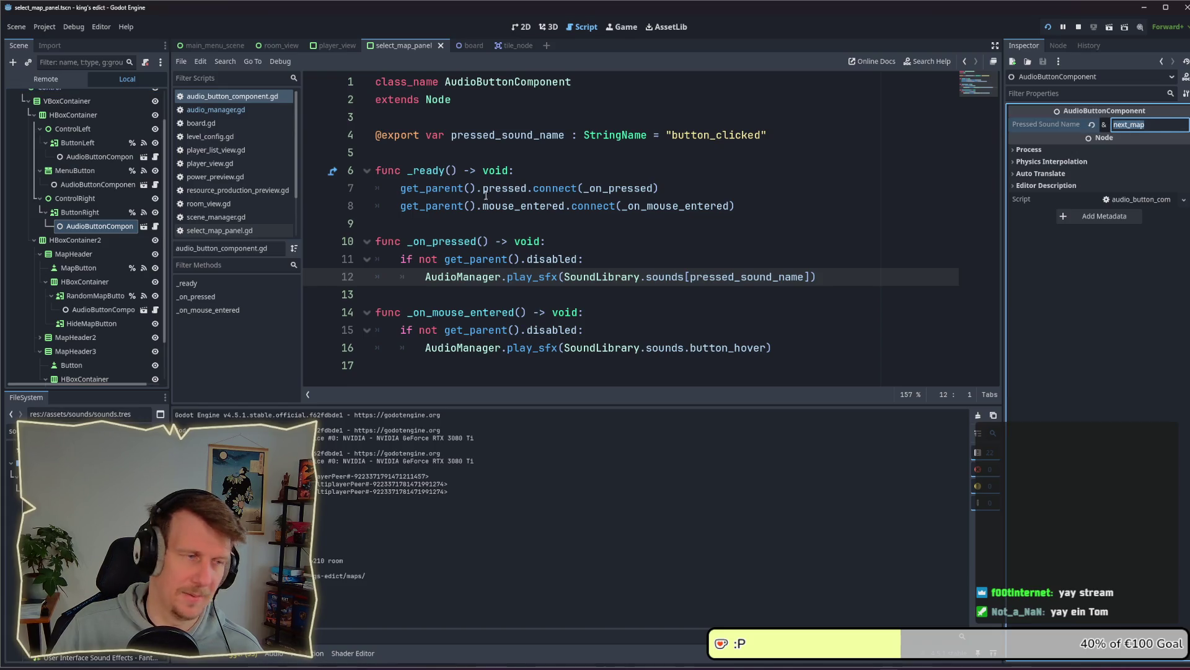
click(372, 277)
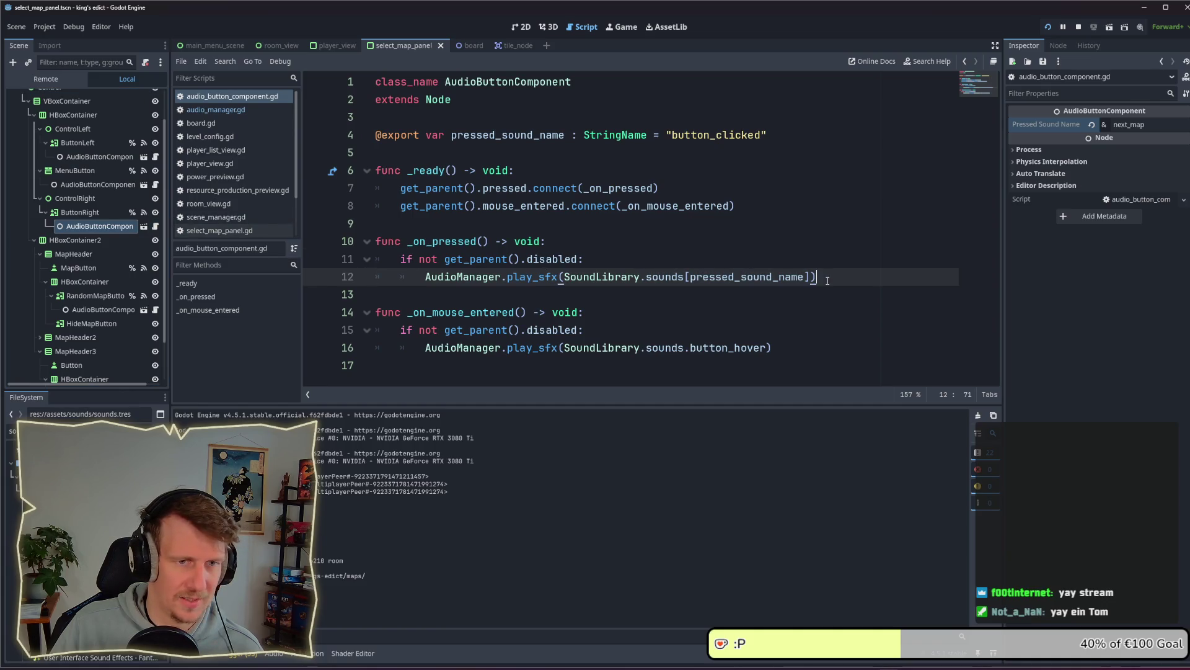
Declare 'var pitch_scale = 0.5' above the play_sfx call in _on_pressed
key(ctrl+shift+Return)
key(ctrl+shift+Return)
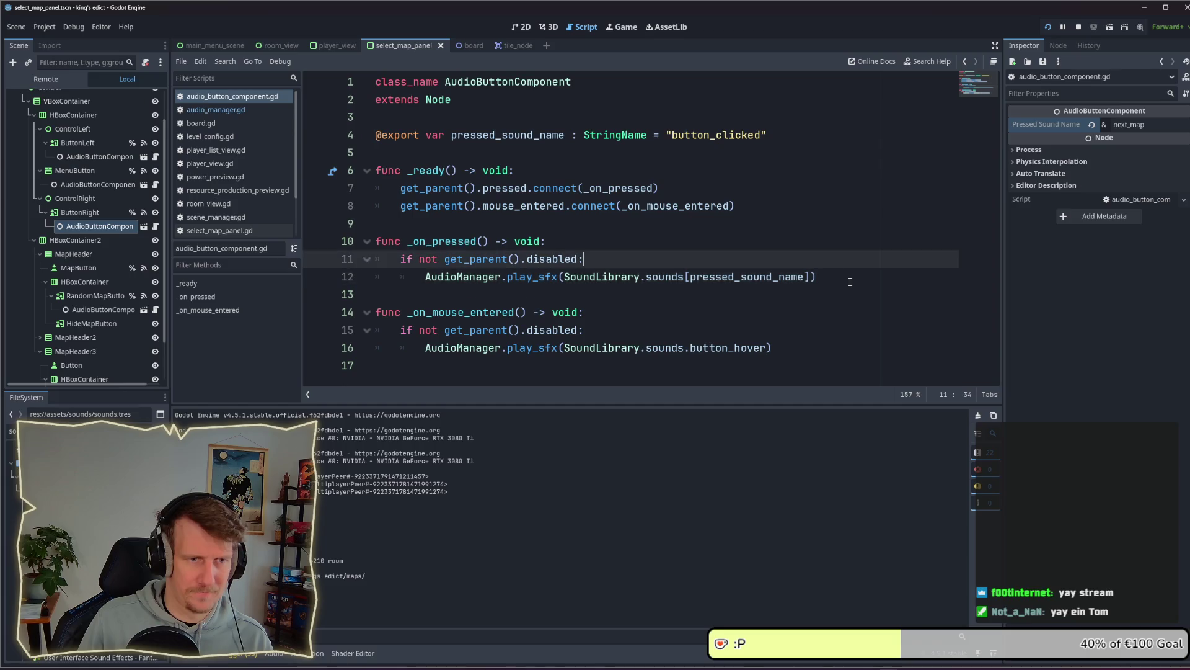
text(var p)
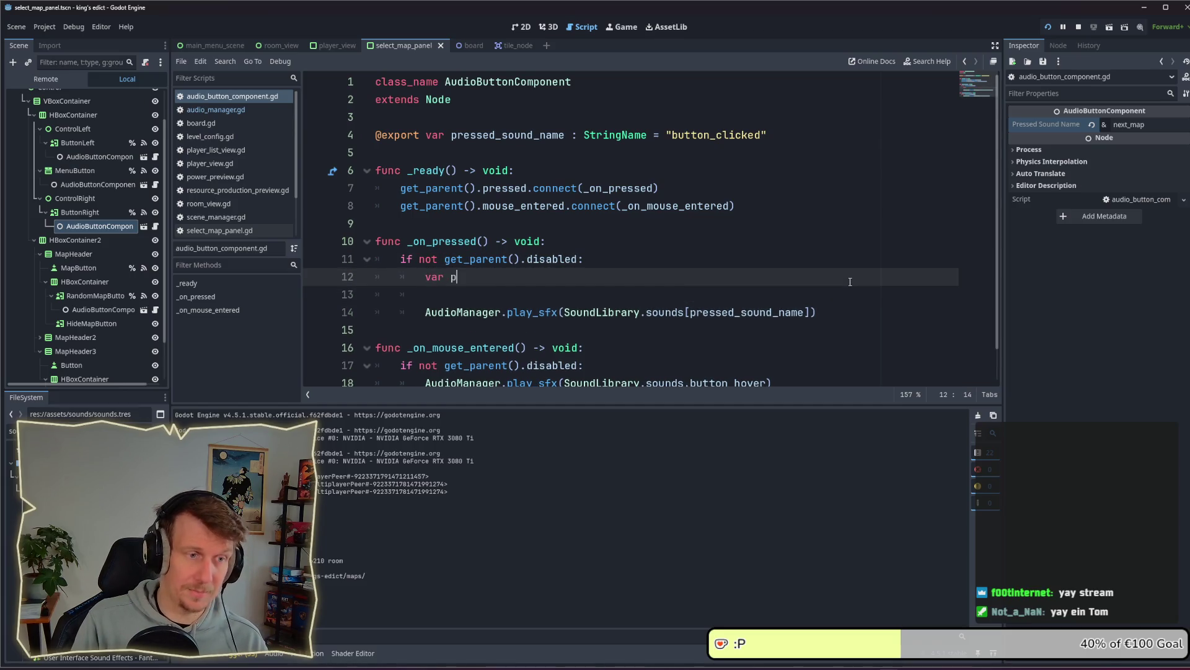
text(it)
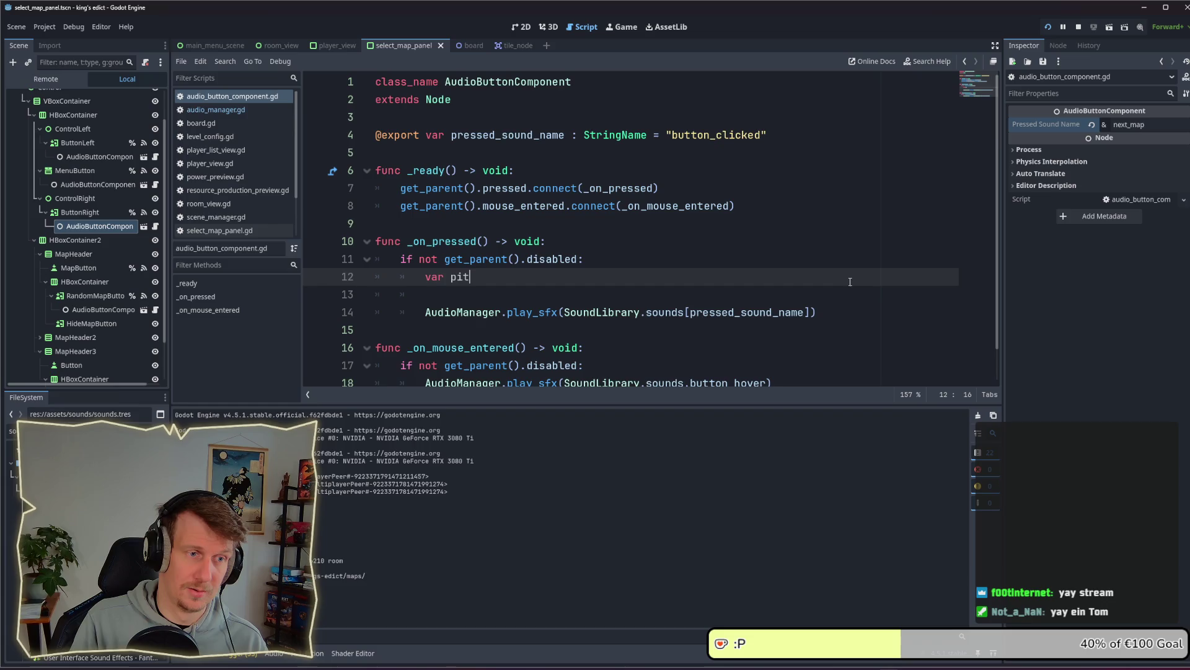
text(ch)
key(BackSpace)
text(_scale )
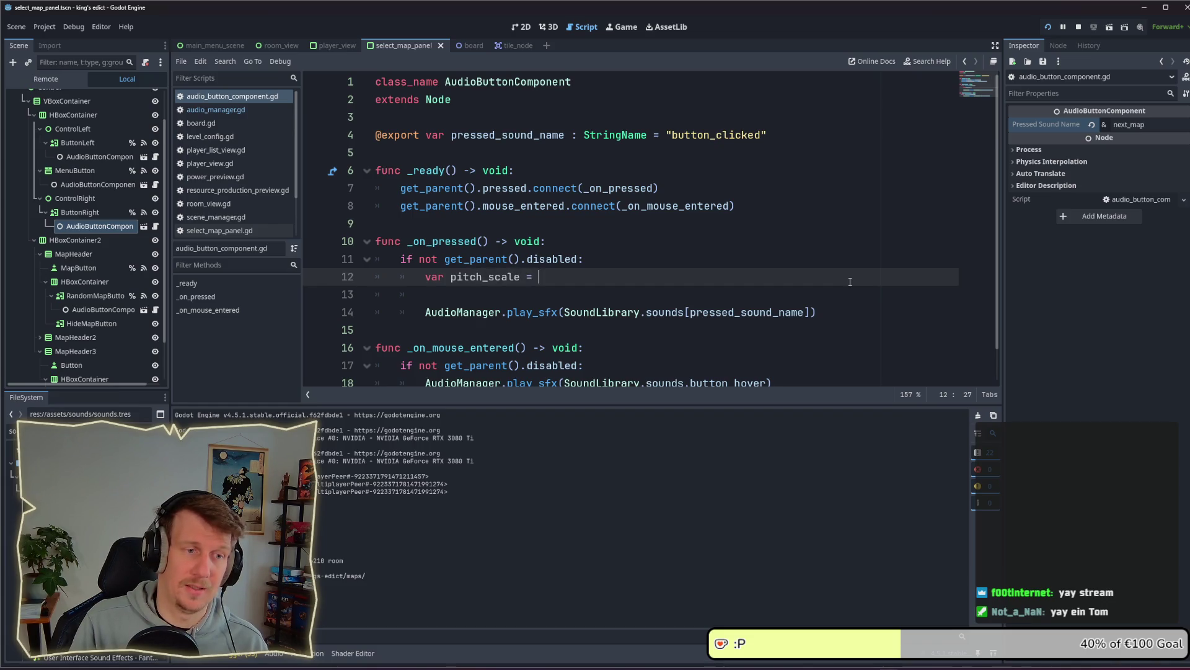
text(= 0.5)
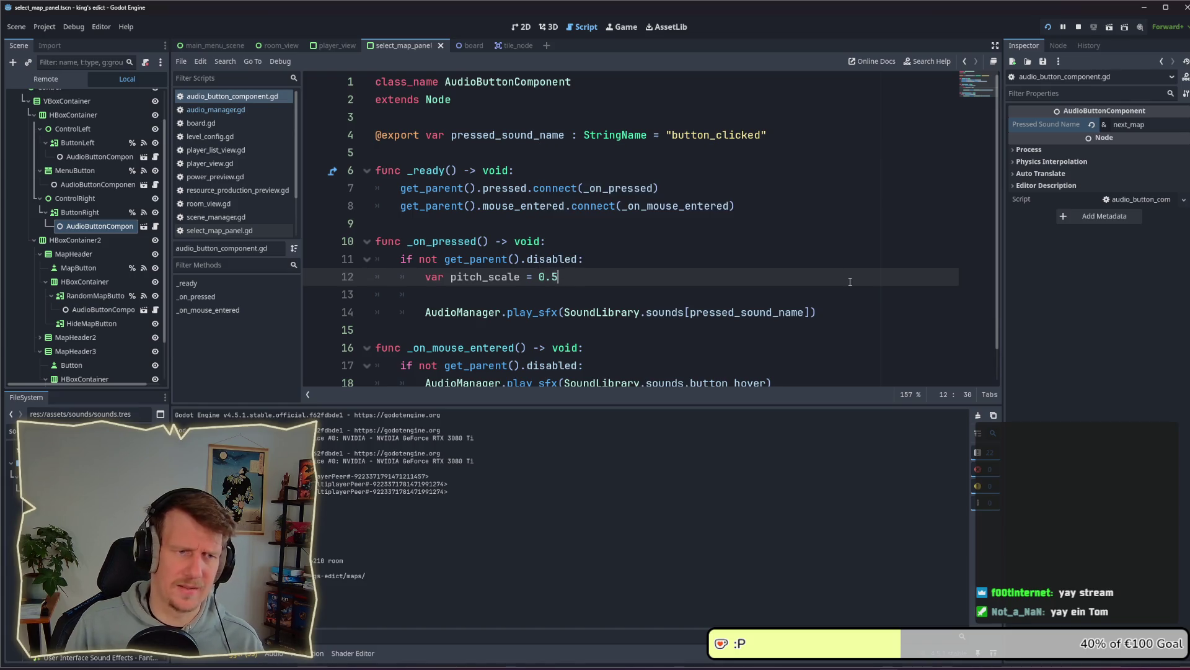
Pass pitch_scale as play_sfx's second argument, then stop and relaunch the game
key(Down)
key(Down)
key(Right)
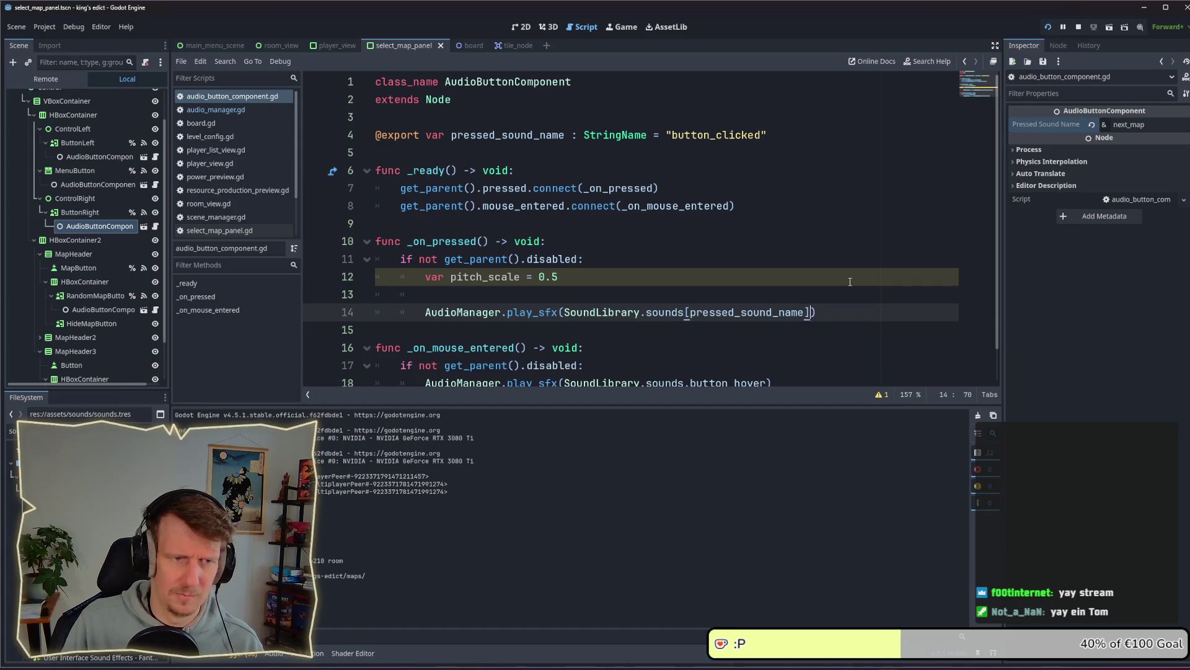
key(Right)
text(, pu)
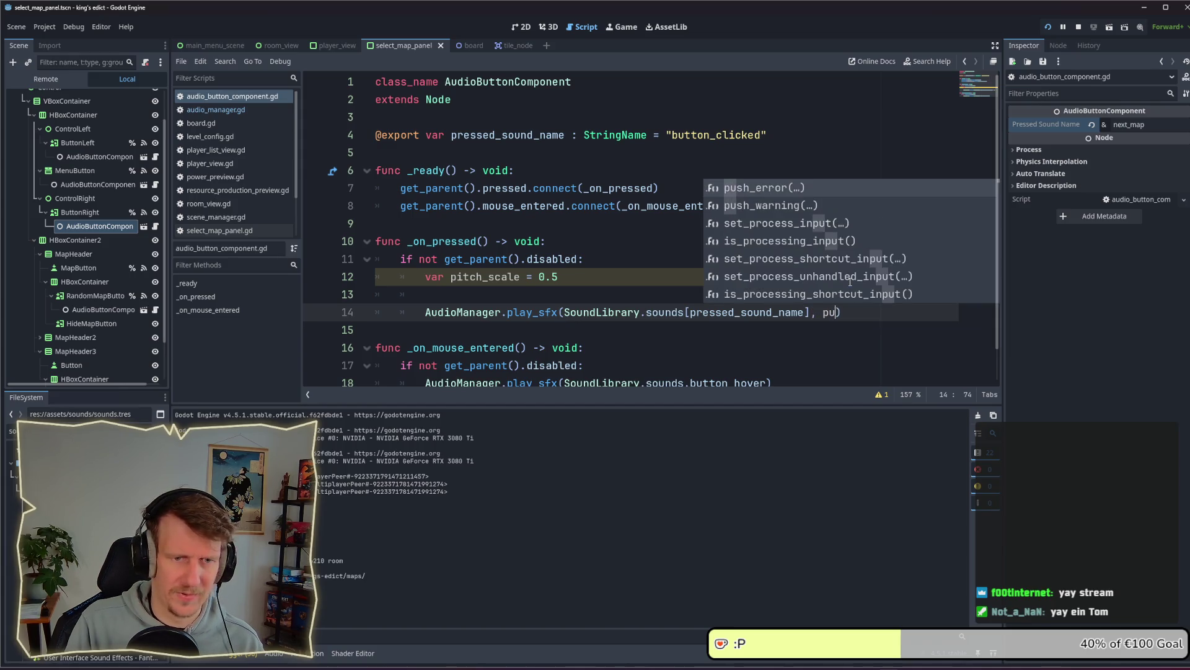
key(BackSpace)
text(it)
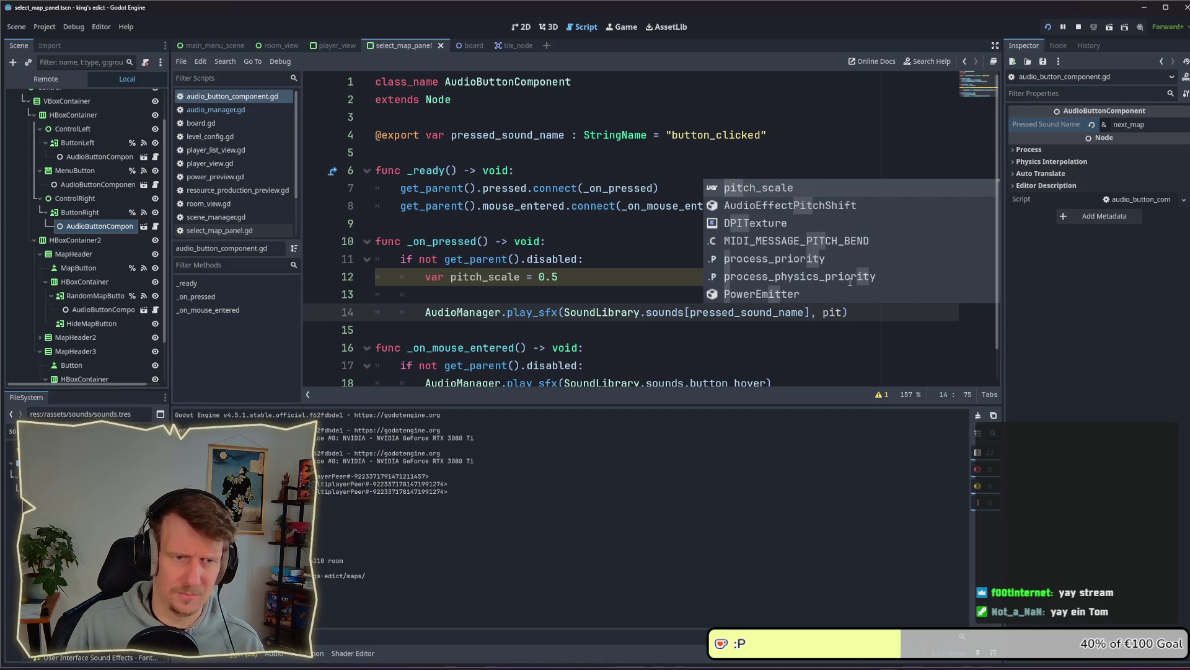
key(Return)
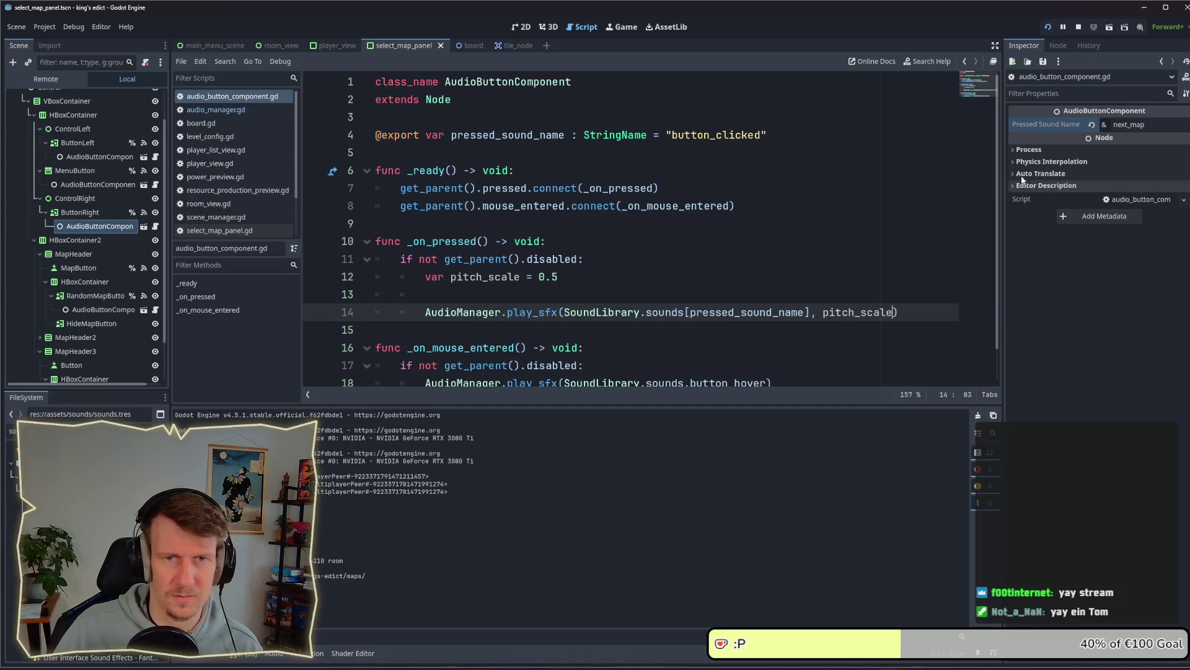
click(1078, 28)
key(F5)
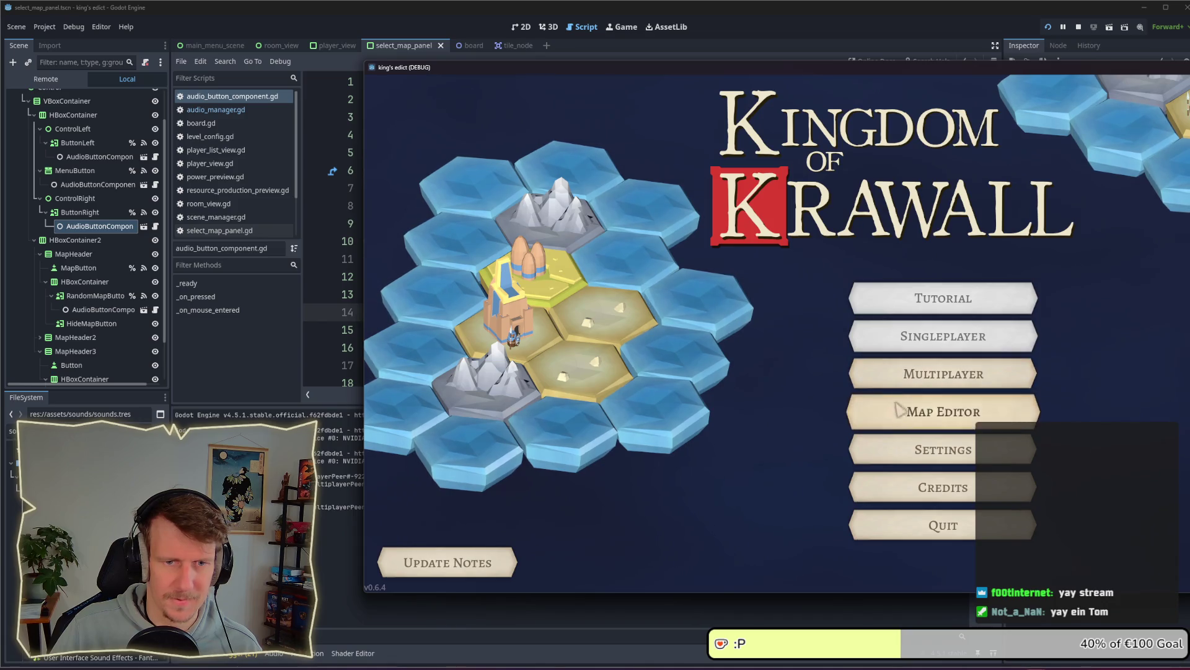
In the game, open Multiplayer, create a room, and cycle maps from Green Island to Diamond, then stop
click(896, 379)
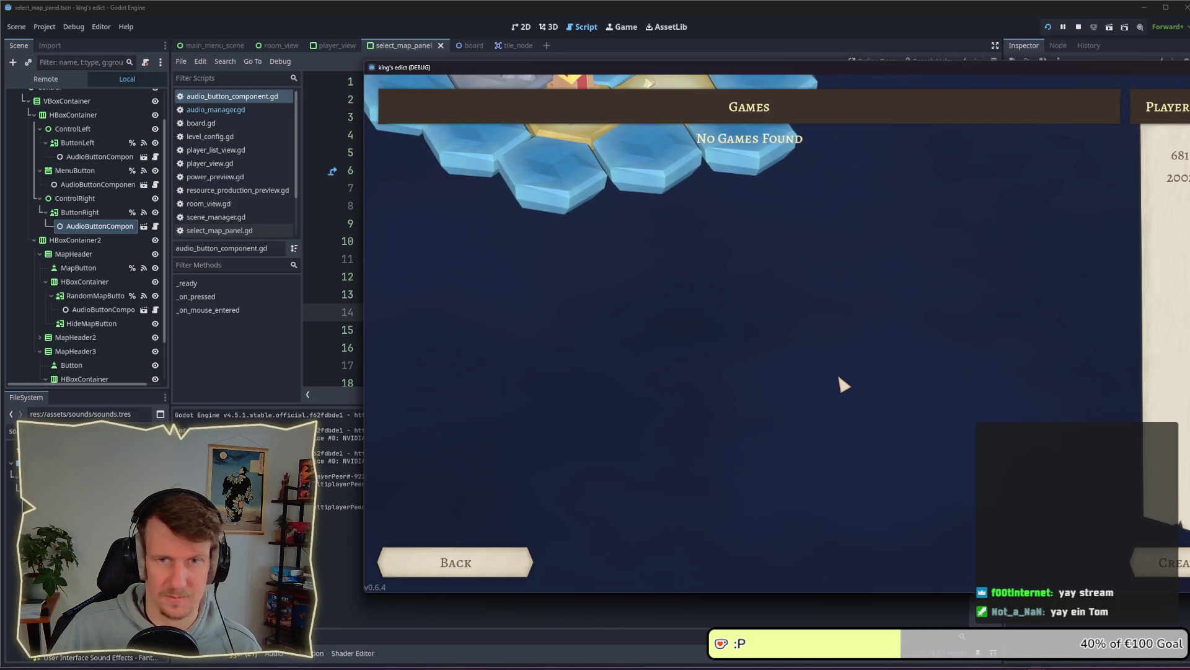
click(1175, 563)
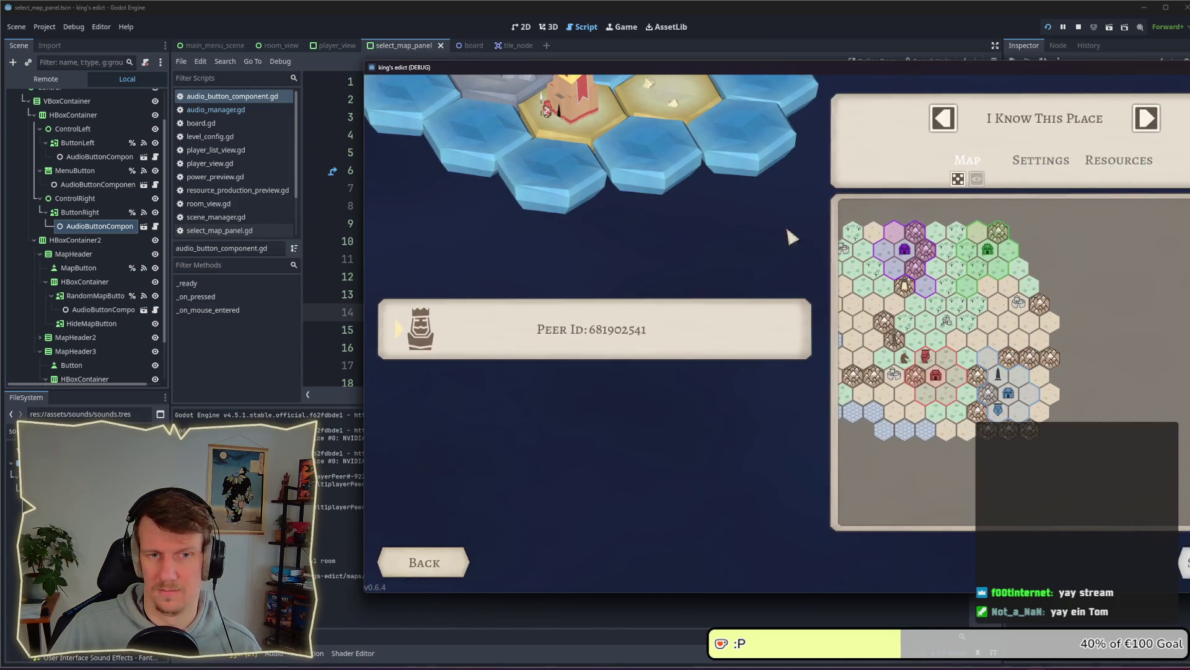
drag(743, 72, 516, 64)
click(724, 112)
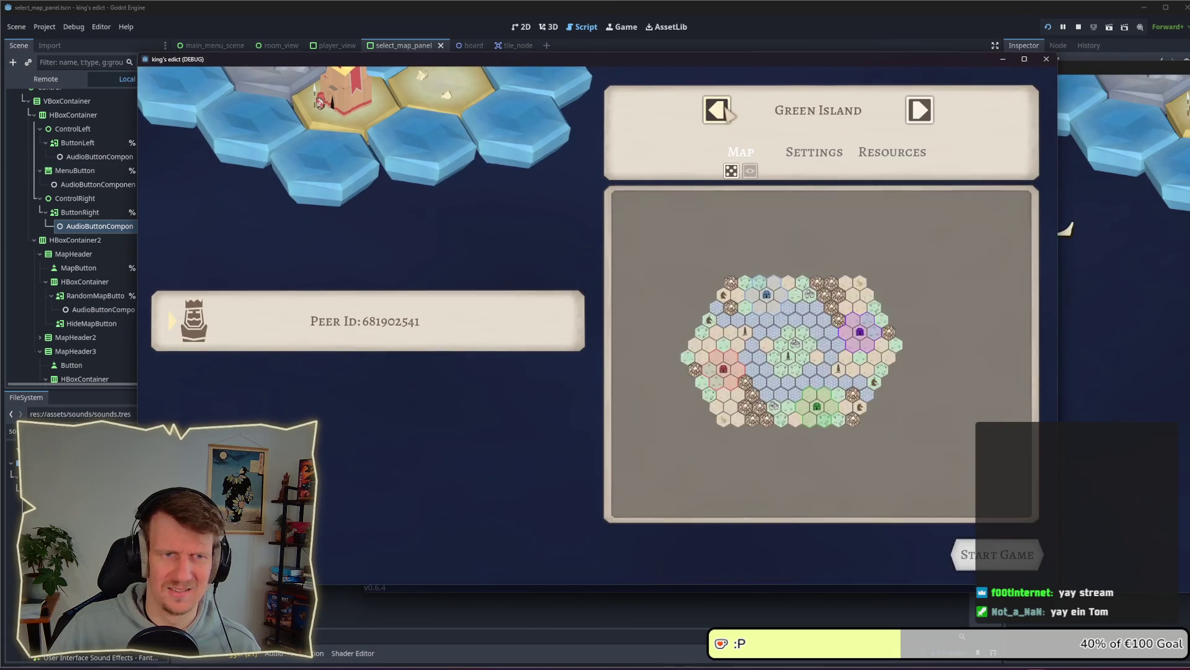
click(724, 112)
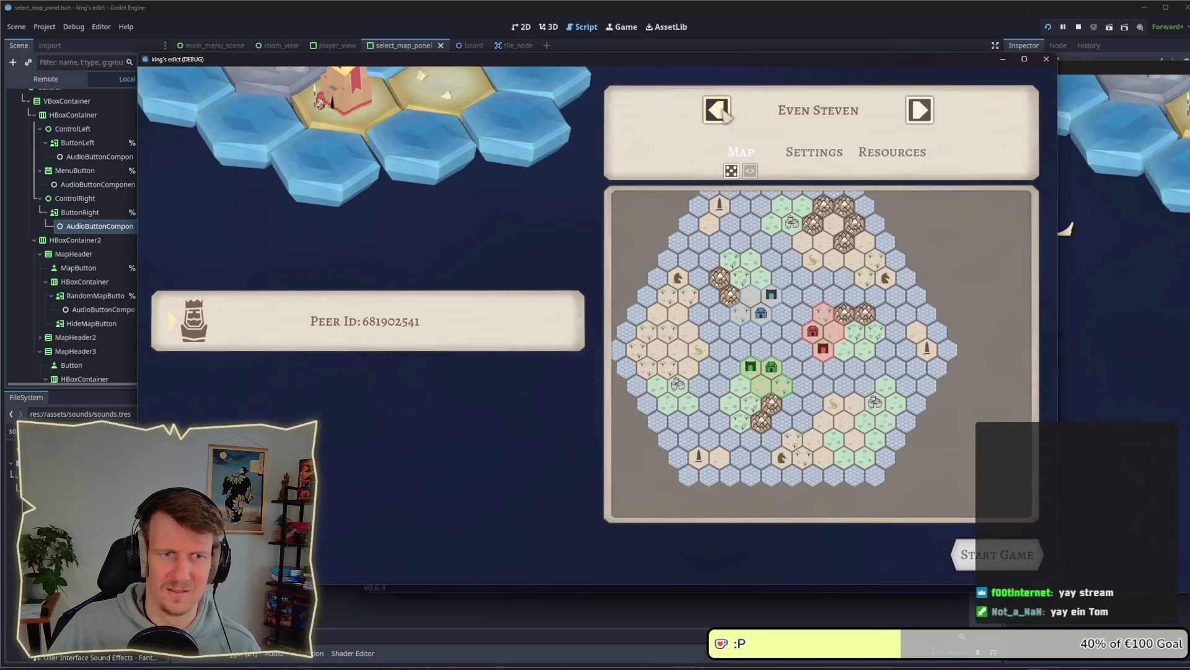
click(724, 112)
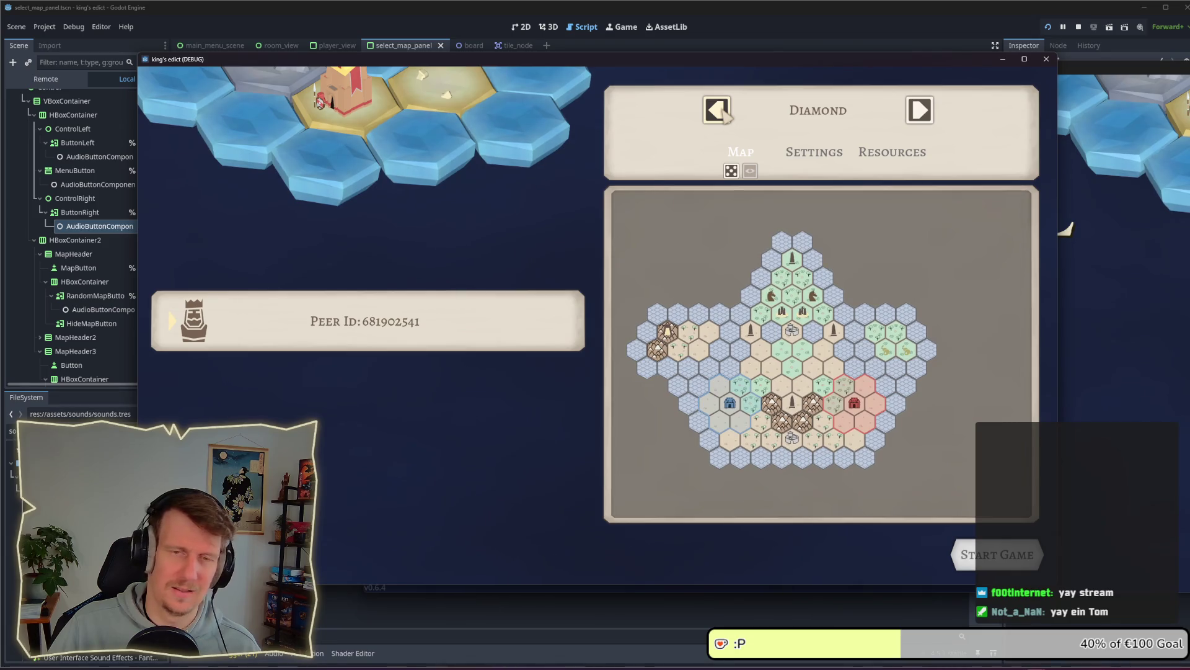
click(1079, 28)
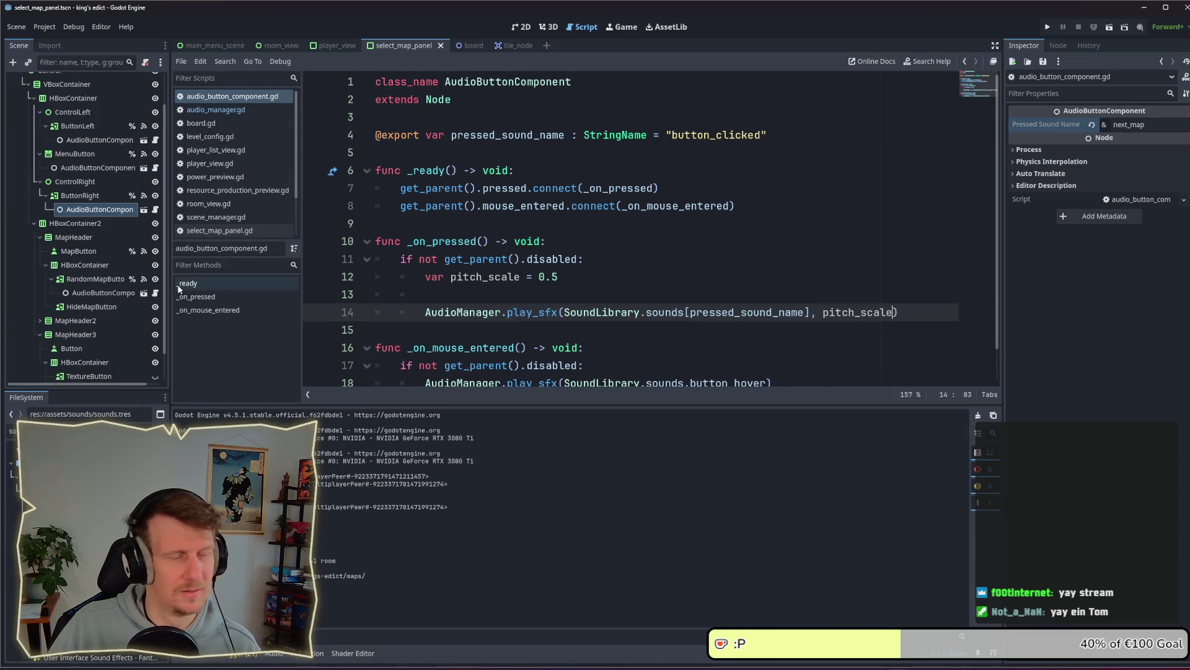
Read the volume_db and volume_linear entries in AudioStreamPlayer's Properties docs, then return to audio_manager.gd
scroll(628, 269, down, 1)
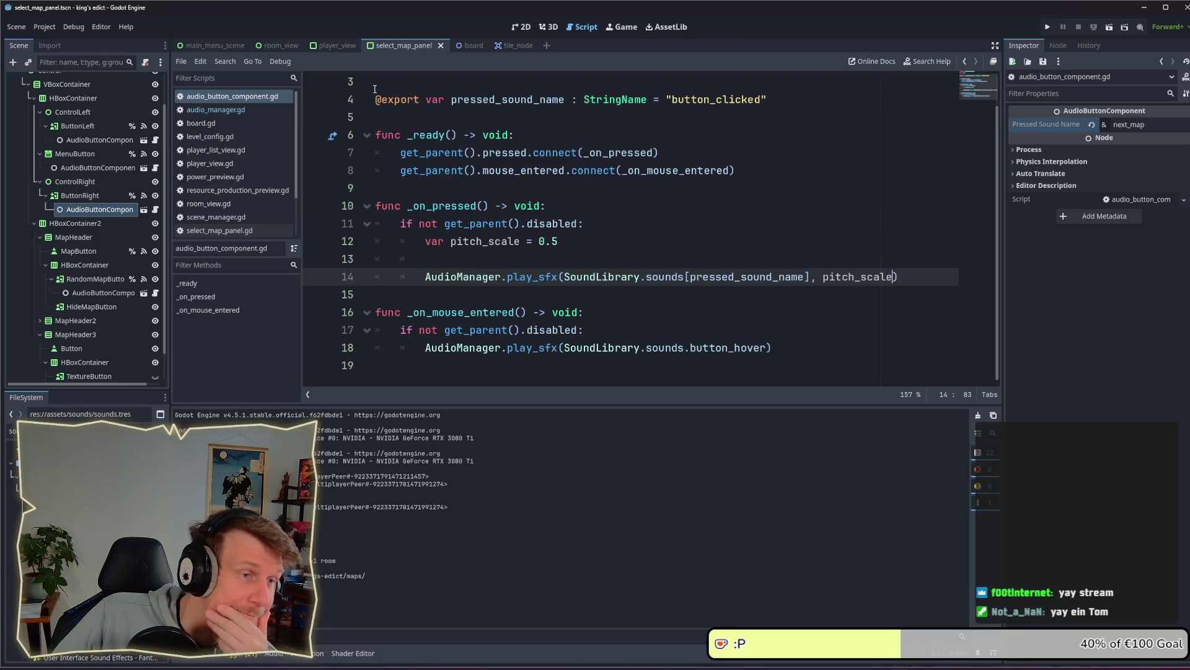
click(223, 110)
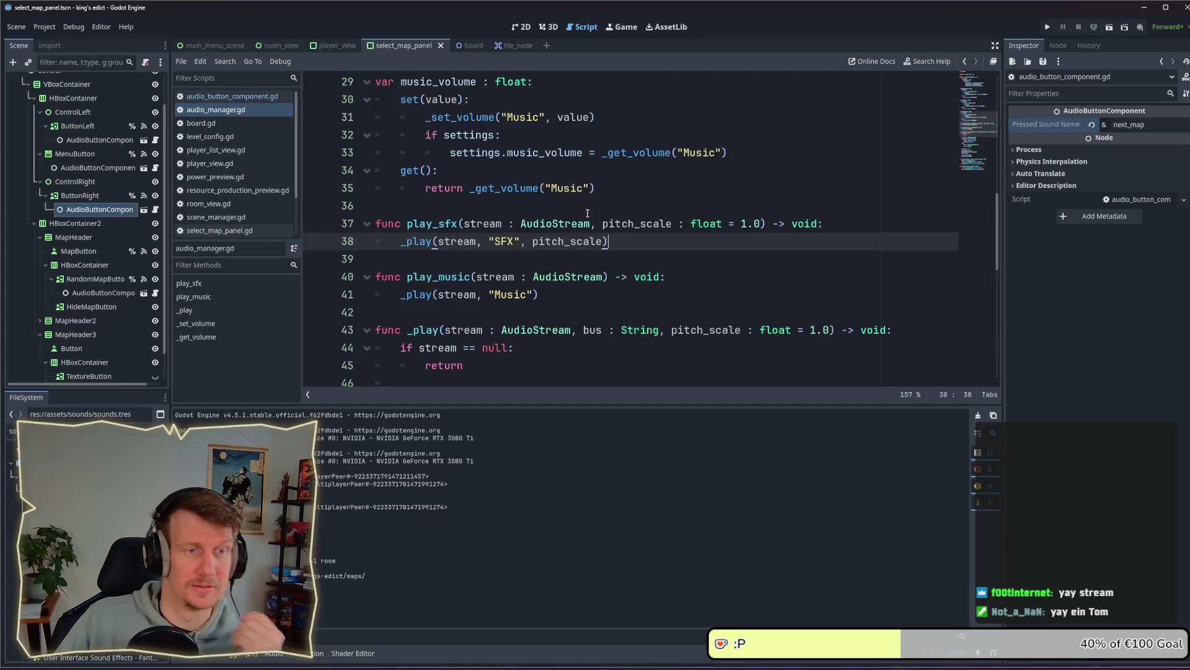
scroll(583, 223, down, 5)
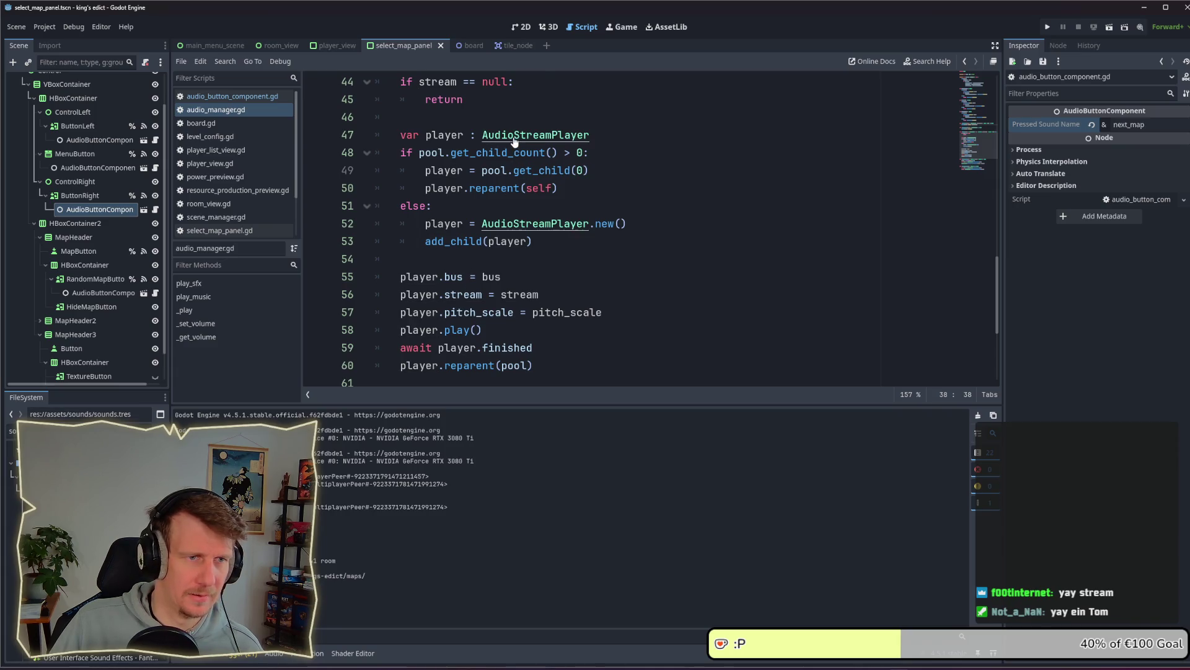
ctrl+click(508, 229)
scroll(546, 252, down, 1)
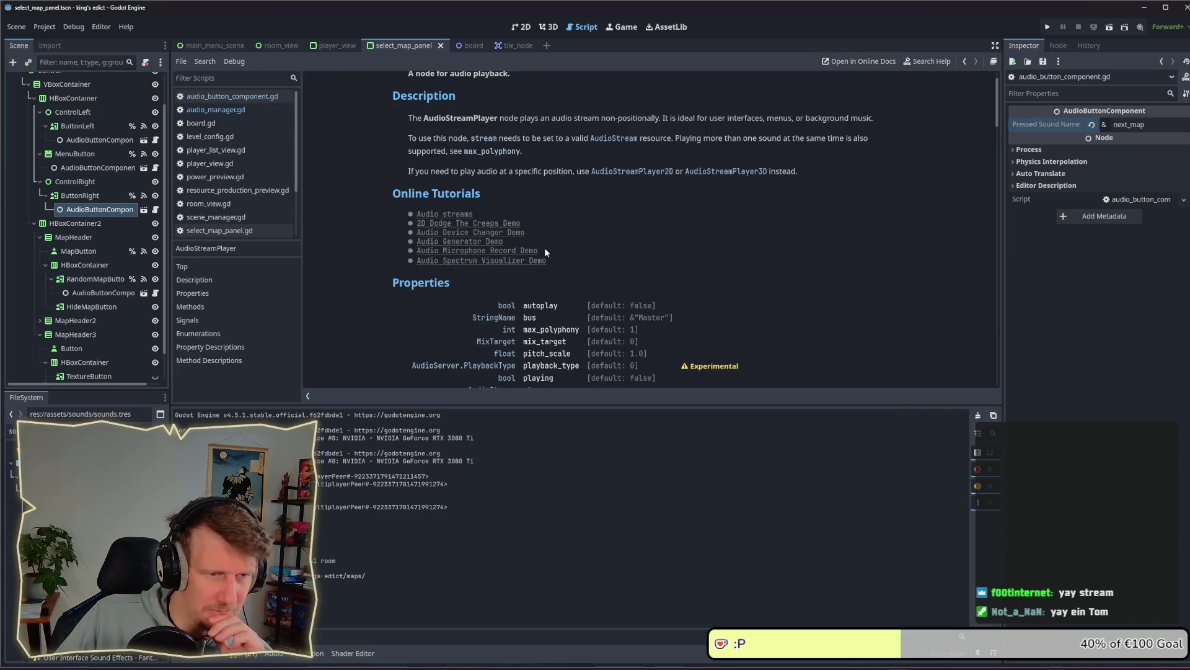
scroll(546, 252, down, 1)
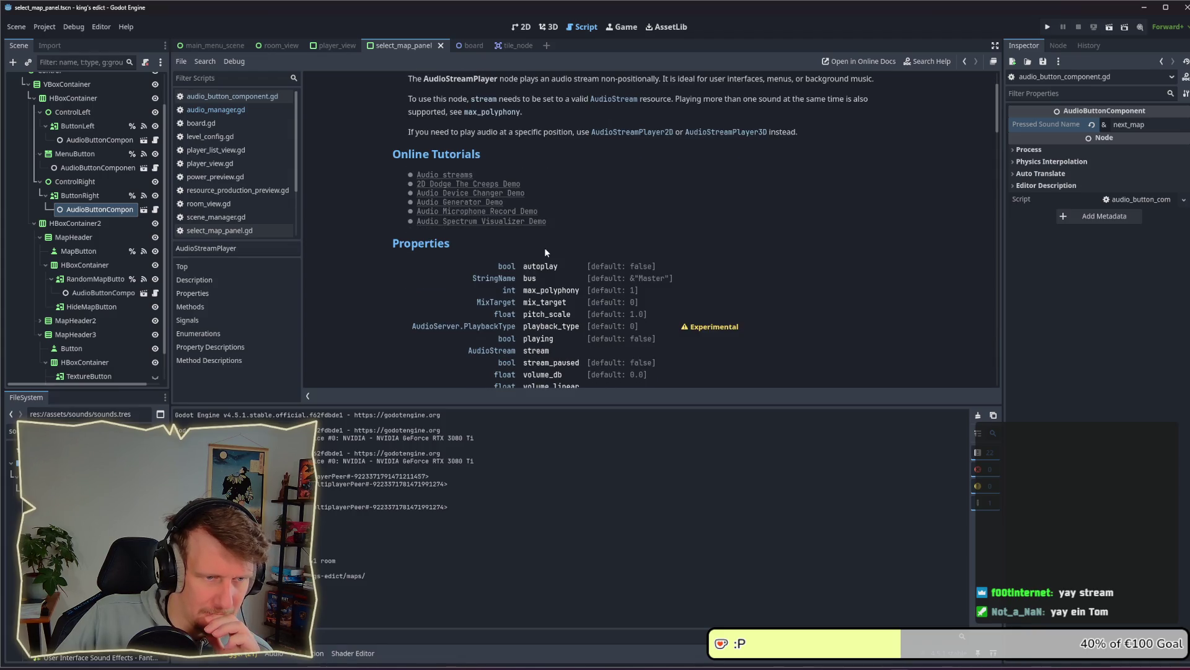
scroll(546, 251, down, 1)
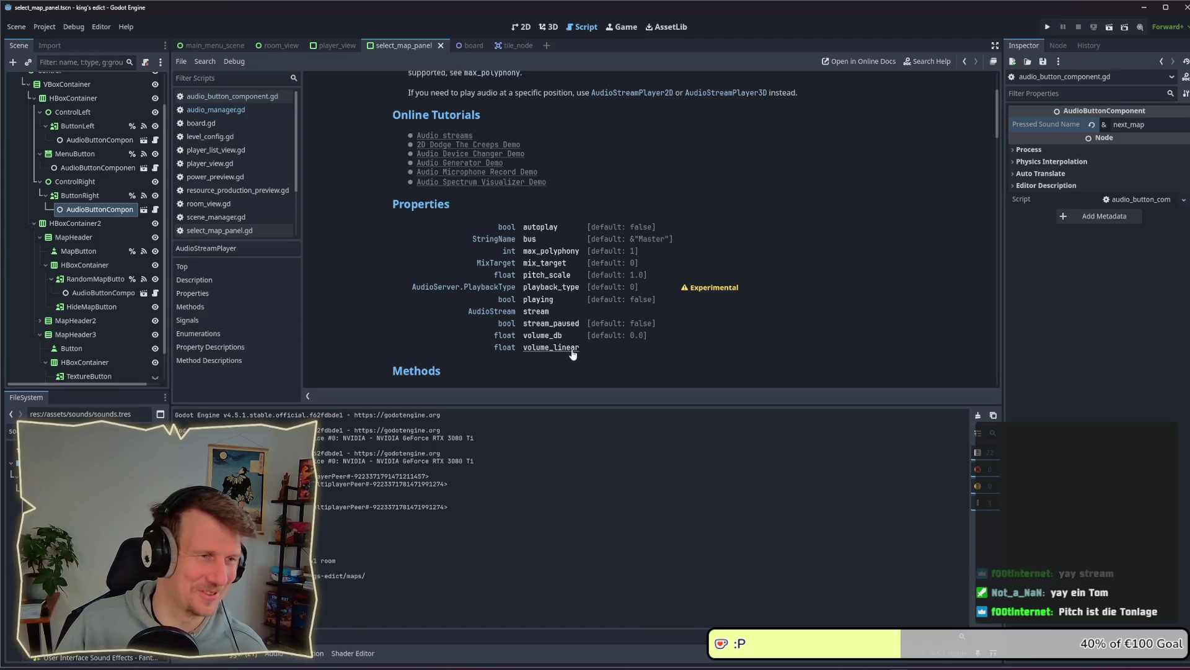
click(217, 110)
In audio_button_component.gd, rename the line-12 variable pitch_scale to volume_adjust, keeping 0.5
scroll(573, 212, down, 3)
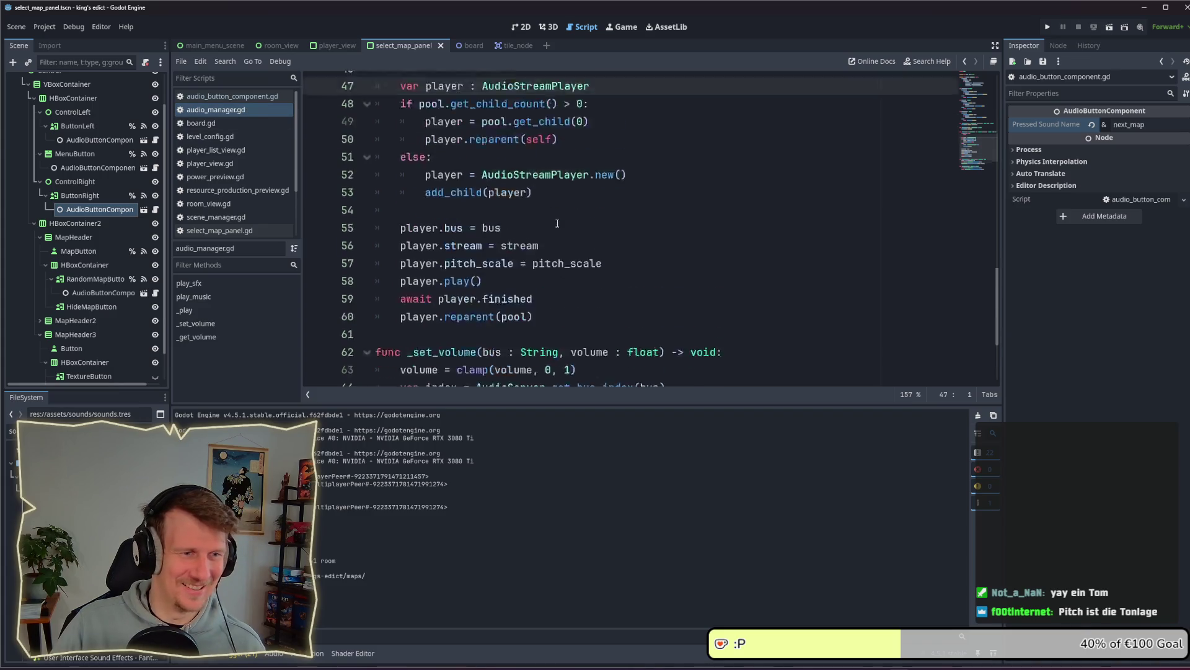
scroll(560, 229, down, 1)
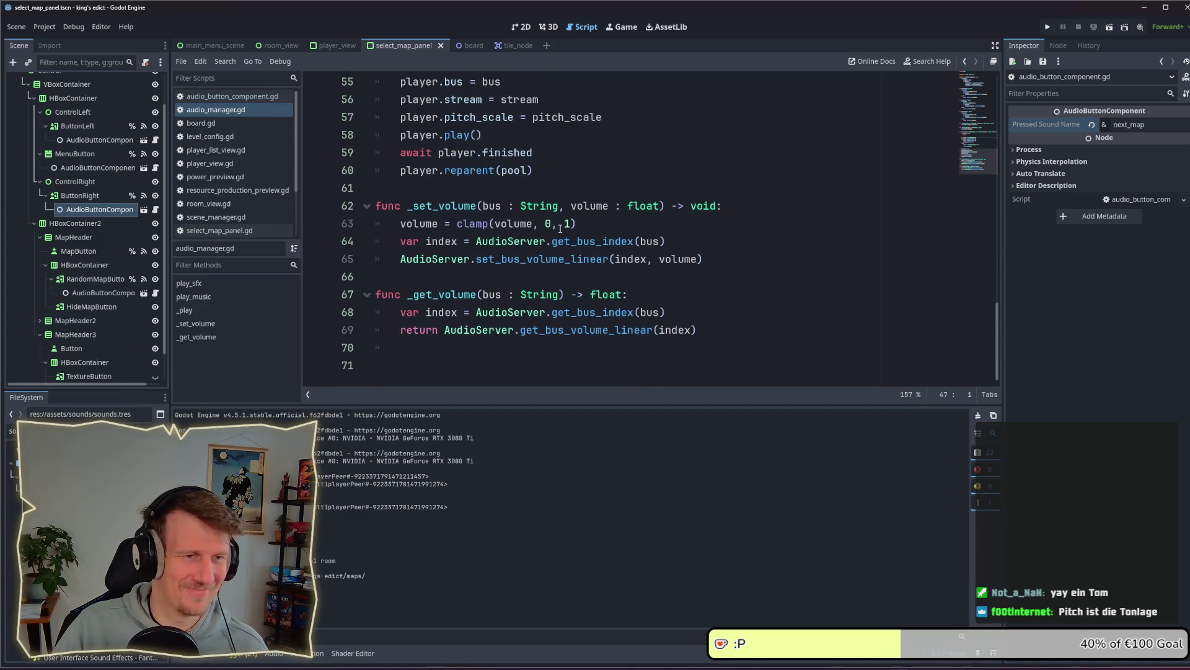
scroll(560, 229, up, 2)
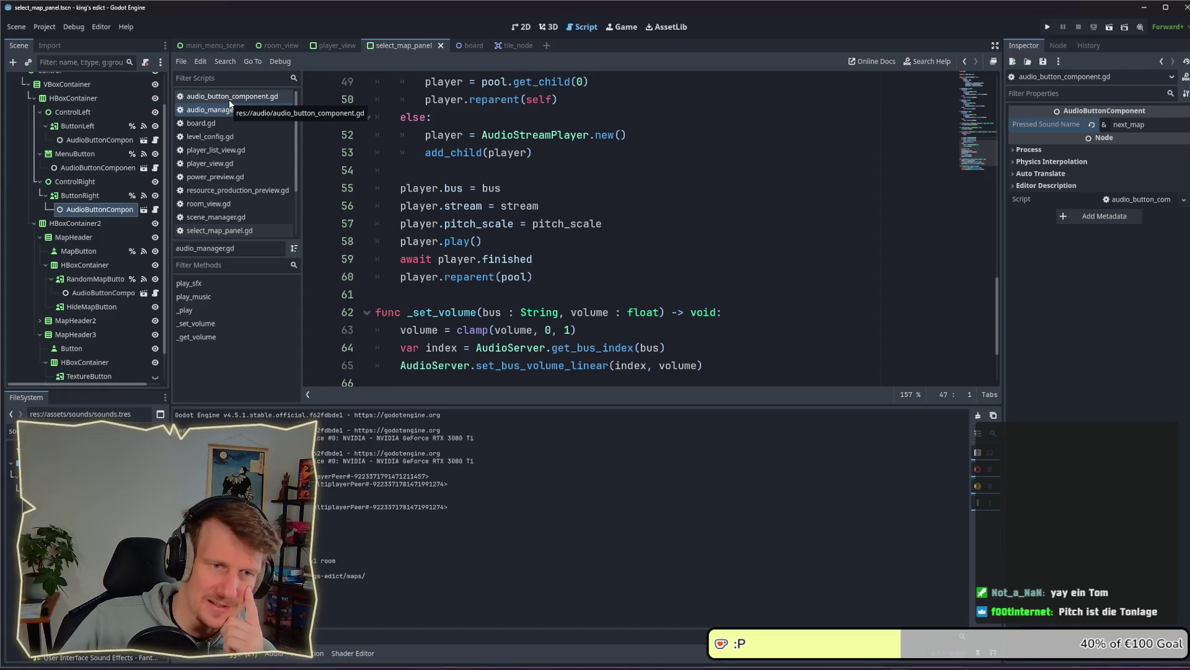
click(229, 99)
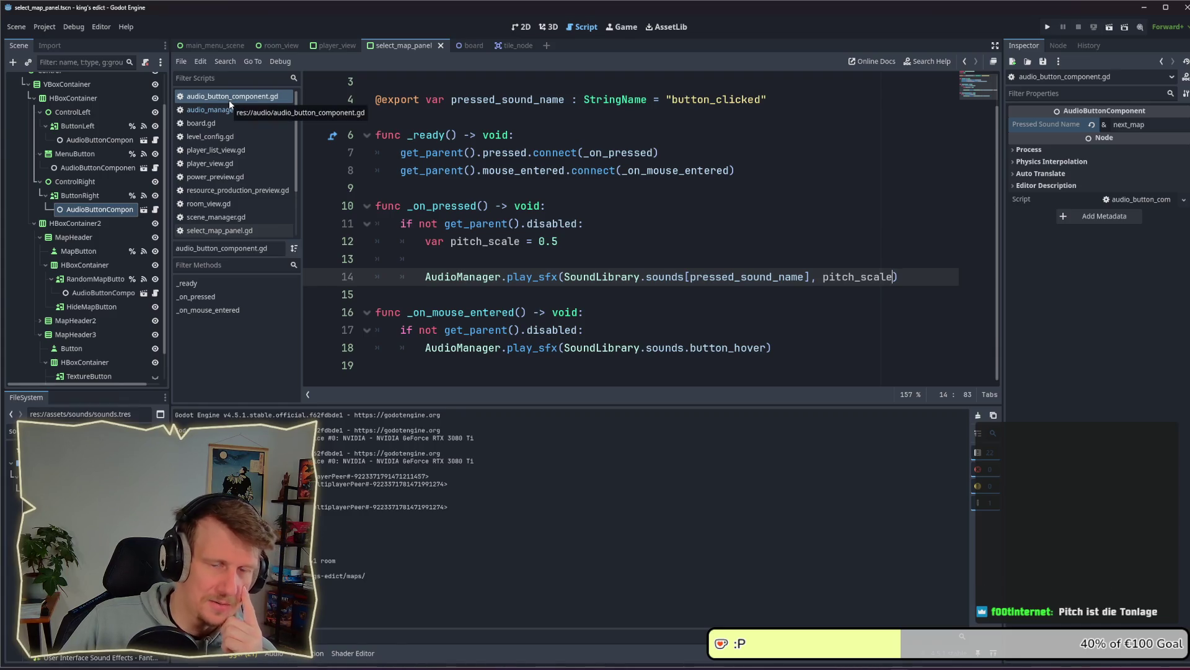
click(541, 239)
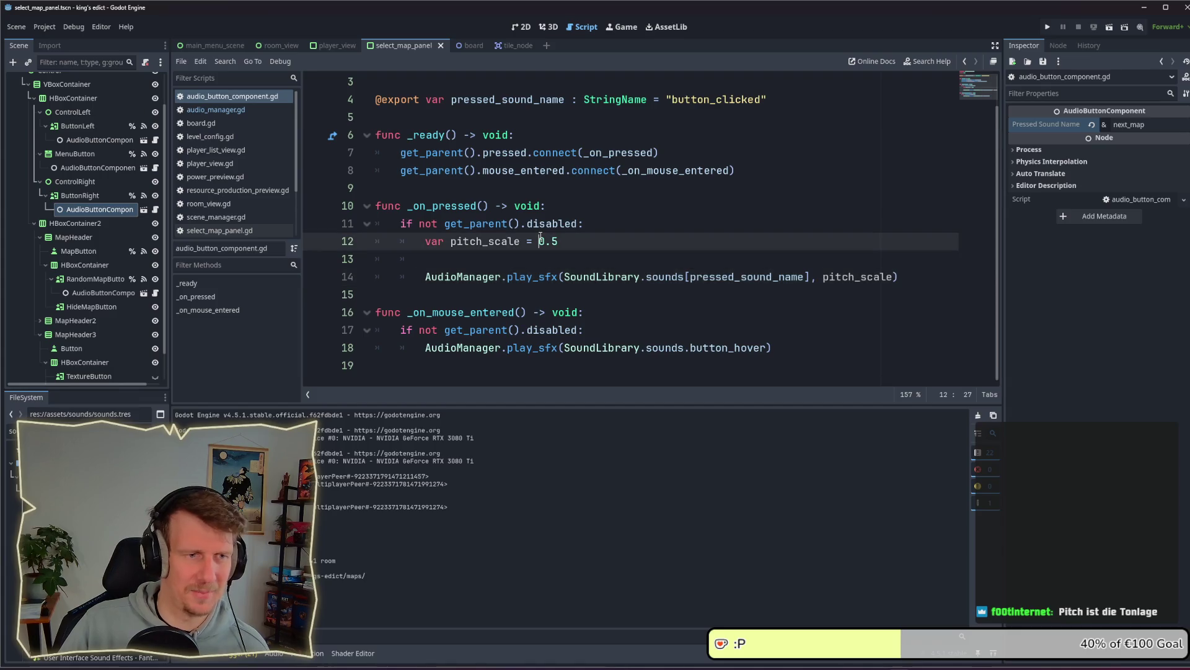
drag(558, 241, 487, 242)
double_click(472, 241)
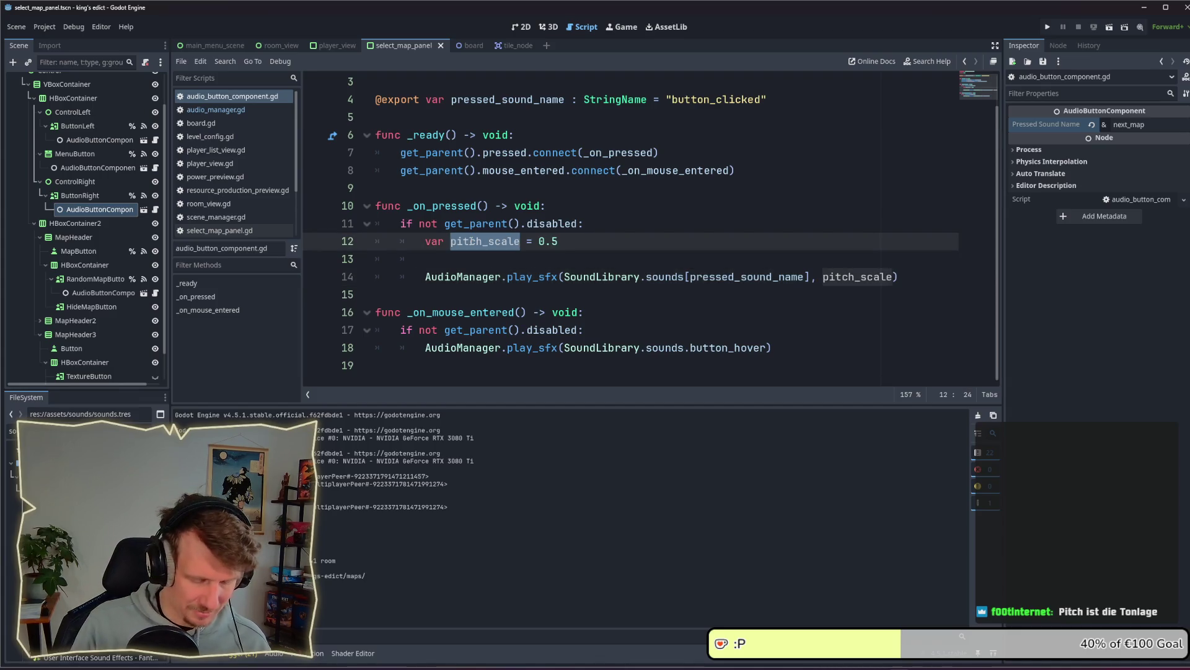
text(volume_)
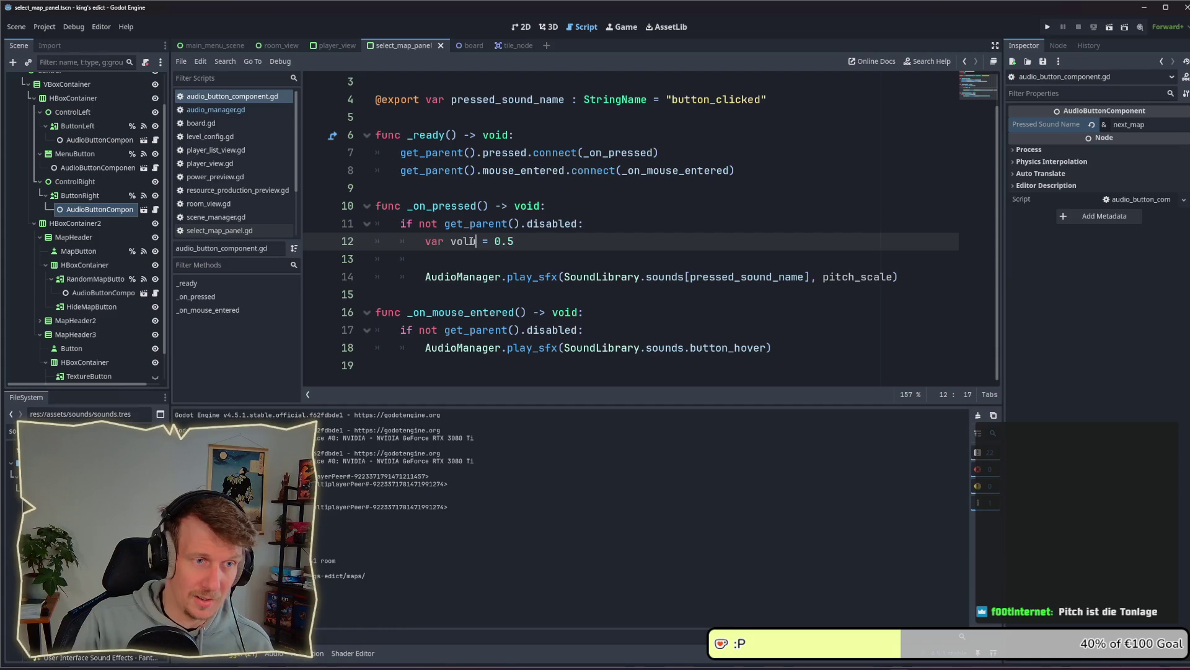
text(s)
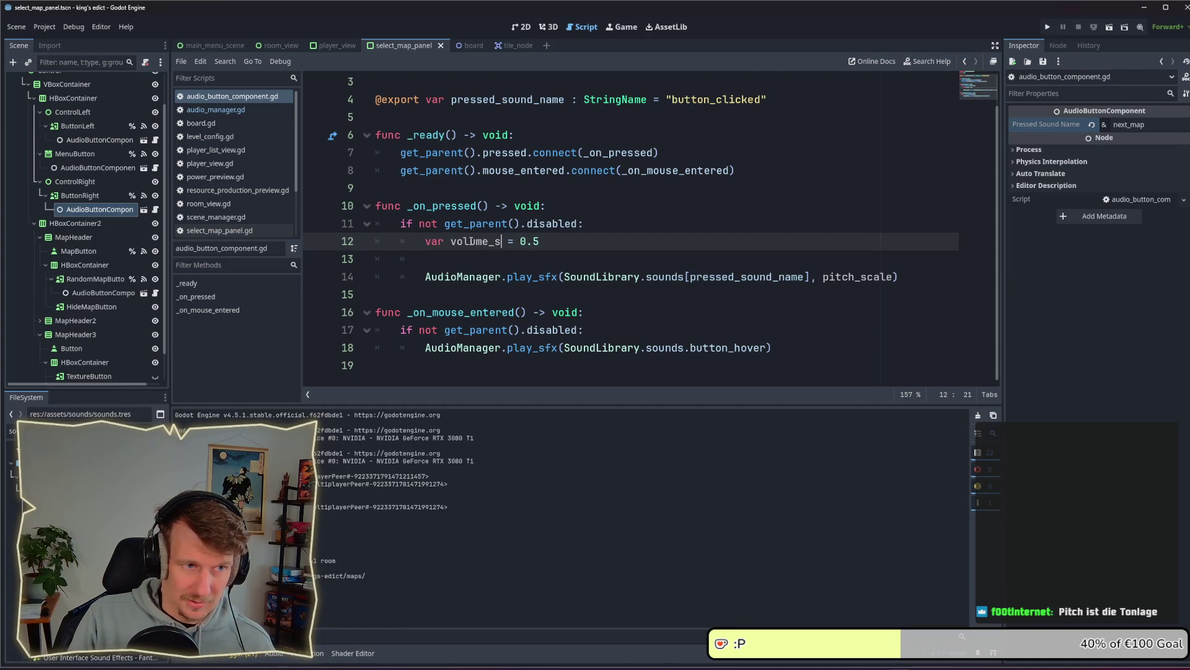
key(BackSpace)
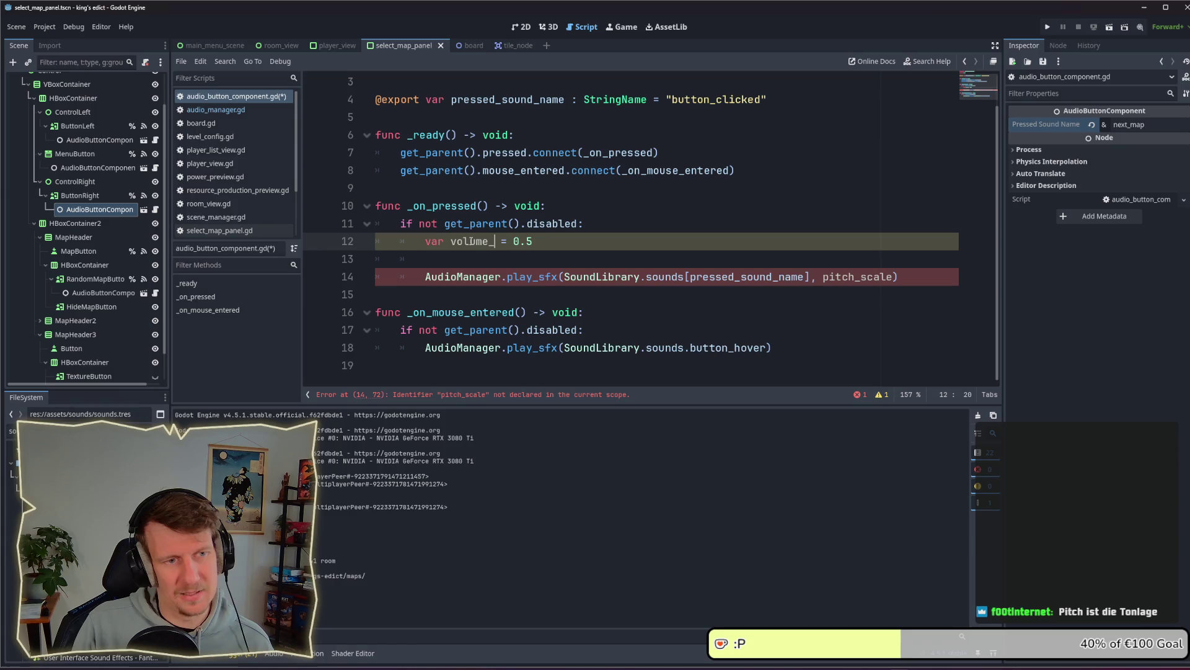
text(addh)
key(BackSpace)
key(BackSpace)
text(just)
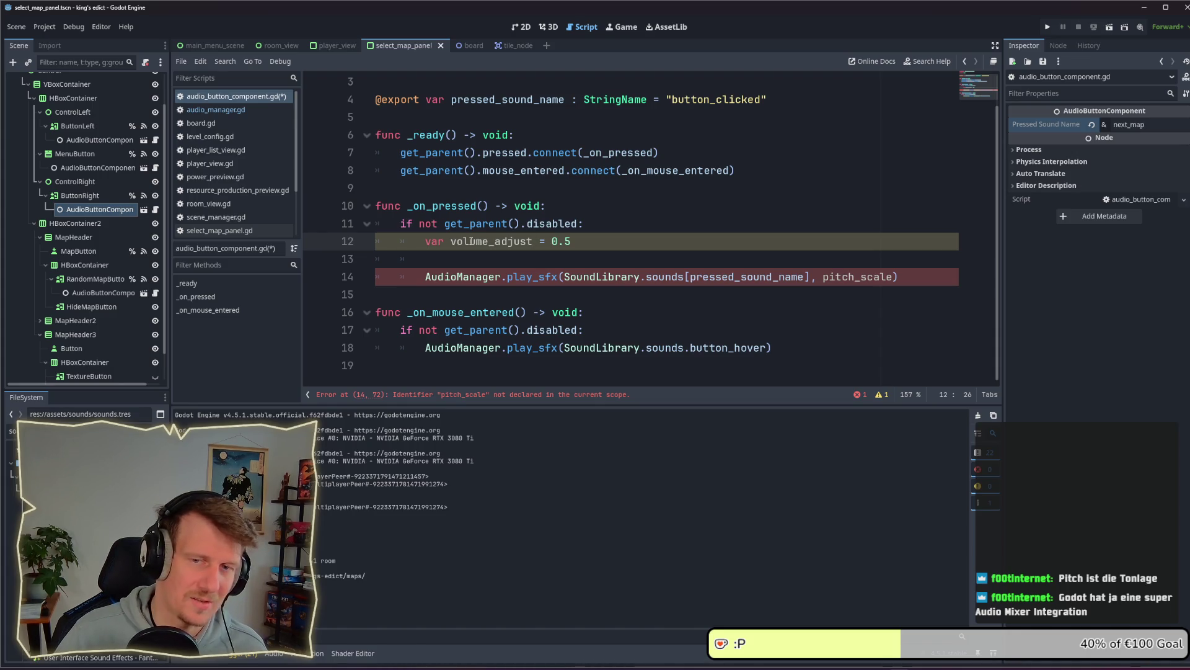
click(579, 247)
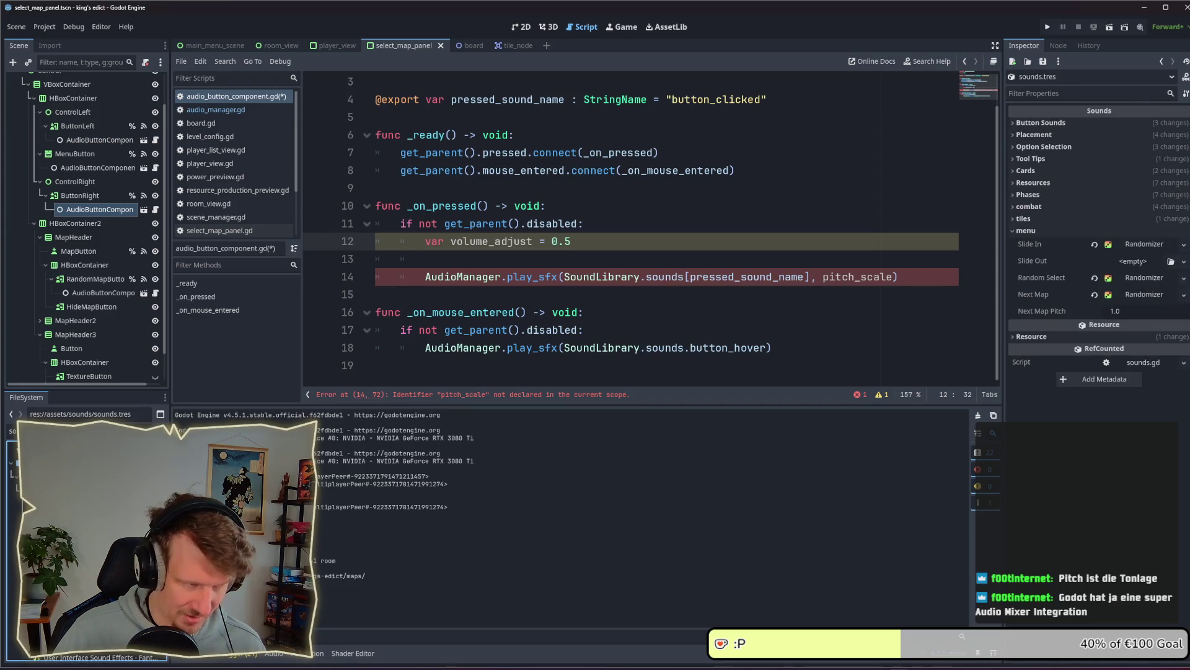
Replace pitch_scale with volume_adjust in the play_sfx call, save, and change volume_adjust's value to -10
click(1063, 230)
click(1064, 232)
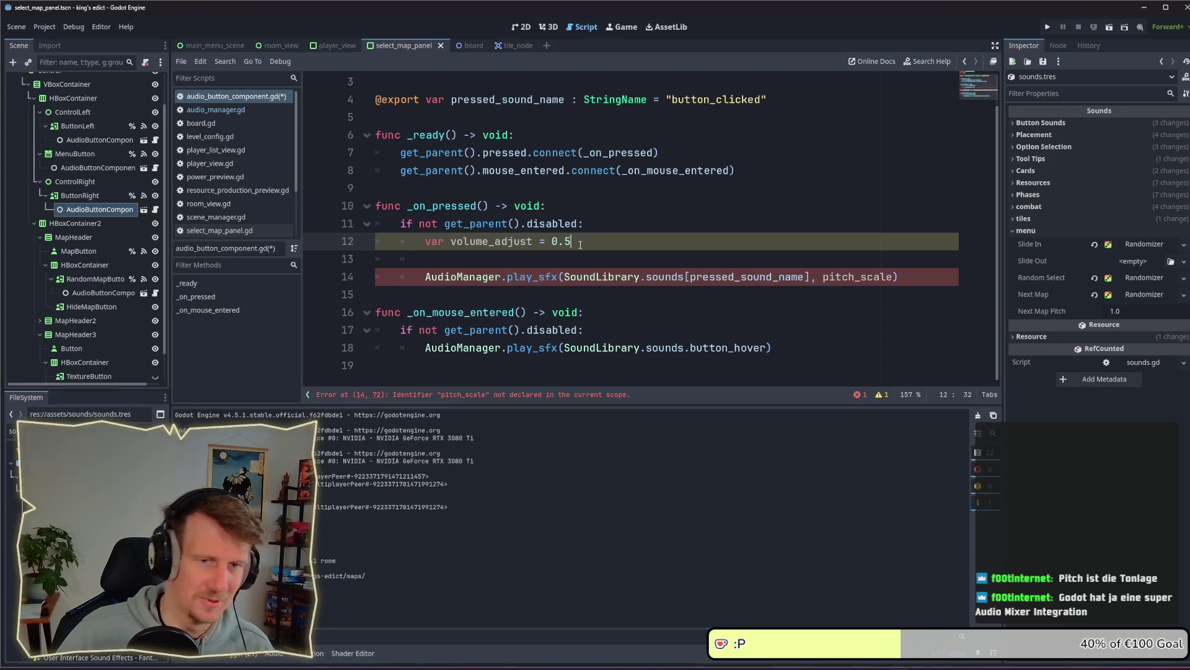
double_click(512, 242)
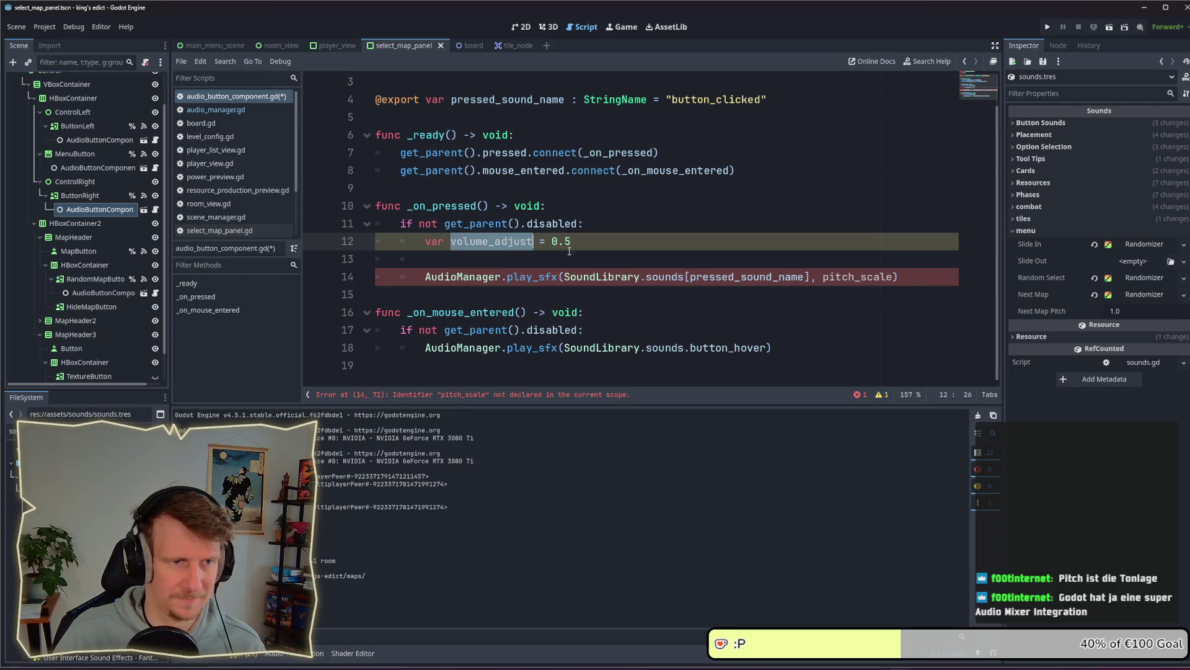
double_click(853, 279)
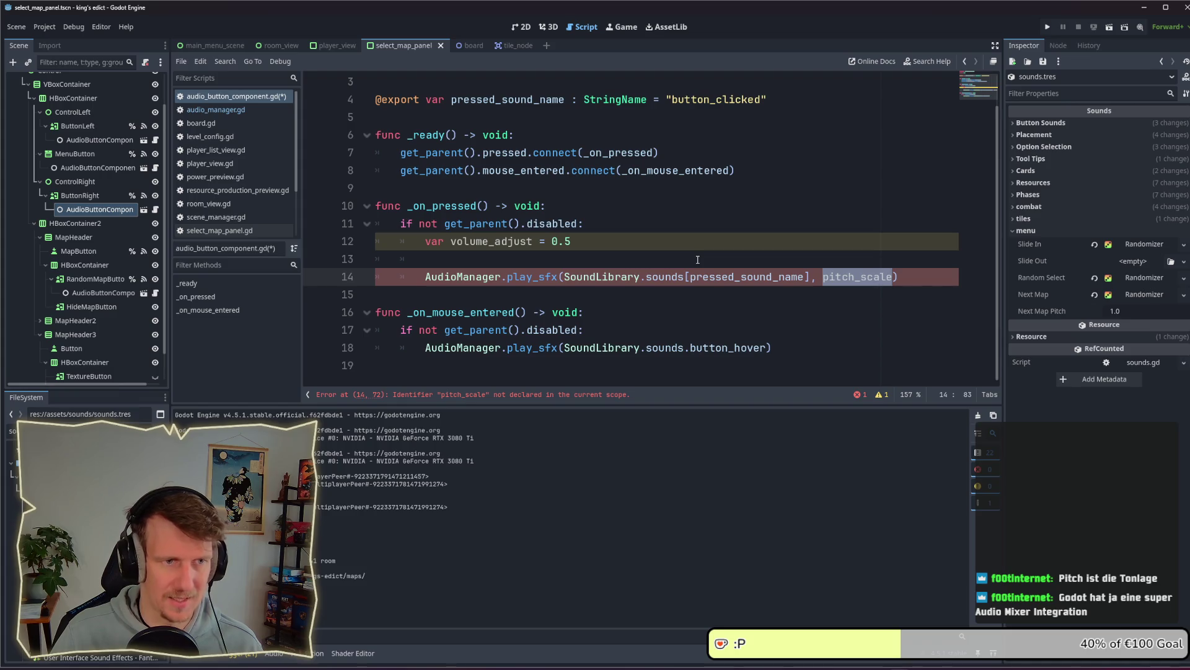
double_click(511, 242)
key(ctrl+c)
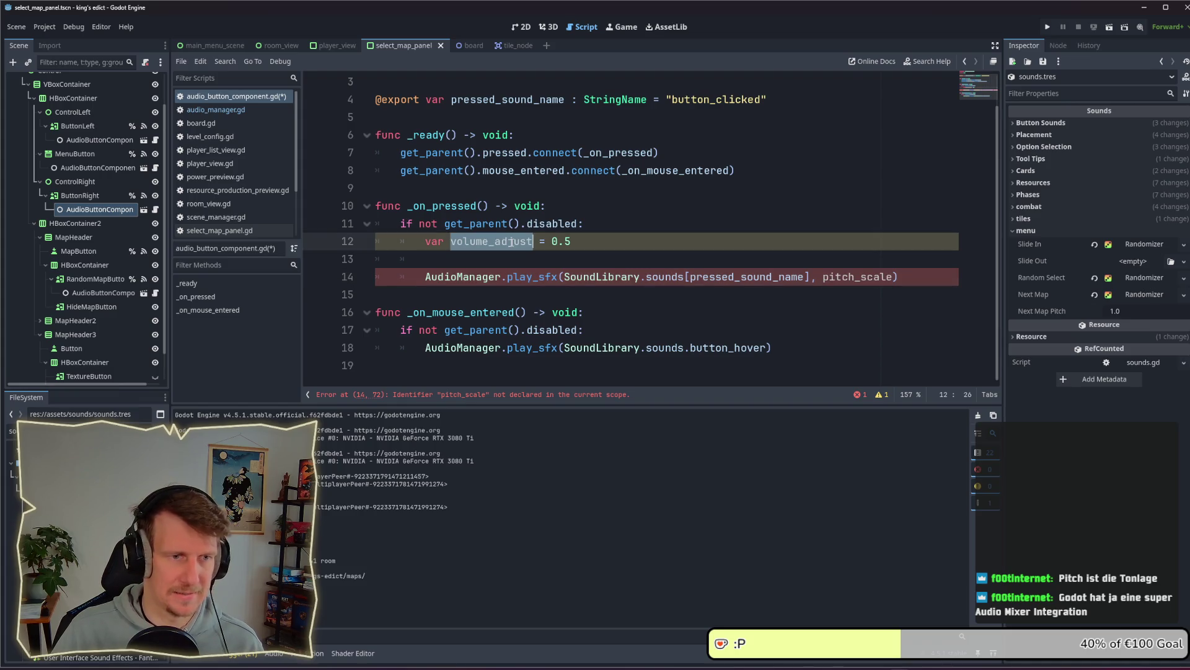
double_click(856, 277)
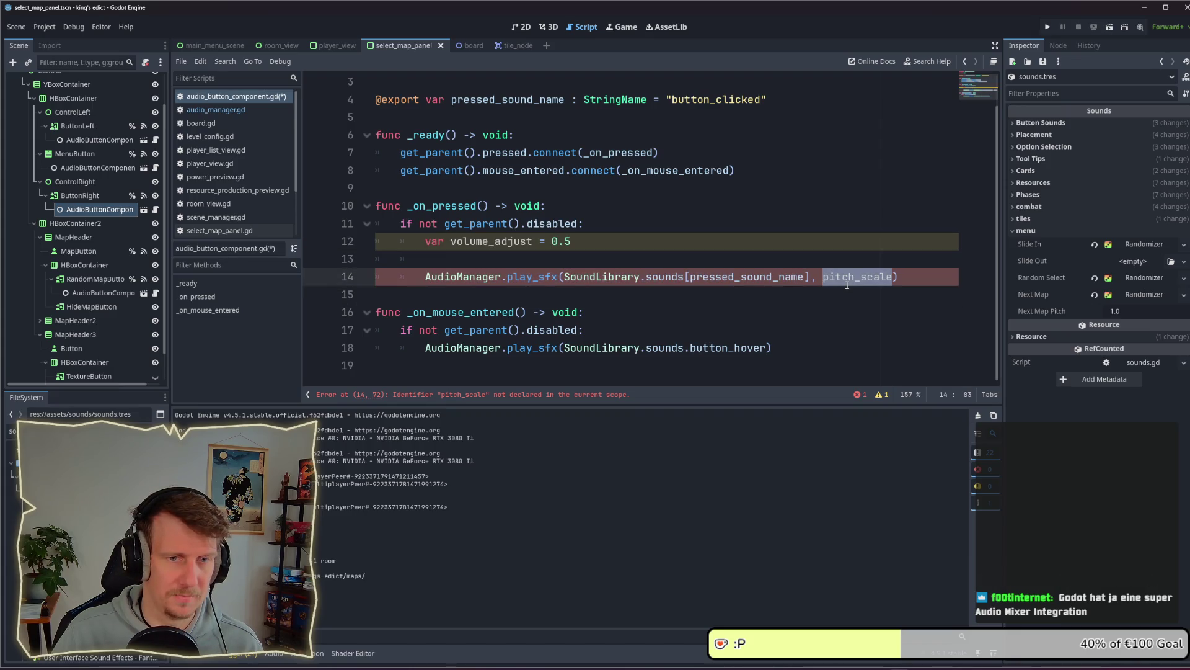
key(ctrl+v)
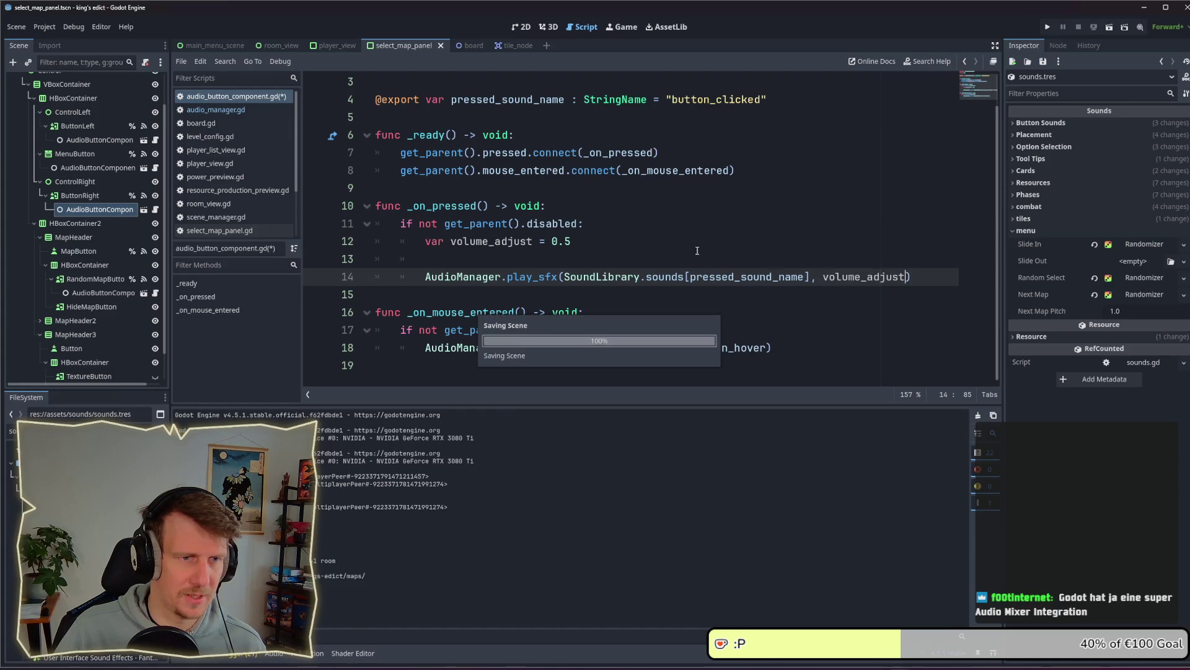
key(ctrl+s)
drag(571, 241, 547, 241)
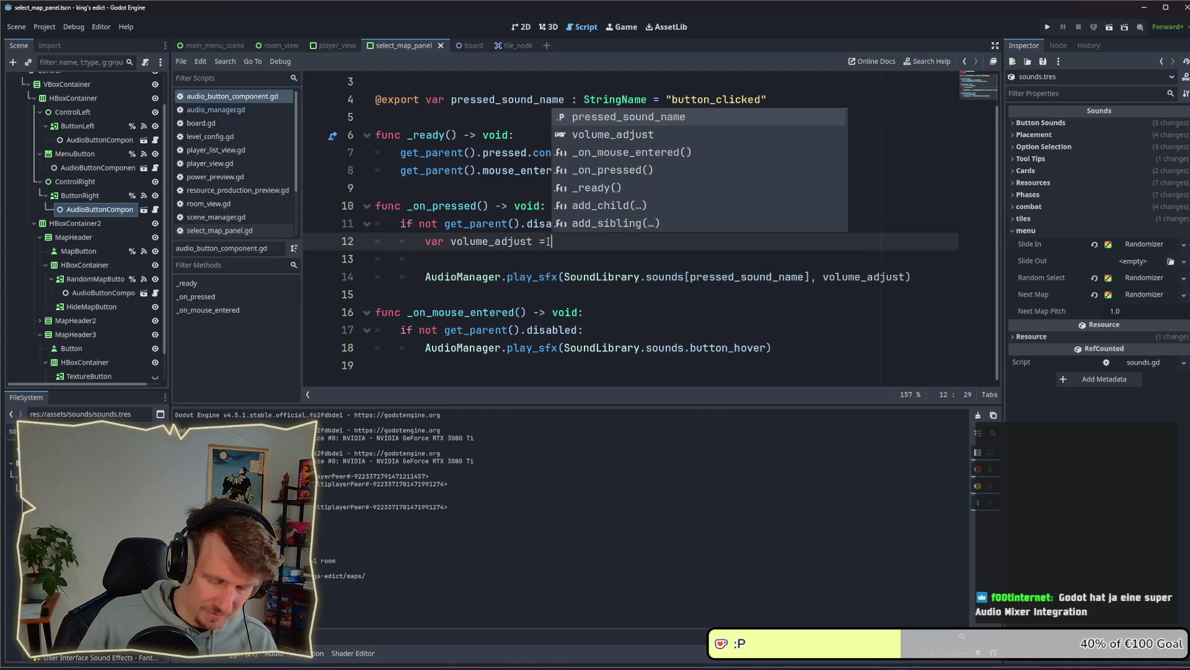
text(-10)
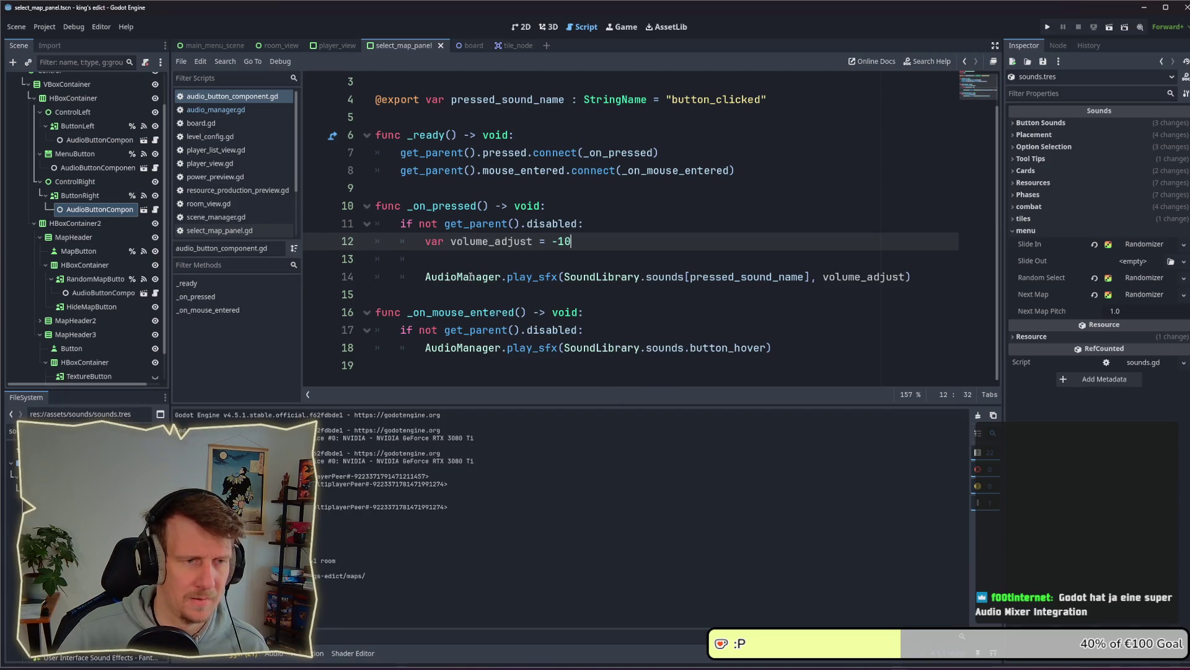
Rename pitch_scale to volume_adjust in play_sfx's signature, its _play call, and _play's signature
ctrl+click(524, 276)
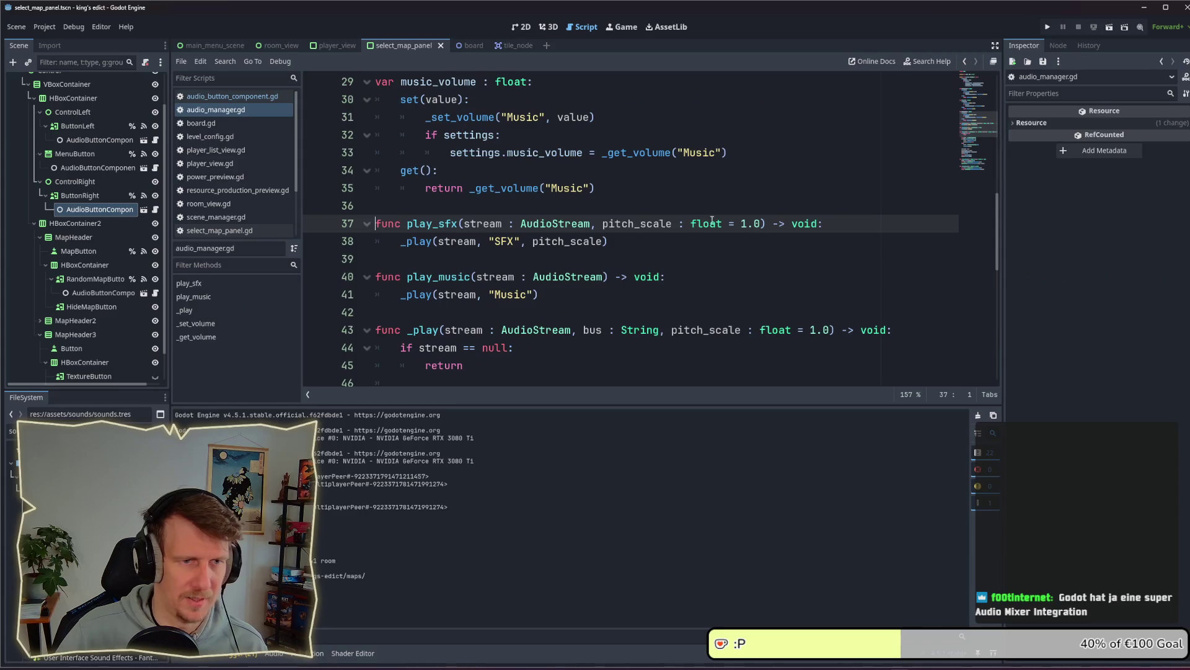
double_click(654, 224)
text(volume_adjust)
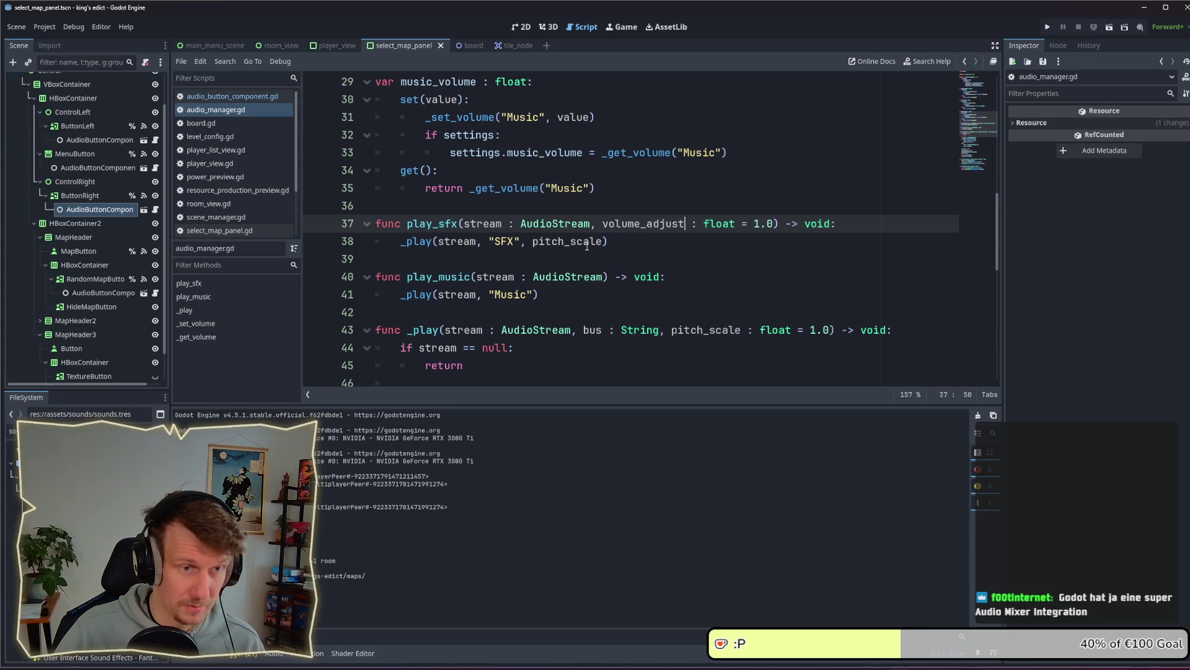
double_click(570, 241)
text(volume_adjust)
double_click(690, 330)
text(volume_adjust)
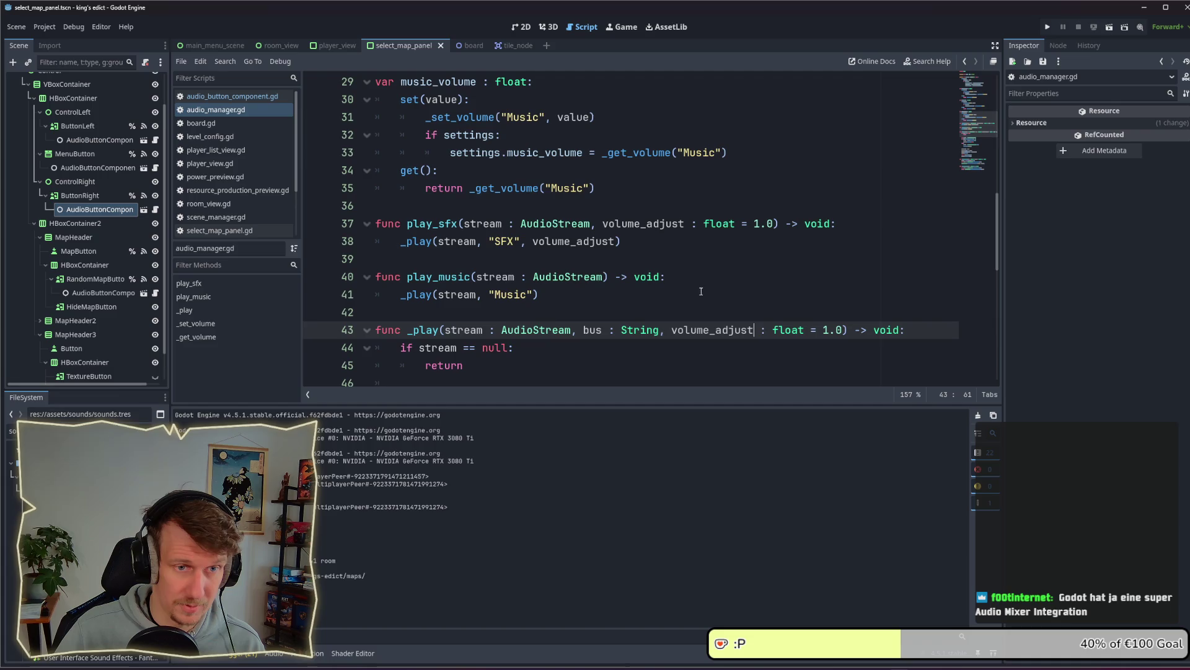
Change both volume_adjust defaults from 1.0 to 0.0, save, and open the AudioStreamPlayer reference
click(756, 223)
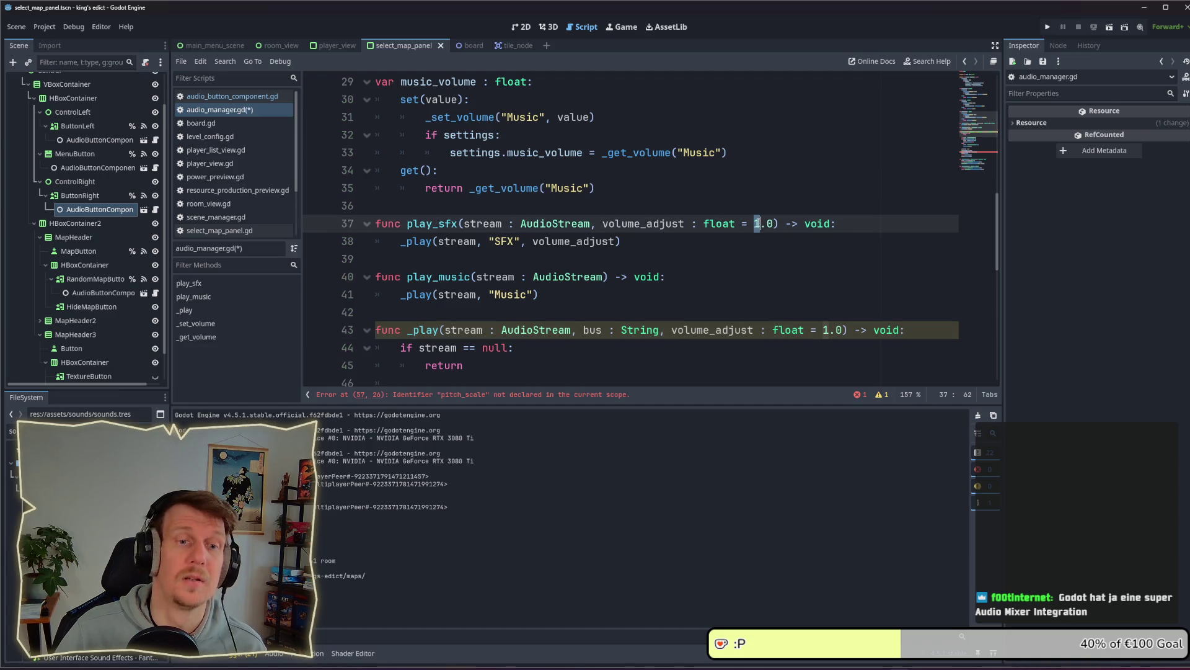
text(0)
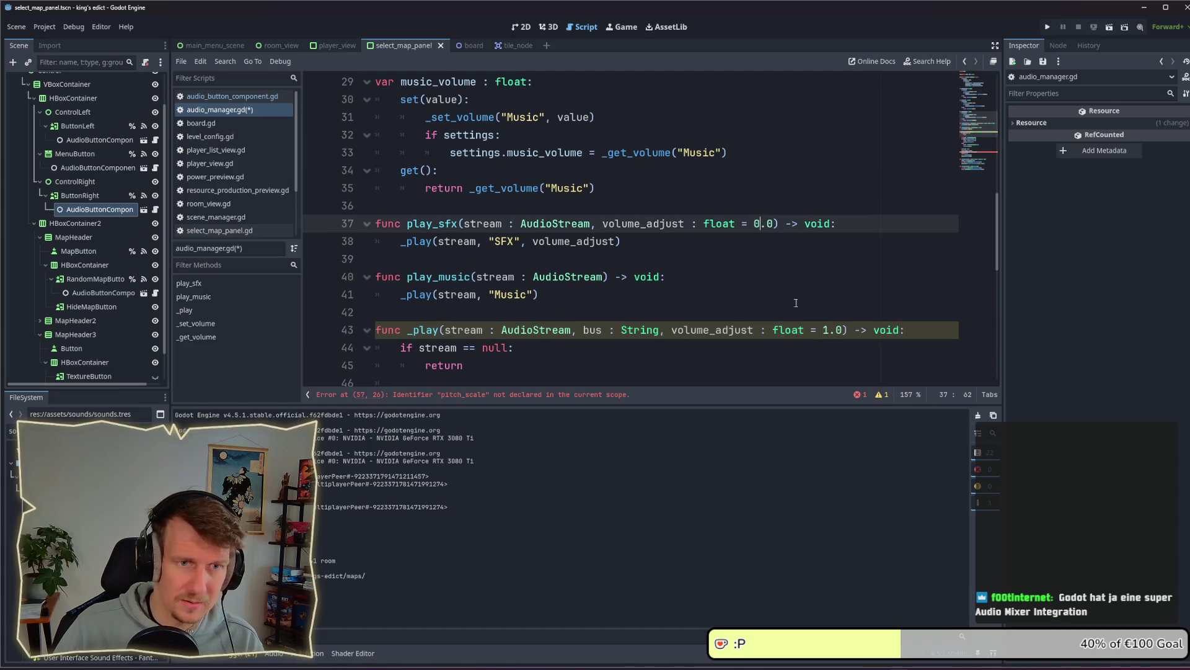
double_click(825, 329)
text(0)
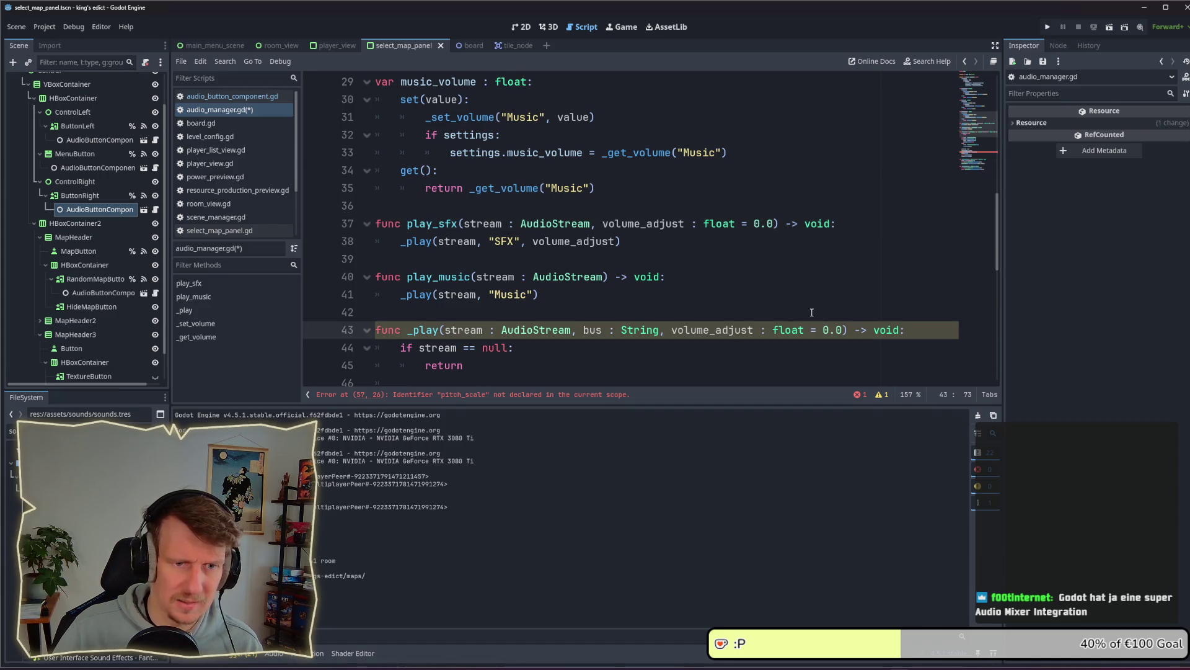
key(ctrl+s)
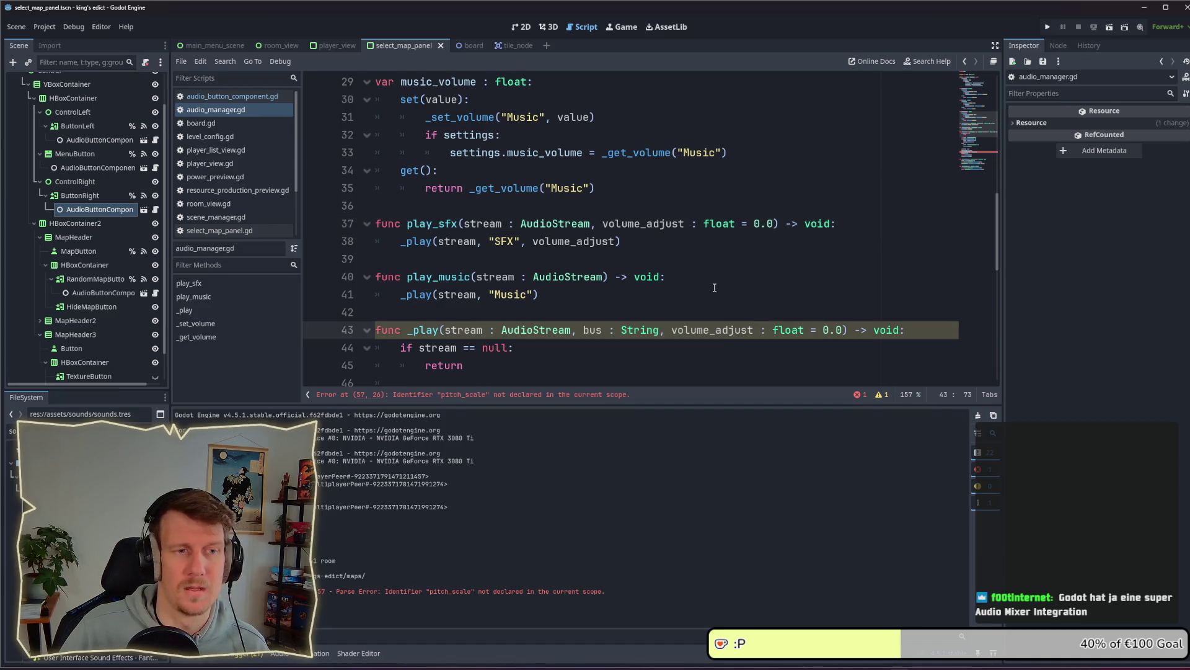
click(715, 287)
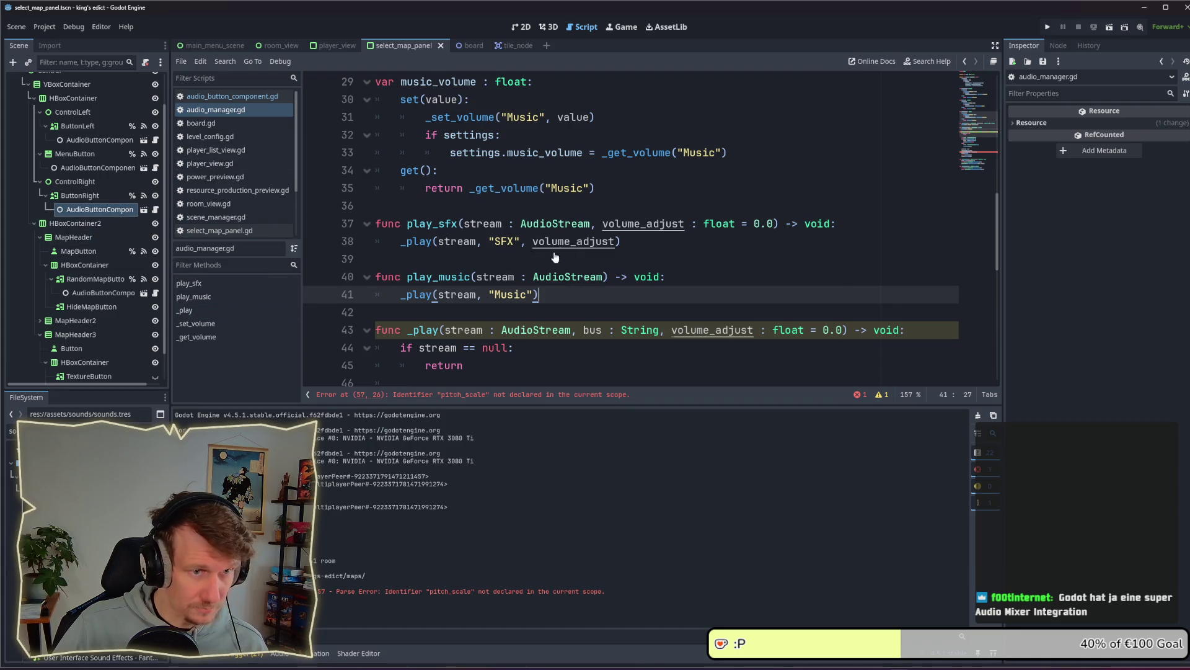
scroll(548, 243, down, 3)
Check the AudioStreamPlayer docs, then change the line-57 property from pitch_scale to volume_db
ctrl+click(538, 240)
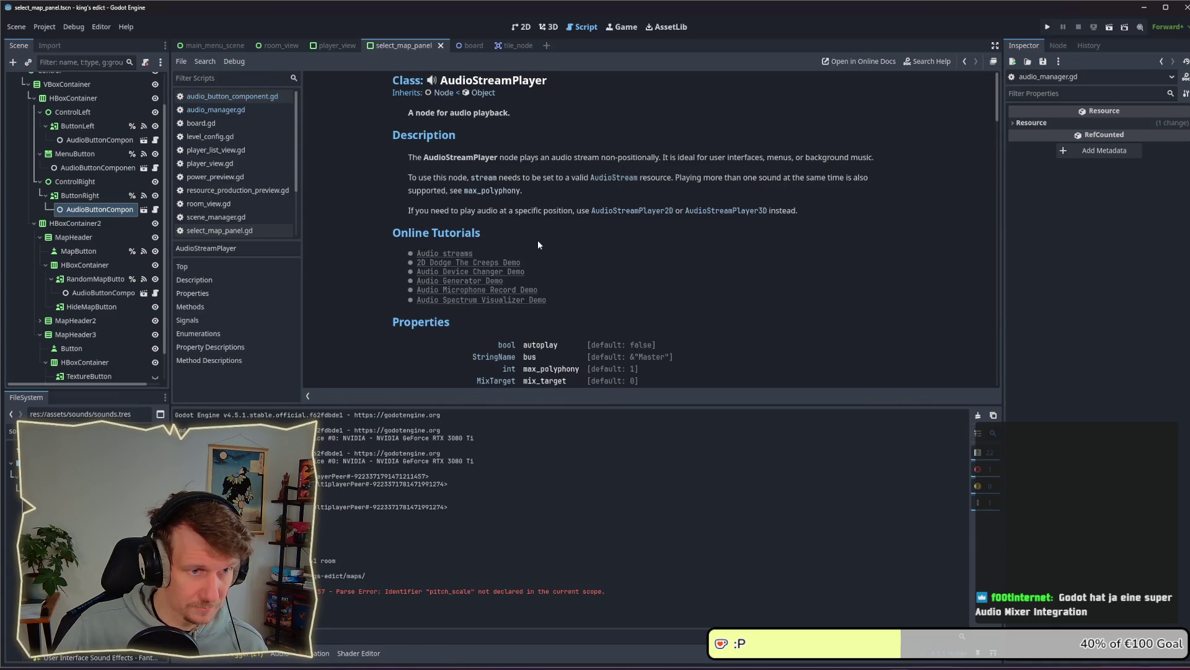
scroll(545, 285, down, 2)
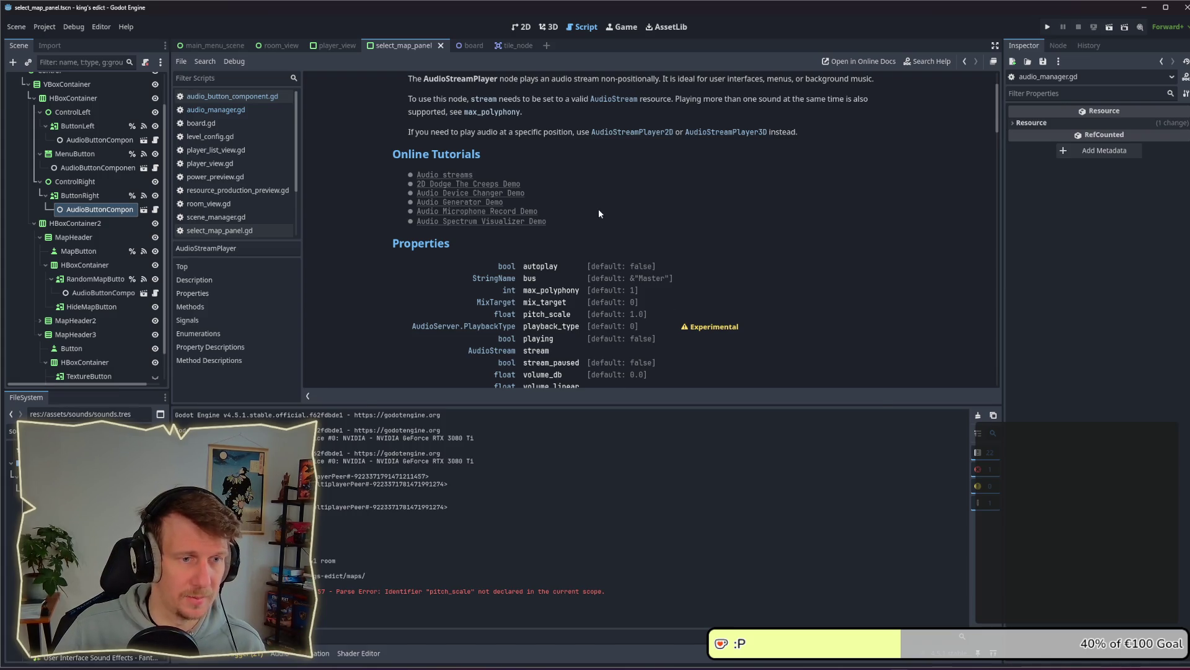
key(alt+Left)
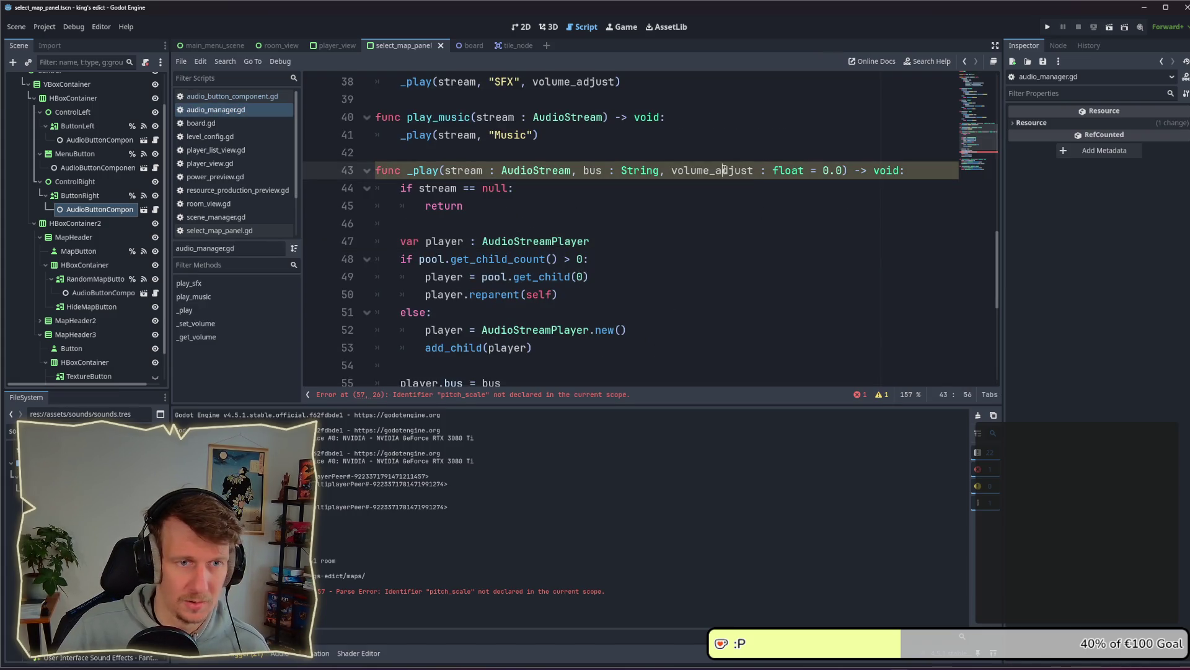
double_click(713, 170)
scroll(579, 205, down, 3)
click(561, 259)
double_click(509, 260)
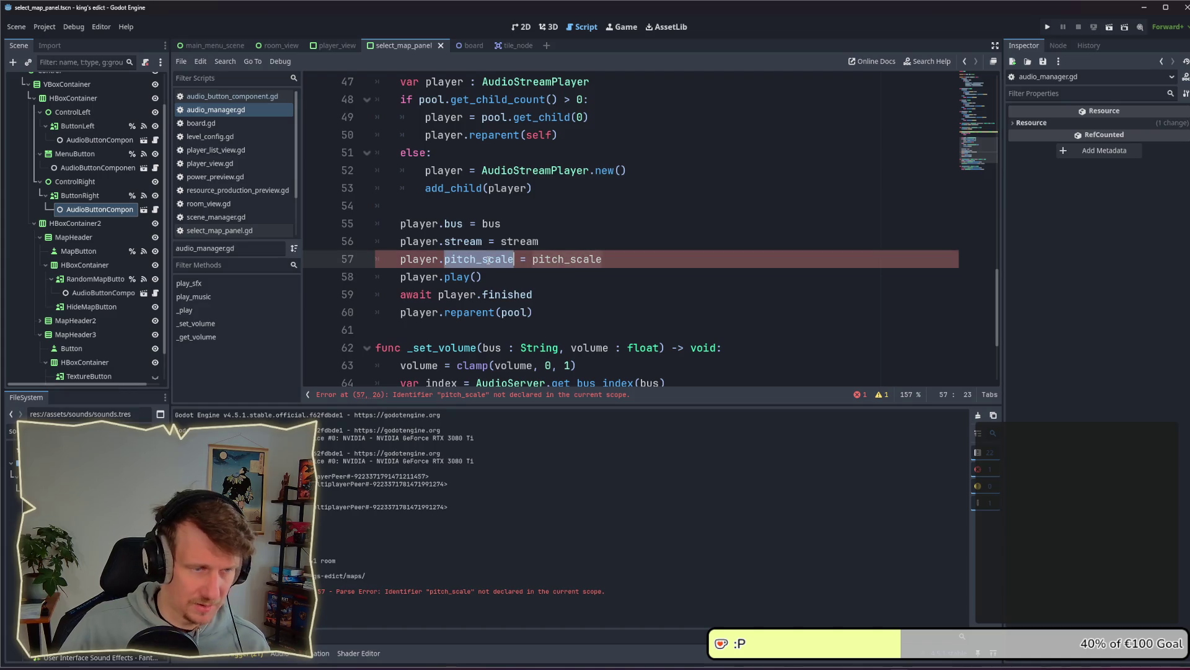
text(volume)
text(_db)
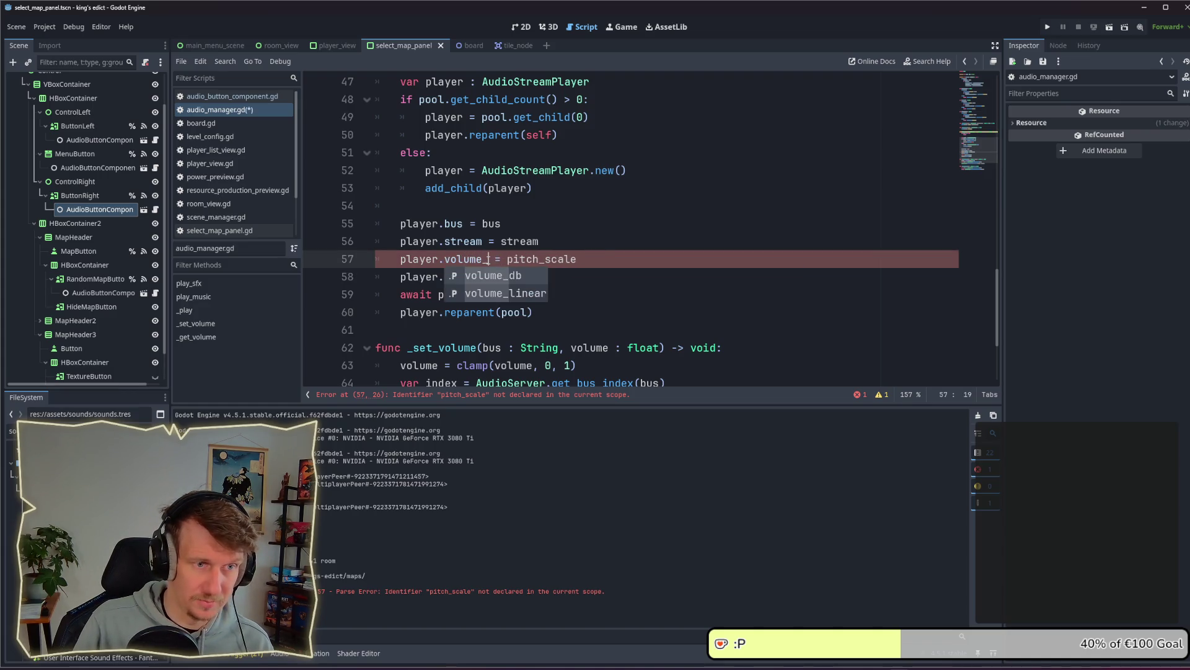
key(ctrl+s)
Assign volume_adjust as the volume_db value on line 57 and save audio_manager.gd
double_click(553, 259)
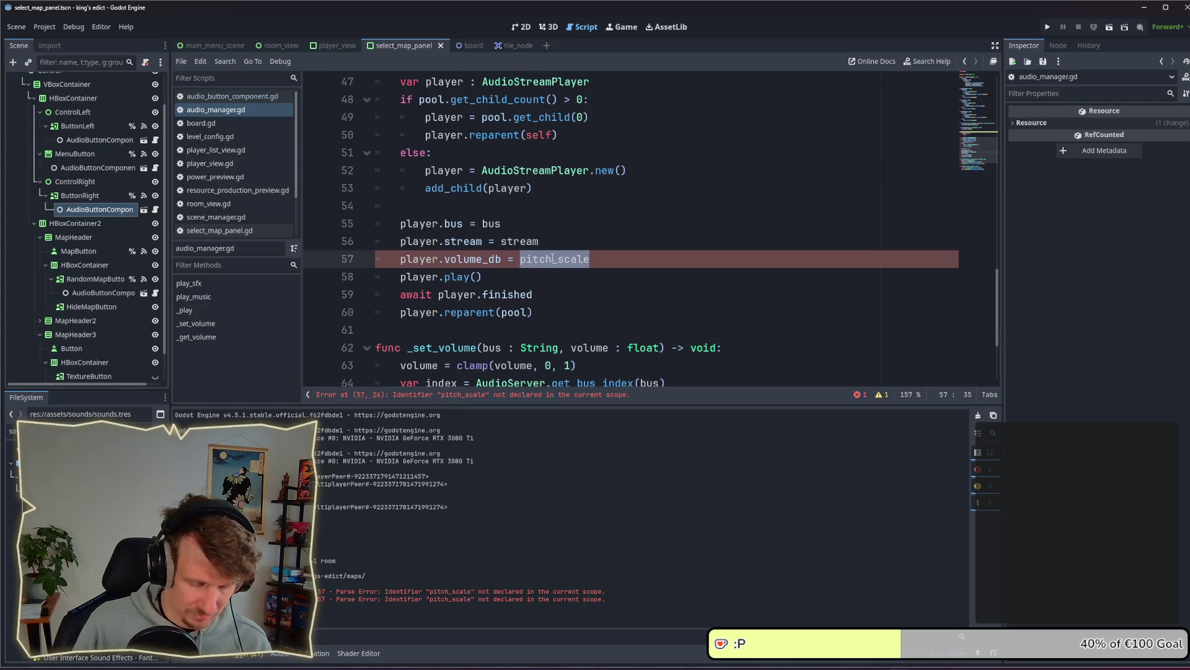
text(volume)
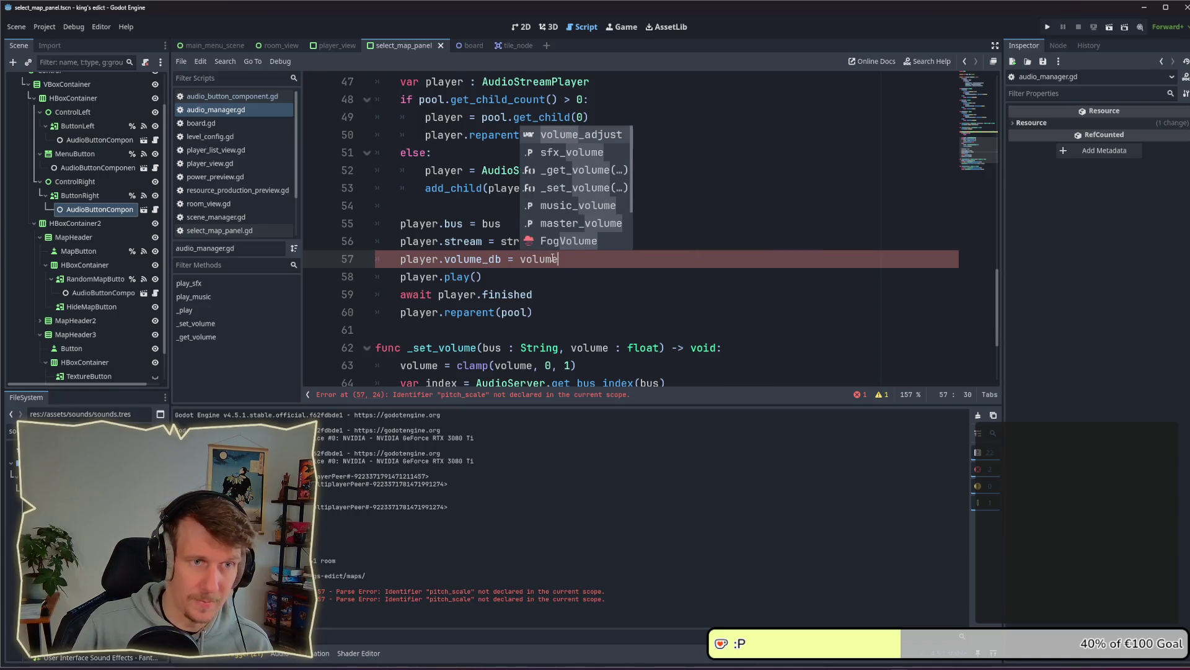
key(Return)
key(ctrl+s)
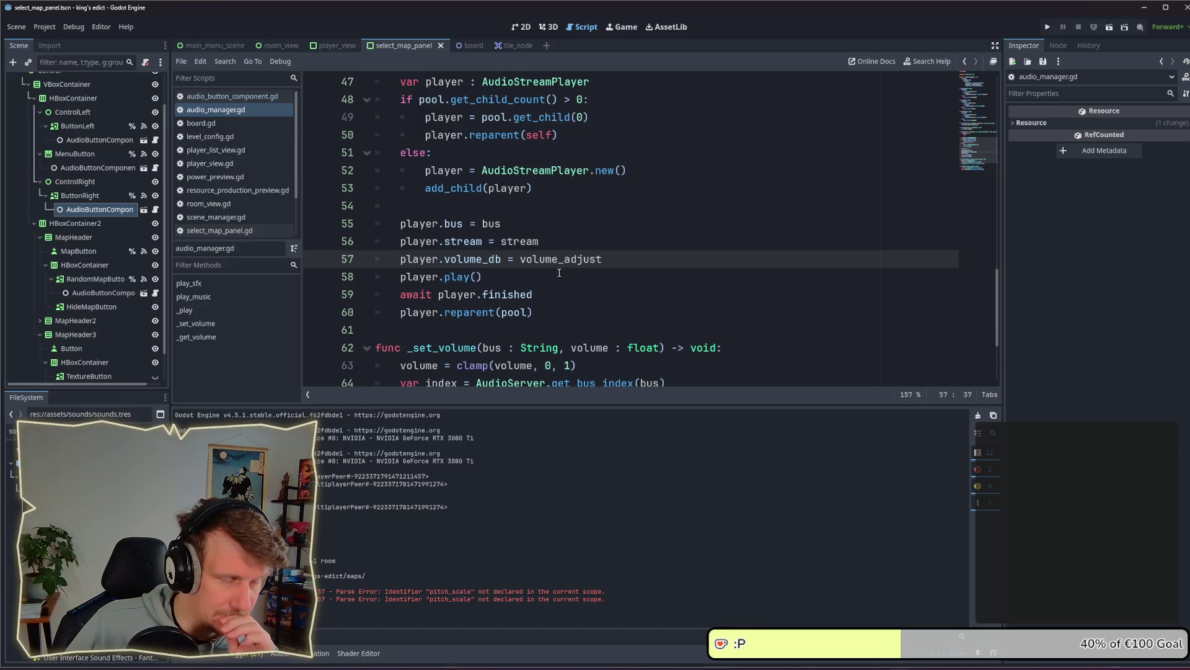
scroll(561, 270, up, 5)
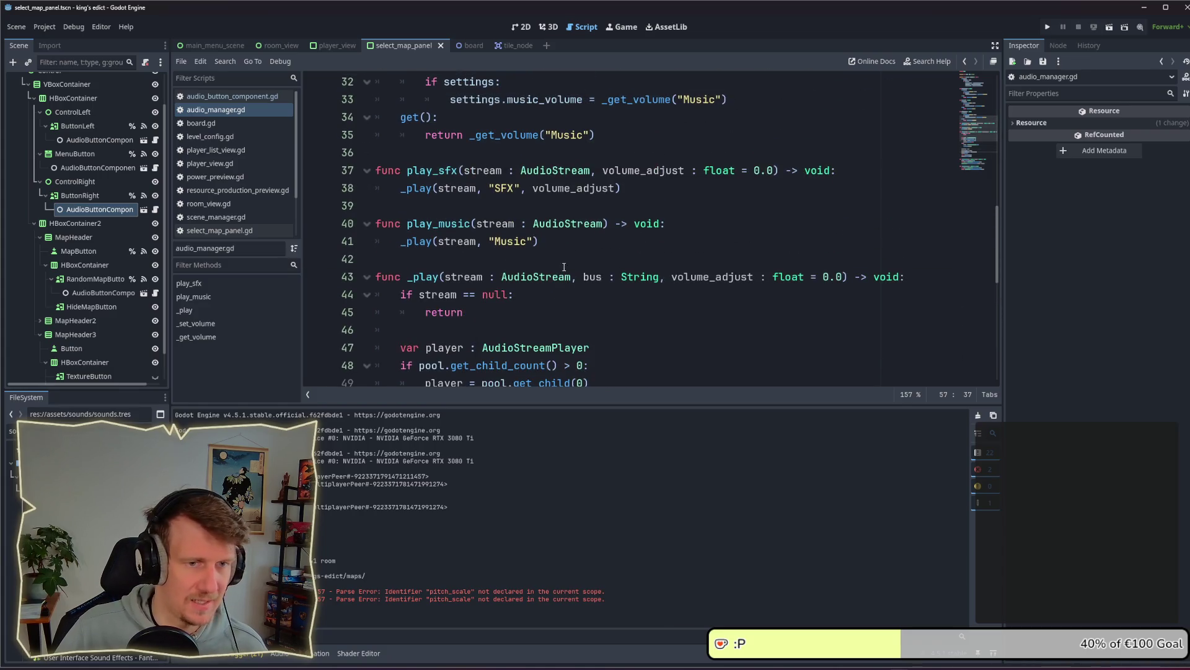
scroll(483, 198, down, 7)
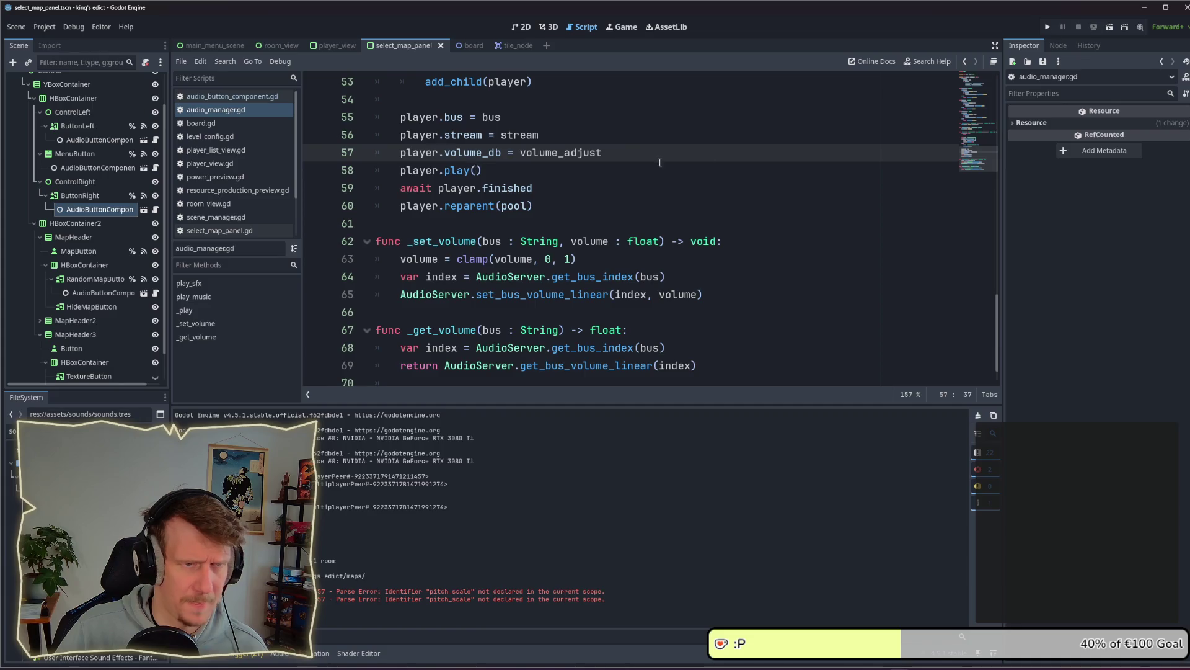
Launch the game and create a new game room from the multiplayer lobby
click(1048, 29)
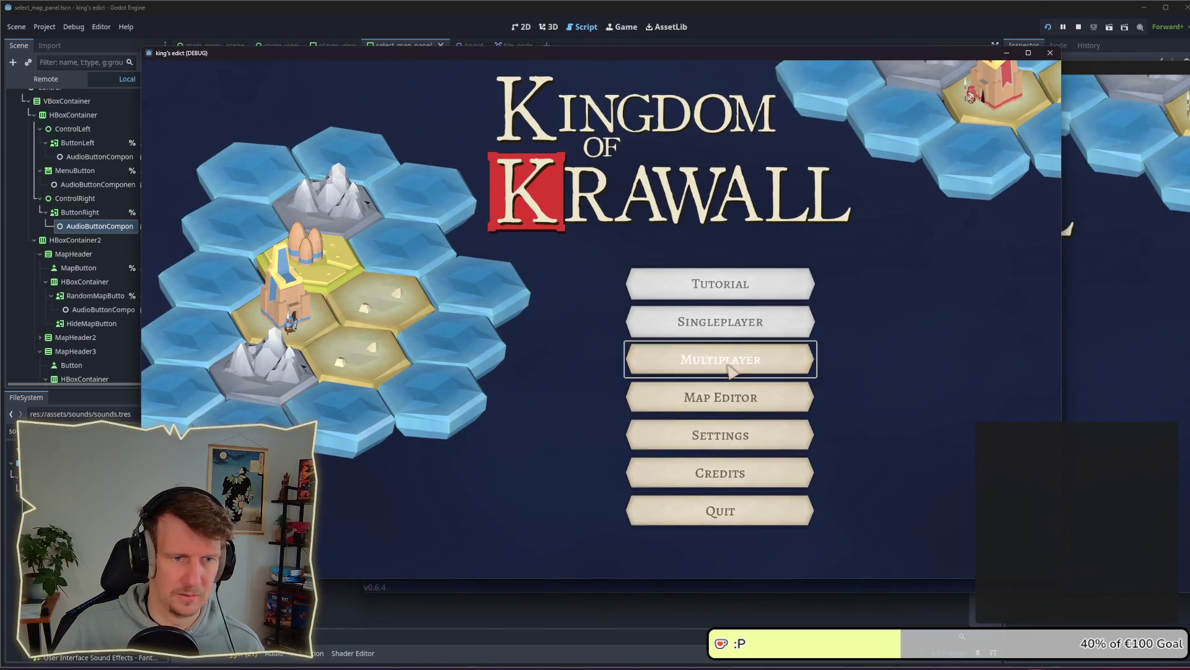
click(727, 364)
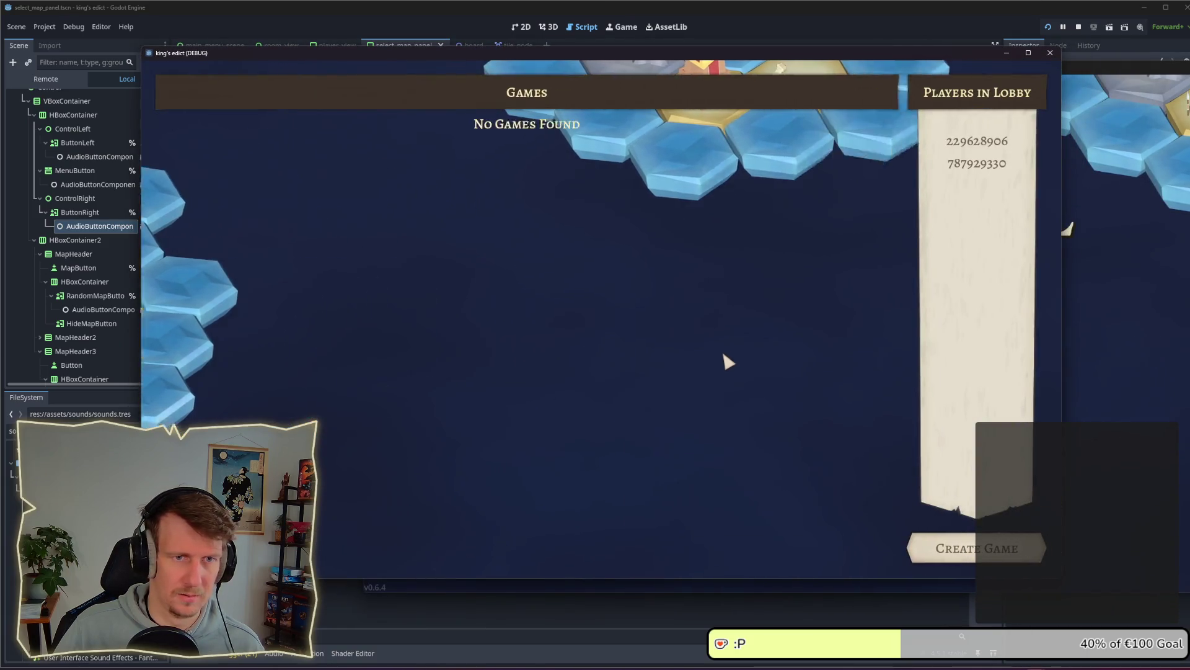
click(980, 544)
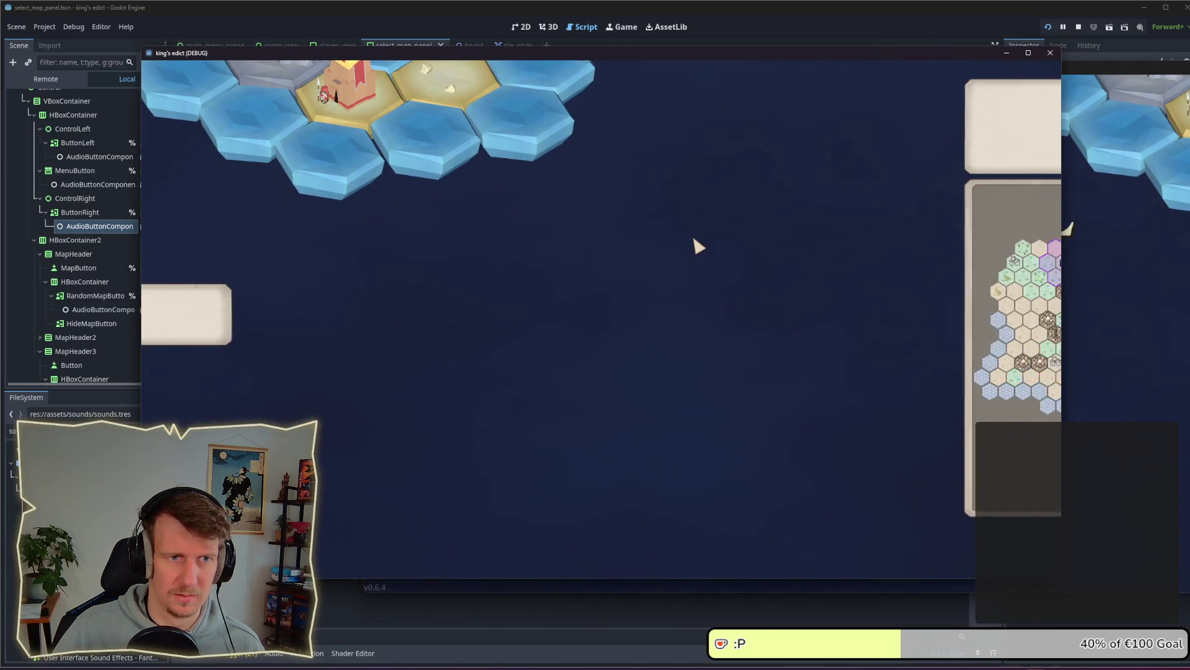
Page forward and back through the maps, then reroll the random map several times
click(924, 106)
click(924, 106)
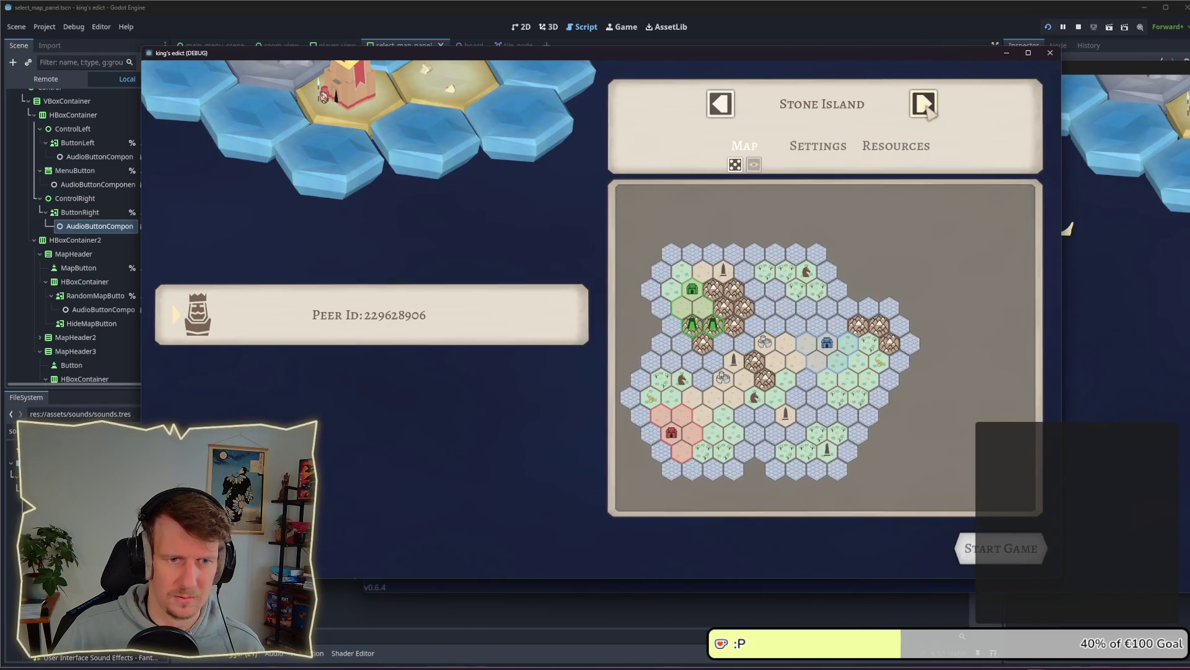
click(924, 105)
click(924, 106)
click(719, 106)
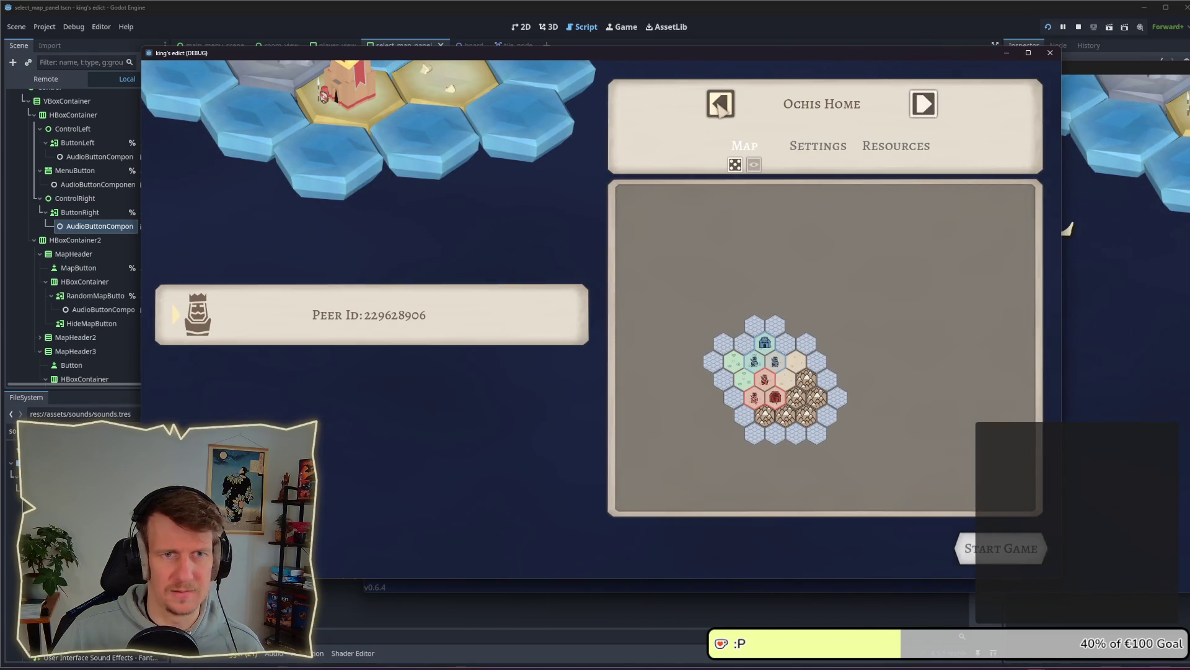
click(735, 164)
click(736, 164)
click(735, 164)
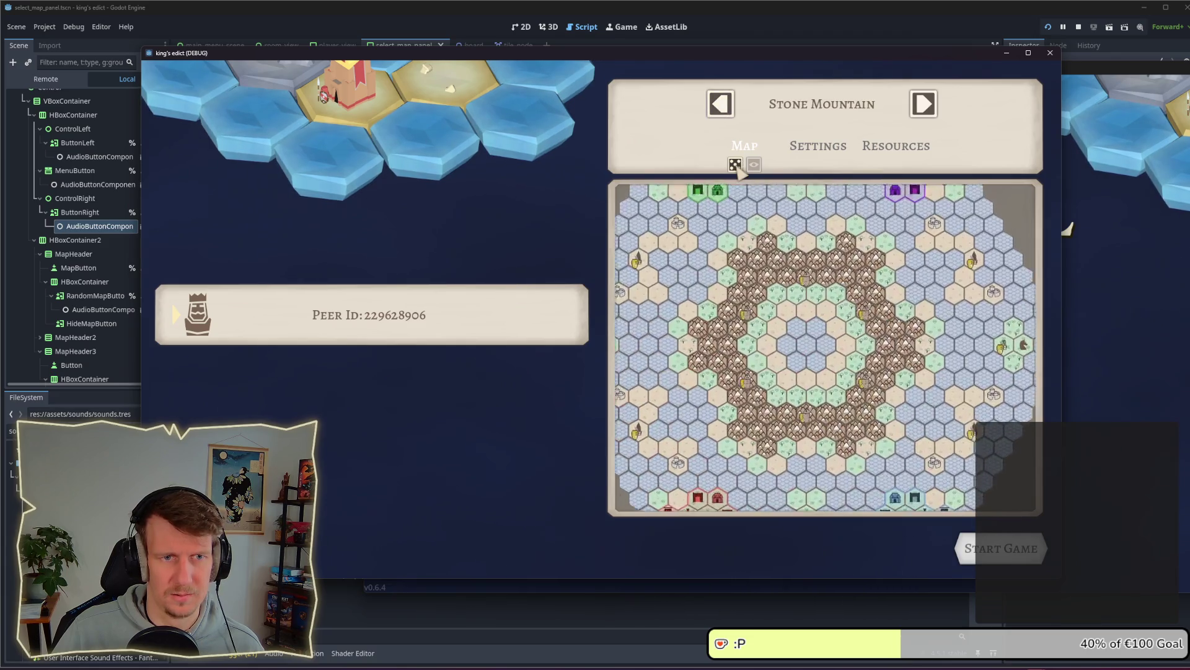
click(735, 165)
click(735, 164)
click(735, 164)
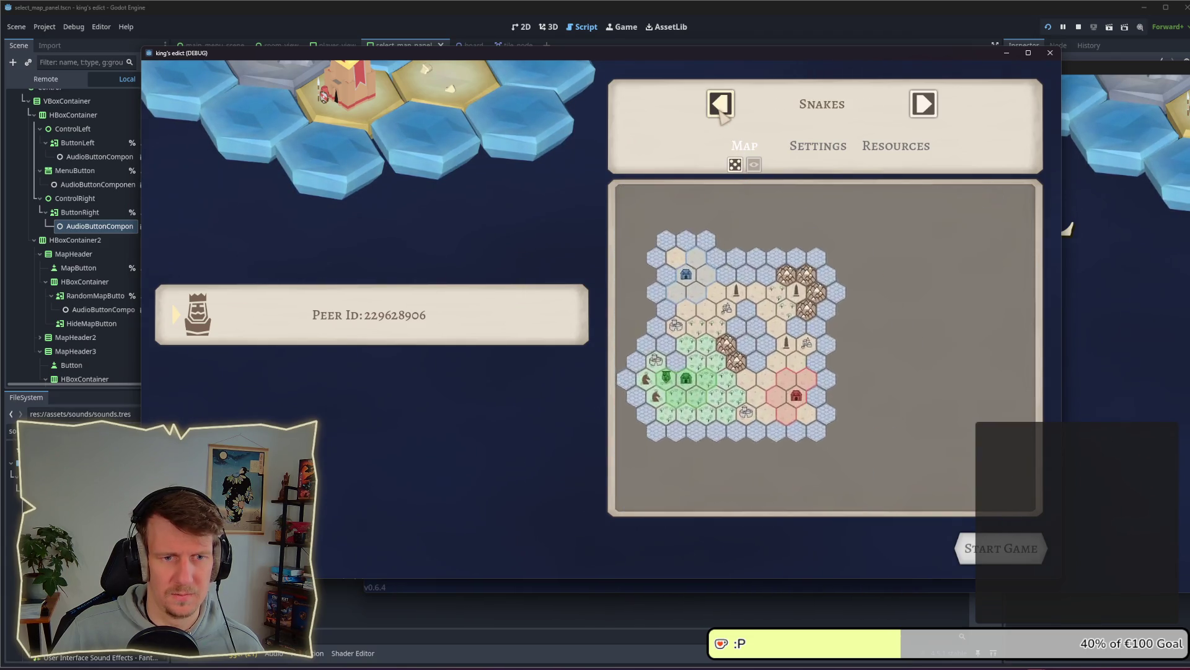
click(735, 164)
Leave the room, create a new game again, and page through the maps forward and back
key(Escape)
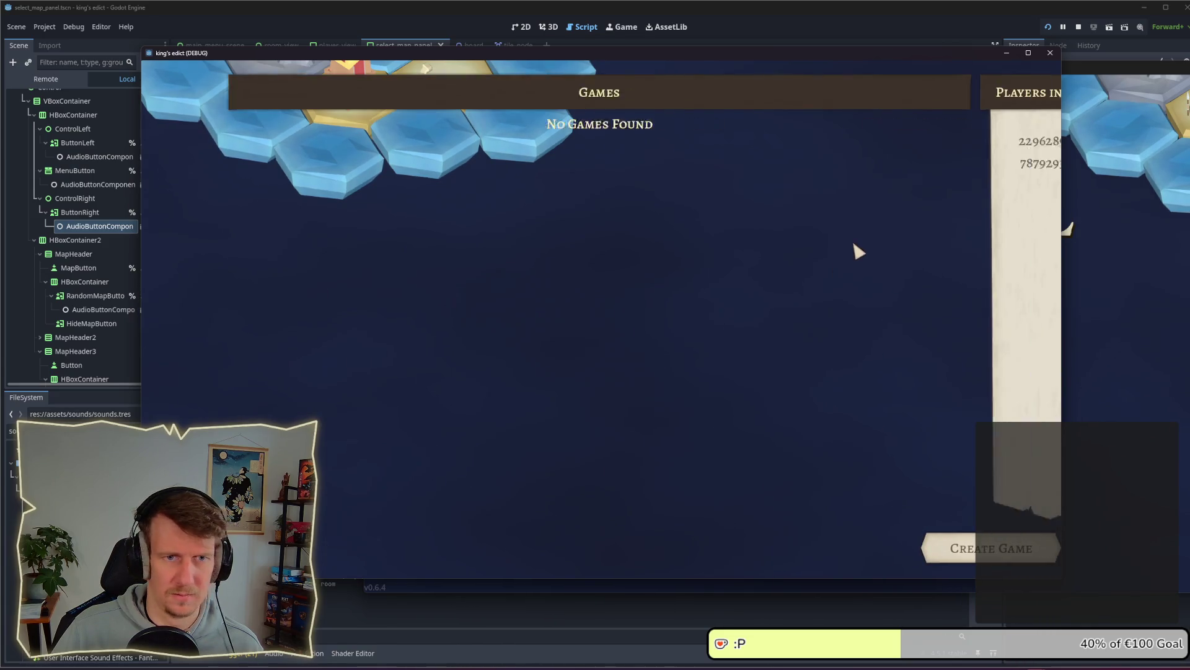
click(969, 557)
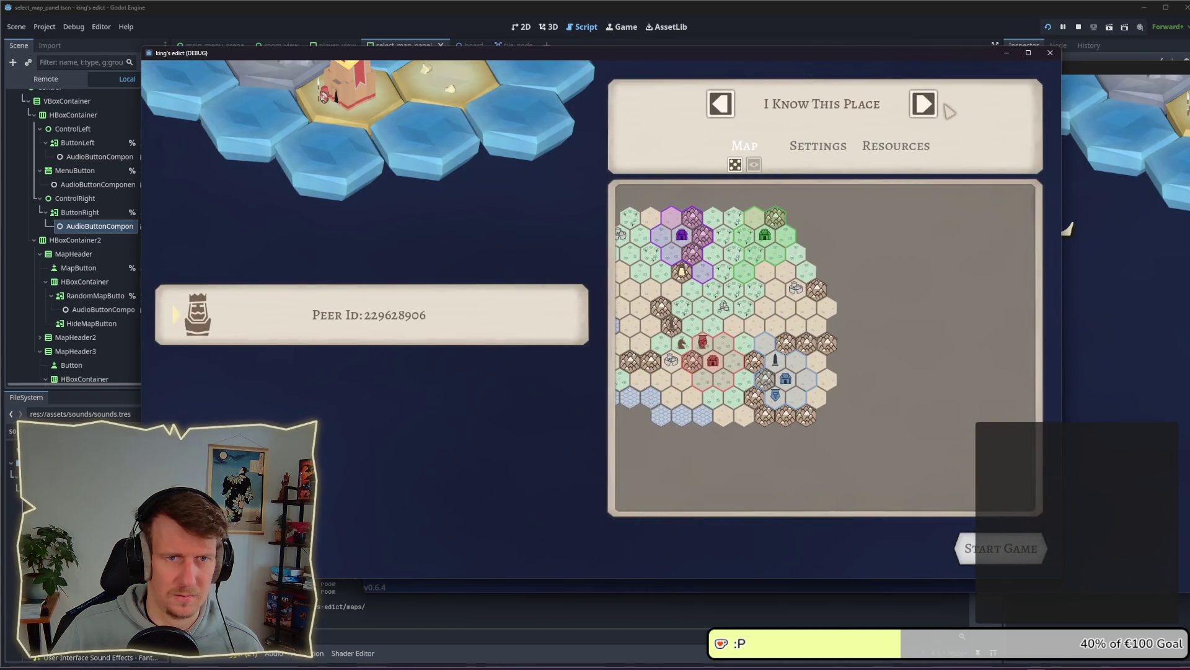
click(924, 104)
click(924, 104)
click(924, 104)
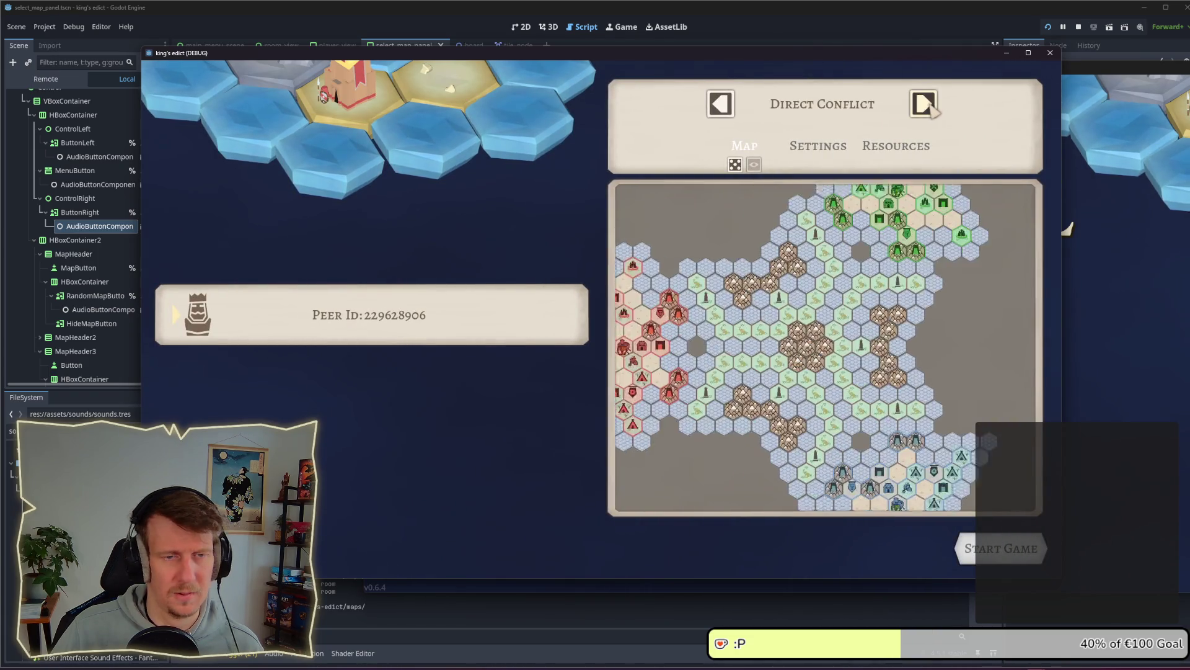
click(924, 104)
click(924, 104)
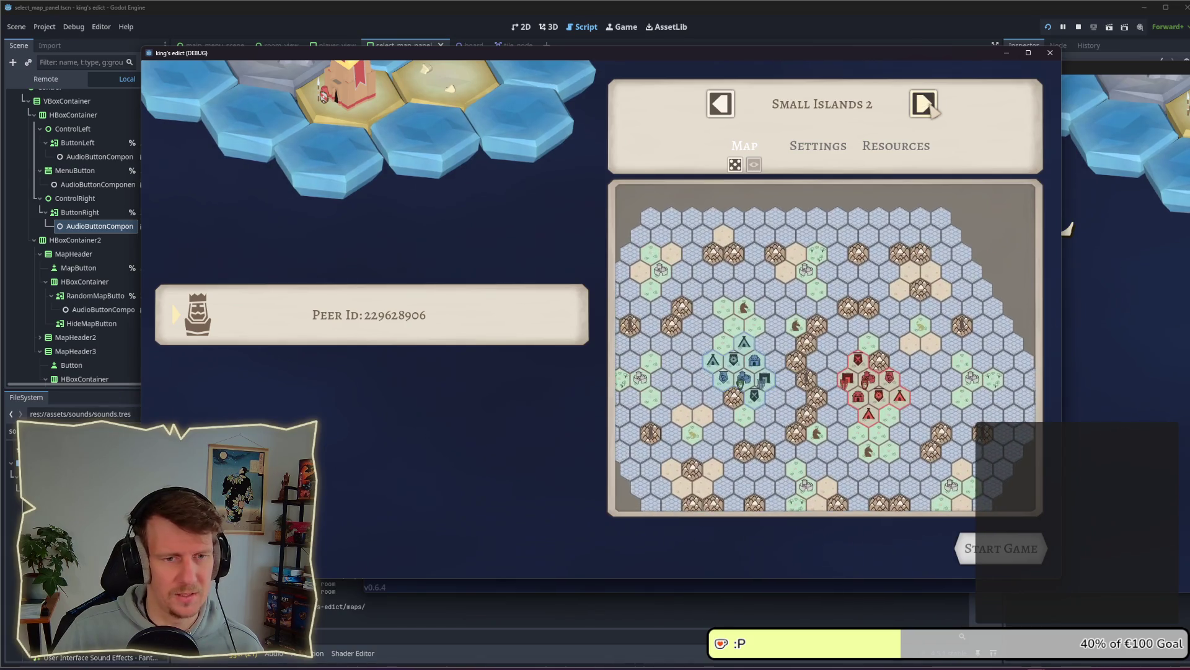
click(924, 104)
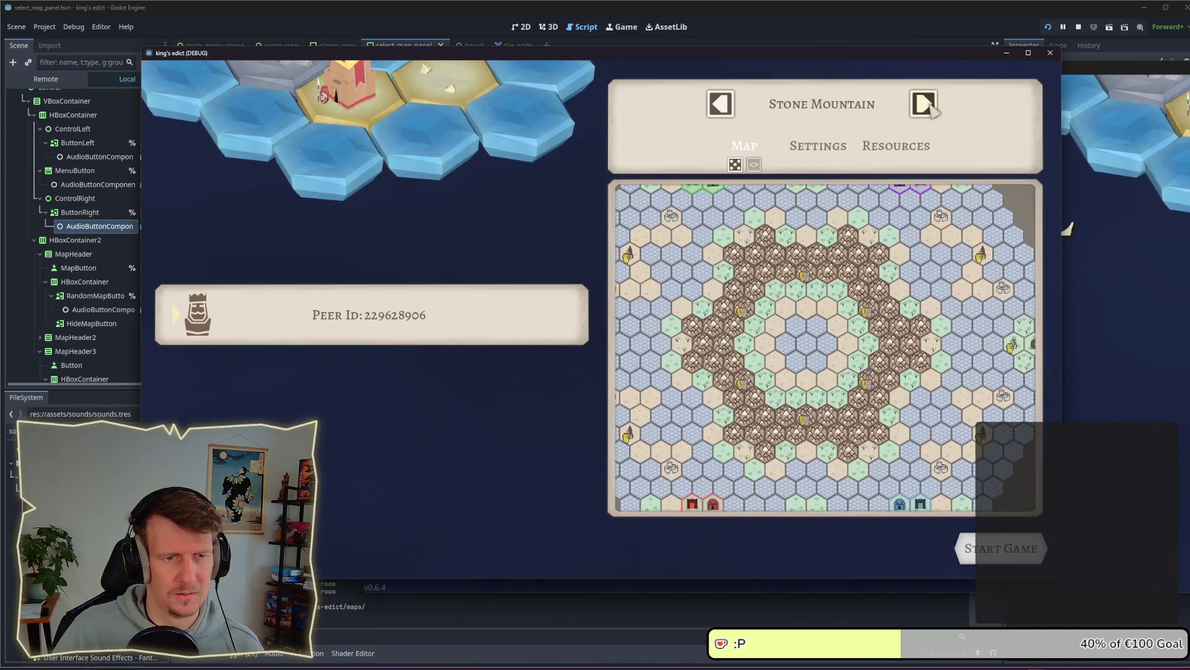
click(924, 105)
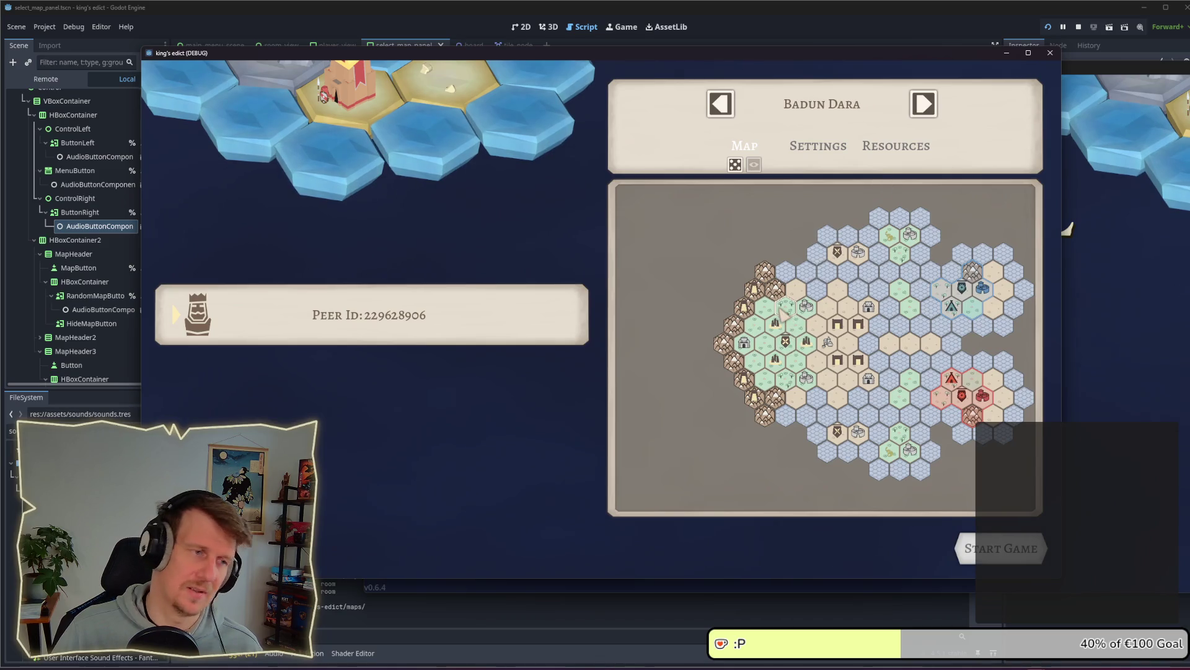
click(714, 112)
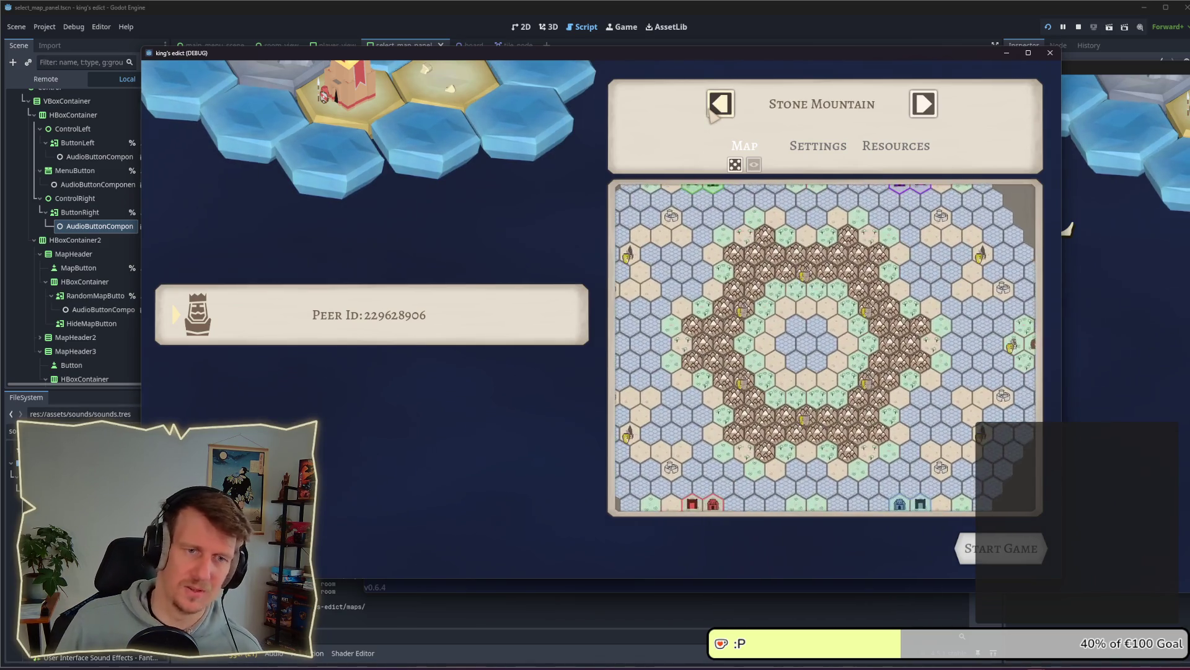
click(714, 112)
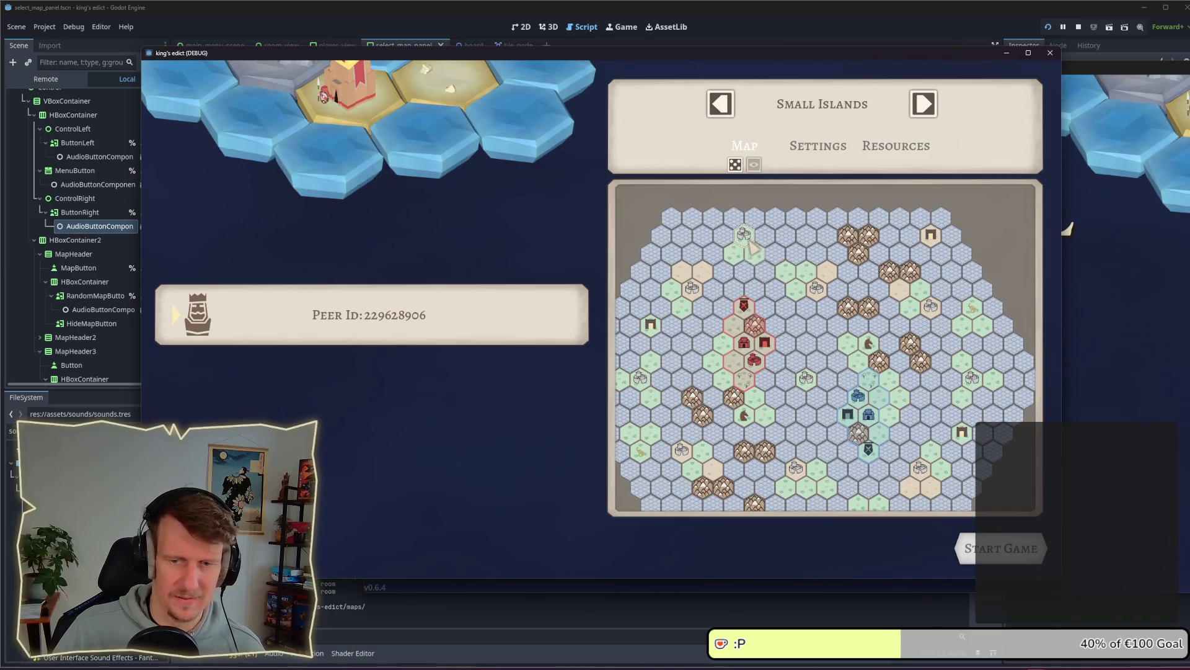
click(719, 105)
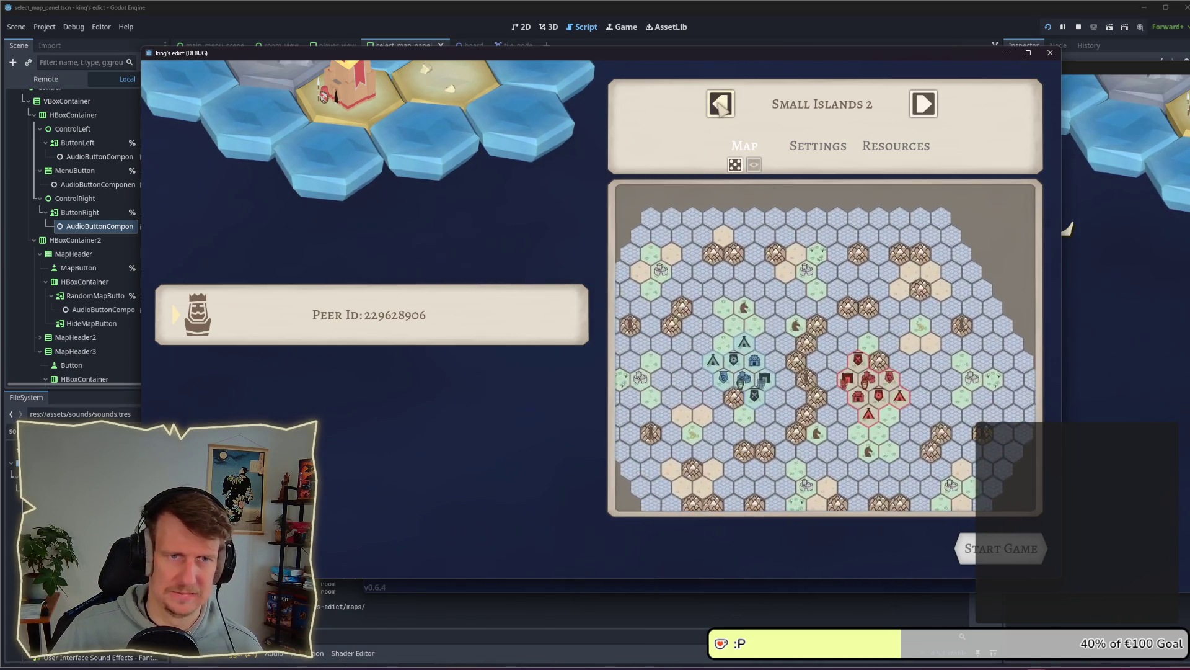
click(719, 106)
click(719, 106)
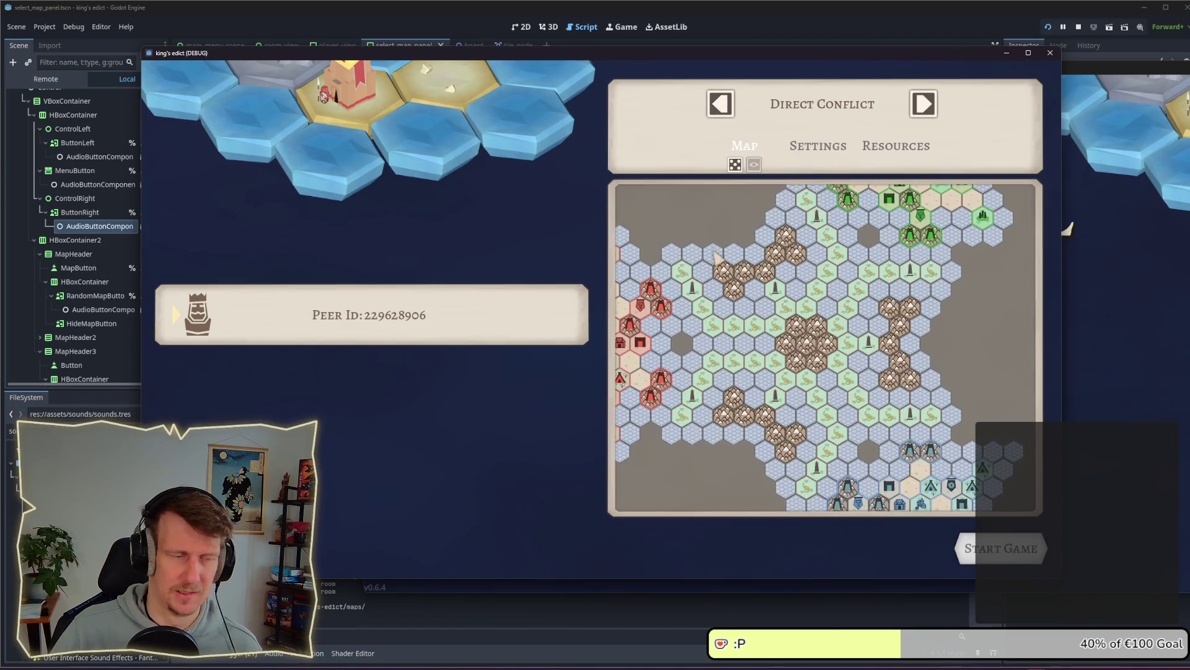
click(720, 107)
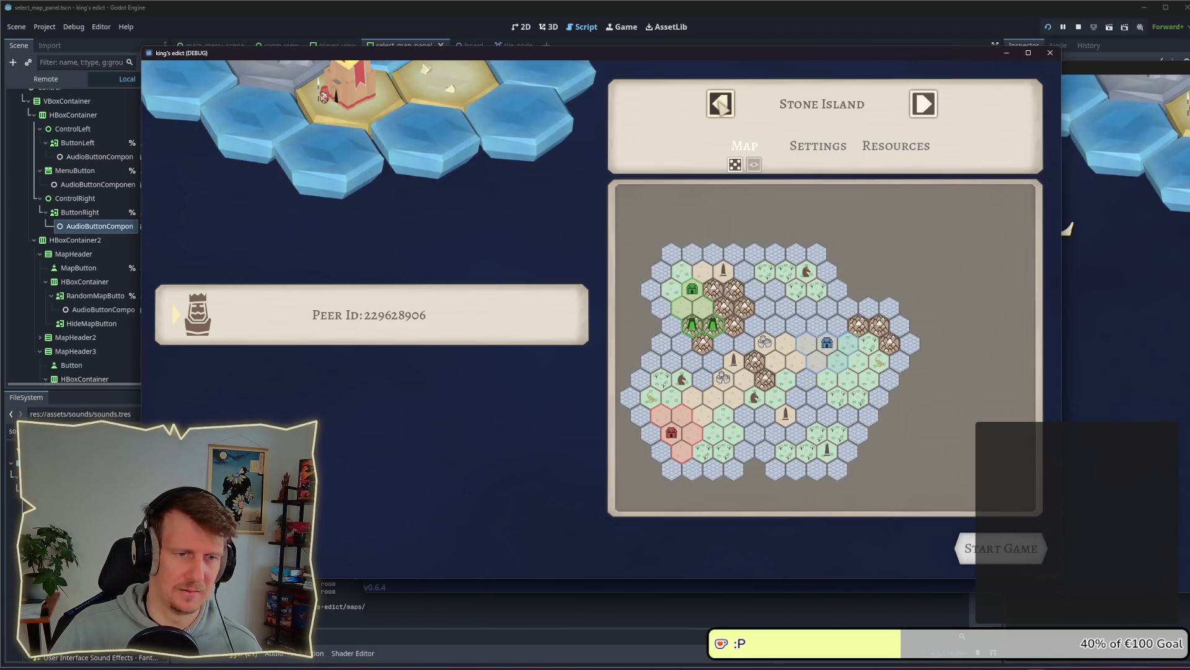
click(721, 106)
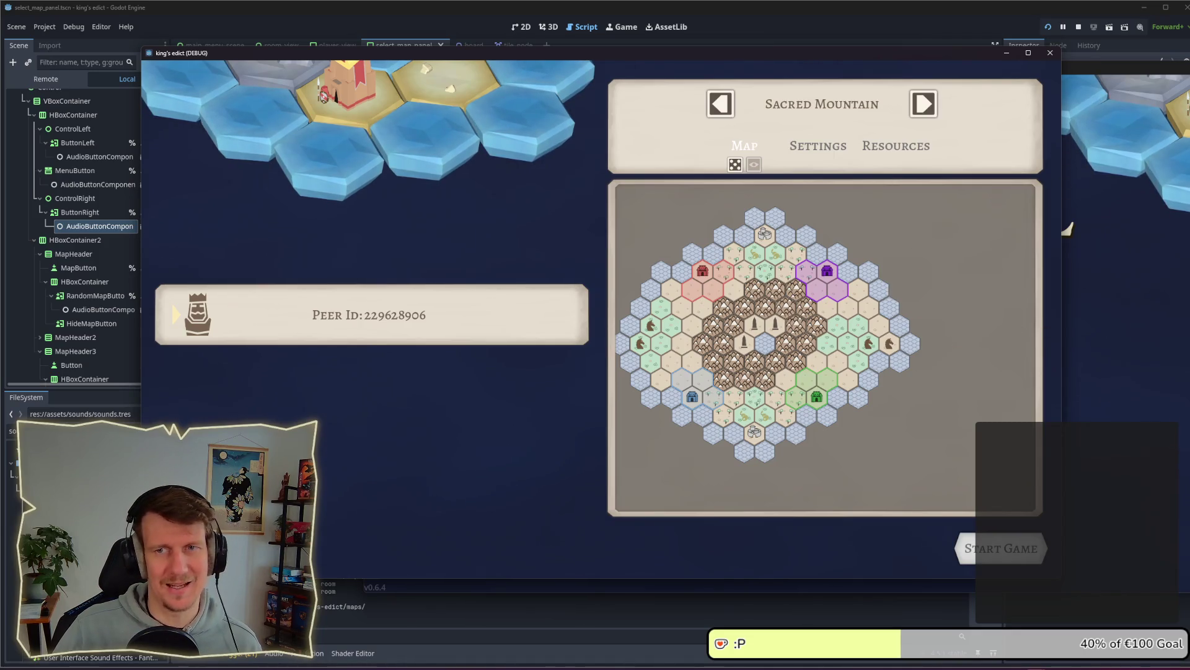
Keep stepping back through the maps, then move to an adjacent map
click(1067, 229)
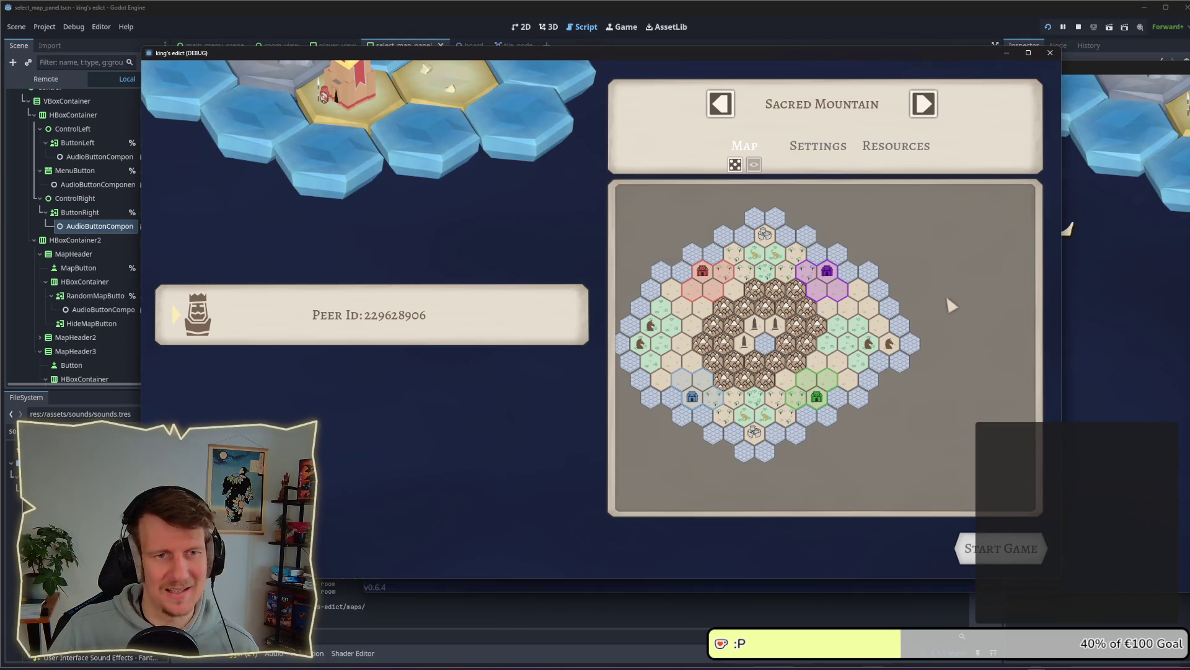
click(725, 109)
click(728, 107)
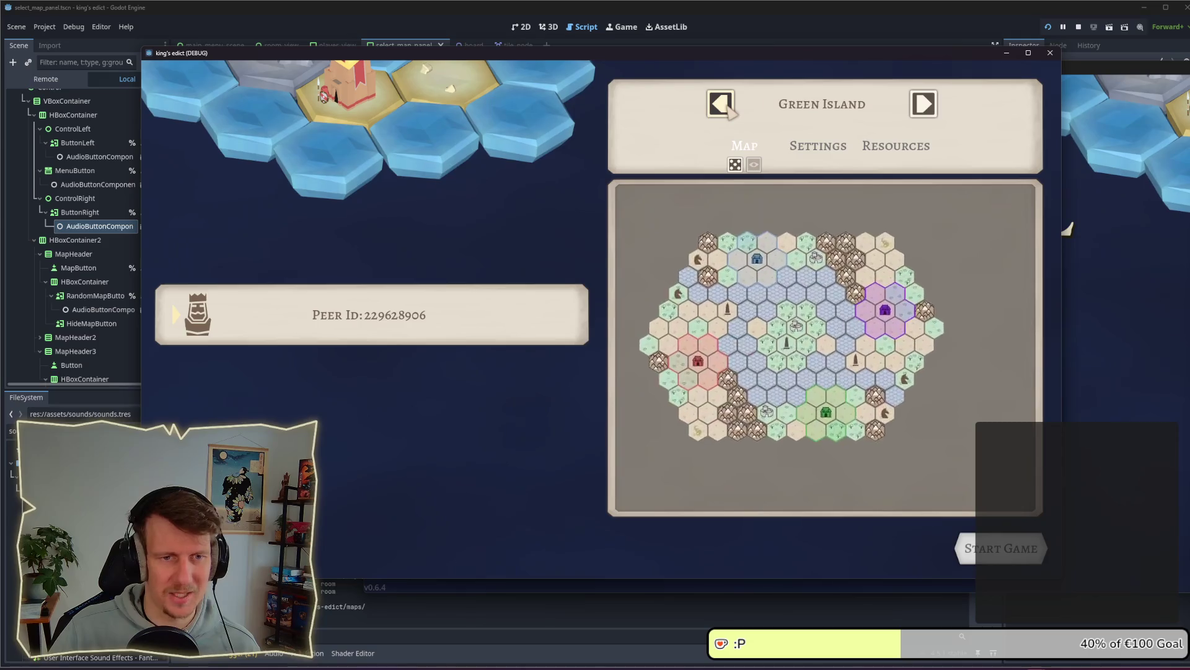
click(728, 106)
click(724, 106)
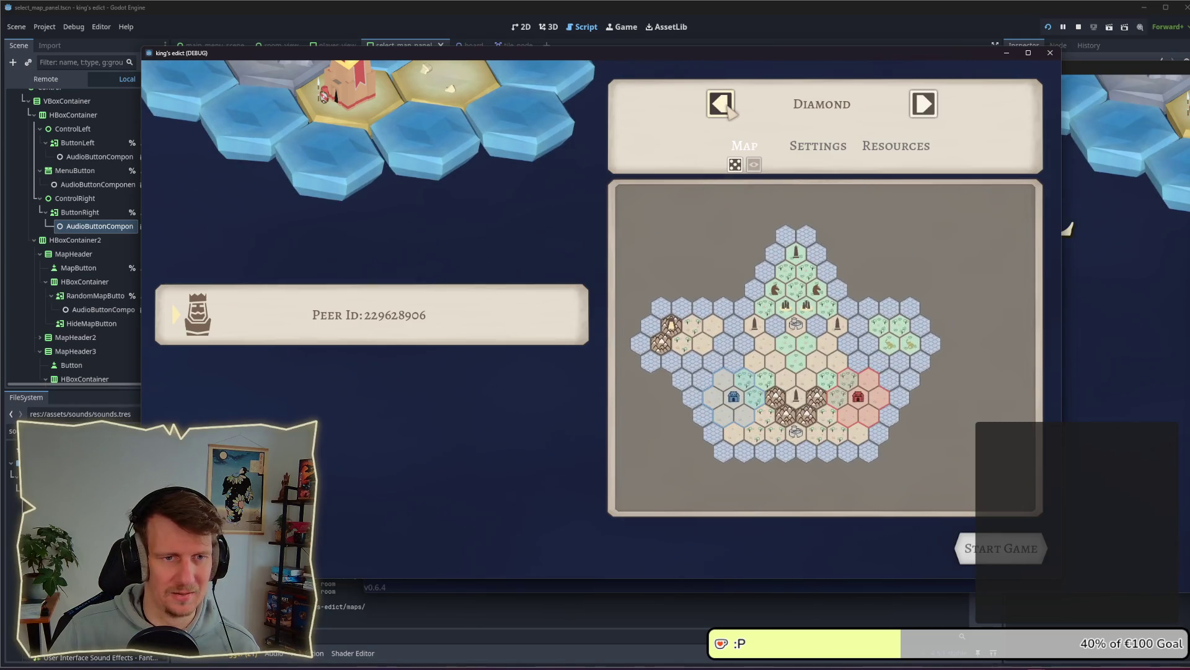
click(725, 106)
click(724, 106)
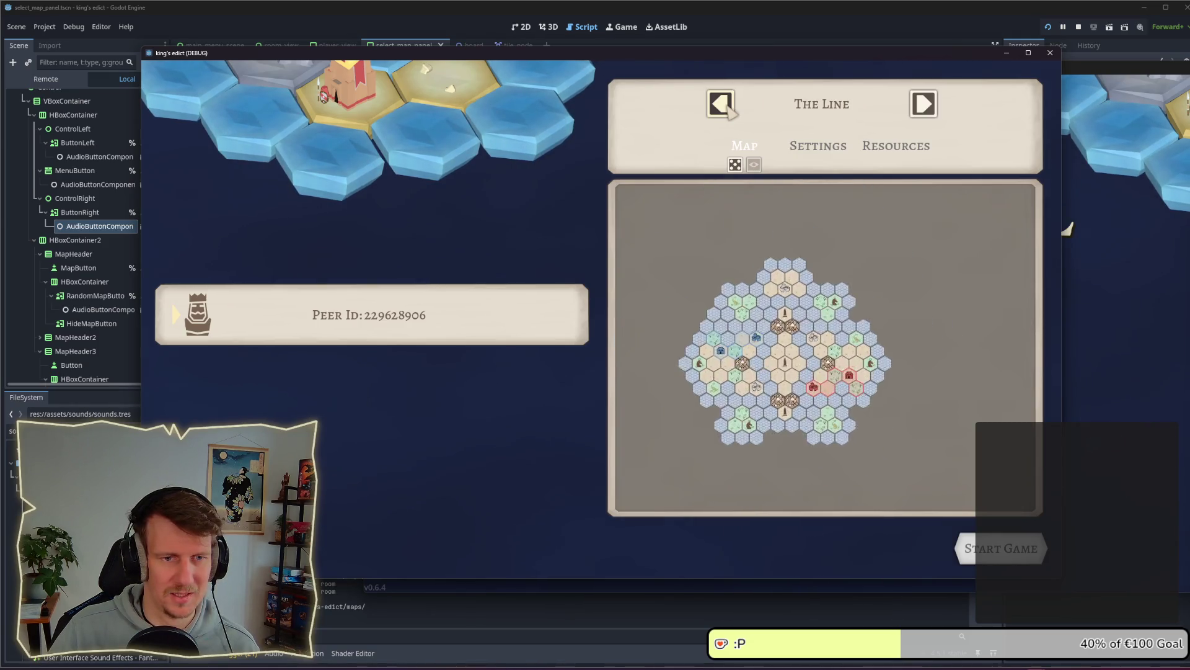
click(924, 103)
click(925, 103)
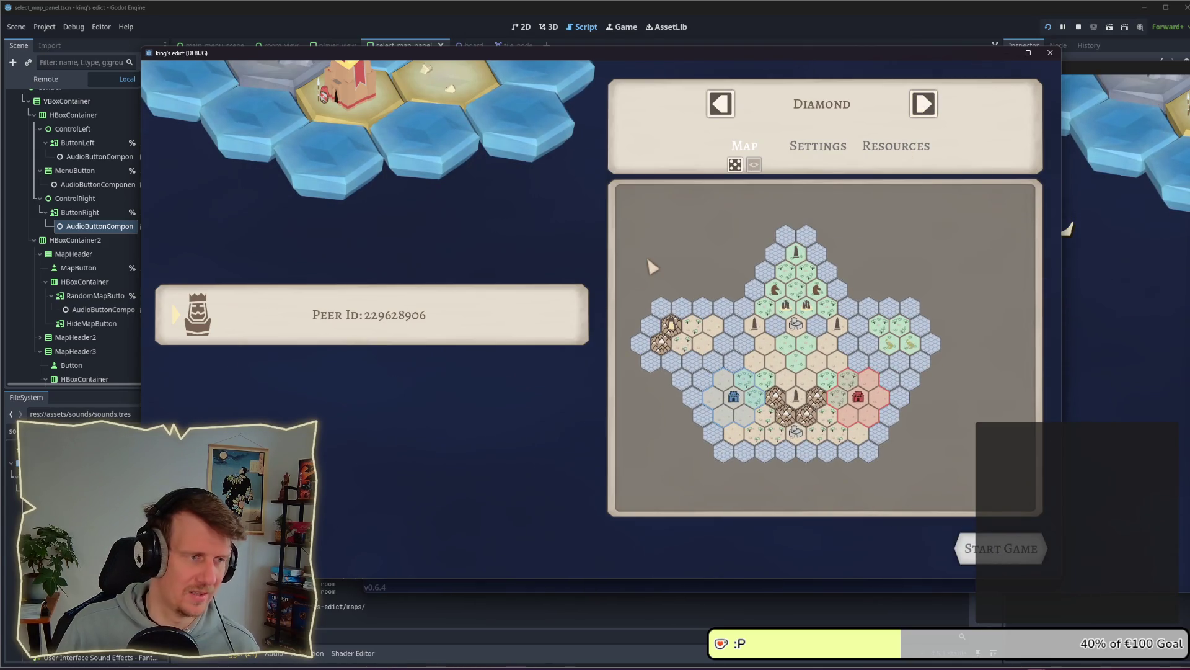
Reroll random maps repeatedly, ending with Stone Mountain selected
click(734, 165)
click(735, 165)
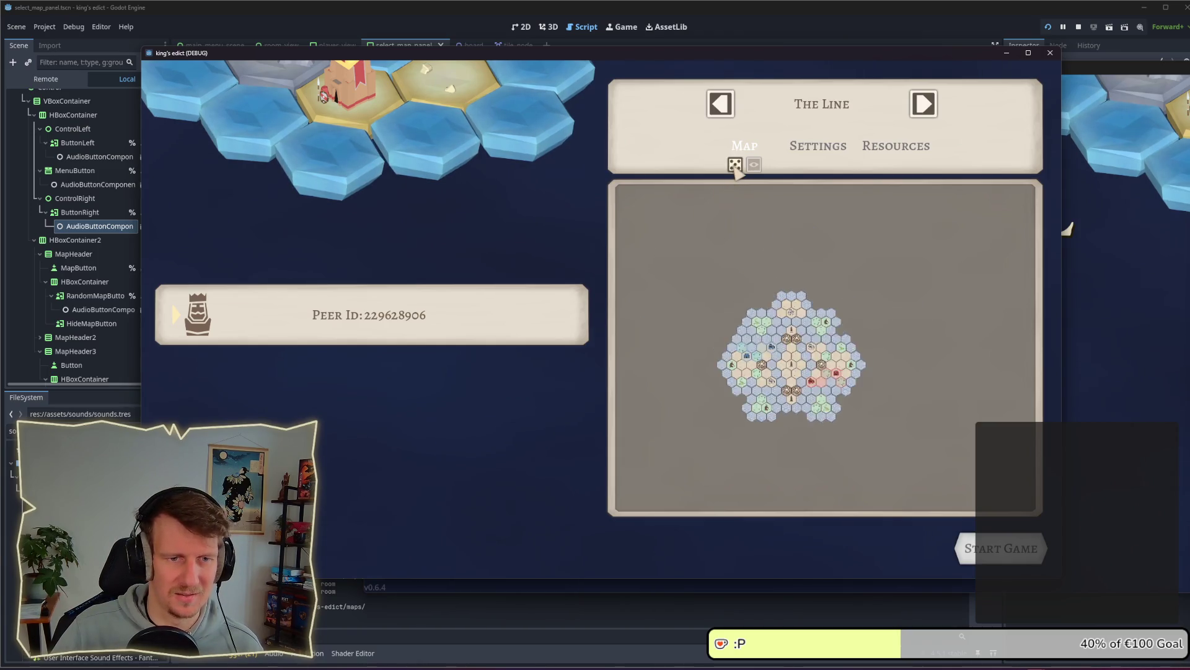
click(735, 165)
click(735, 165)
click(735, 165)
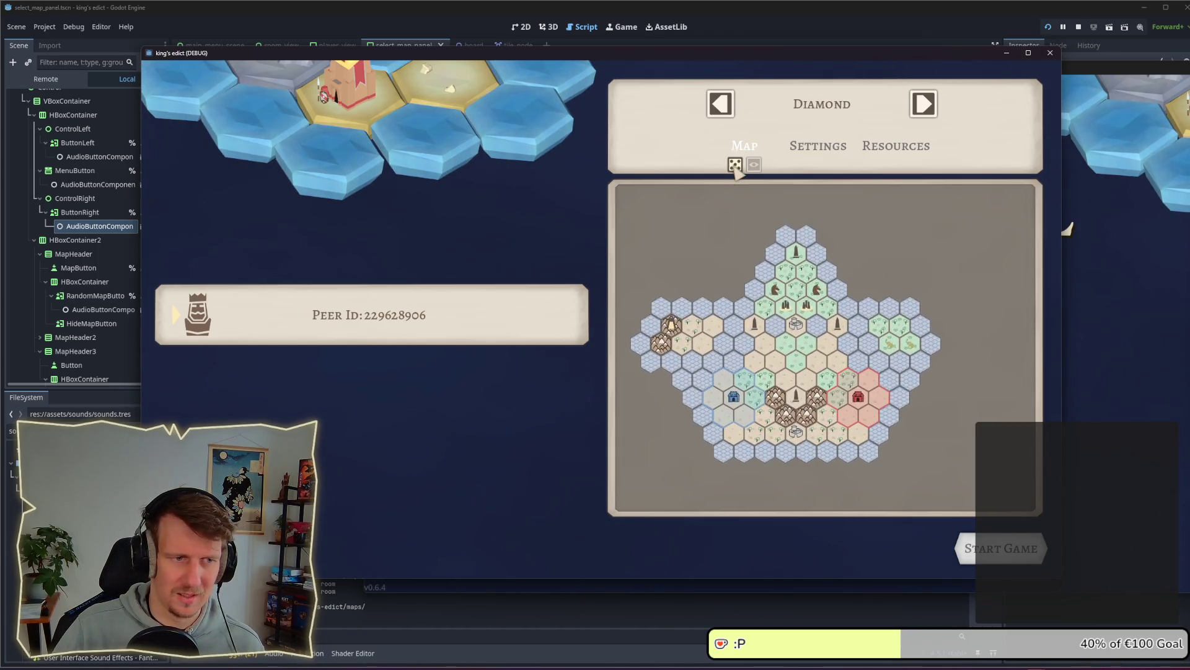
click(735, 165)
click(735, 165)
click(735, 165)
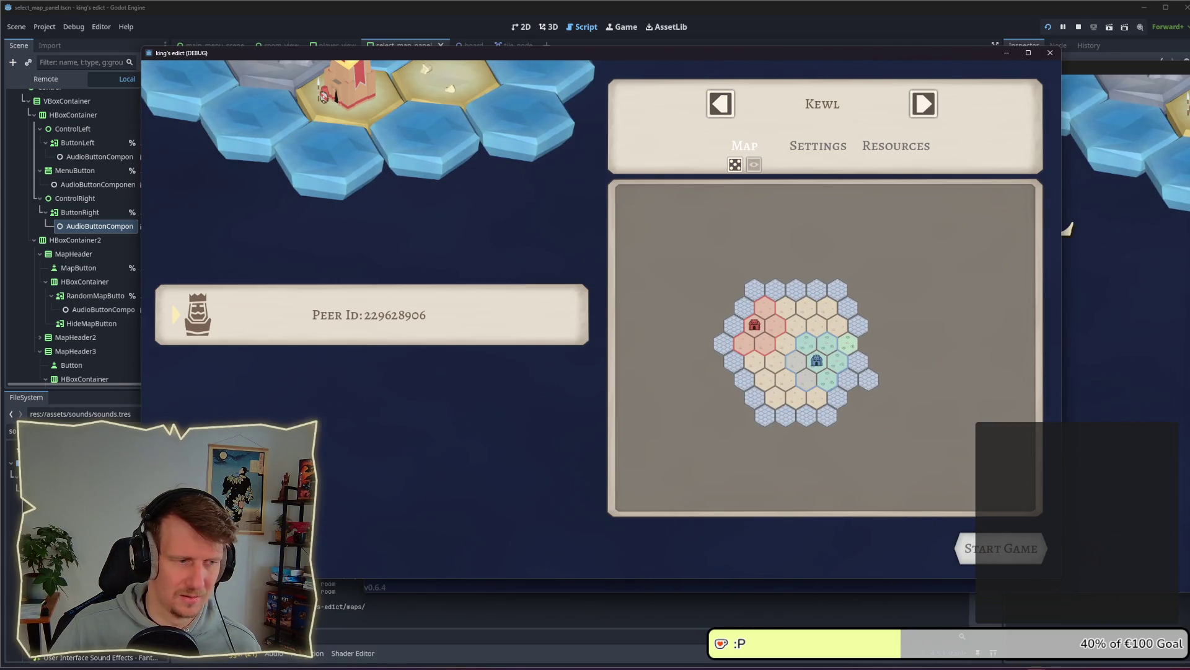
click(732, 114)
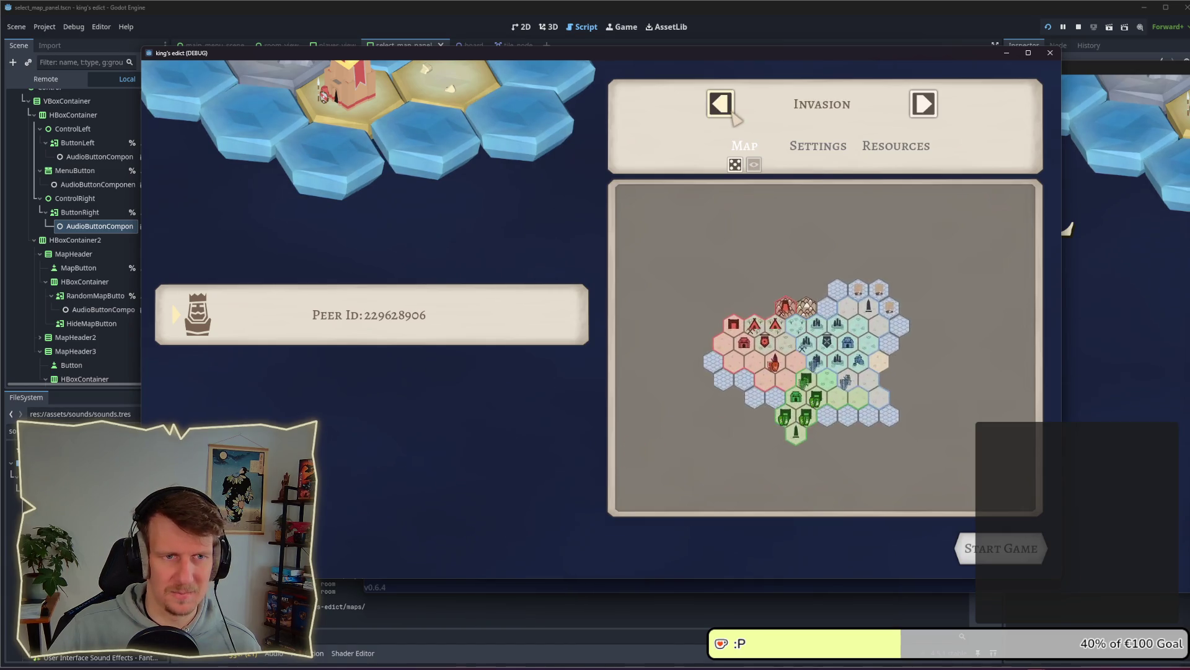
click(732, 115)
click(735, 165)
click(735, 165)
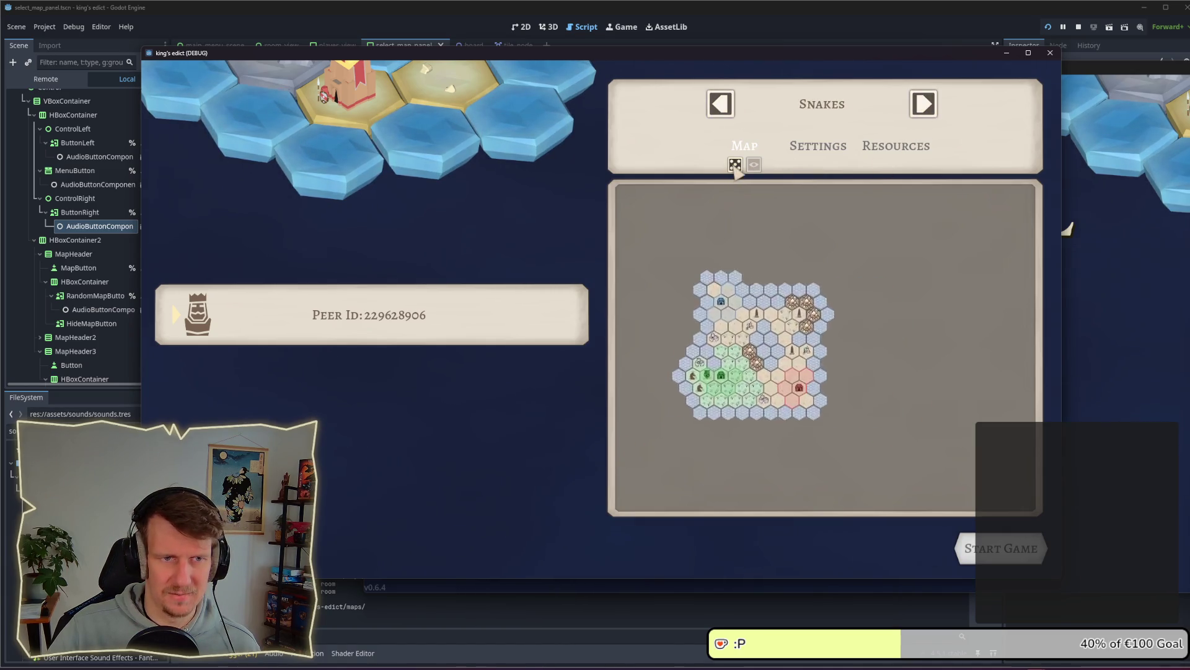
click(734, 165)
click(735, 165)
click(735, 165)
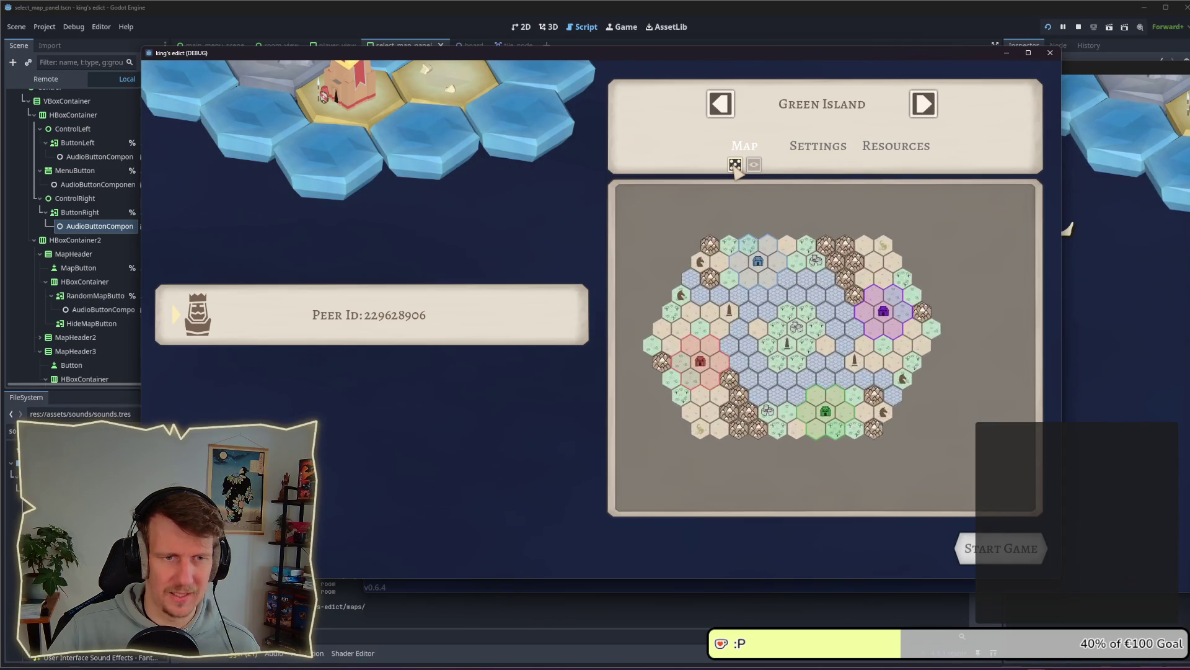
click(735, 165)
click(735, 165)
click(735, 165)
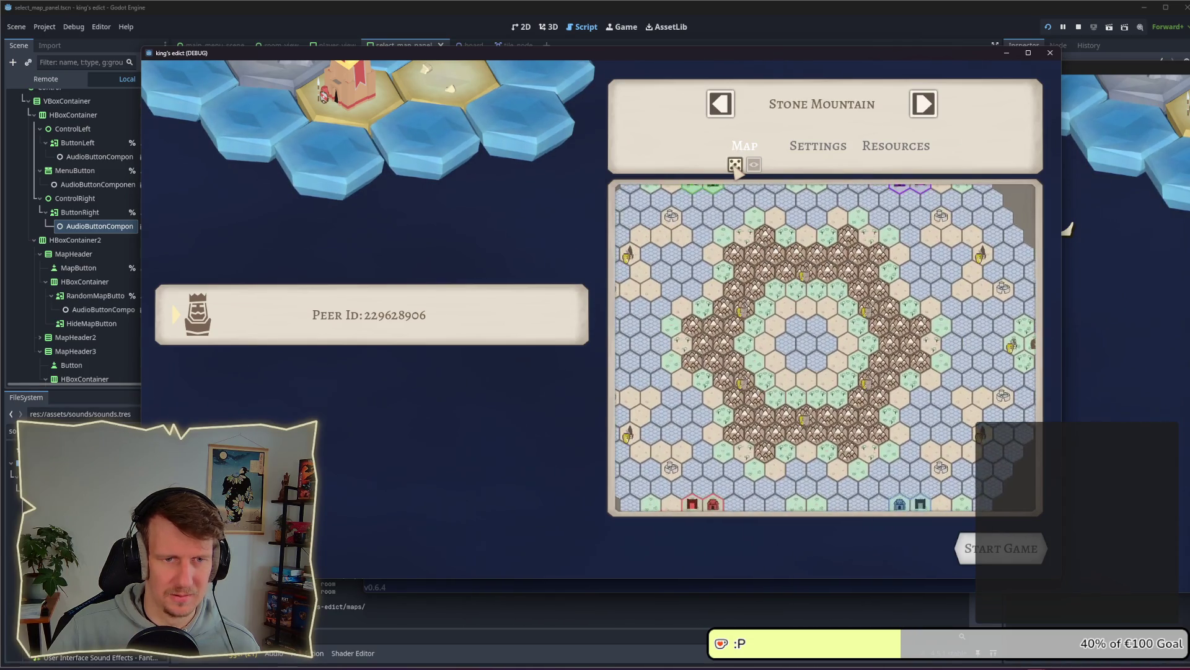
Stop the test run and open sounds.gd to view its menu sound exports
click(1050, 53)
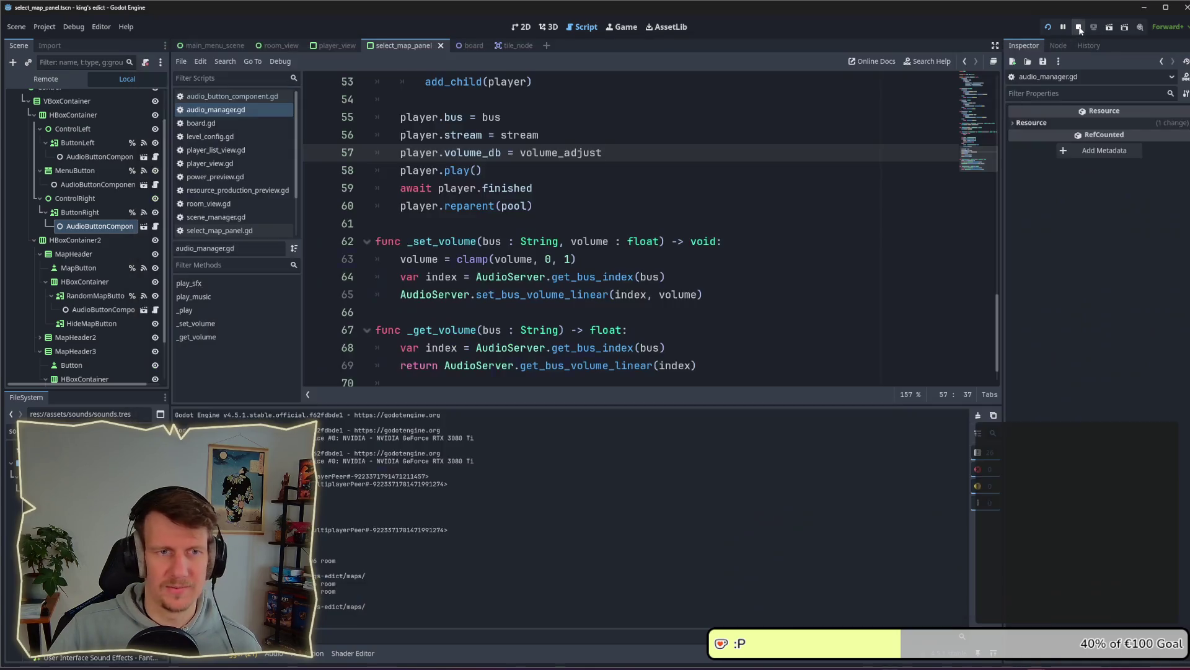
click(578, 203)
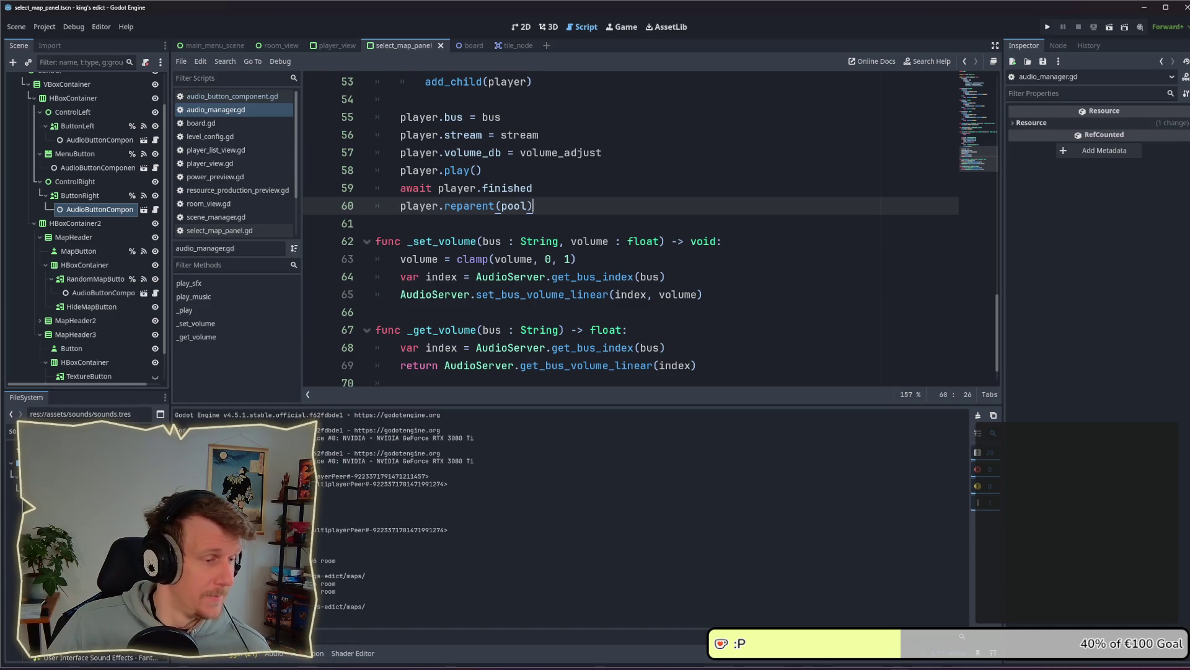
double_click(74, 459)
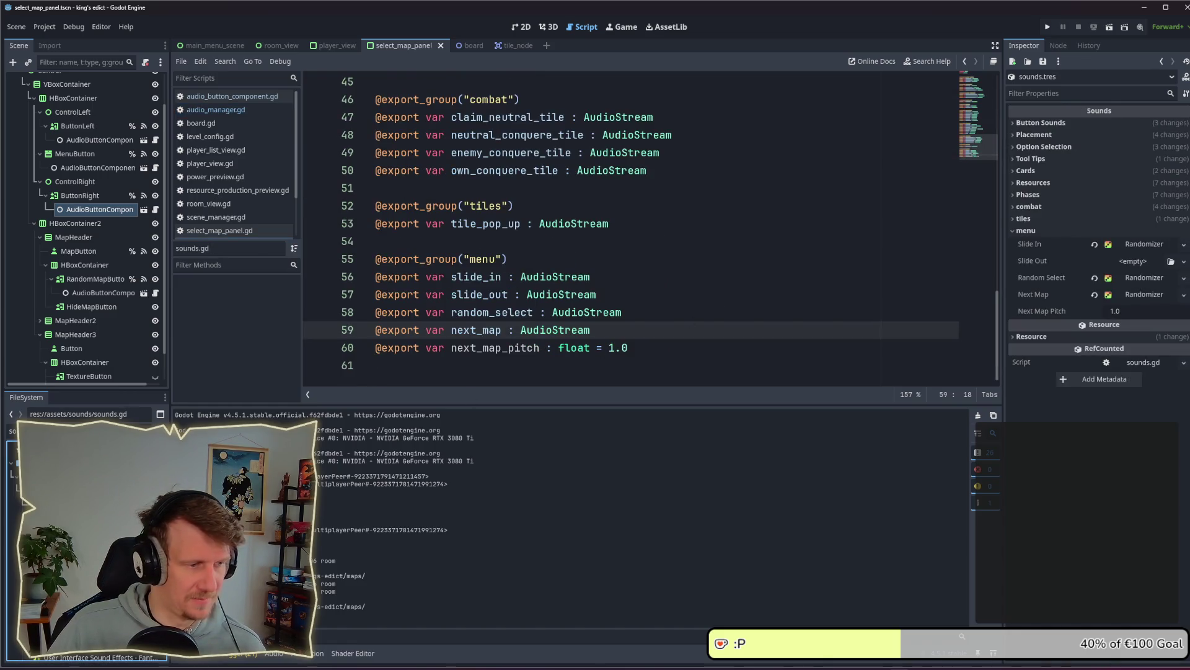
Change line 60 to next_map_db : float = -4.0, then go back to audio_manager.gd
drag(513, 349, 537, 352)
key(BackSpace)
key(BackSpace)
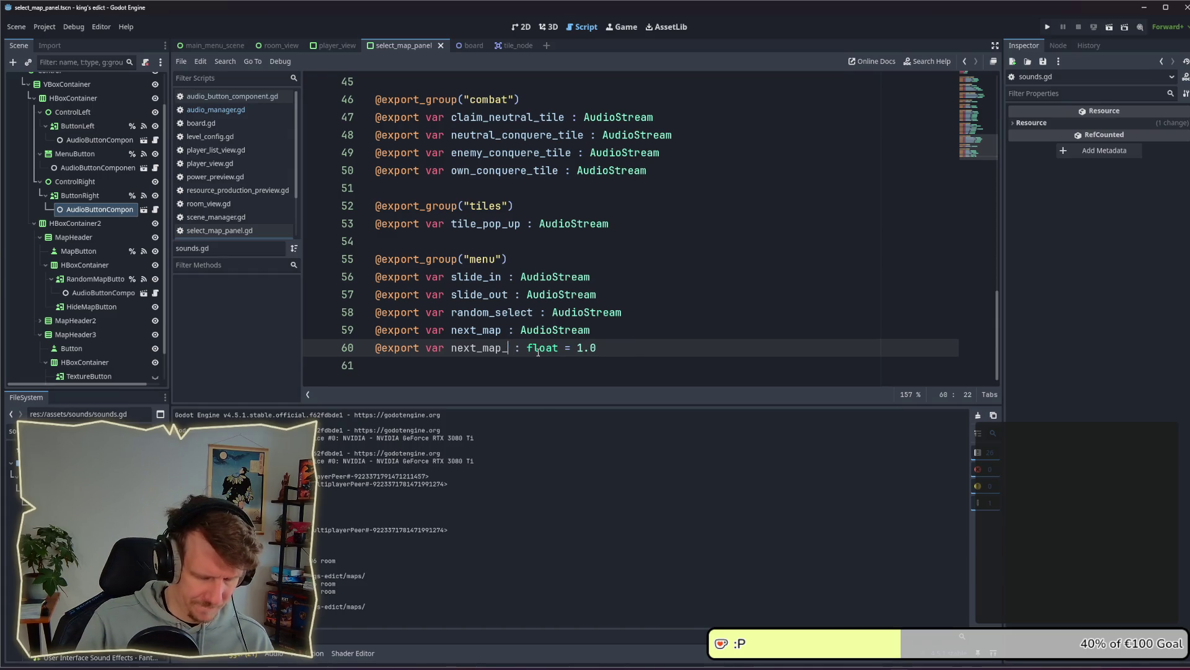
text(db)
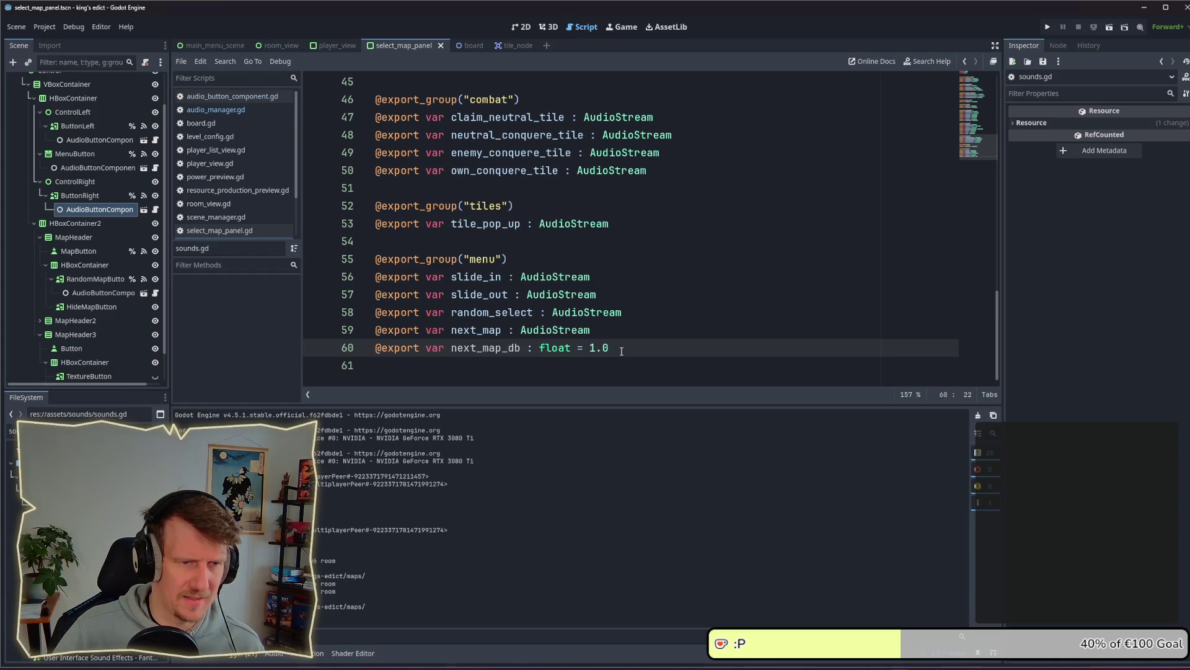
drag(610, 348, 590, 348)
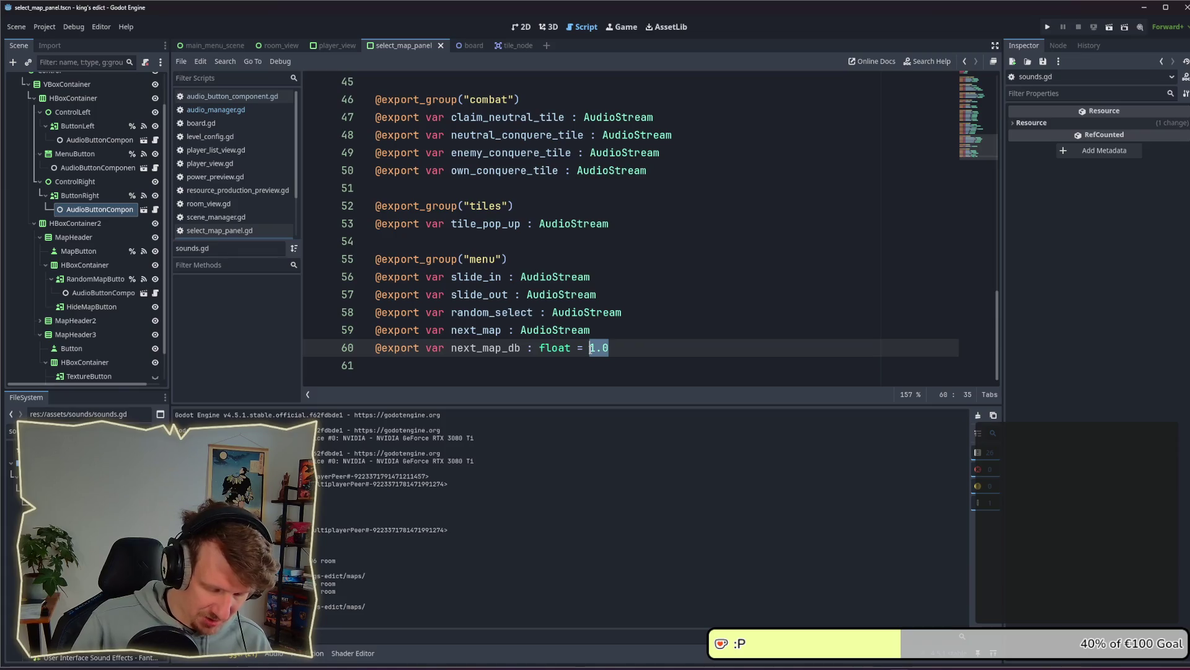
text(r)
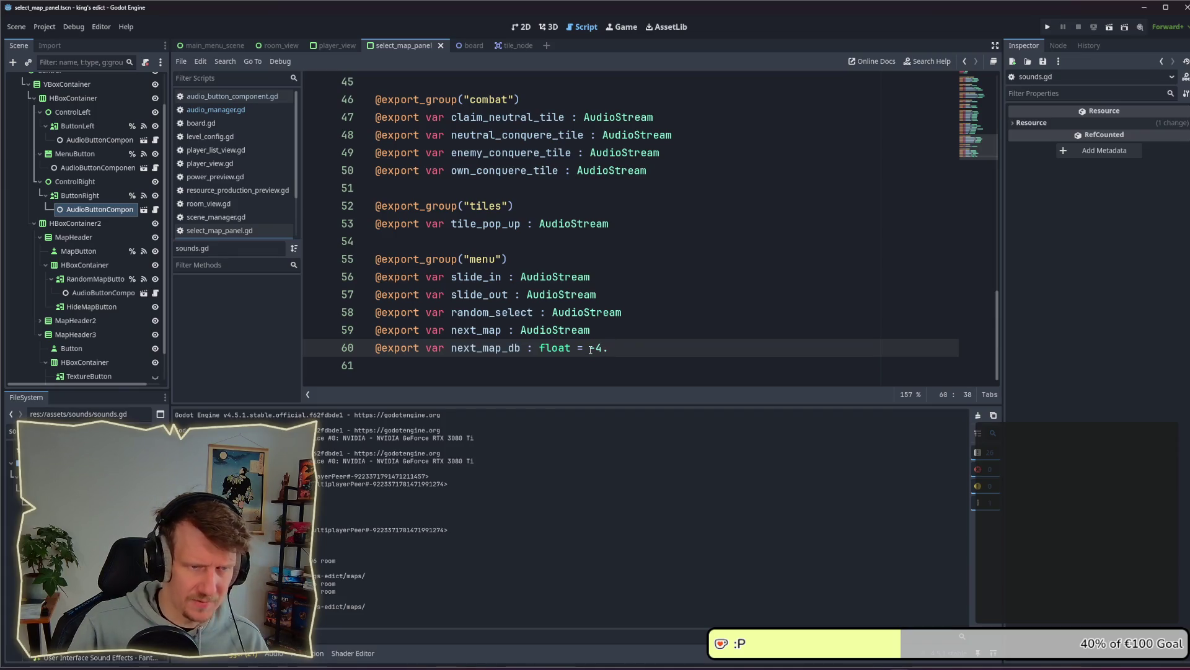
text(0)
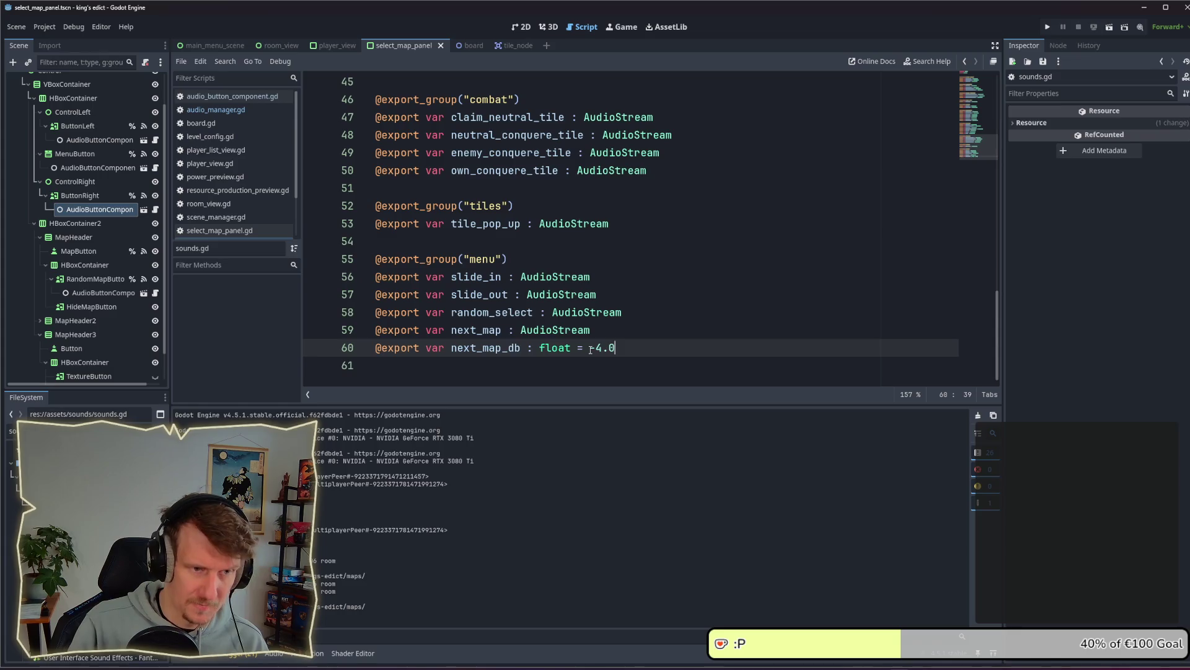
drag(523, 349, 453, 349)
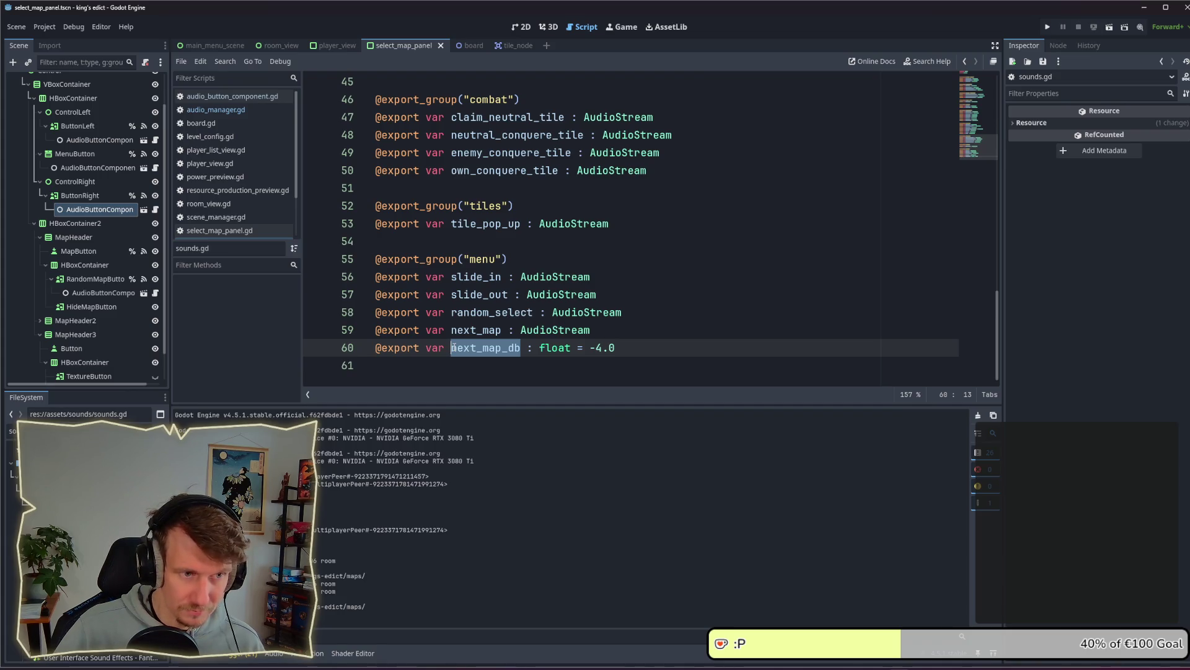
click(229, 111)
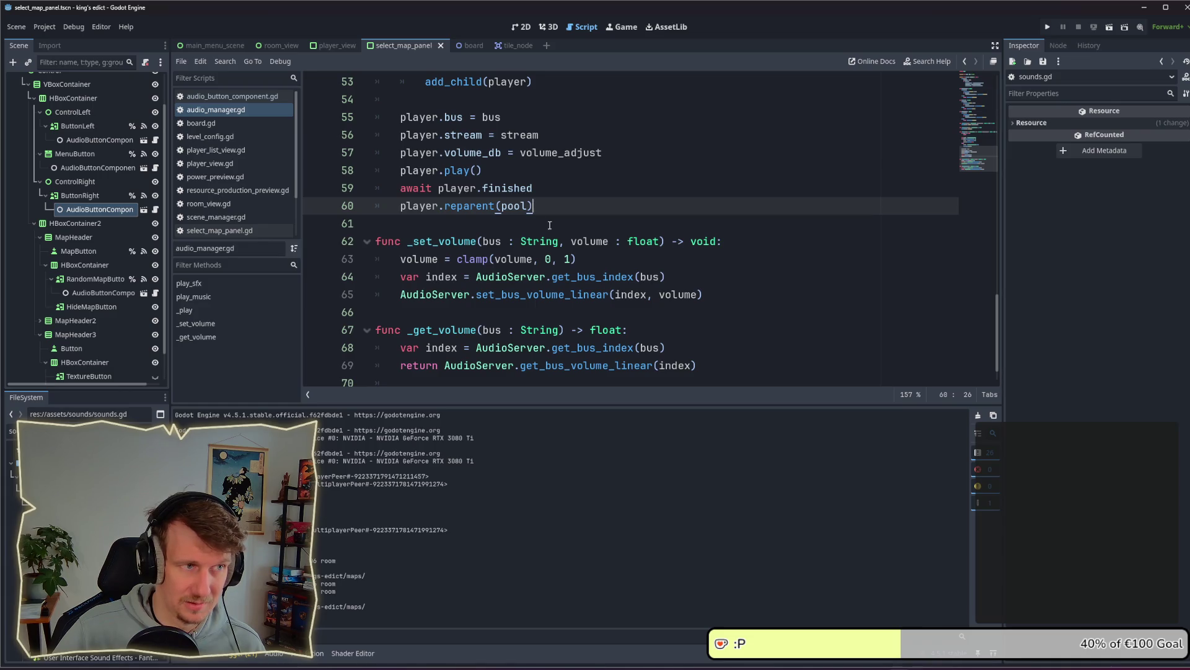
In audio_button_component.gd, change volume_adjust's default from -10 to 0
click(261, 99)
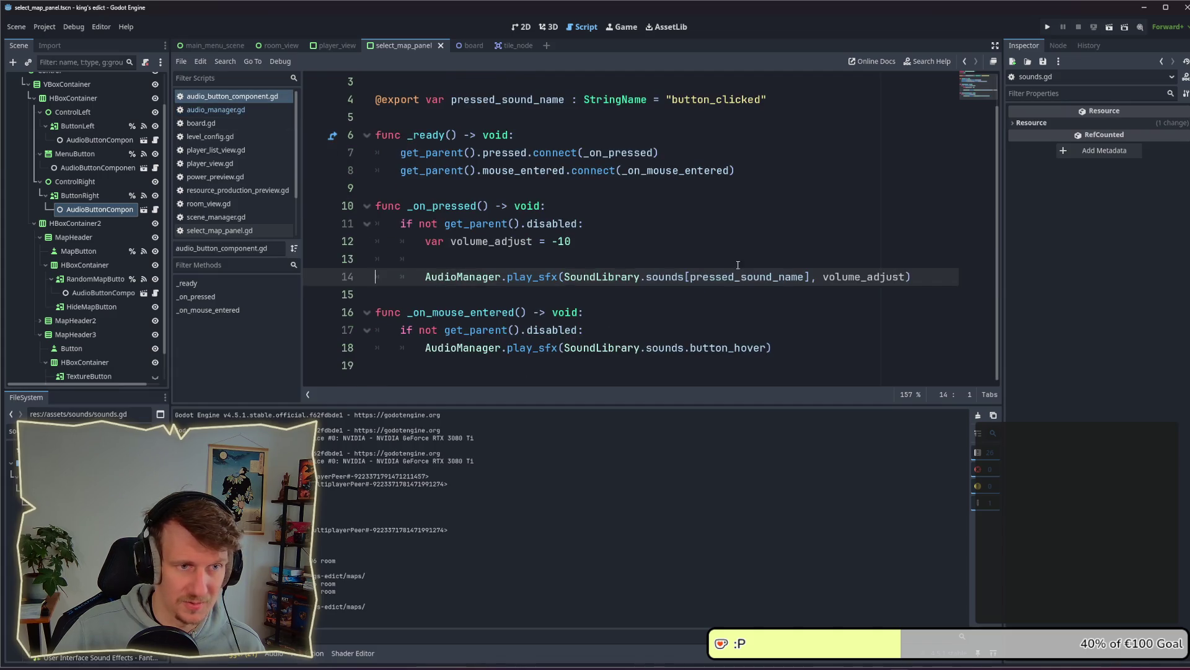
drag(578, 244, 427, 243)
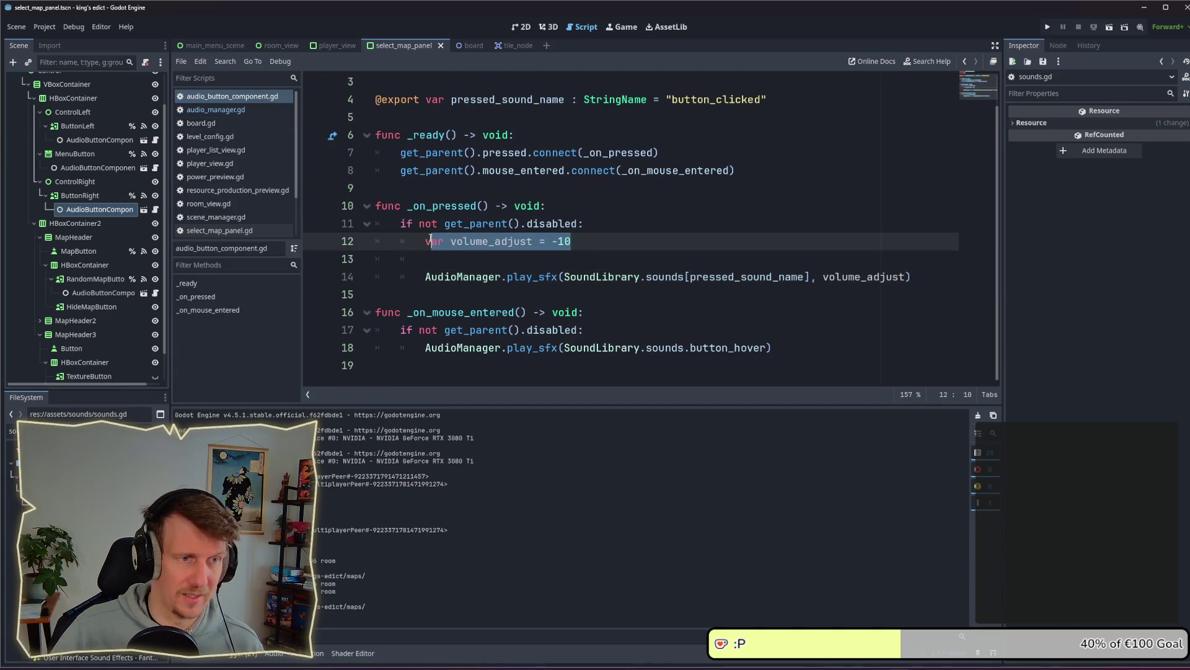
click(553, 251)
drag(571, 241, 554, 241)
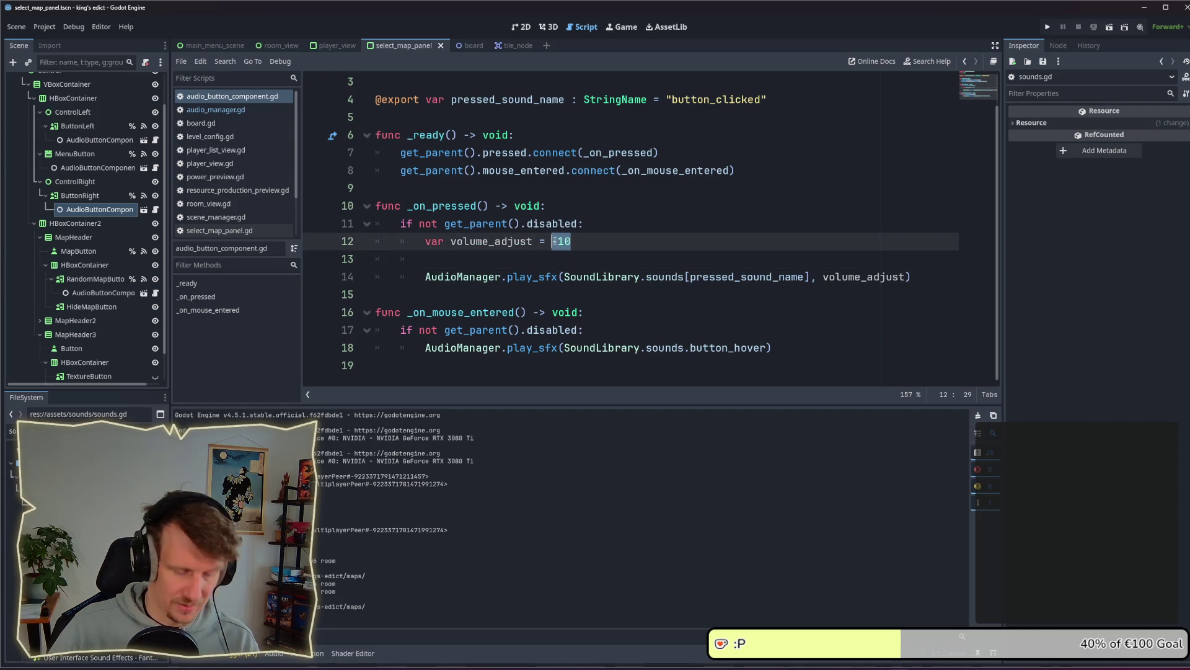
text(0)
click(571, 259)
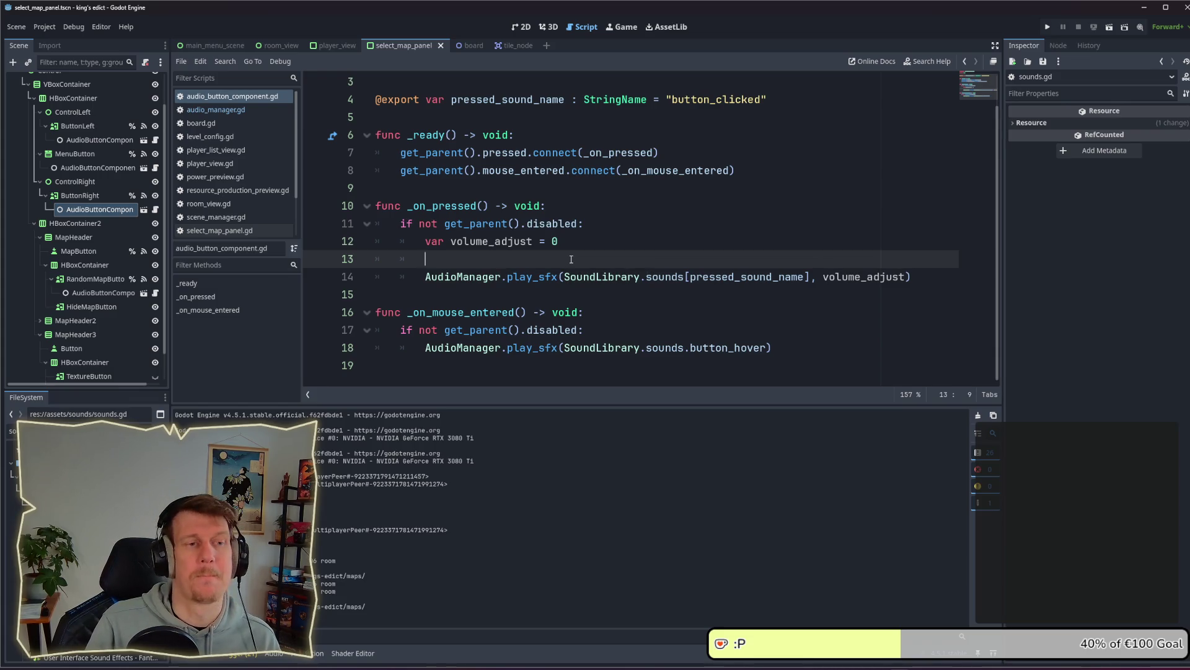
key(Up)
key(End)
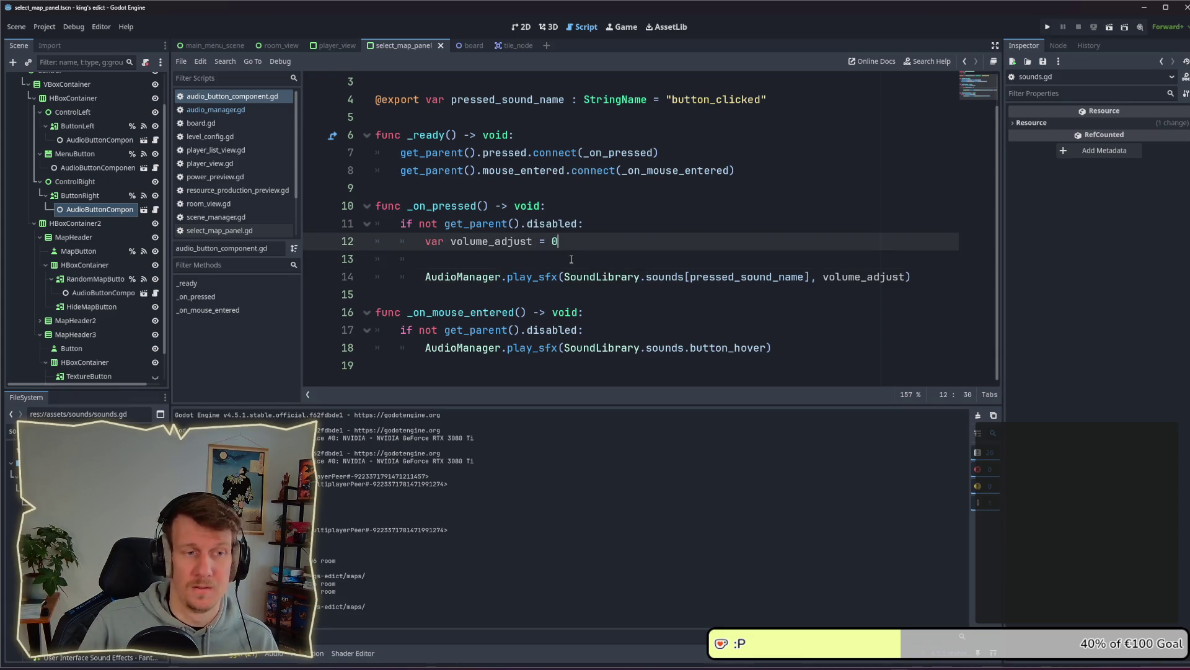
Append 'if not SoundLibrary.sounds.has(pressed_sound_name + "_db") else' to line 12
text( if S)
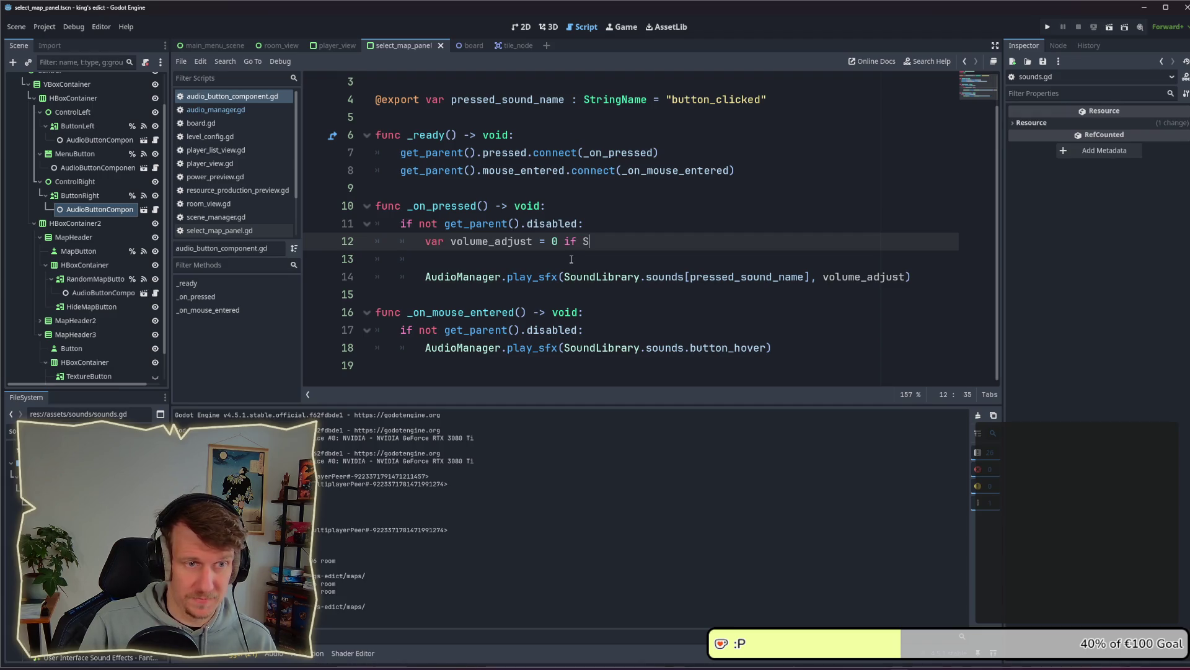
text(oun)
key(Down)
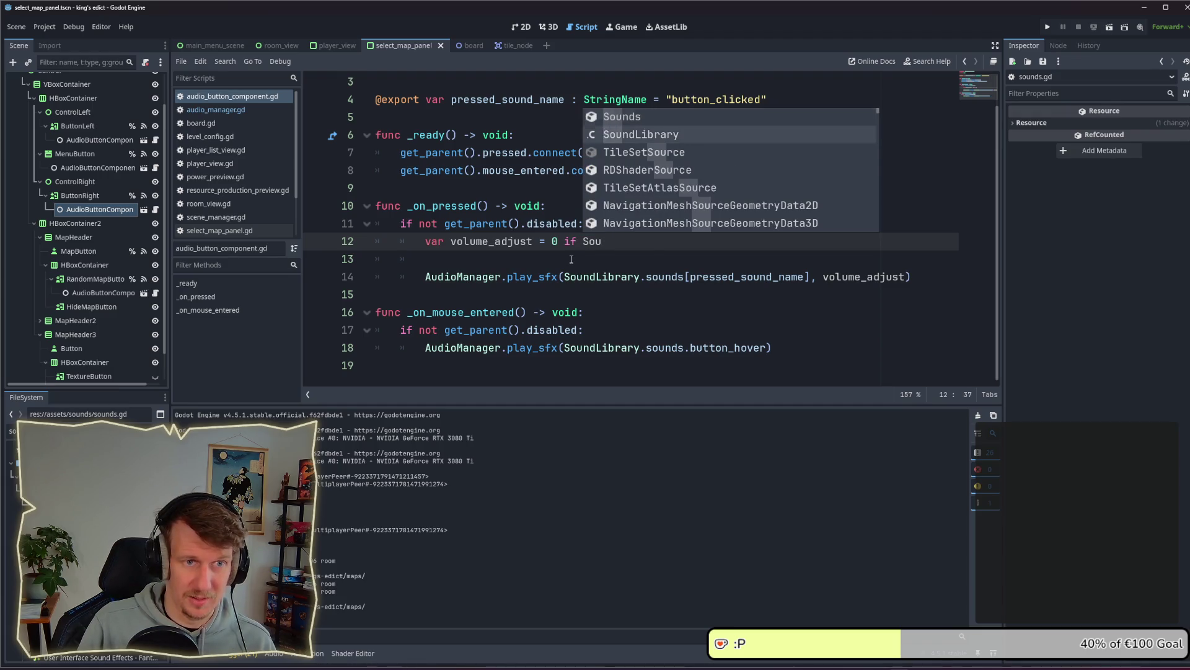
key(Return)
text(.sounds.)
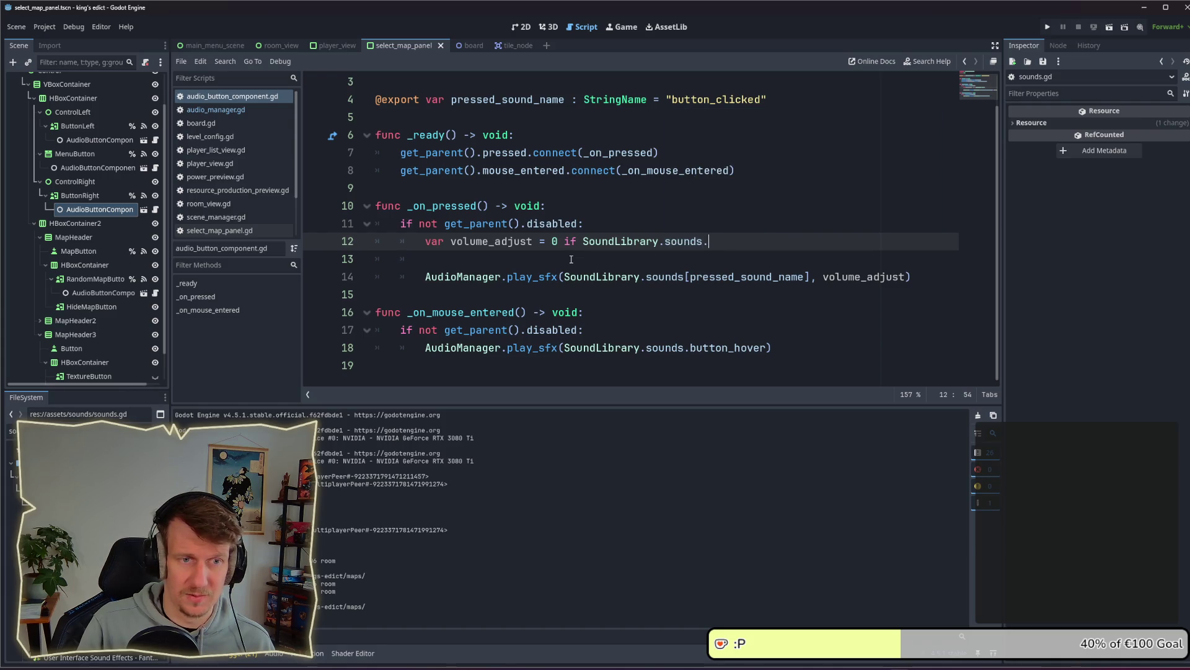
text(has)
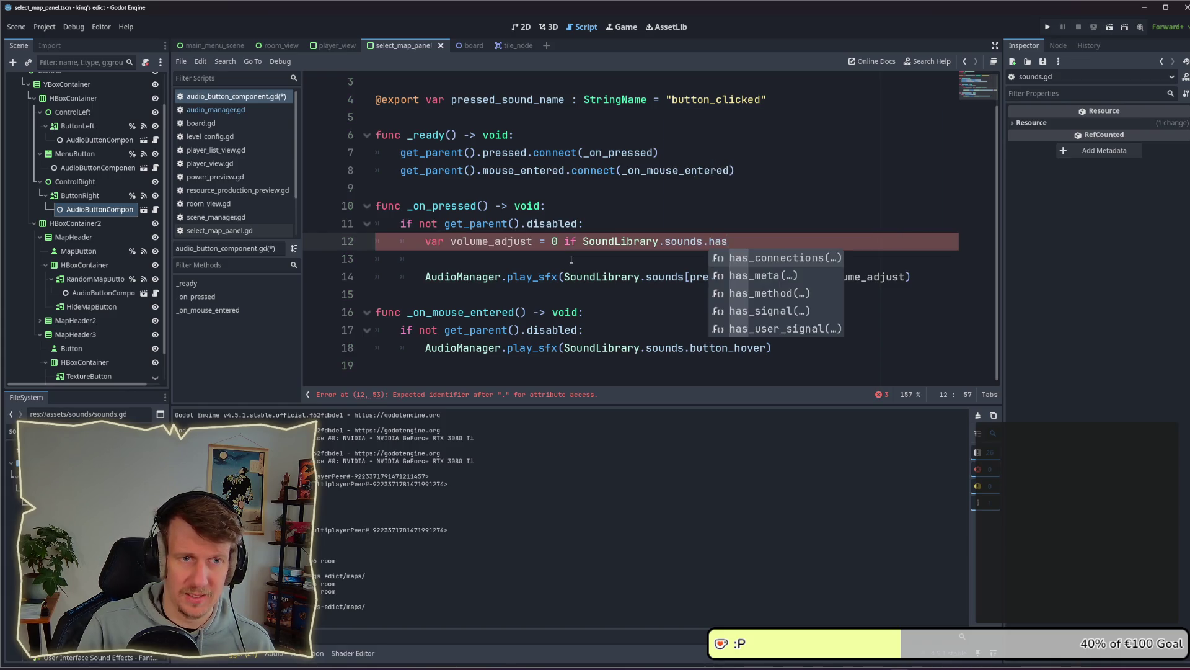
key(ctrl+Left)
key(ctrl+Left)
key(ctrl+Left)
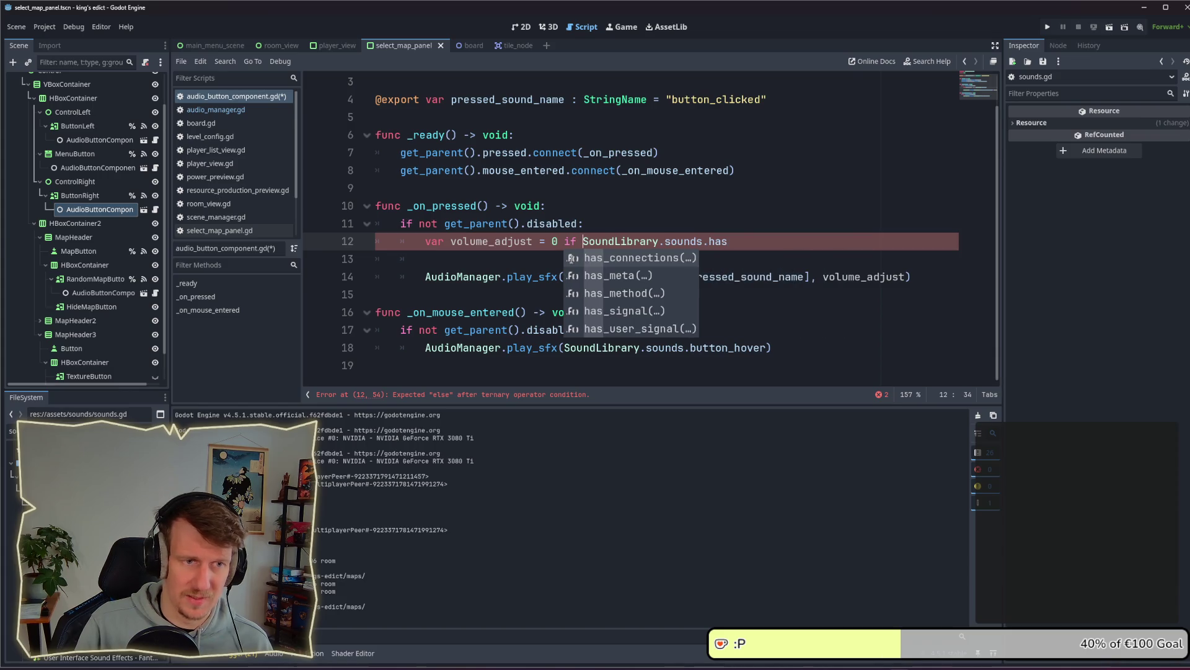
text(not)
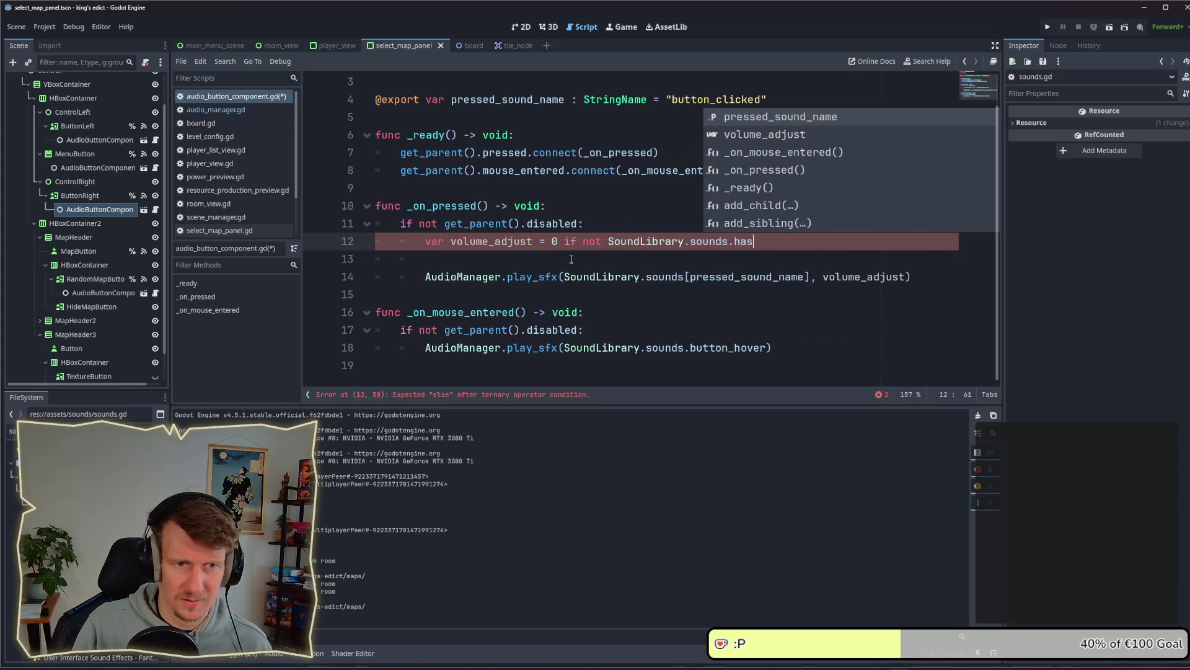
key(End)
text(()
key(Left)
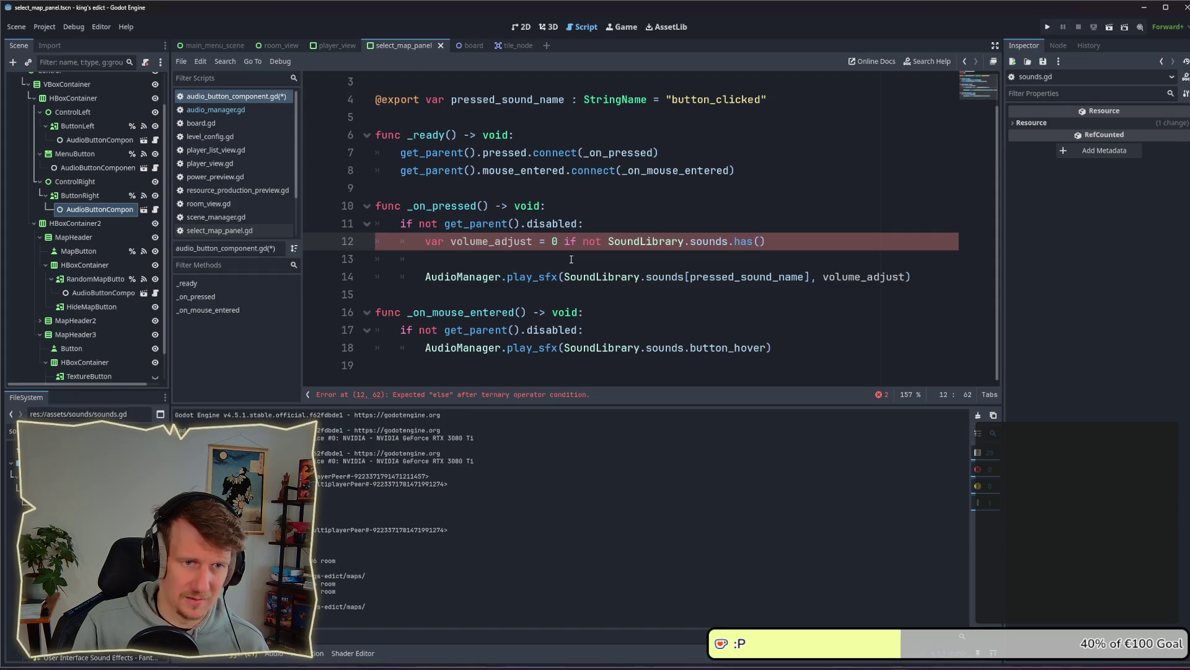
text(pres)
key(Return)
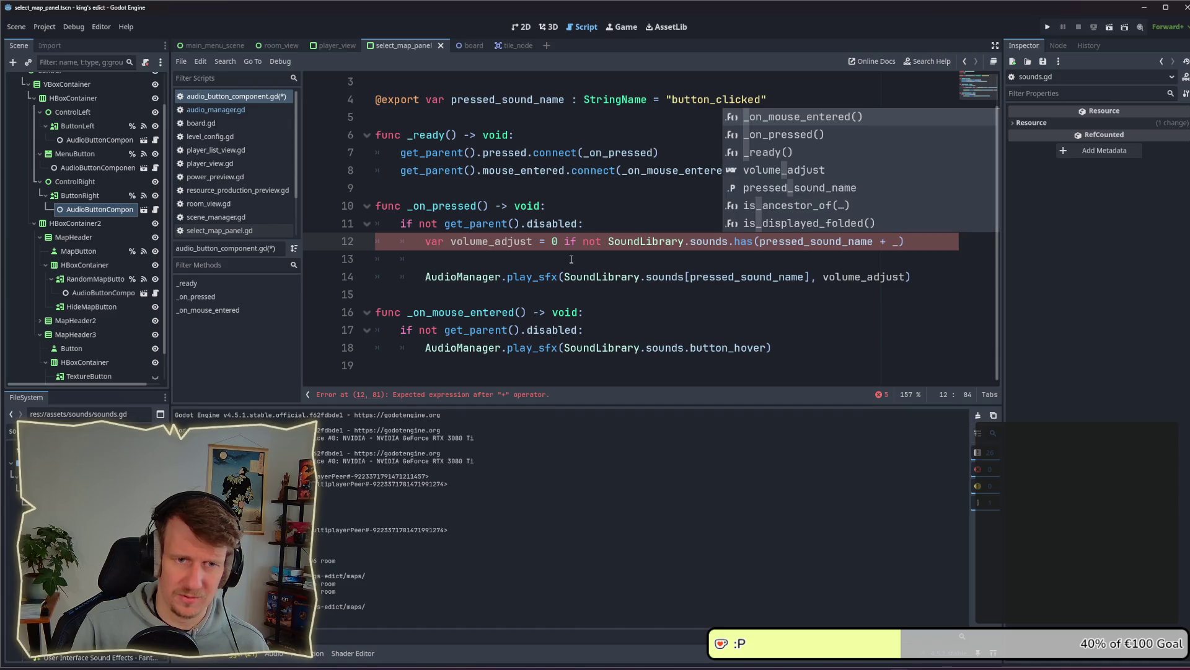
text(")
key(BackSpace)
text("_)
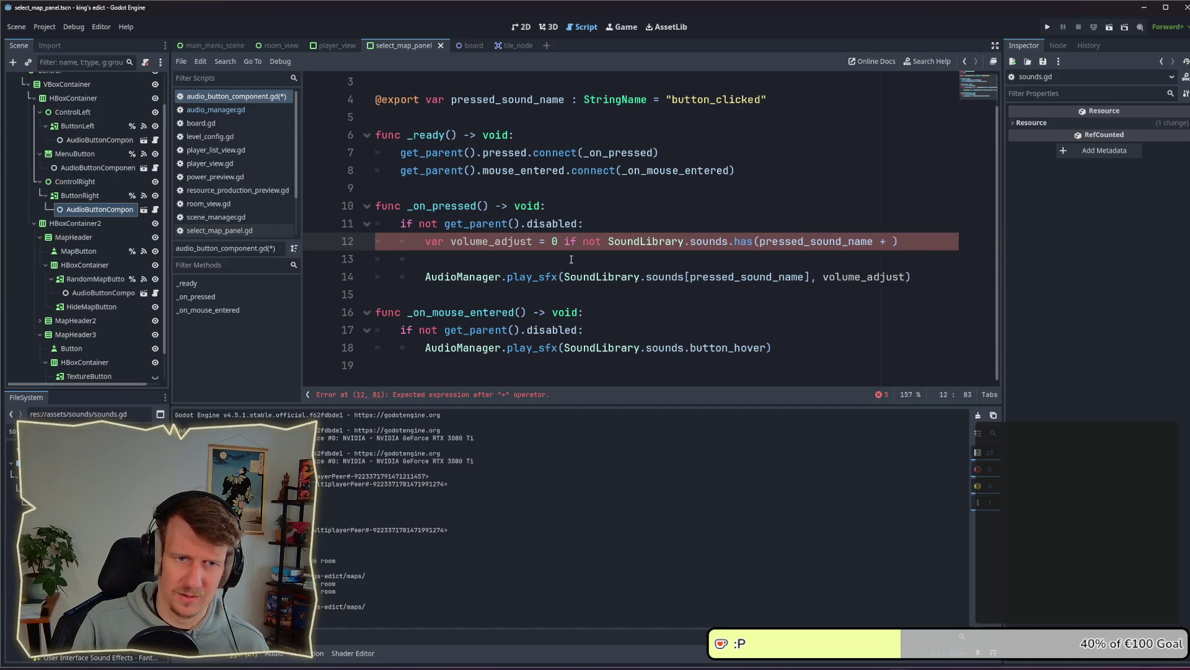
text(d)
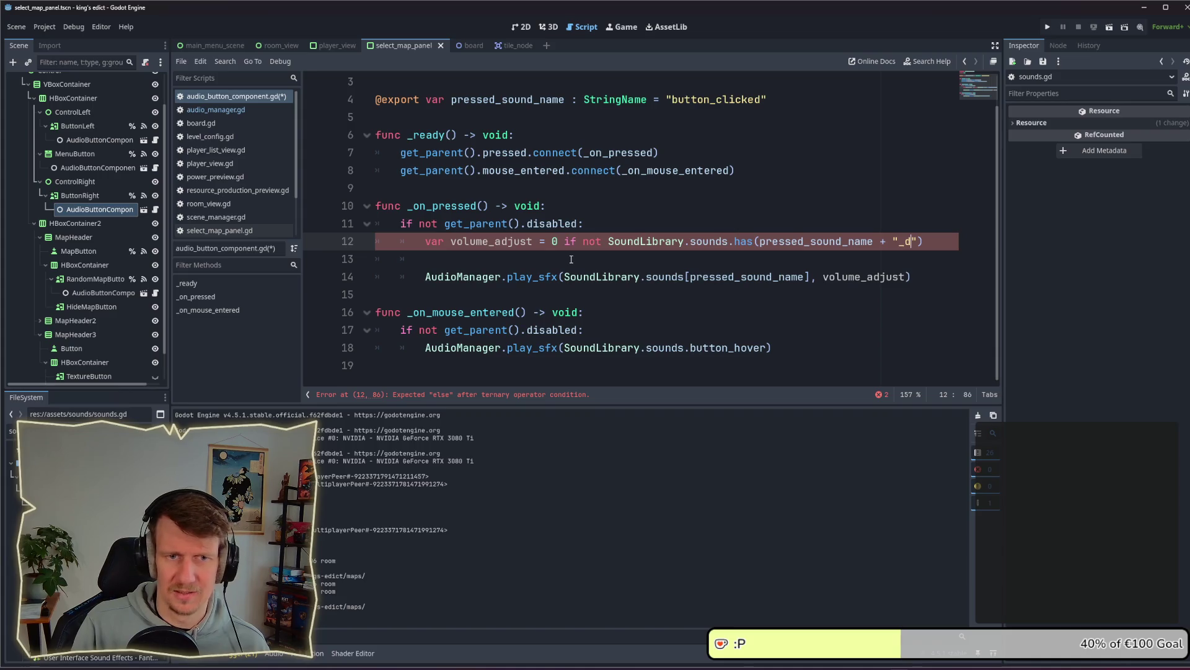
text(b")
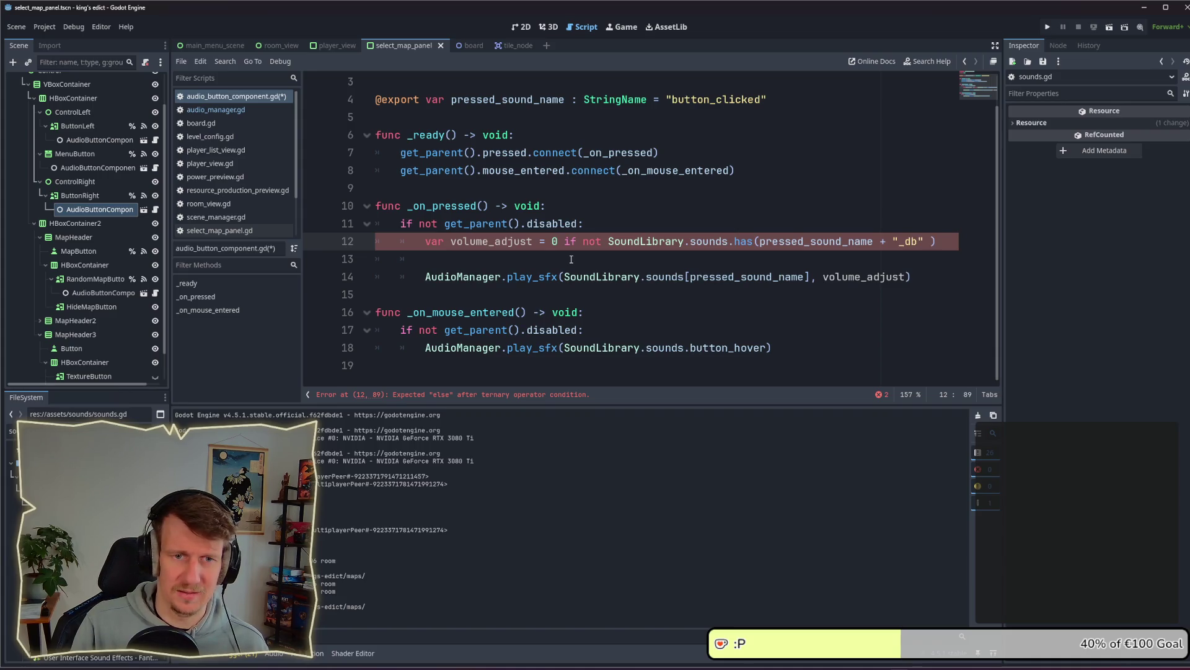
key(BackSpace)
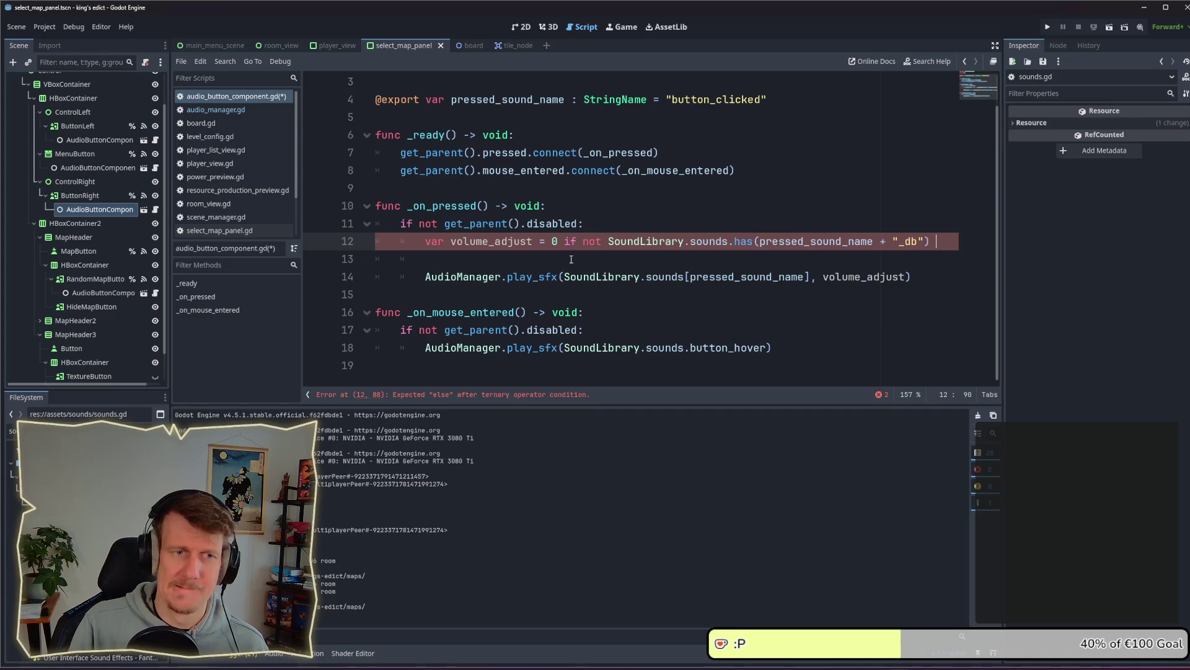
text(else)
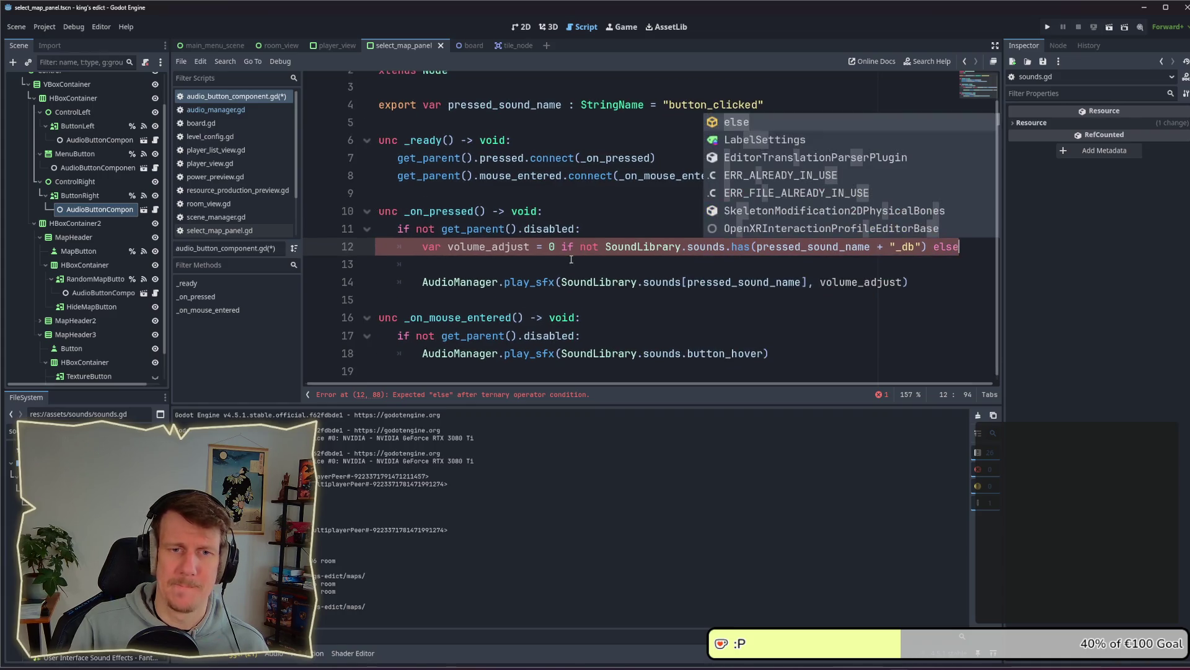
click(871, 258)
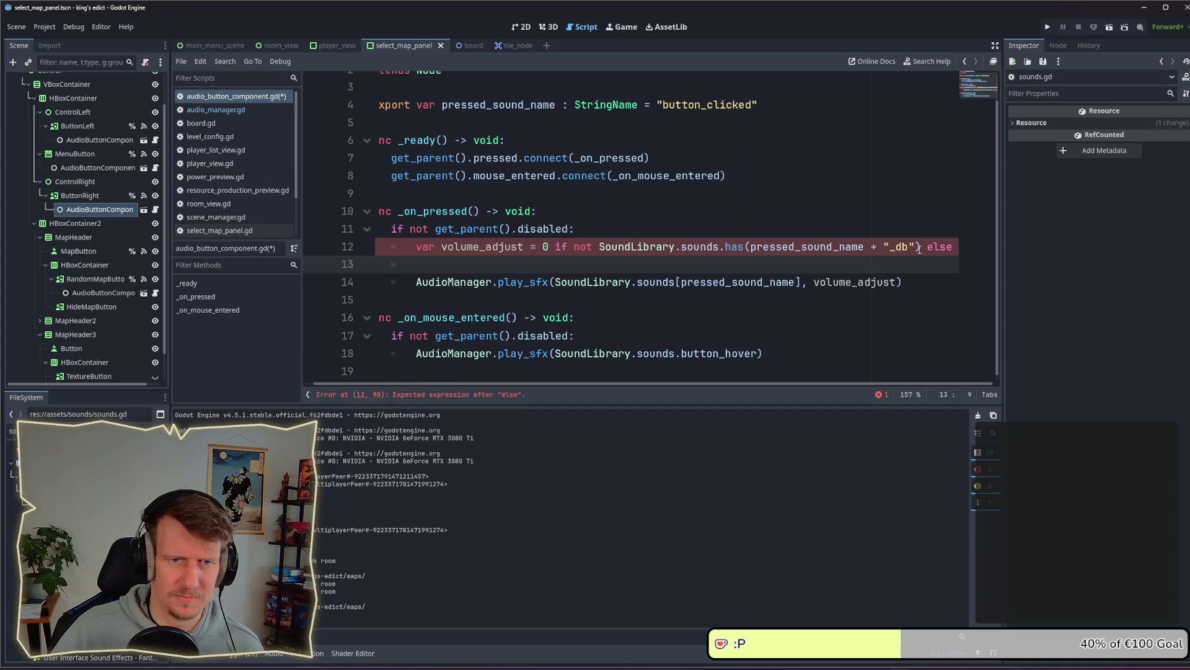
Complete the else branch with SoundLibrary.sounds[pressed_sound_name + "_db"]
drag(921, 248, 600, 249)
key(ctrl+c)
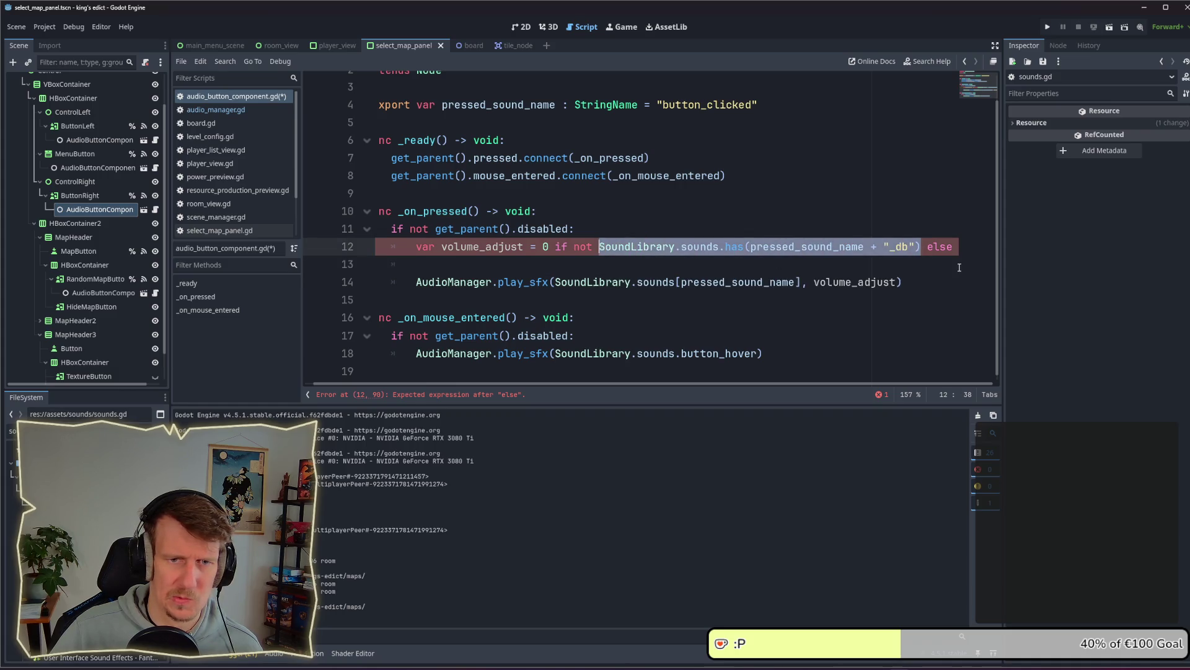
click(960, 251)
key(ctrl+v)
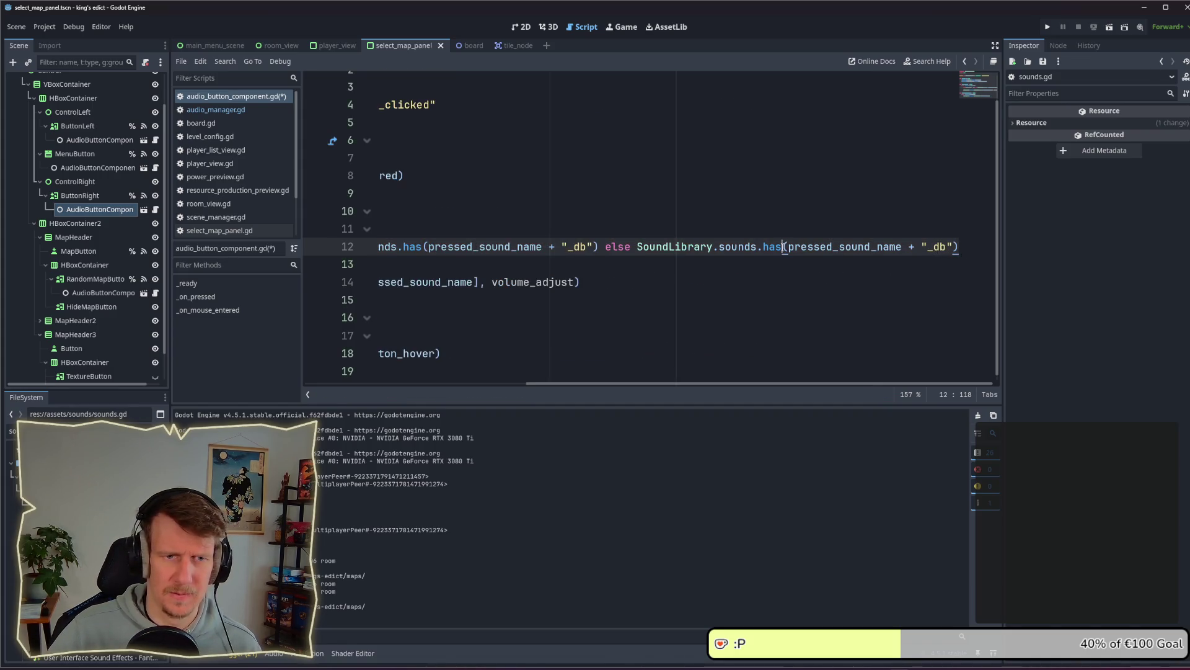
drag(783, 247, 765, 248)
key(BackSpace)
key(BackSpace)
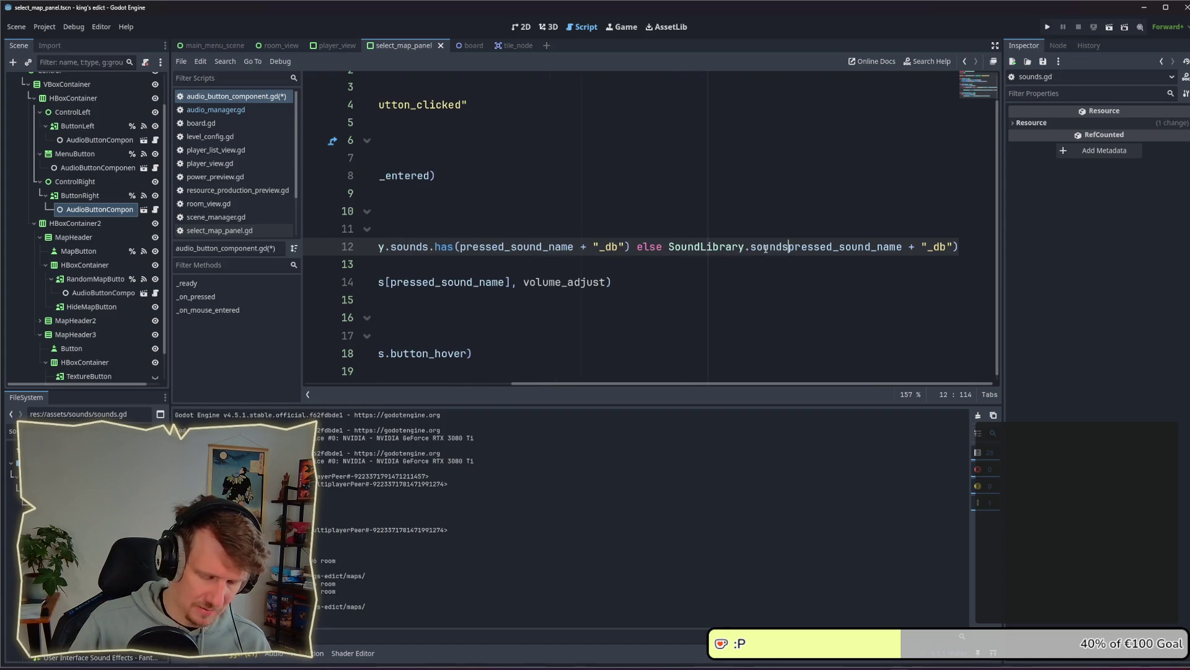
key(Delete)
text([)
key(End)
key(BackSpace)
text(])
key(BackSpace)
text(])
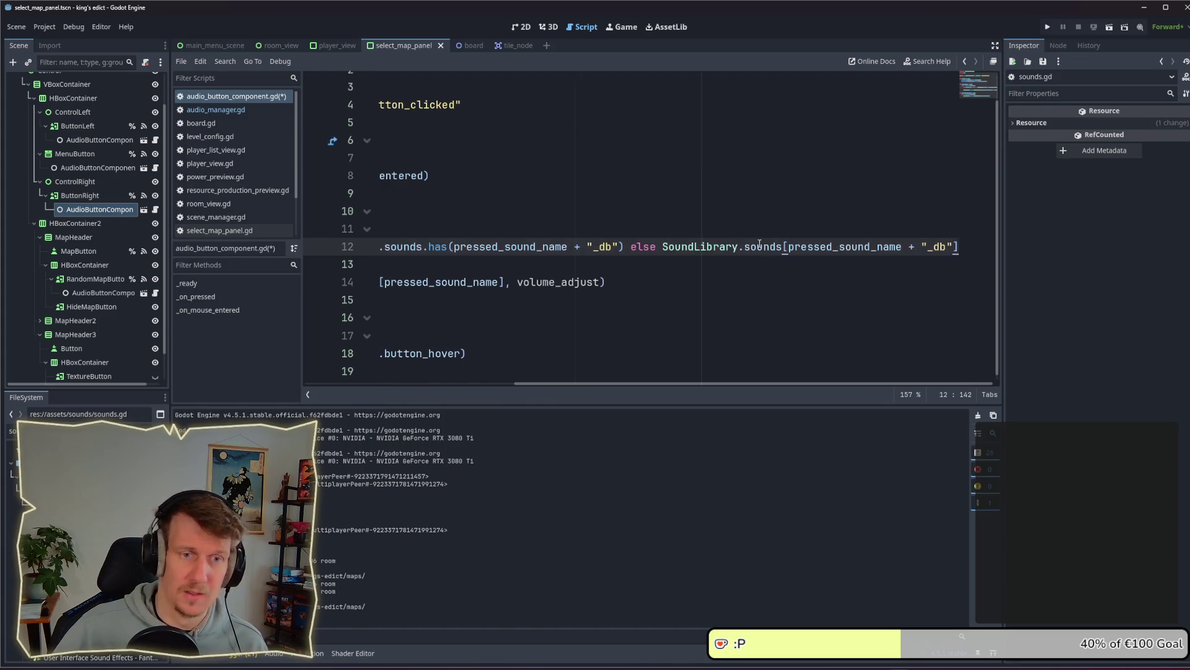
drag(739, 385, 618, 380)
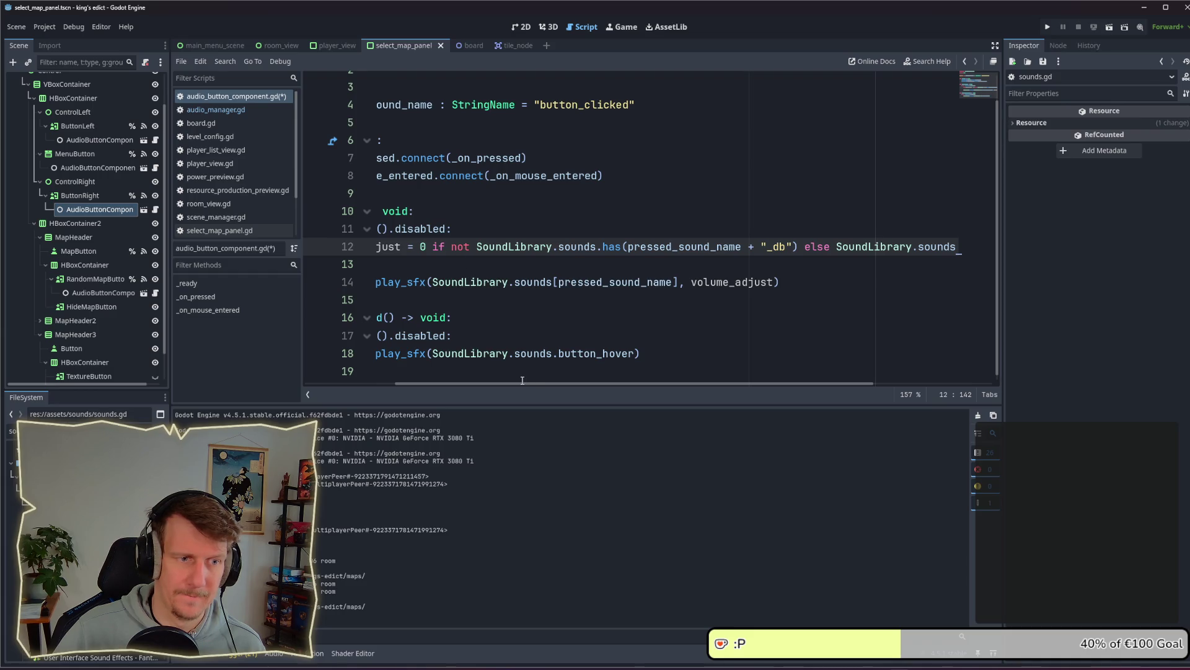
drag(523, 380, 428, 383)
Start typing 'SoundLibrary.sounds.get(pr' on line 13
click(466, 263)
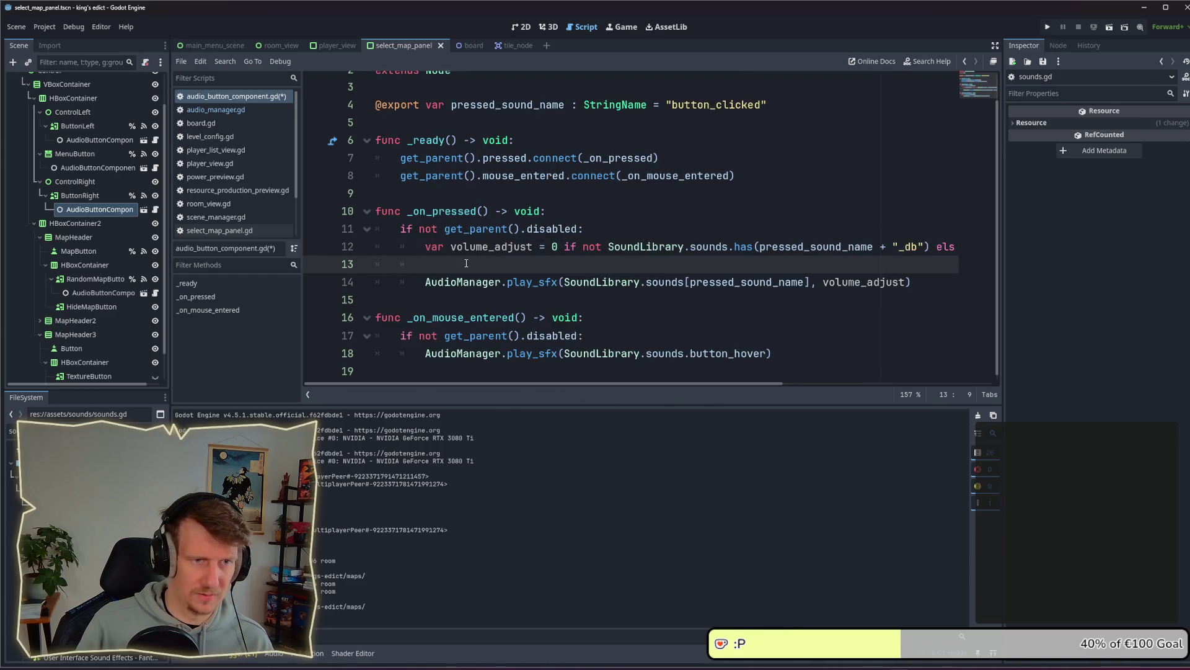
text(SoundL)
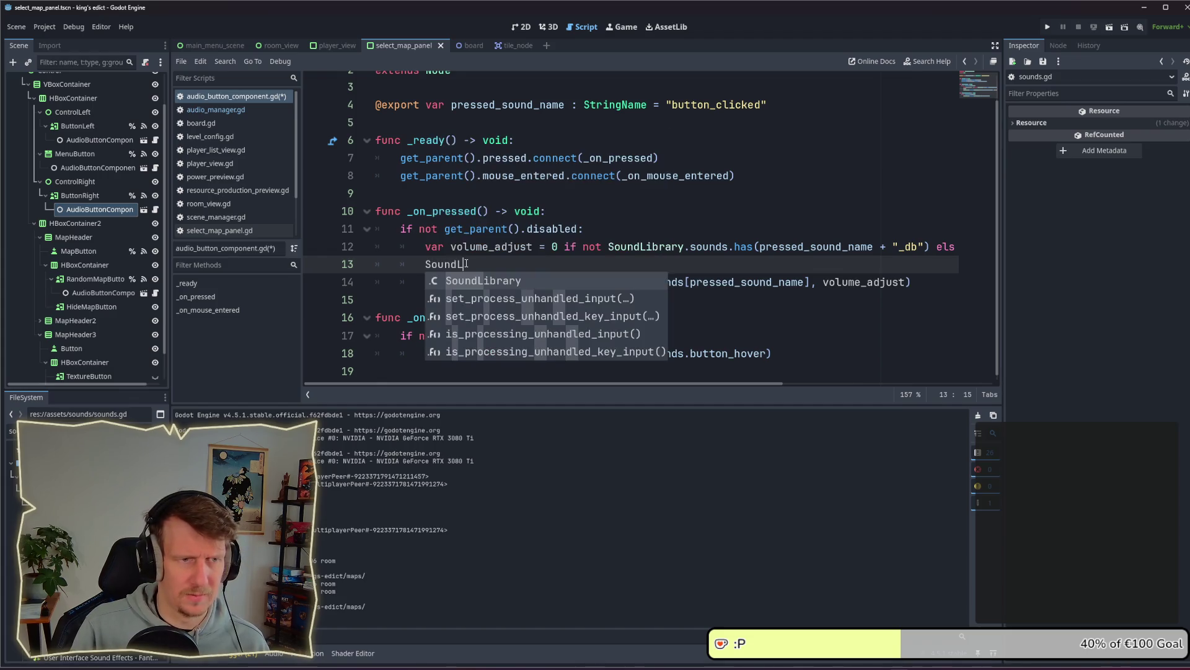
key(Return)
text(.s)
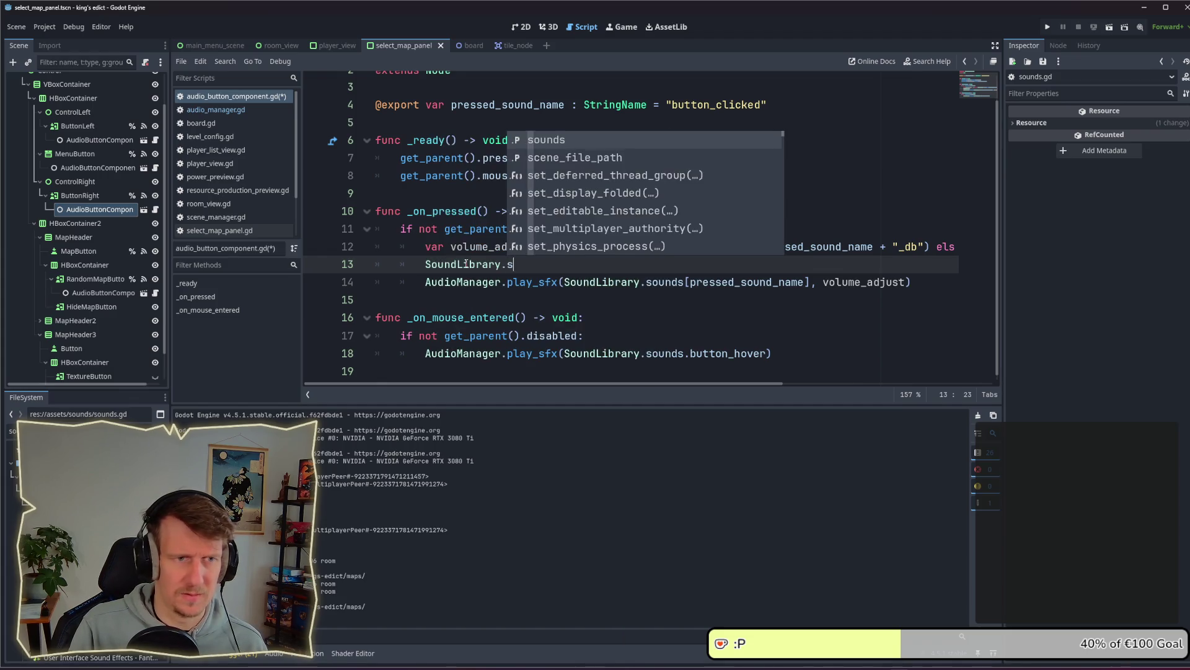
key(Return)
text(.get)
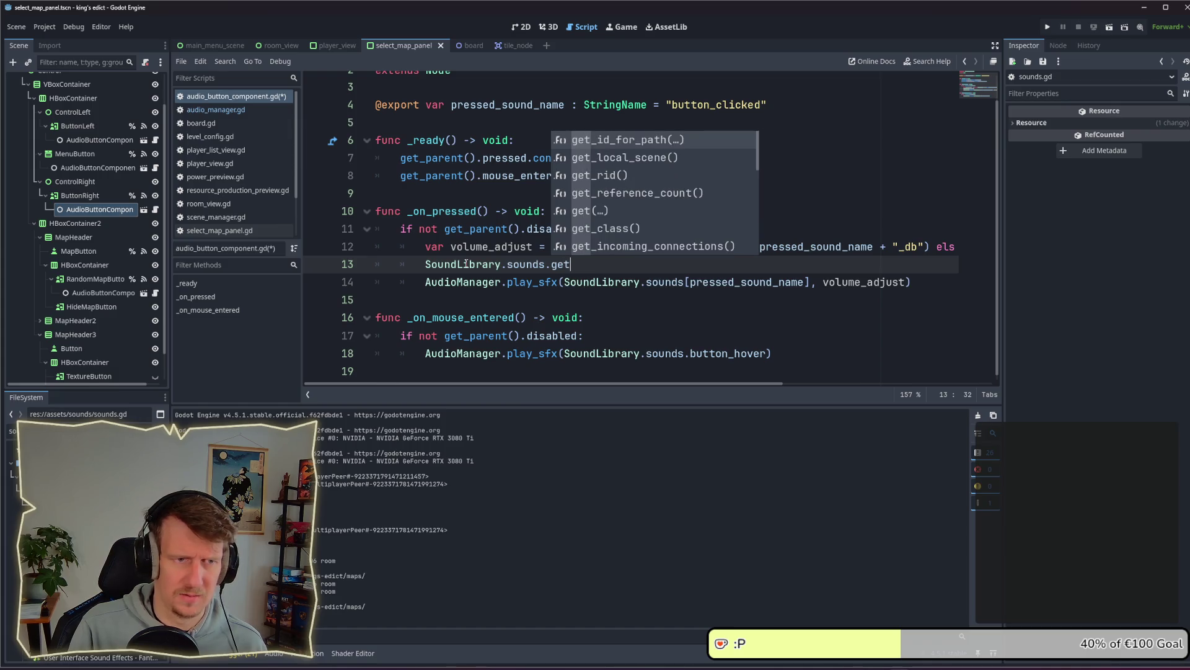
text(()
key(Escape)
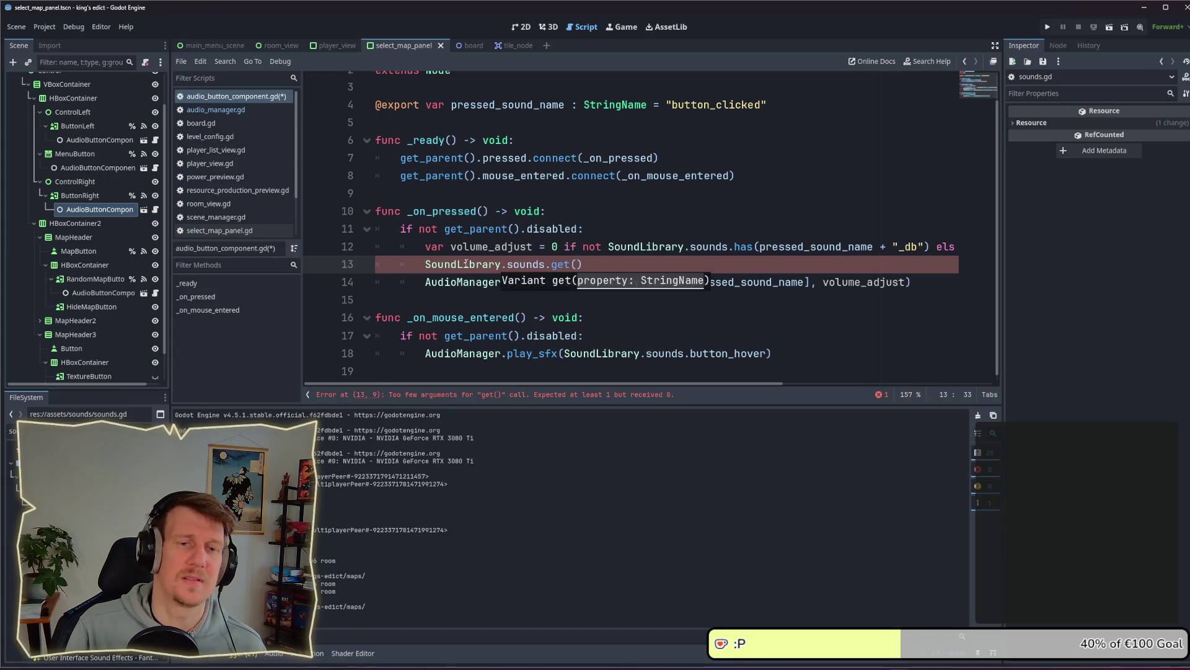
text(pr)
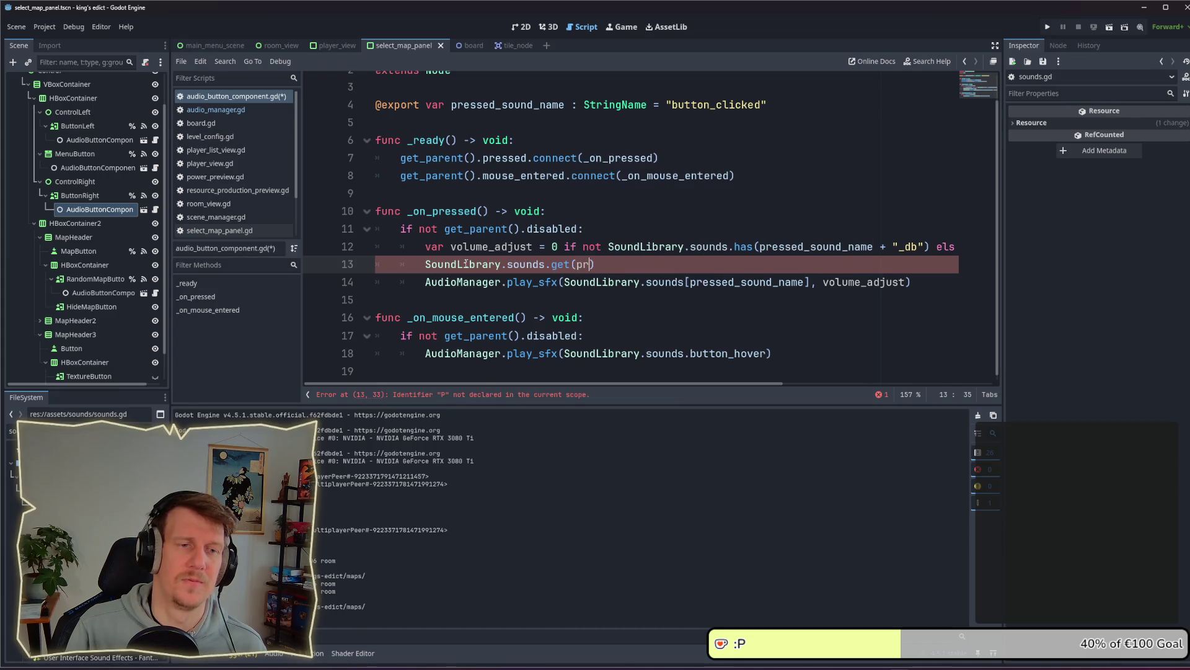
Check the get() docs, delete the unfinished line 13, and save audio_button_component.gd
ctrl+click(555, 262)
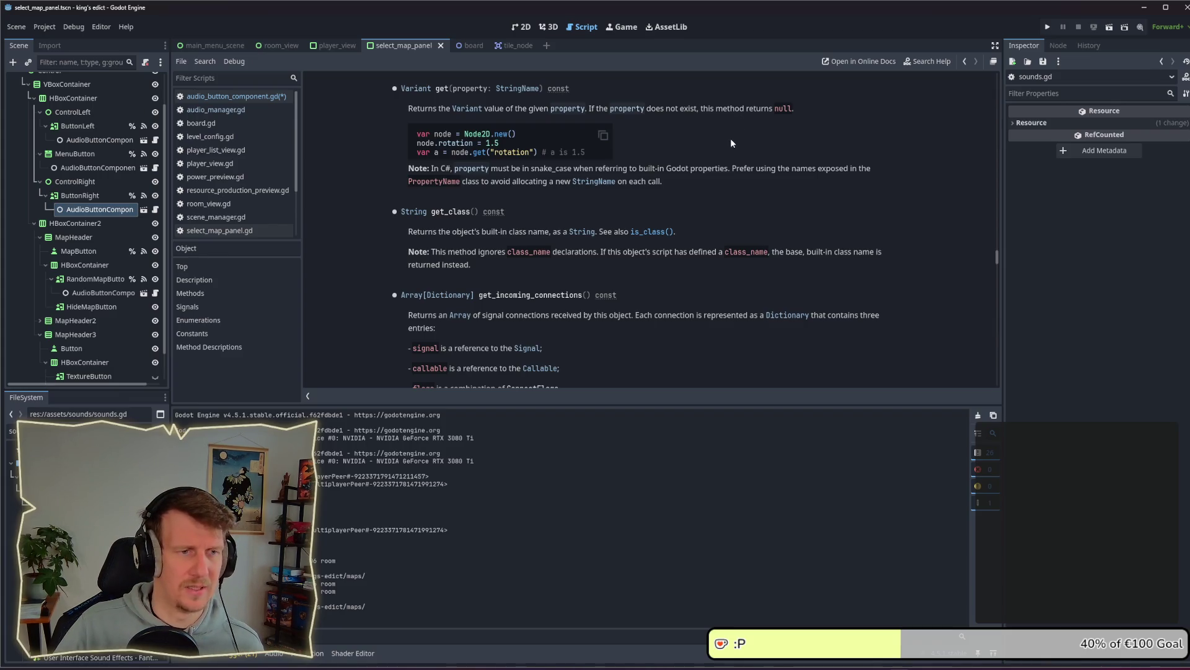
key(alt+Left)
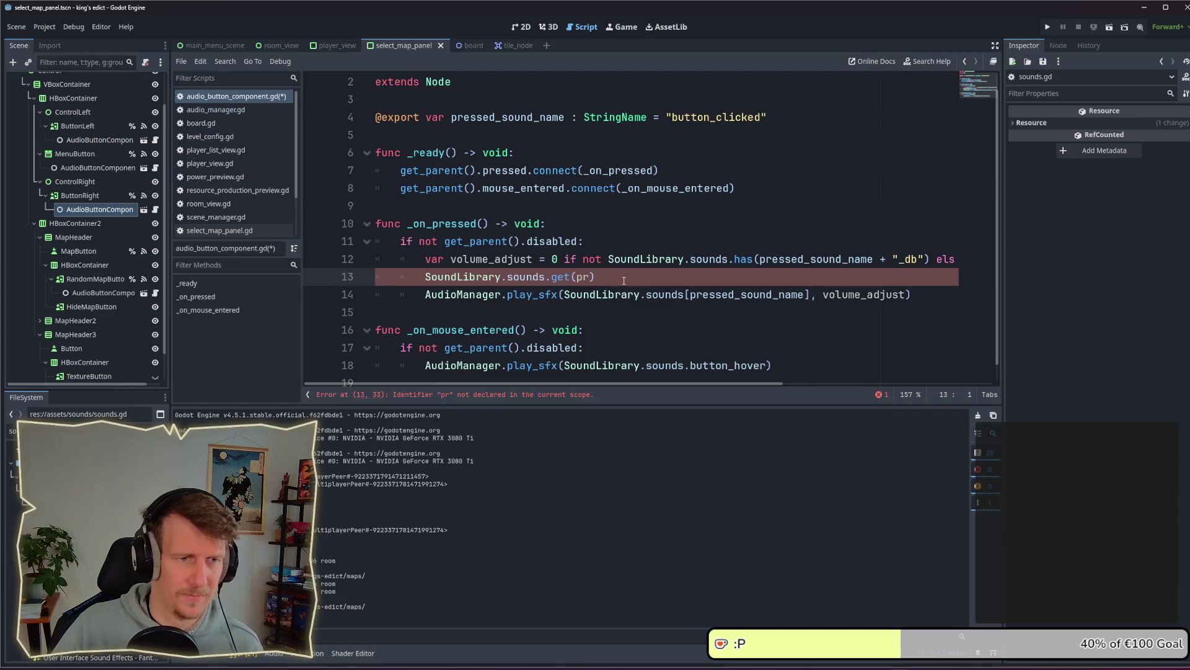
drag(624, 281, 373, 277)
key(BackSpace)
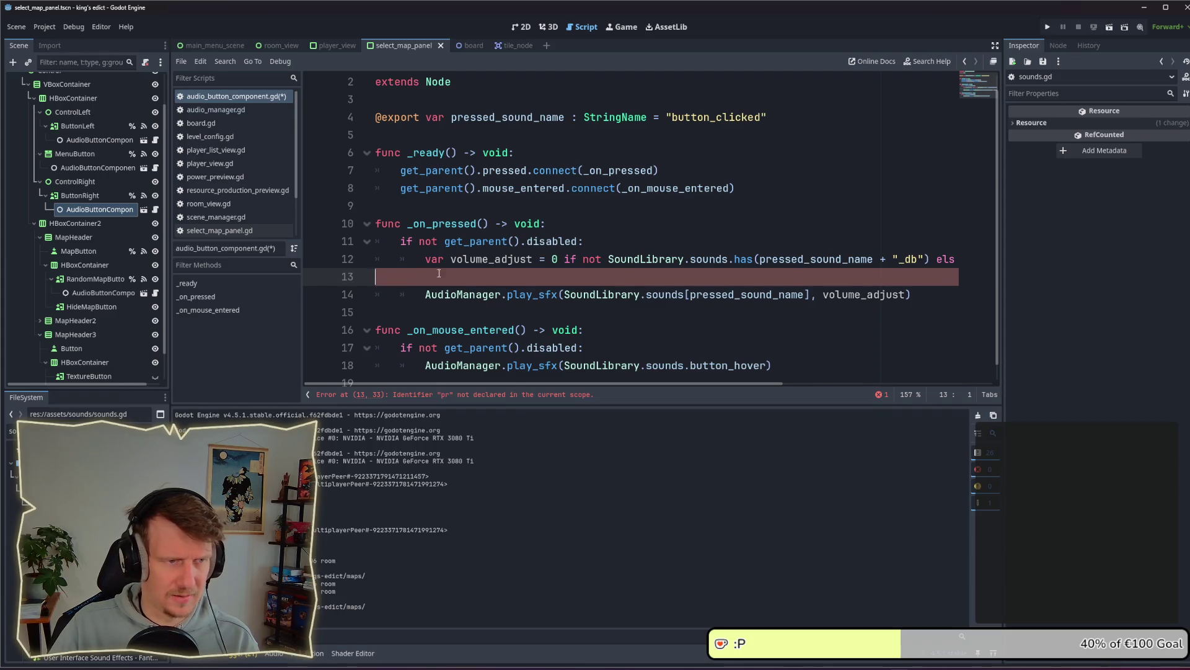
key(BackSpace)
key(ctrl+s)
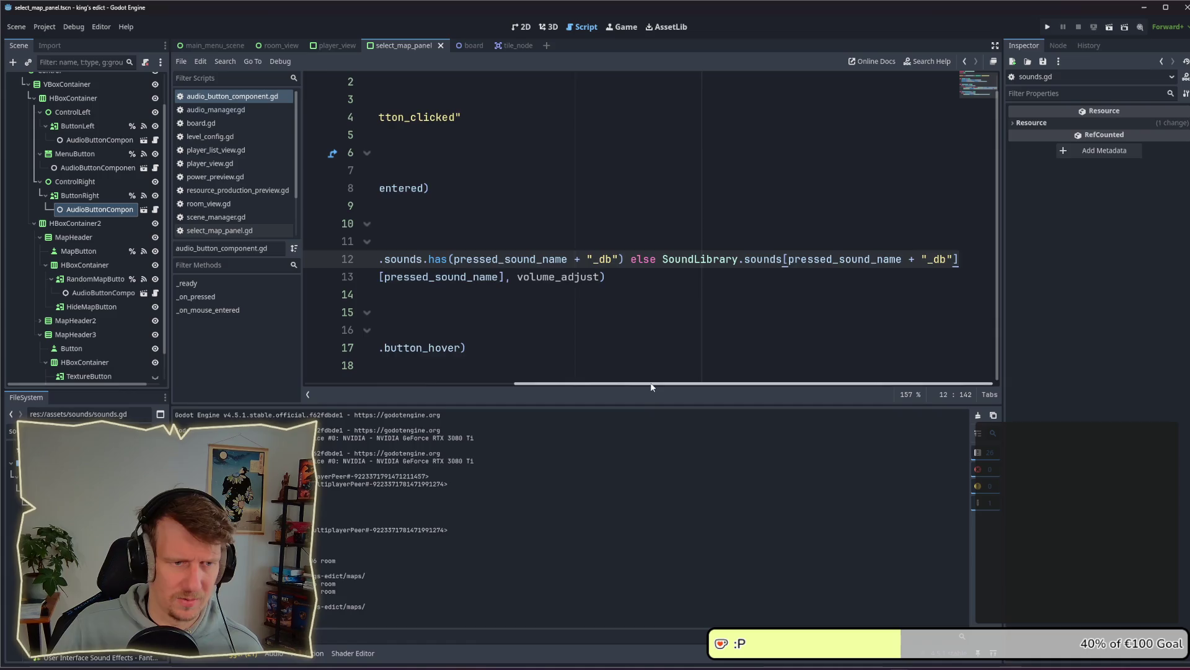
drag(651, 387, 450, 376)
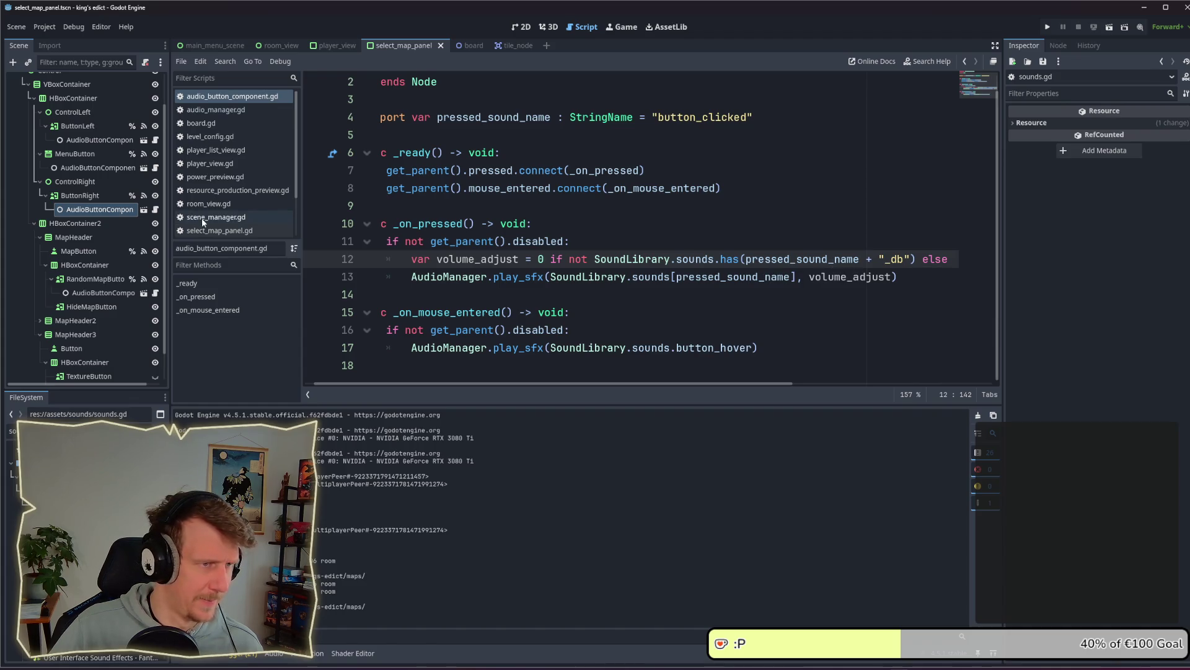
Set Next Map dB to -10.0 in sounds.tres and run the project
click(43, 445)
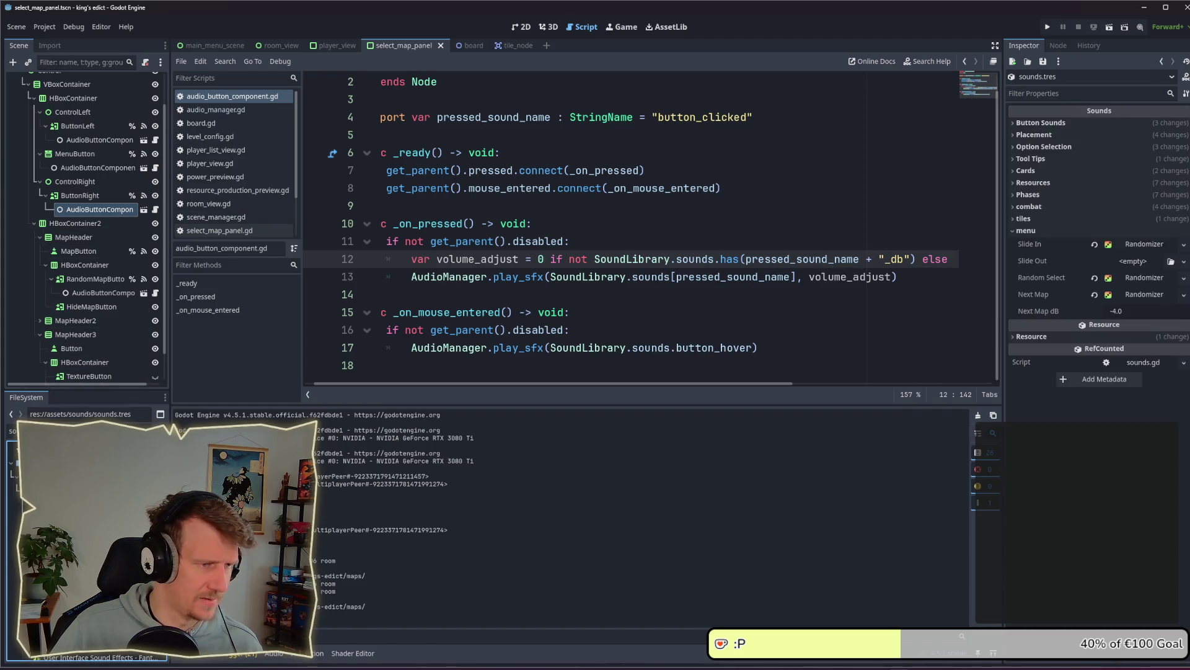
click(1129, 310)
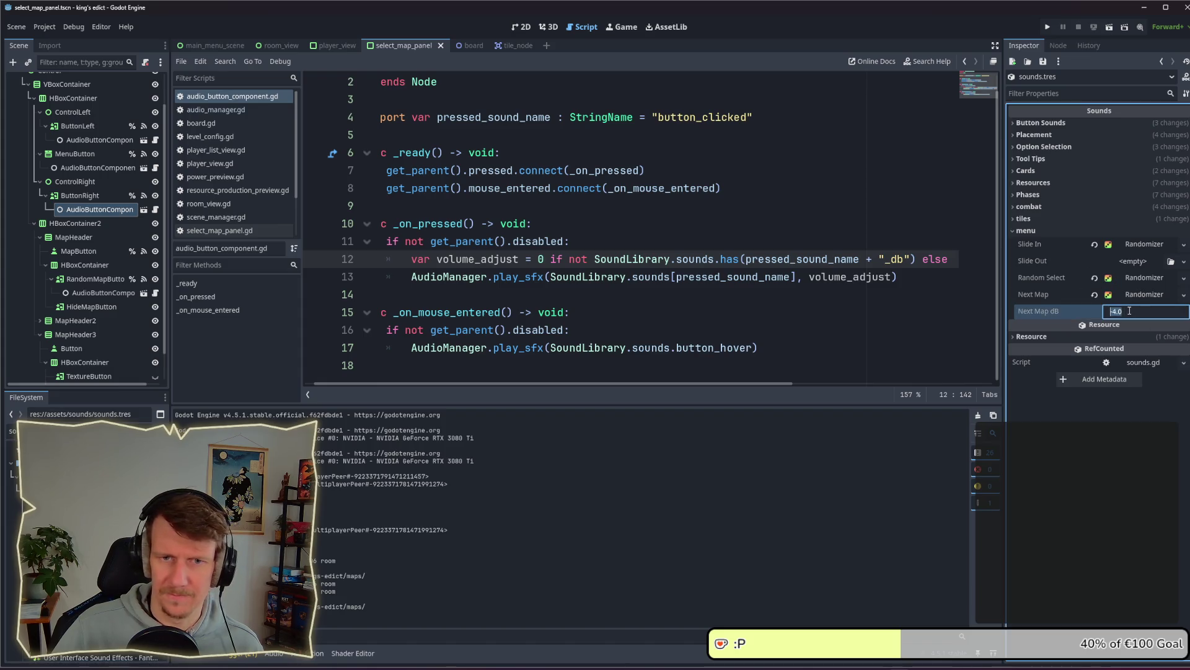
text(-10)
key(Return)
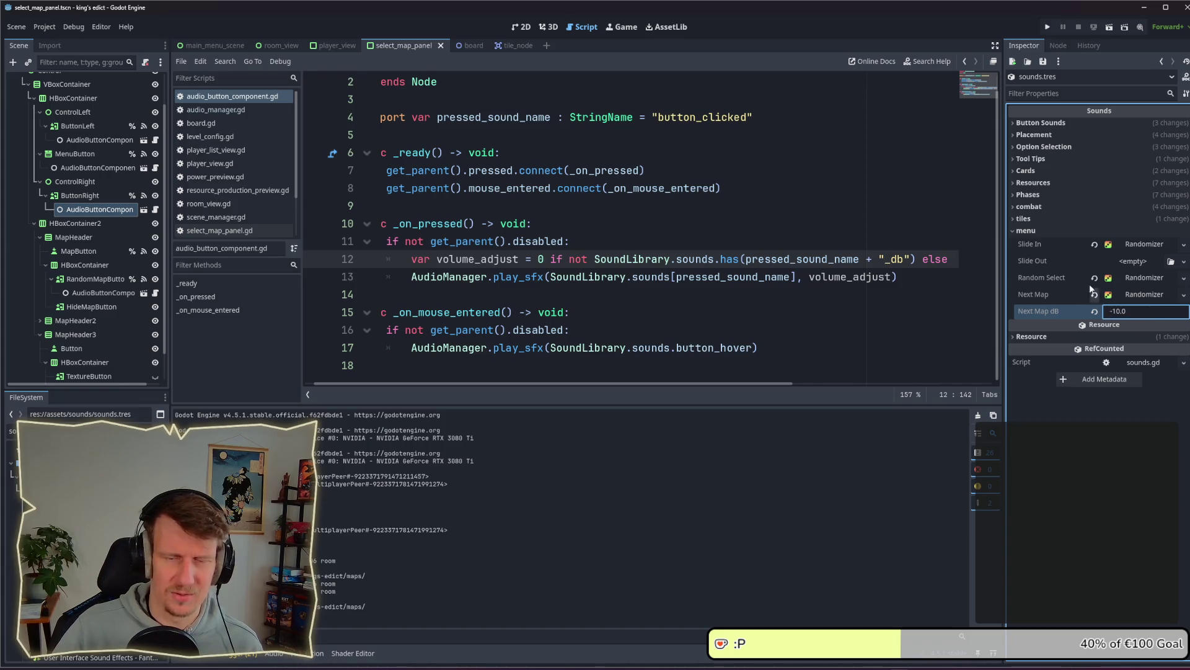
click(1047, 26)
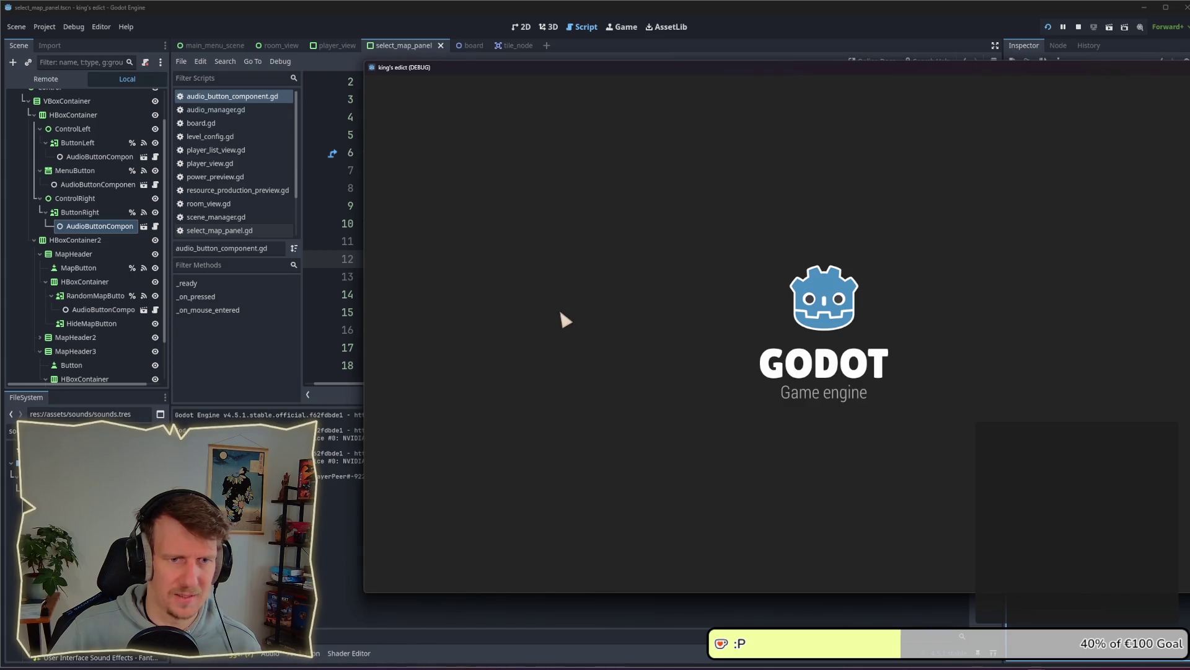
Hit the breakpoint via Multiplayer, then change has to get on line 12
click(887, 392)
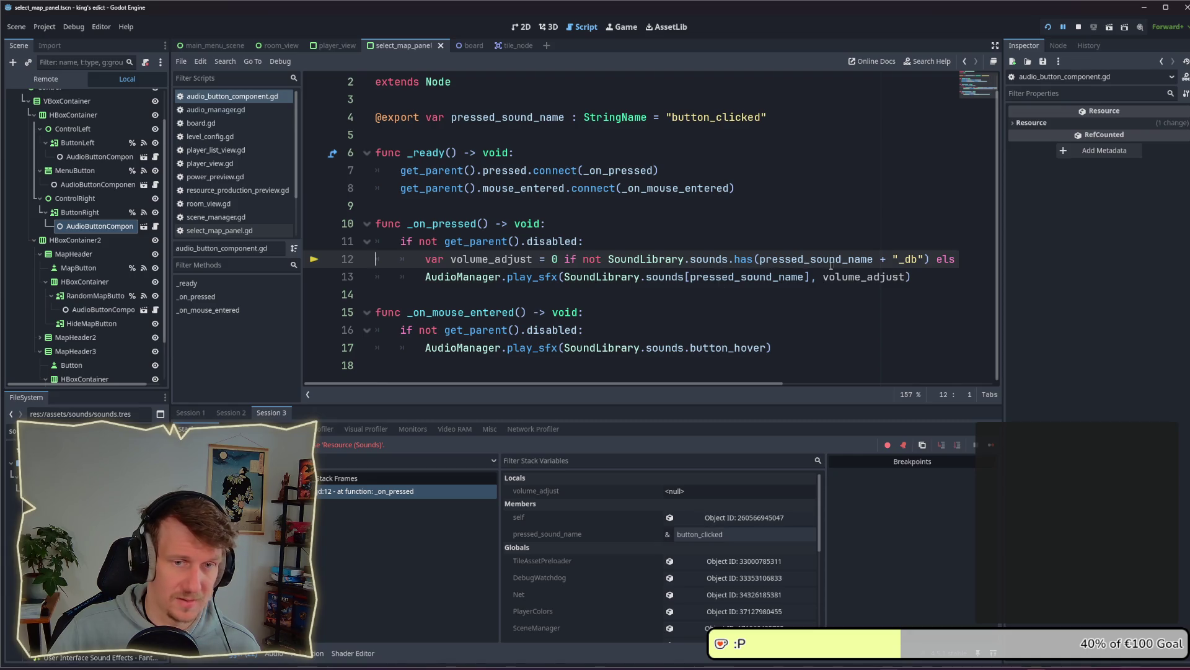
double_click(744, 260)
text(get)
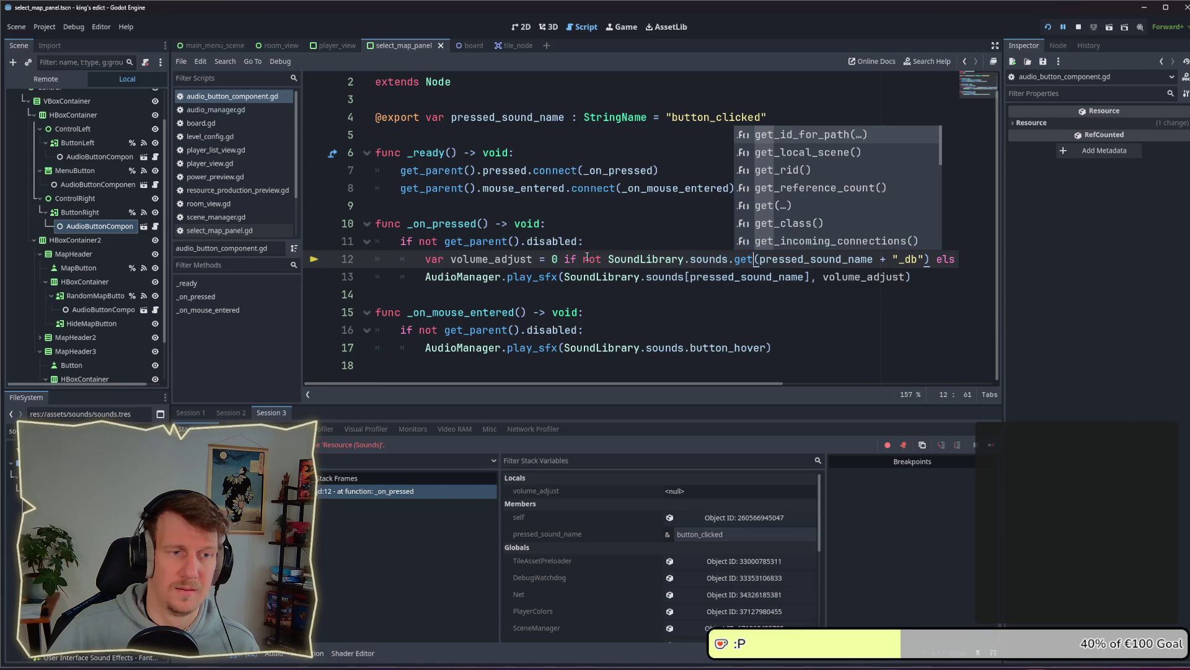
Strip the inline '0 if not' fallback and the else branch from the volume_adjust line
click(429, 276)
key(Up)
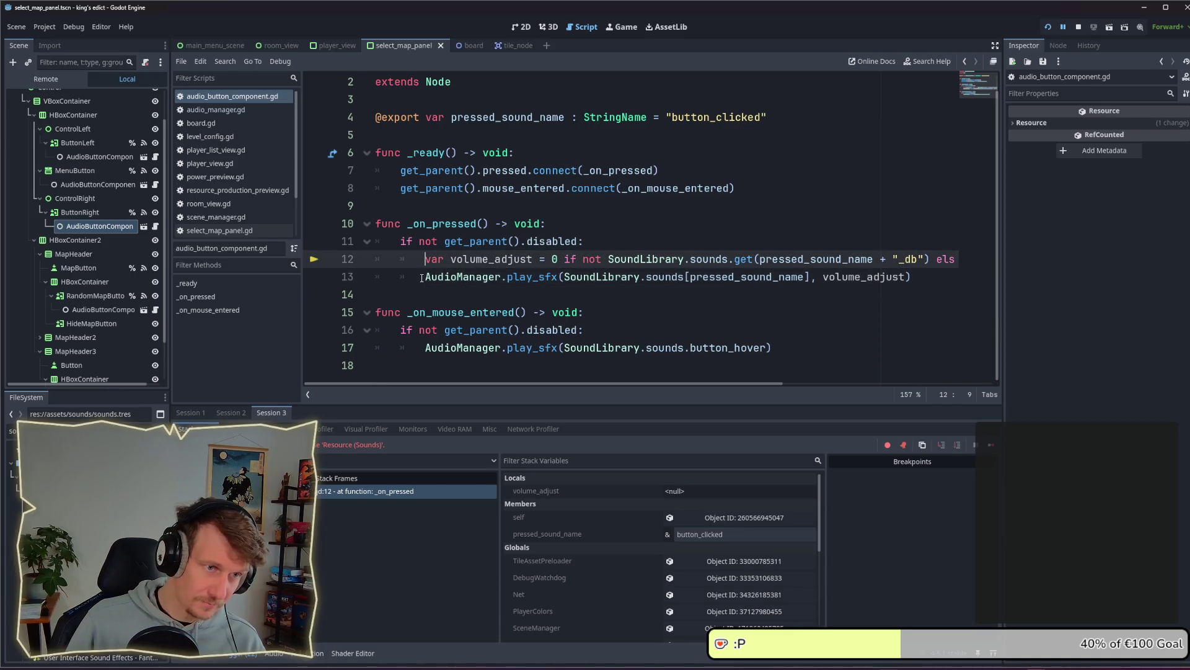
key(Return)
key(Return)
click(422, 278)
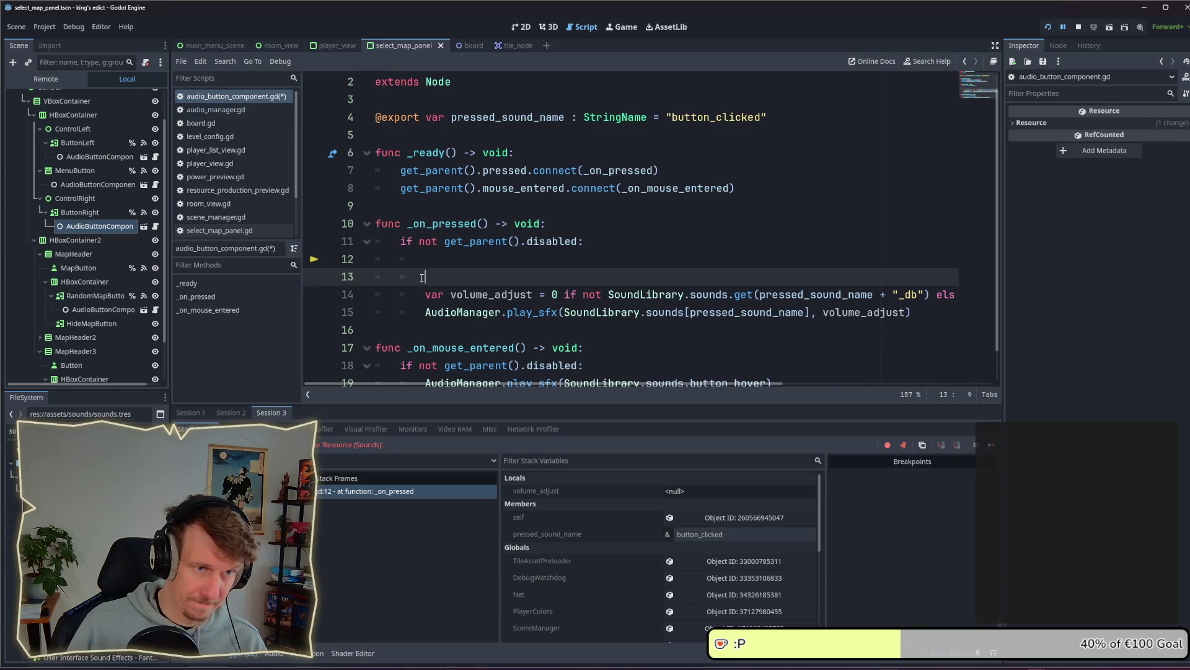
drag(551, 296, 603, 296)
key(BackSpace)
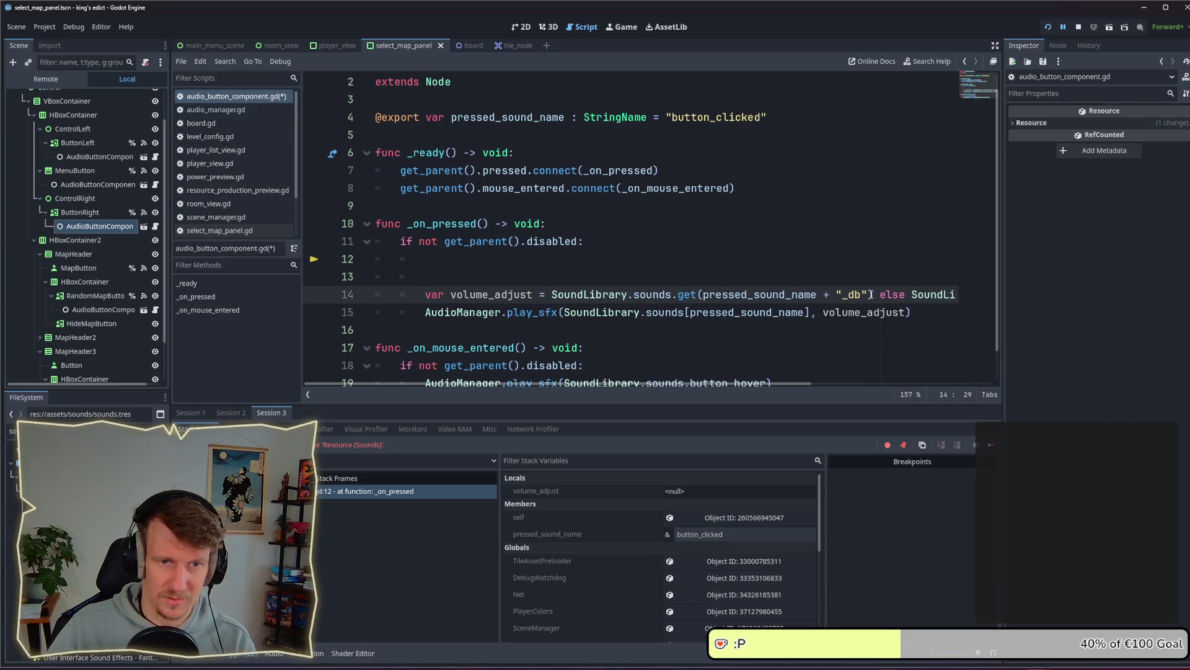
click(871, 295)
key(shift+End)
key(BackSpace)
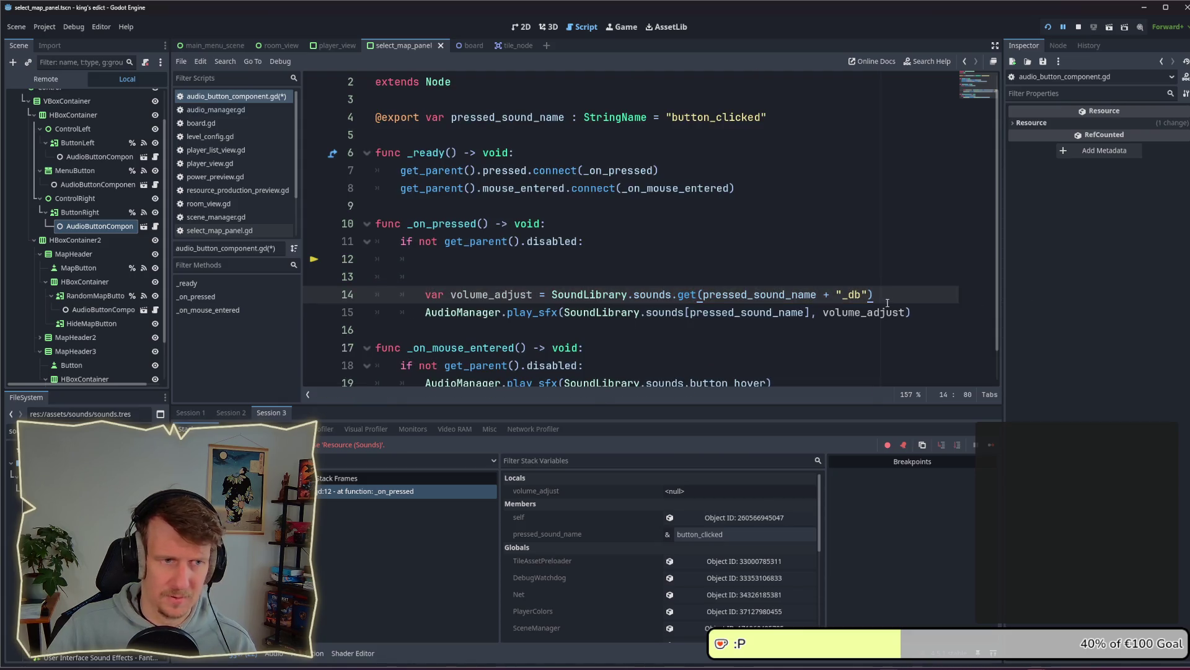
Add 'if volume_adjust == null: volume_adjust = 0' below the volume_adjust line
key(Return)
text(if vo)
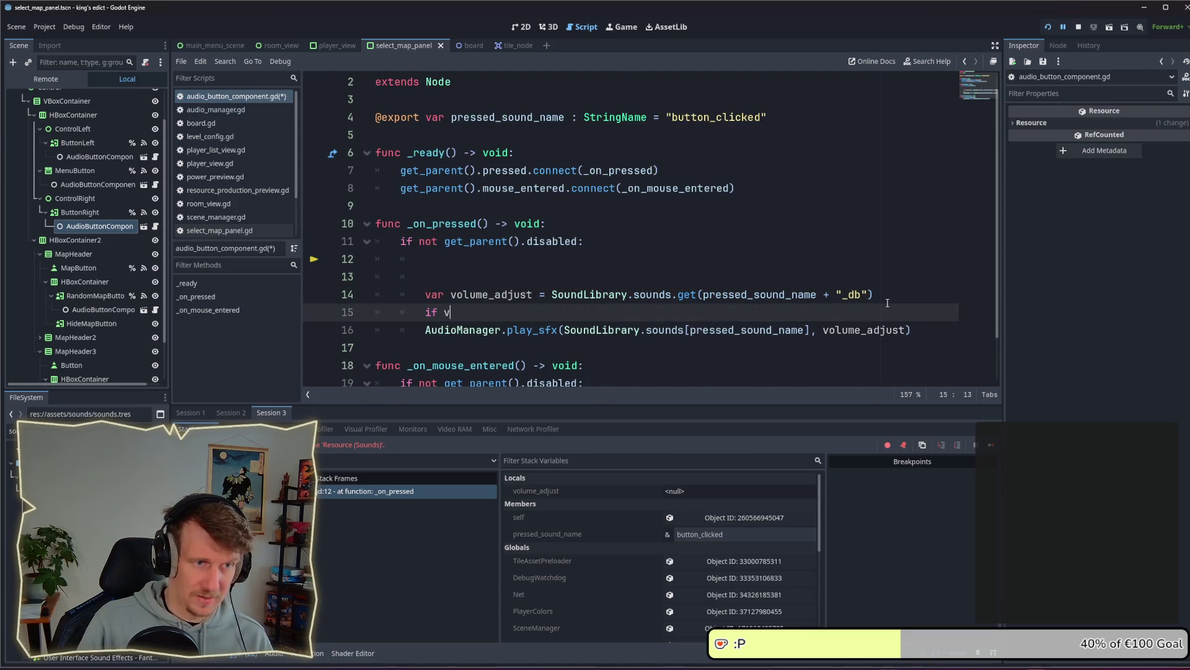
key(Return)
text(==)
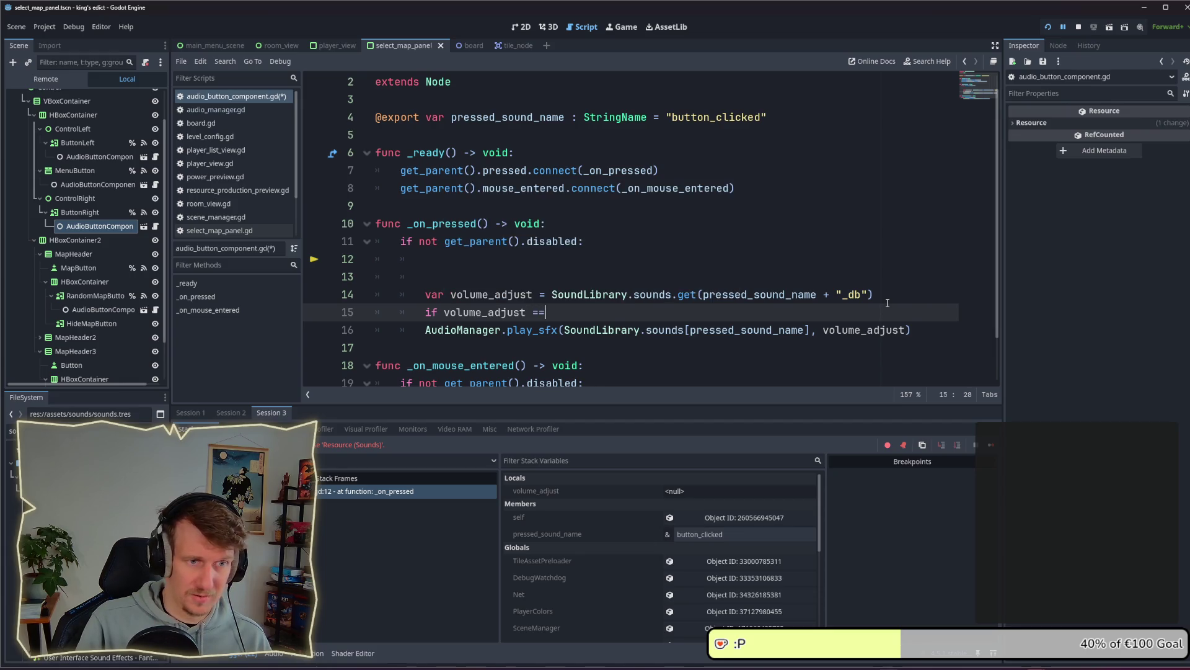
text( null =)
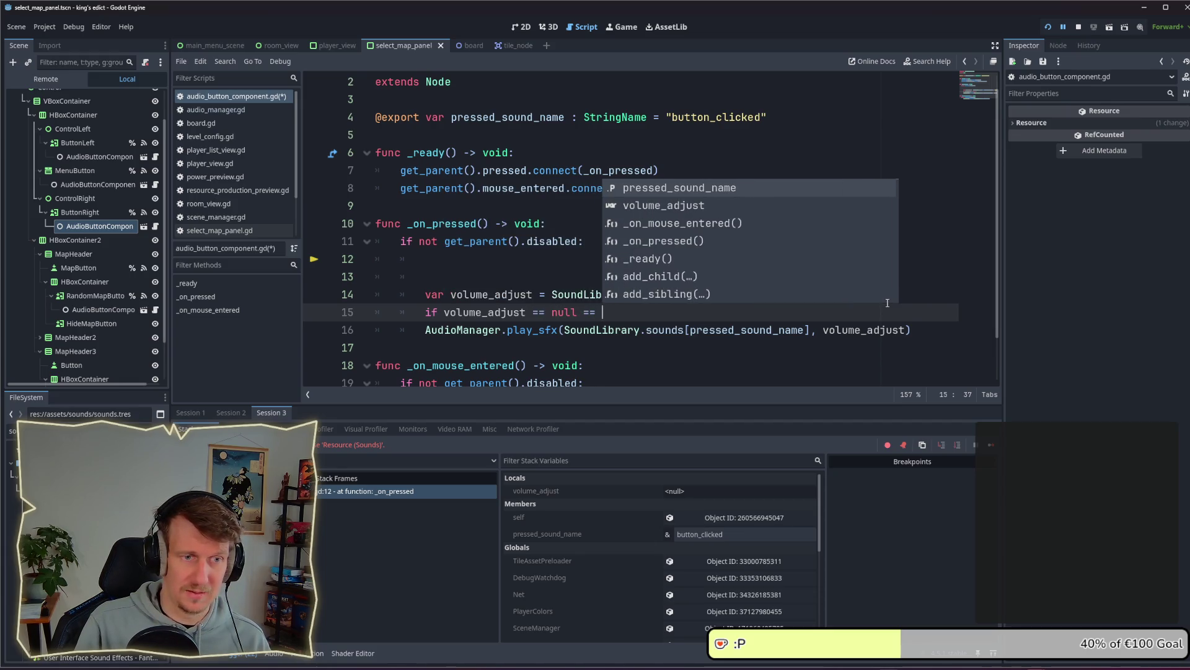
key(BackSpace)
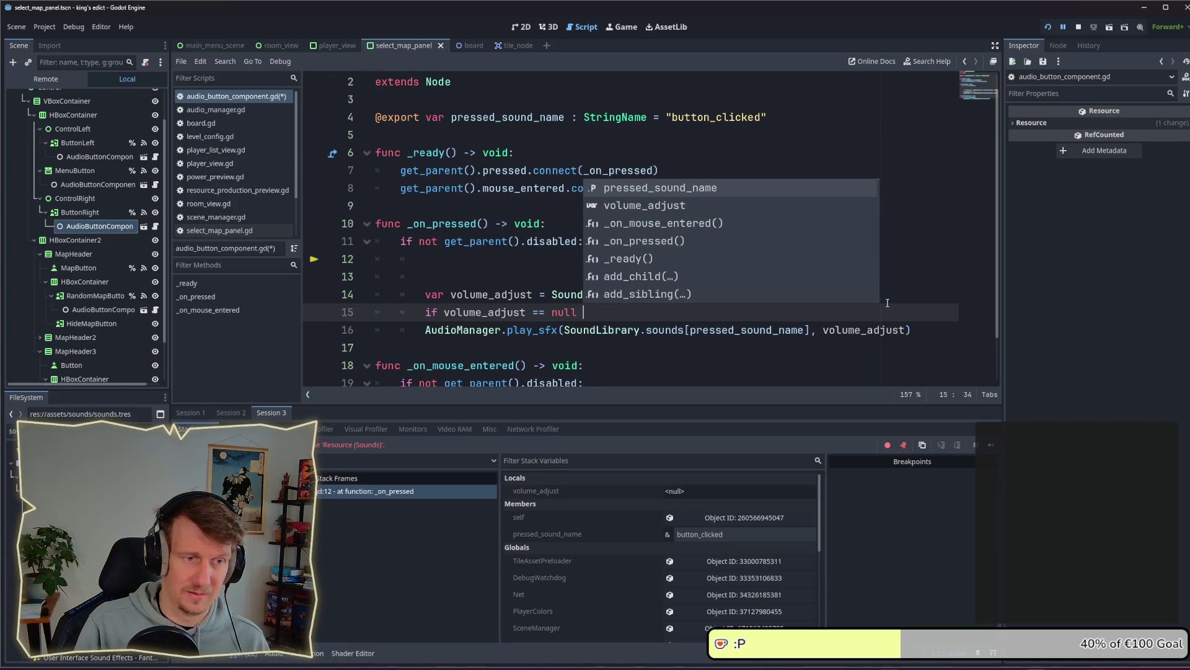
key(BackSpace)
text(:)
key(Return)
text(v)
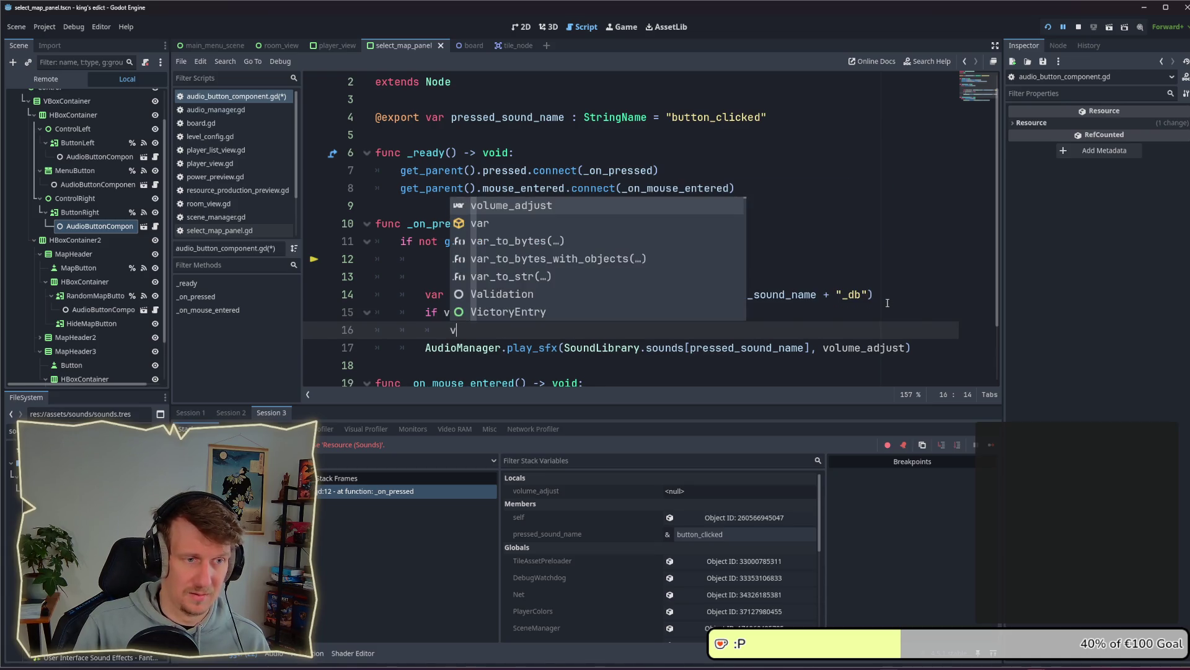
key(Return)
text(0)
Save audio_button_component.gd and delete the extra blank line above volume_adjust
key(ctrl+s)
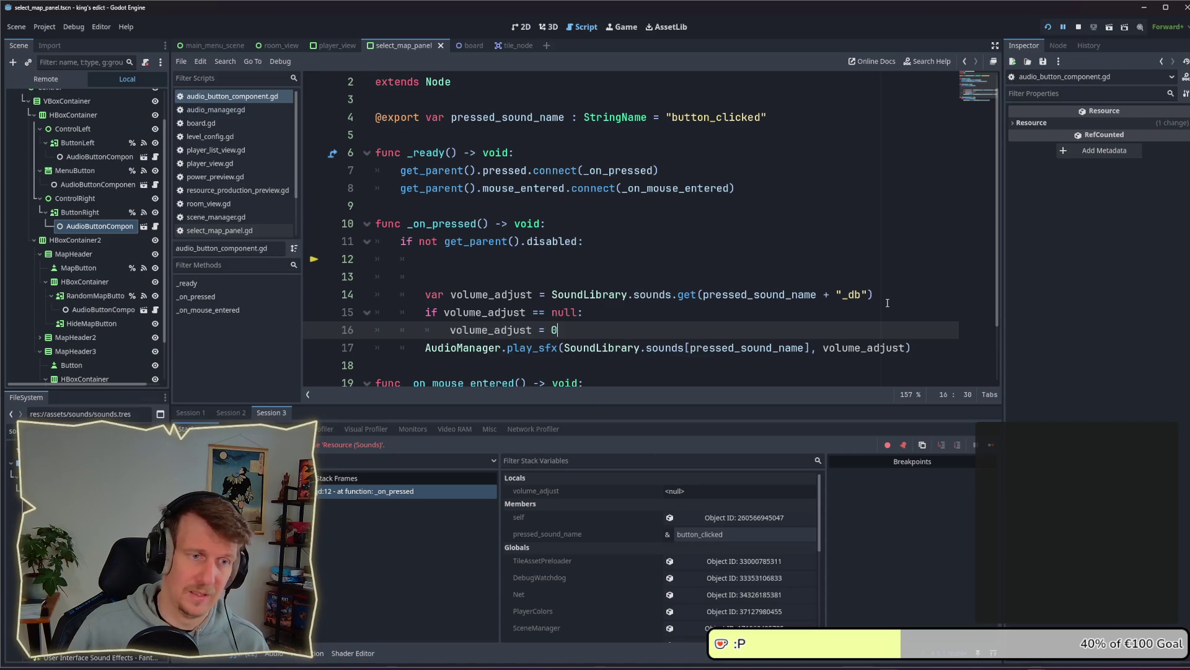
click(485, 276)
key(BackSpace)
key(BackSpace)
key(BackSpace)
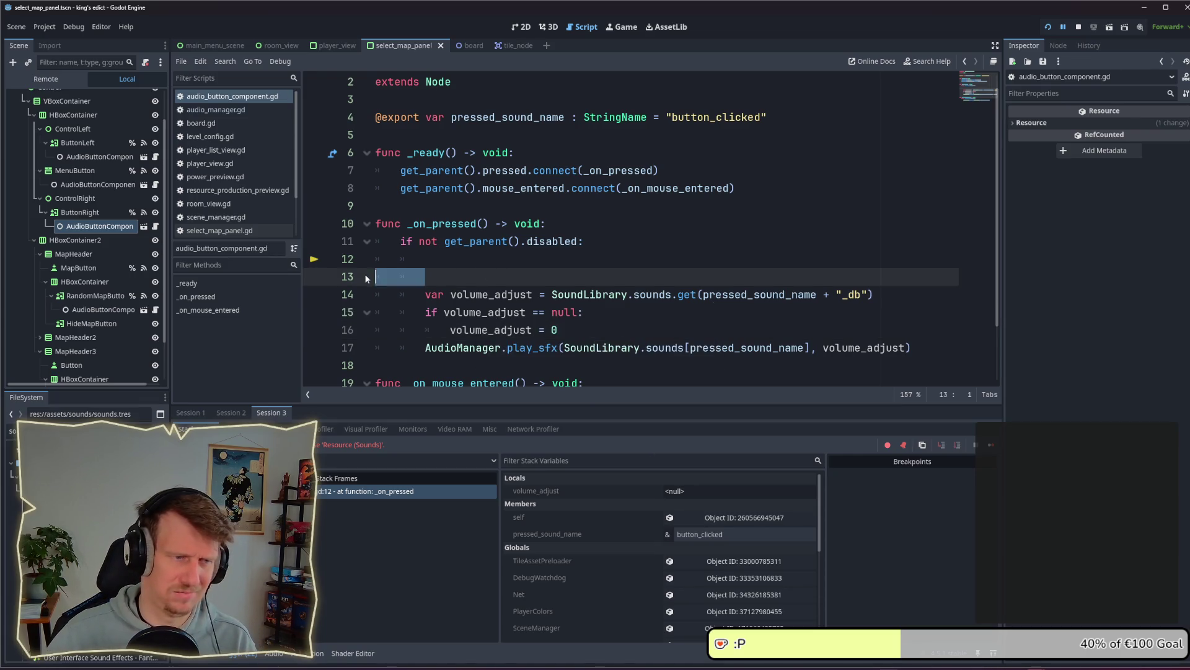
click(564, 312)
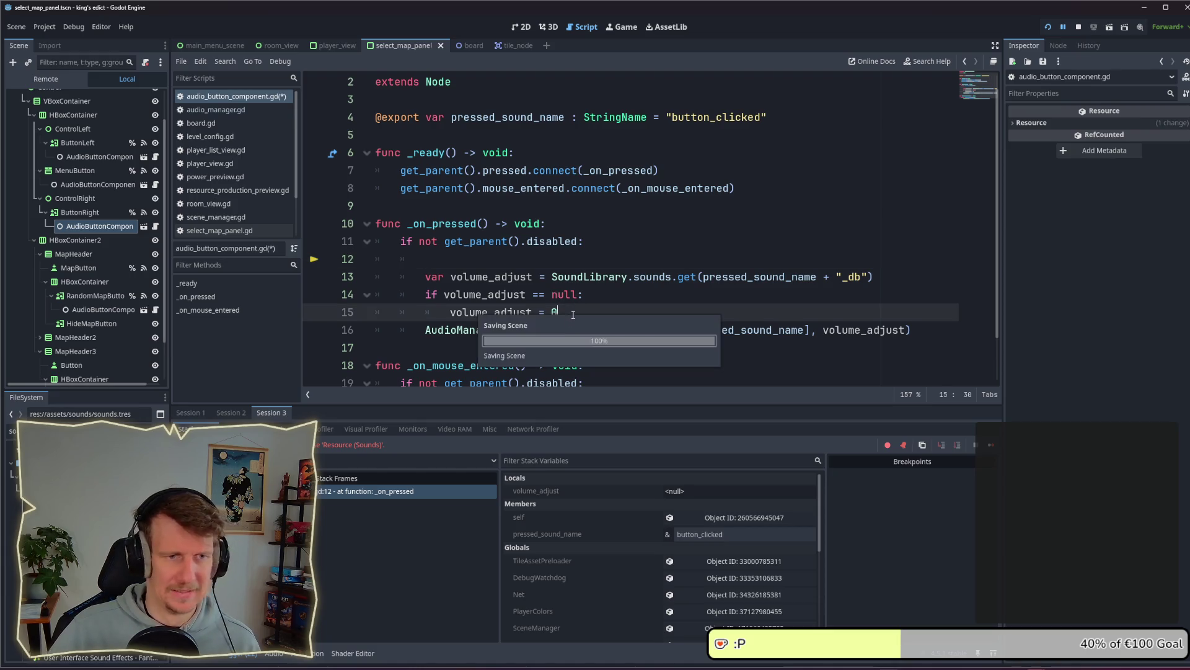
Relaunch the project with the new code and create a new multiplayer game room
click(1078, 28)
click(1048, 26)
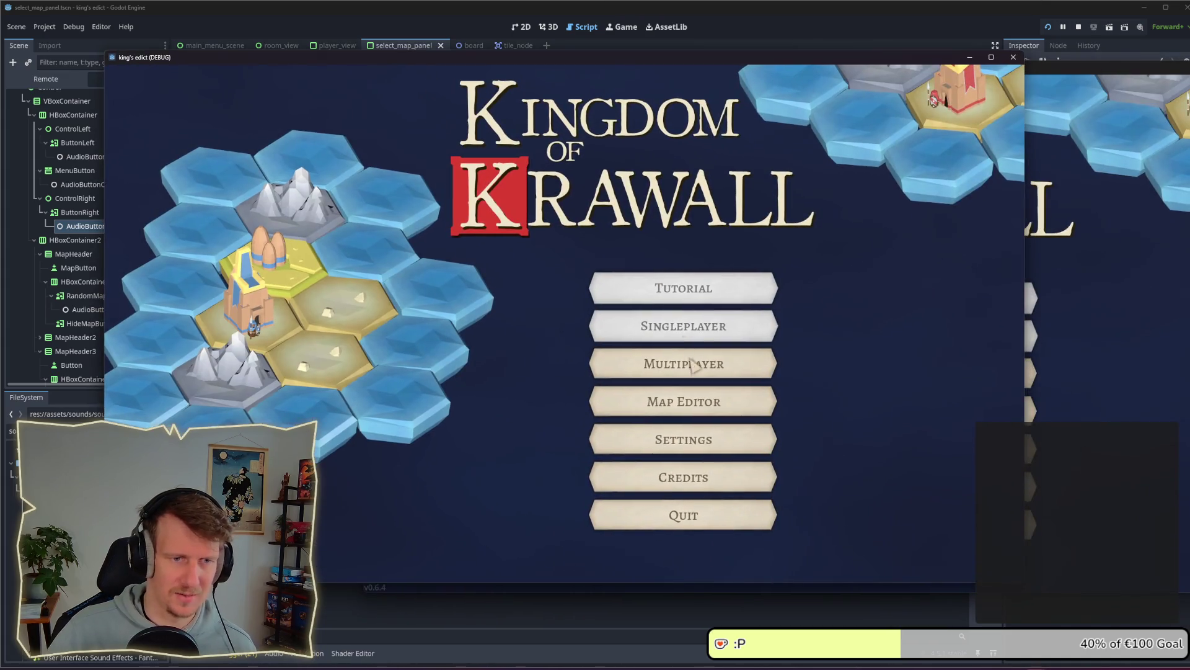
click(691, 364)
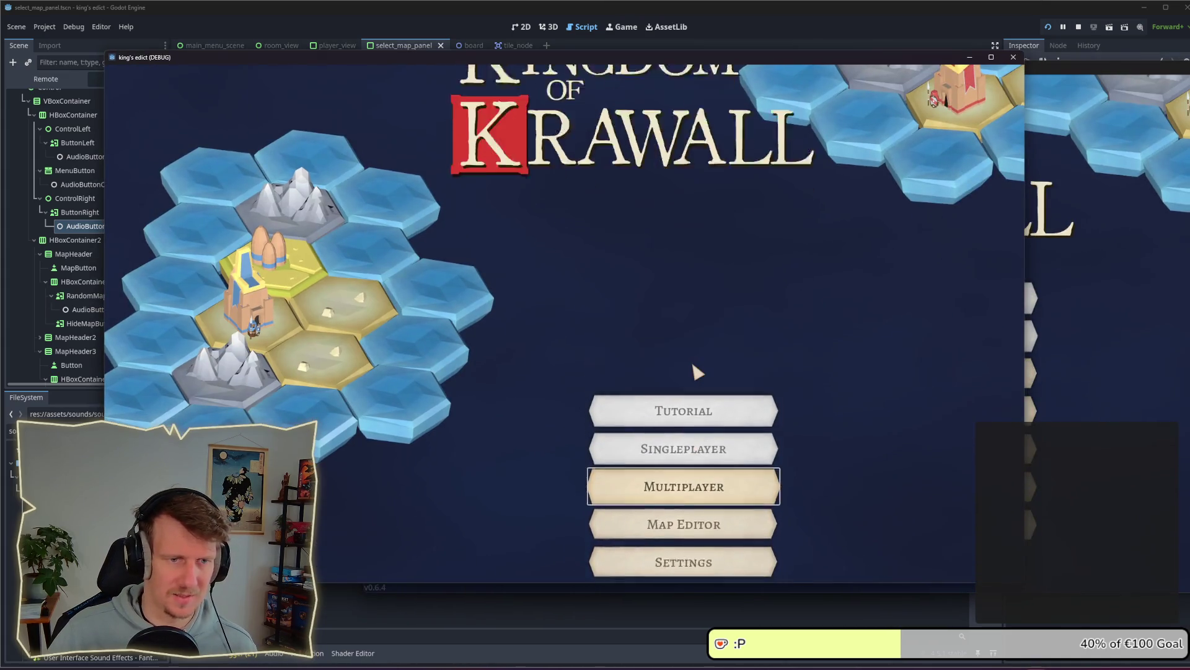
click(940, 552)
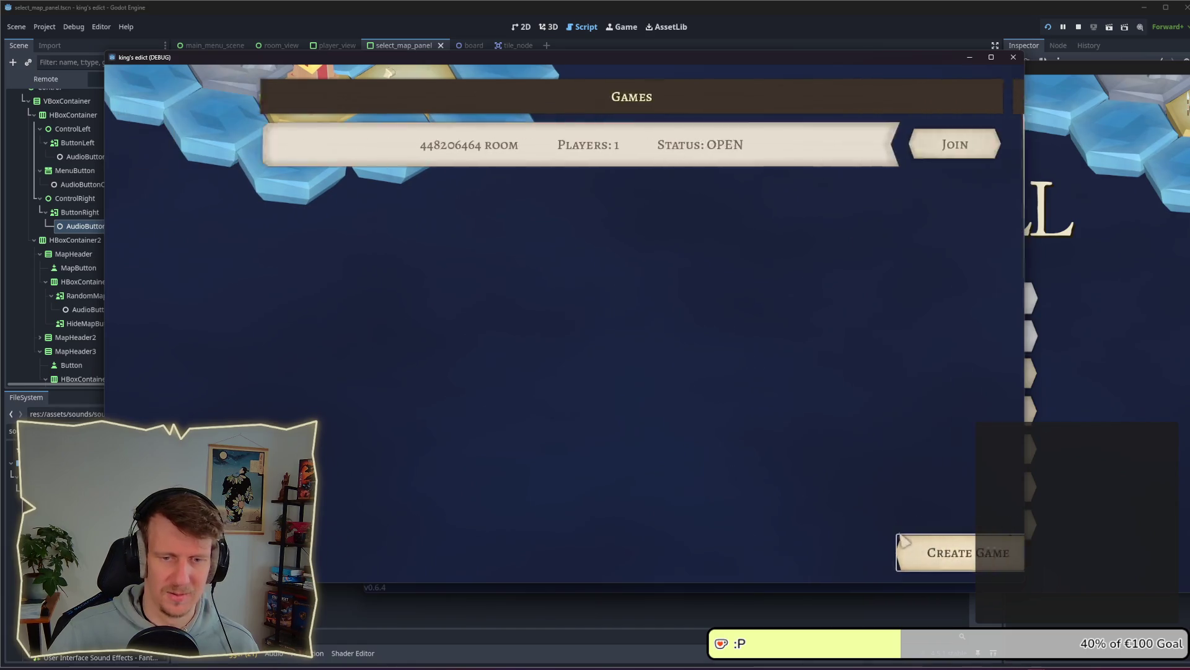
Page through many maps with the arrows and dice button, reaching Badun Dara, listening to the sounds
click(893, 112)
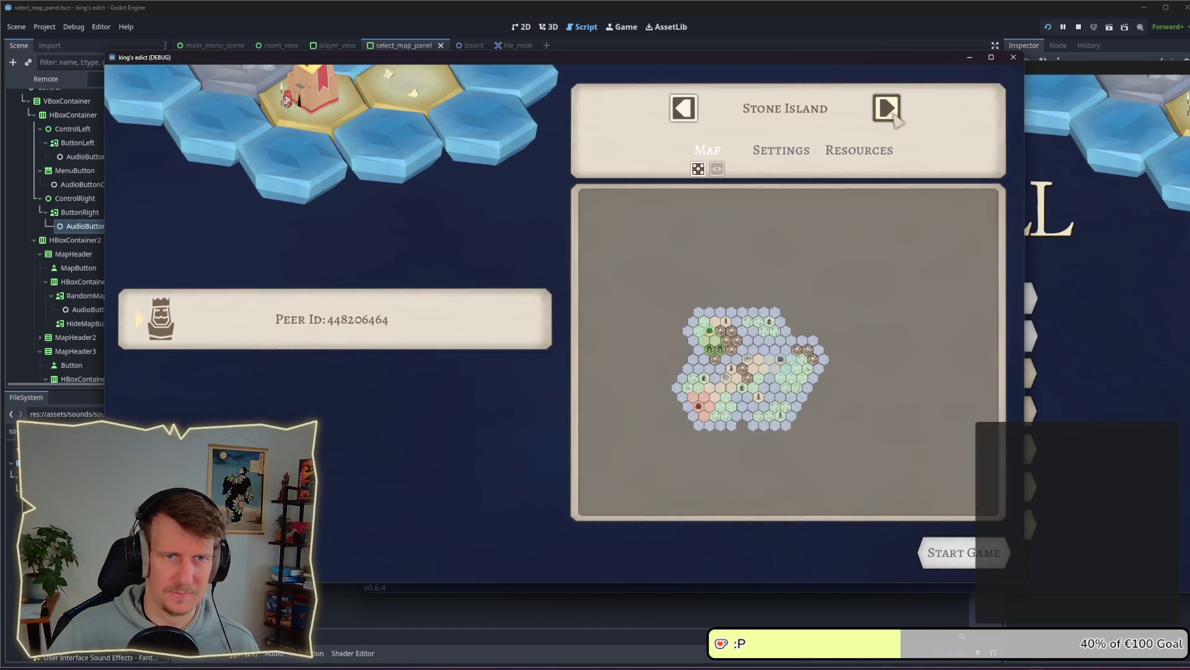
click(896, 117)
click(698, 168)
click(698, 167)
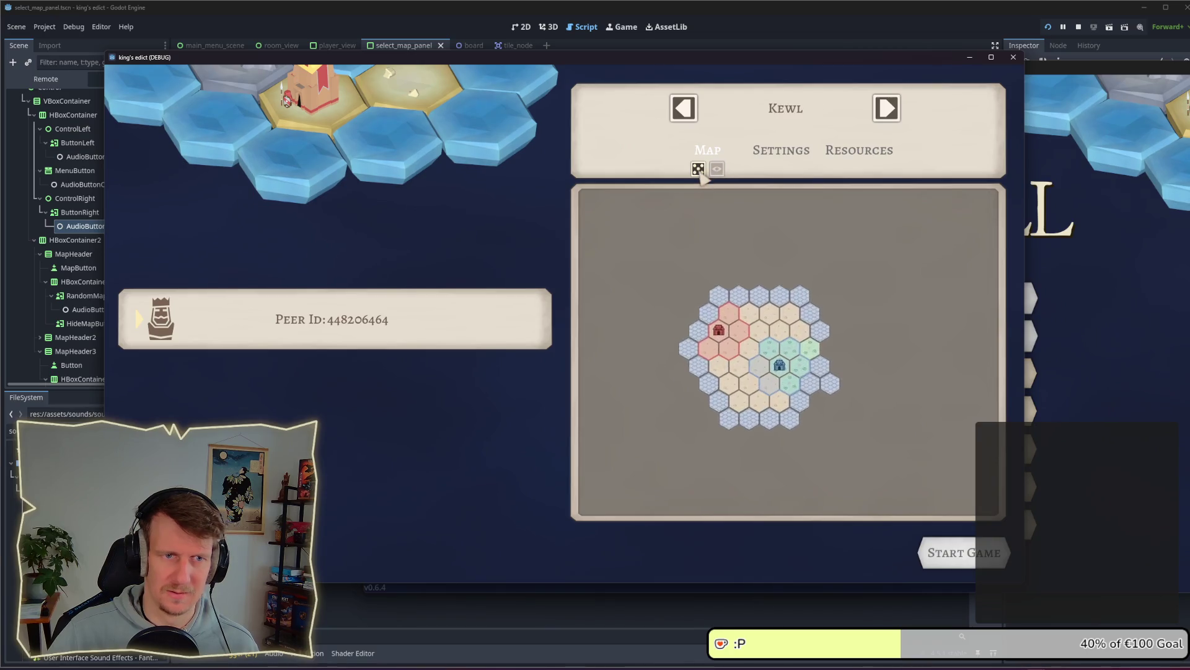
click(698, 167)
click(688, 118)
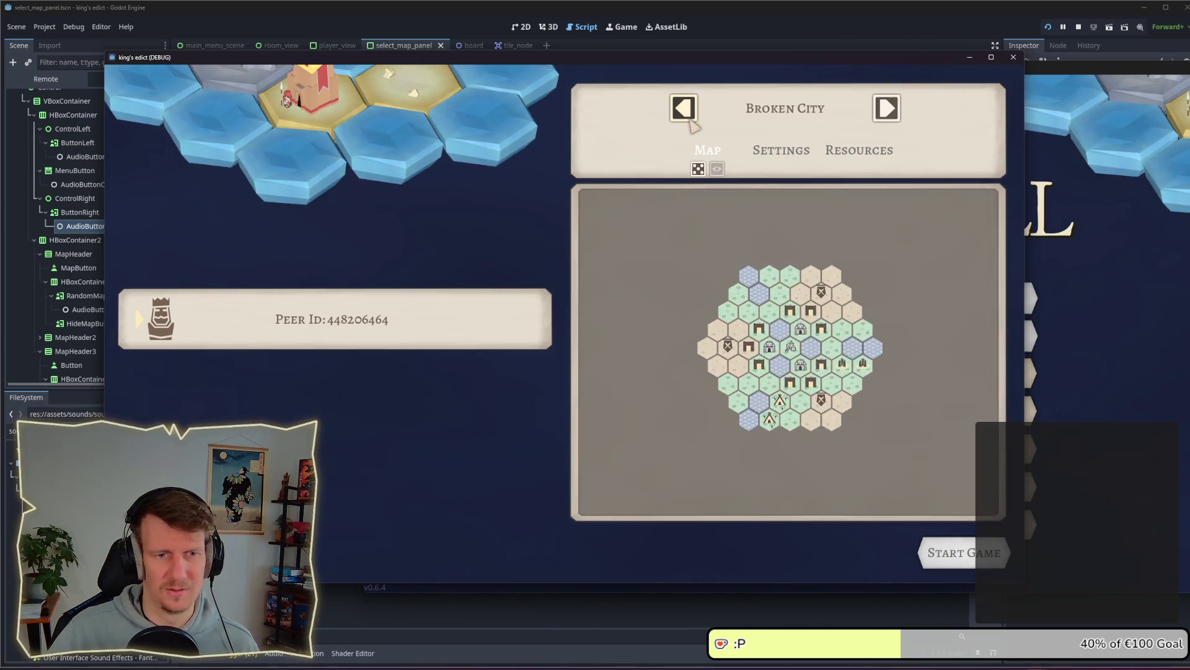
click(689, 119)
click(689, 119)
click(698, 169)
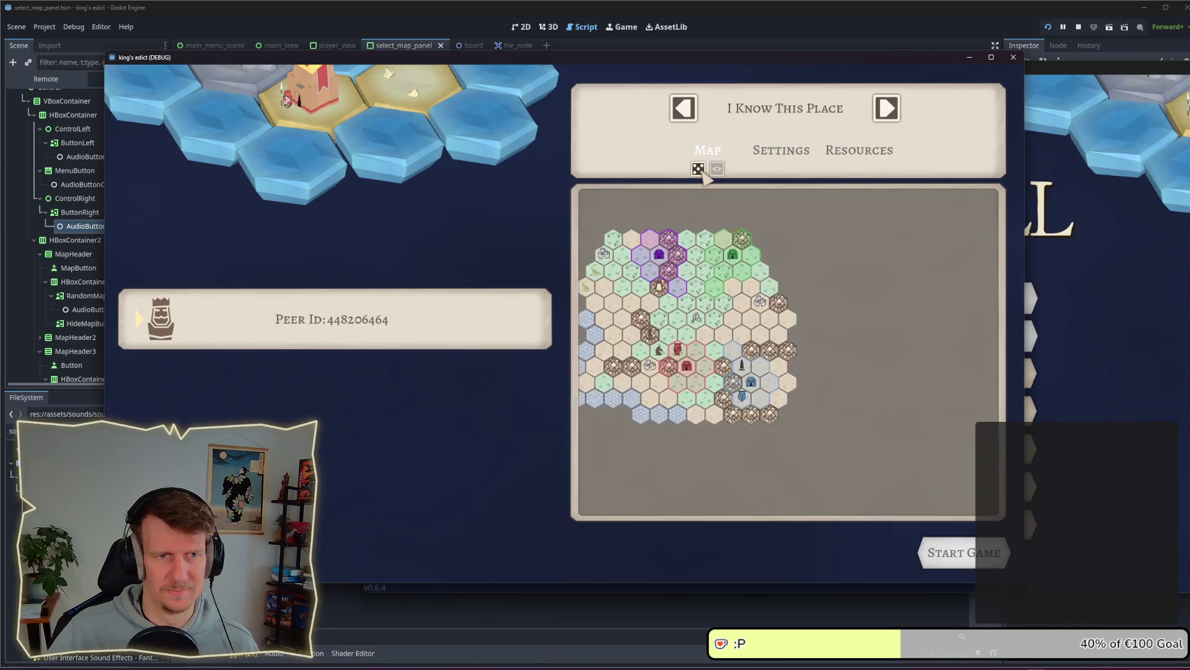
click(698, 168)
click(686, 120)
click(687, 121)
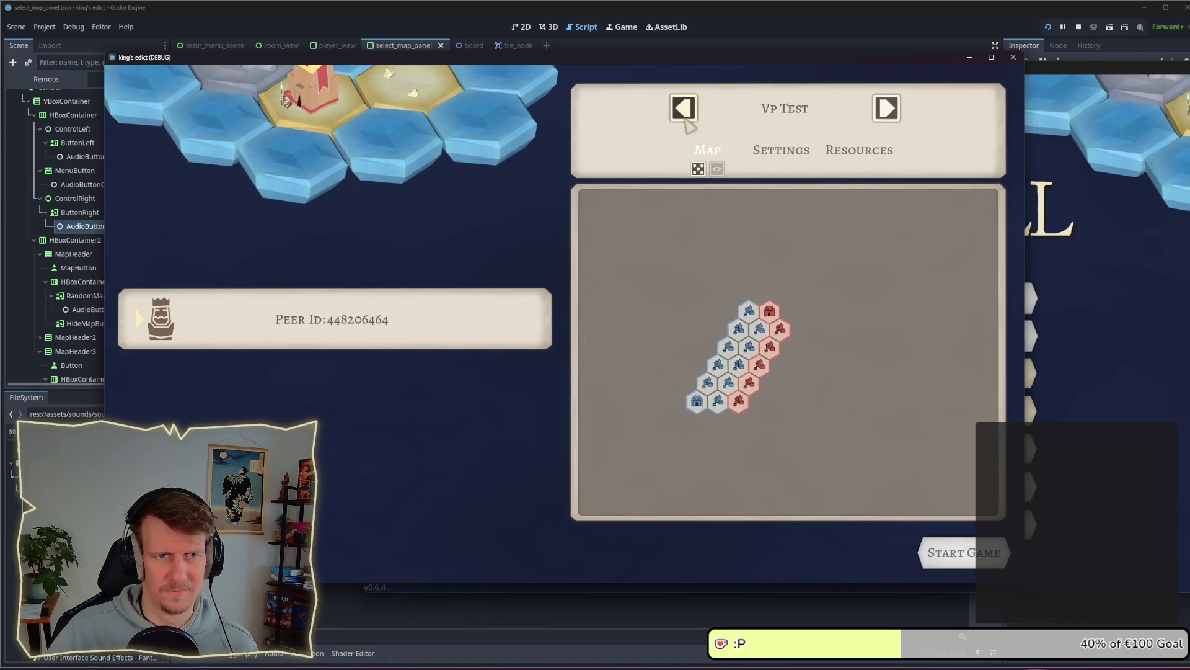
click(687, 121)
click(686, 121)
click(698, 168)
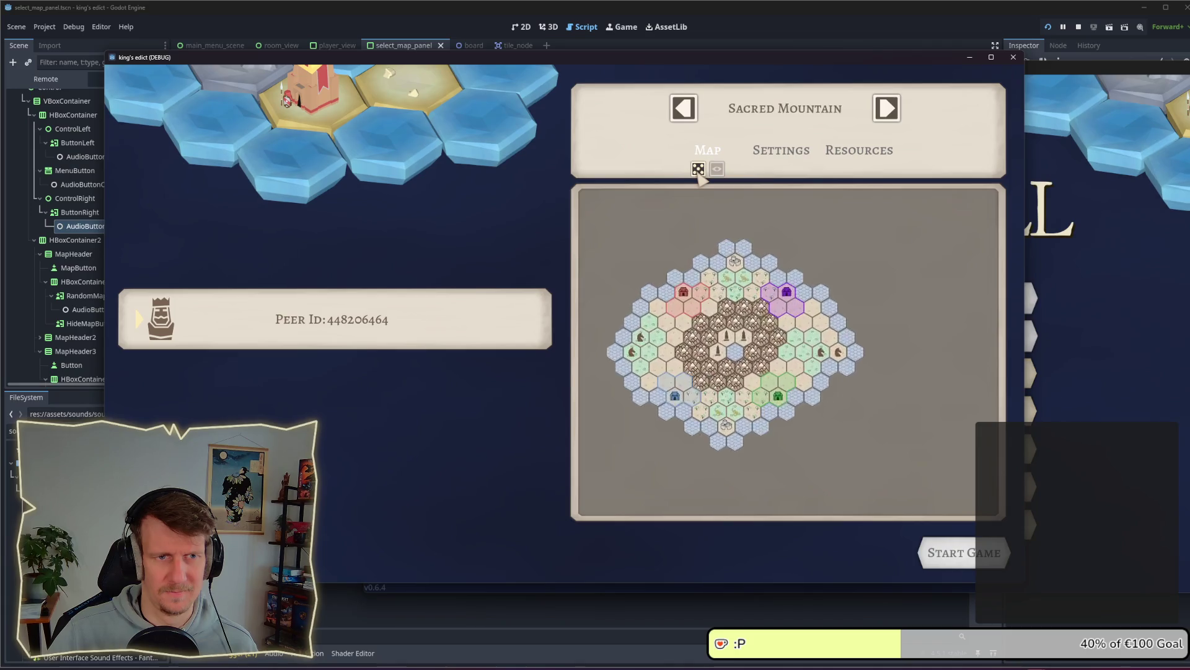
click(698, 168)
click(685, 115)
click(686, 114)
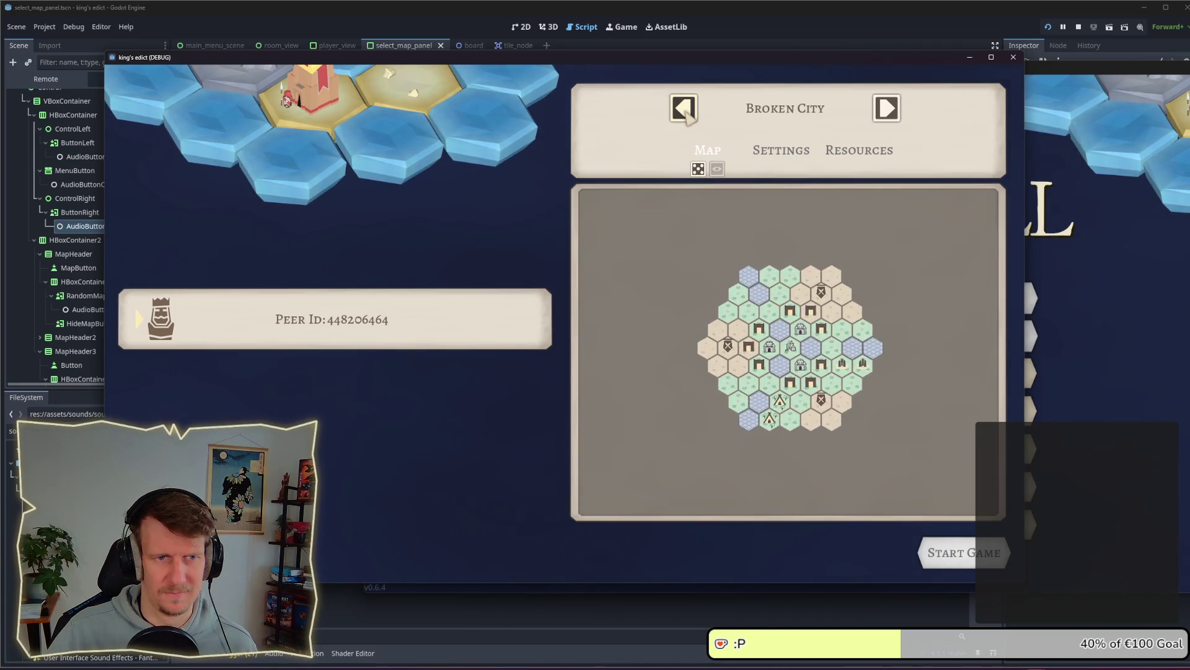
click(686, 115)
click(699, 170)
click(699, 170)
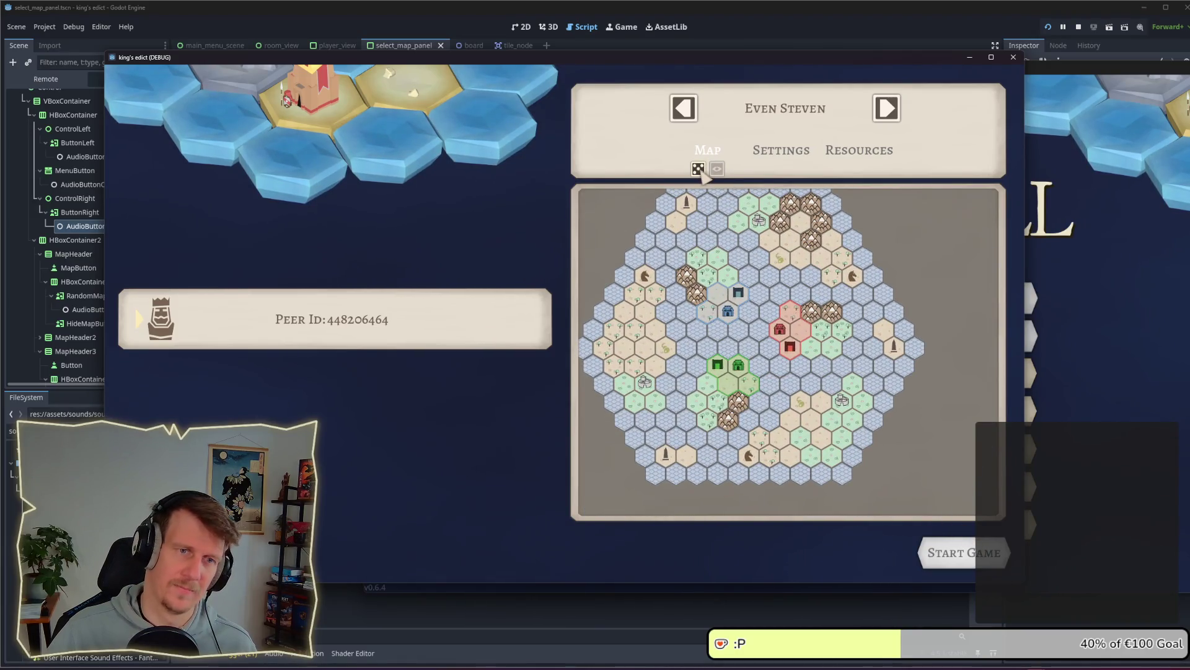
click(698, 168)
click(684, 109)
click(684, 110)
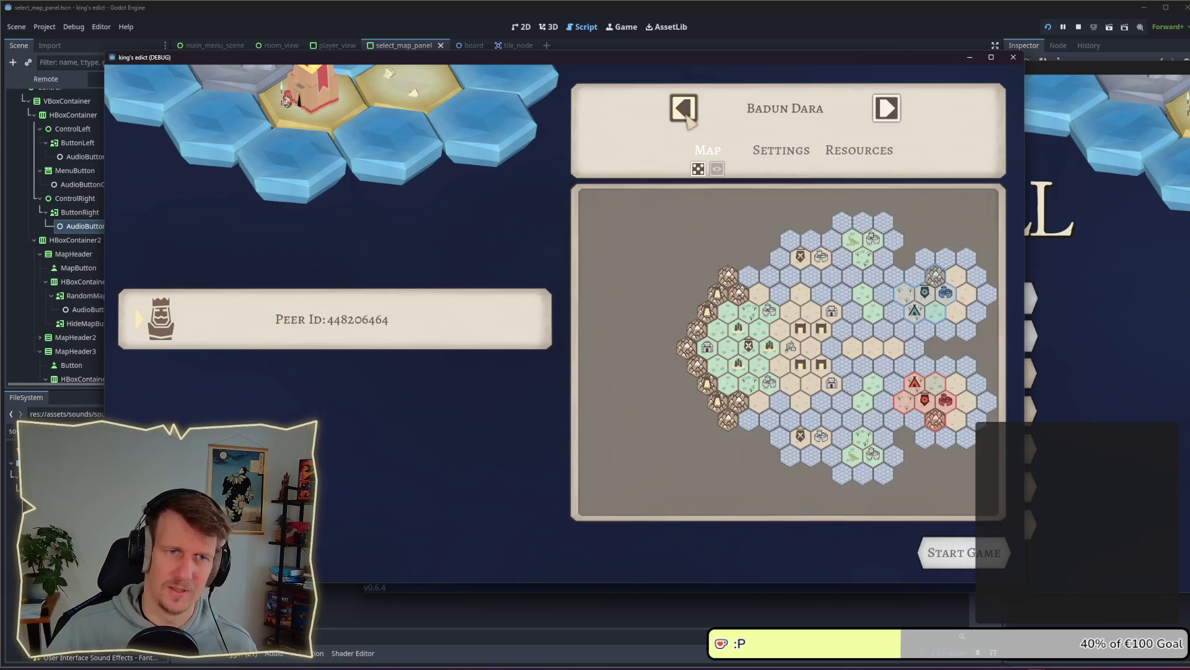
Stop the game and open sounds.gd next to the sounds.tres properties in the inspector
click(1079, 26)
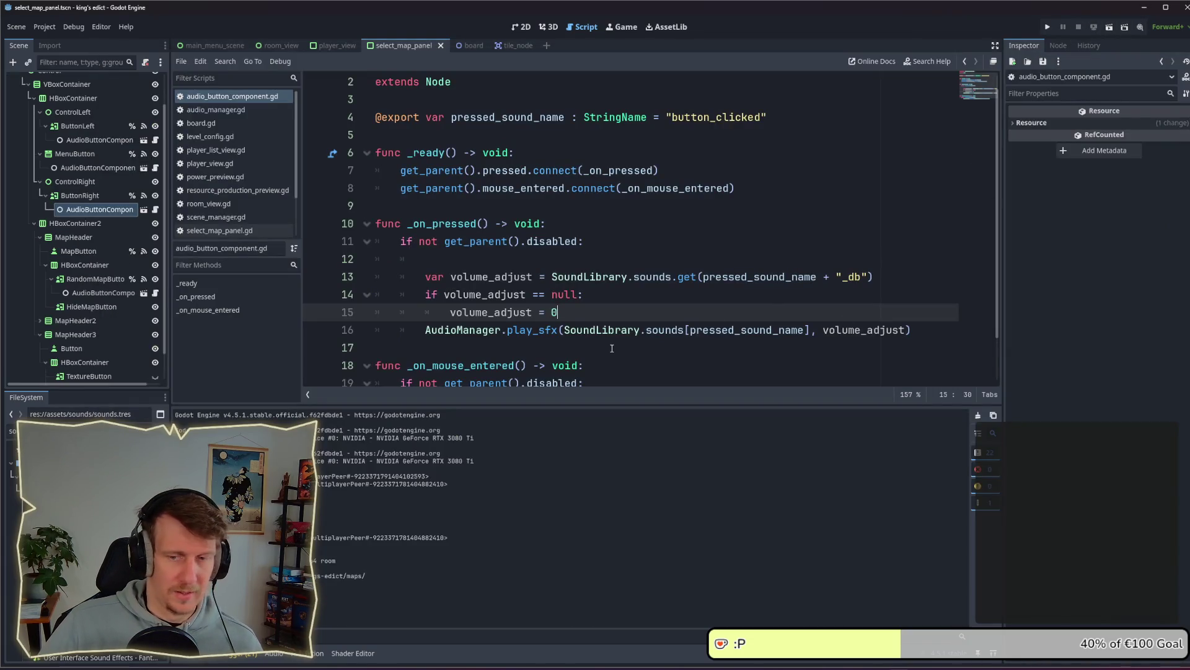
key(alt+Tab)
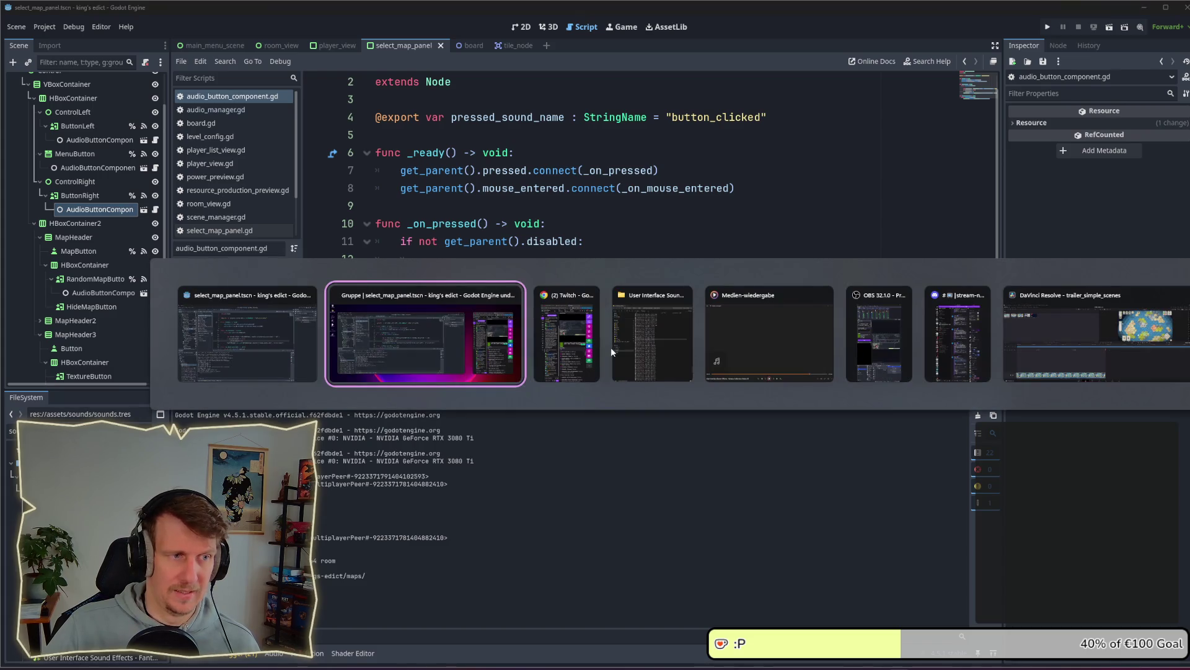
click(260, 347)
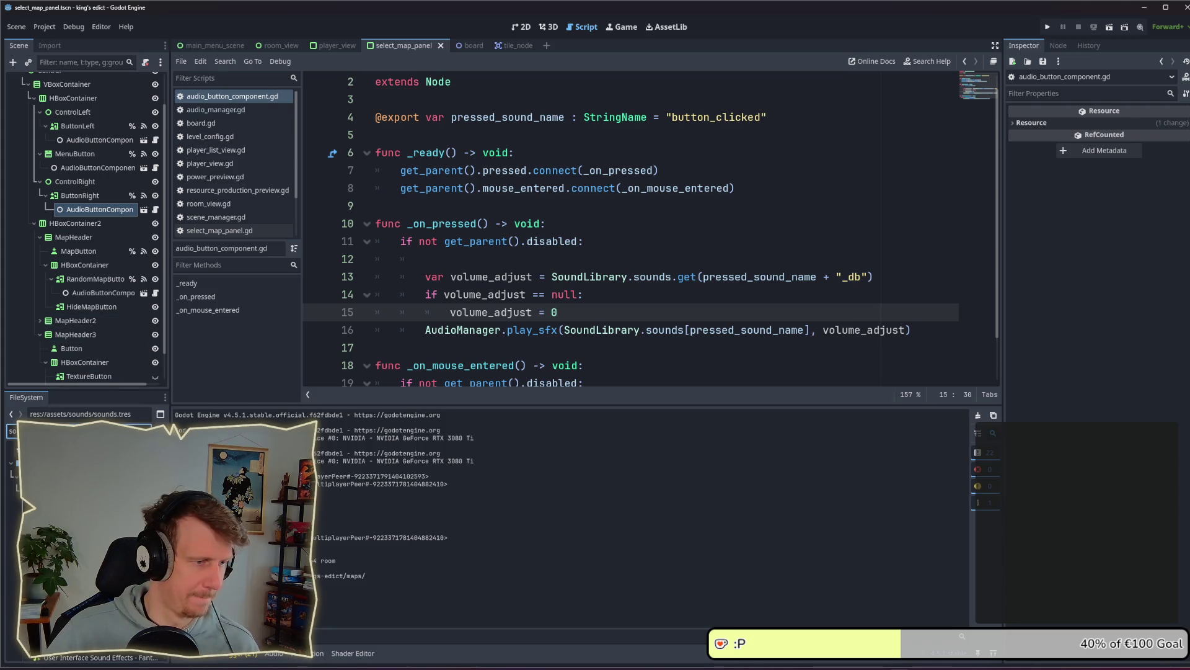
double_click(74, 490)
ctrl+click(657, 117)
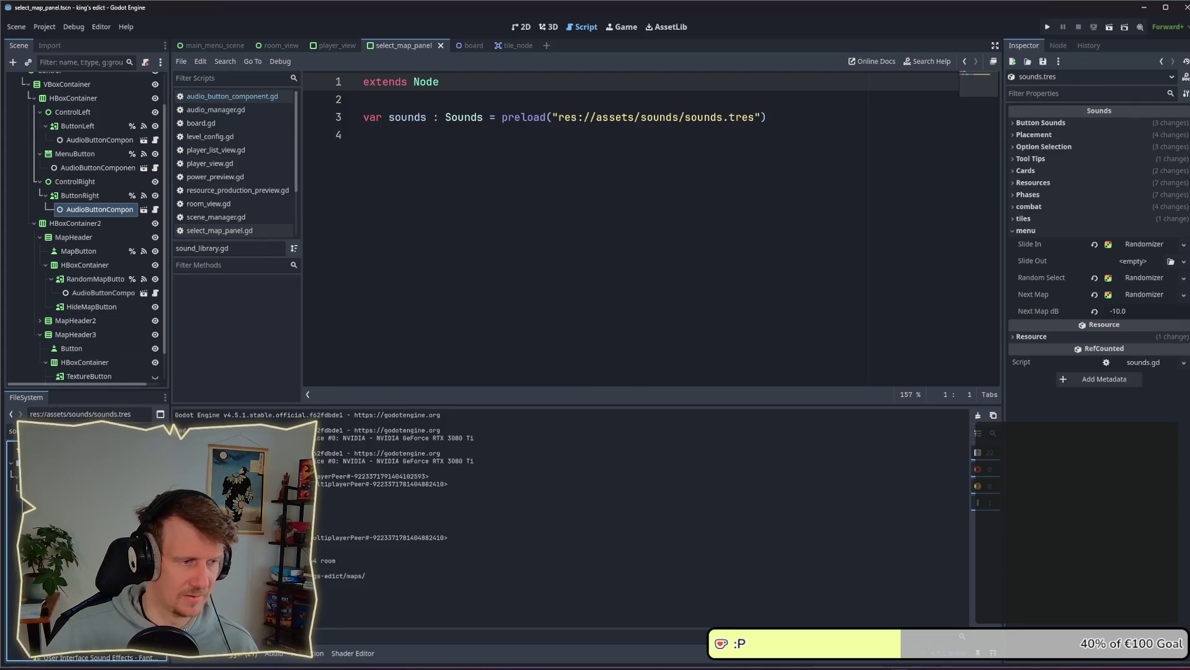
ctrl+click(464, 117)
double_click(75, 504)
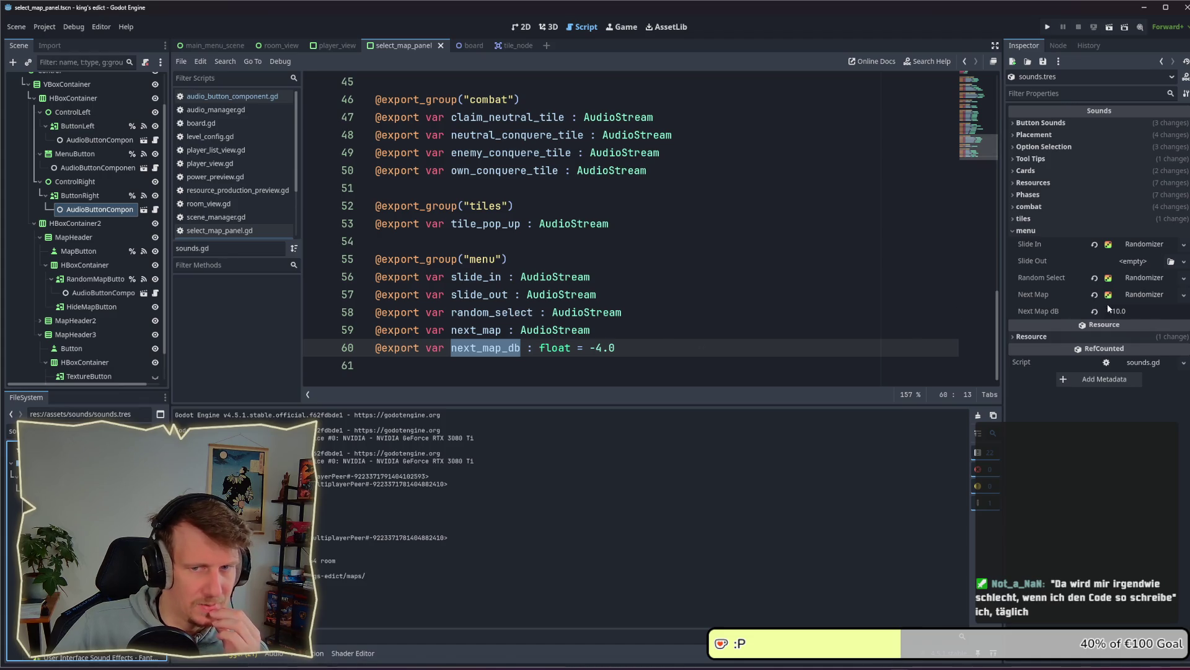
Set next_map_db's default to -10 and duplicate the random_select export as random_select_db
double_click(599, 348)
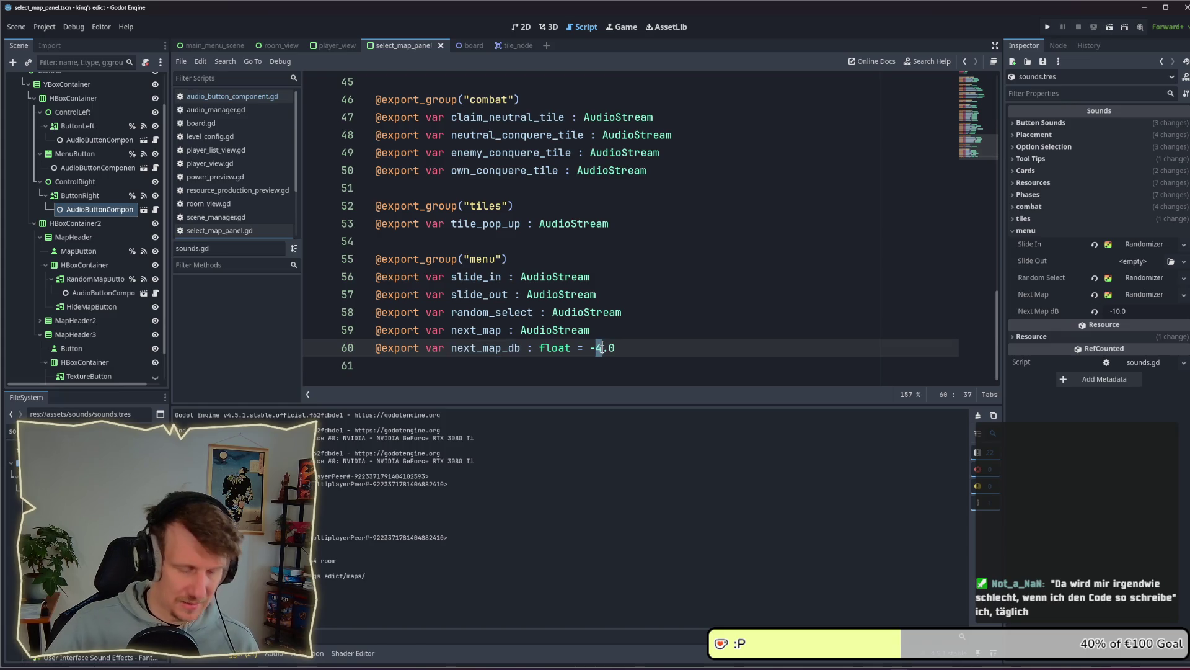
text(10)
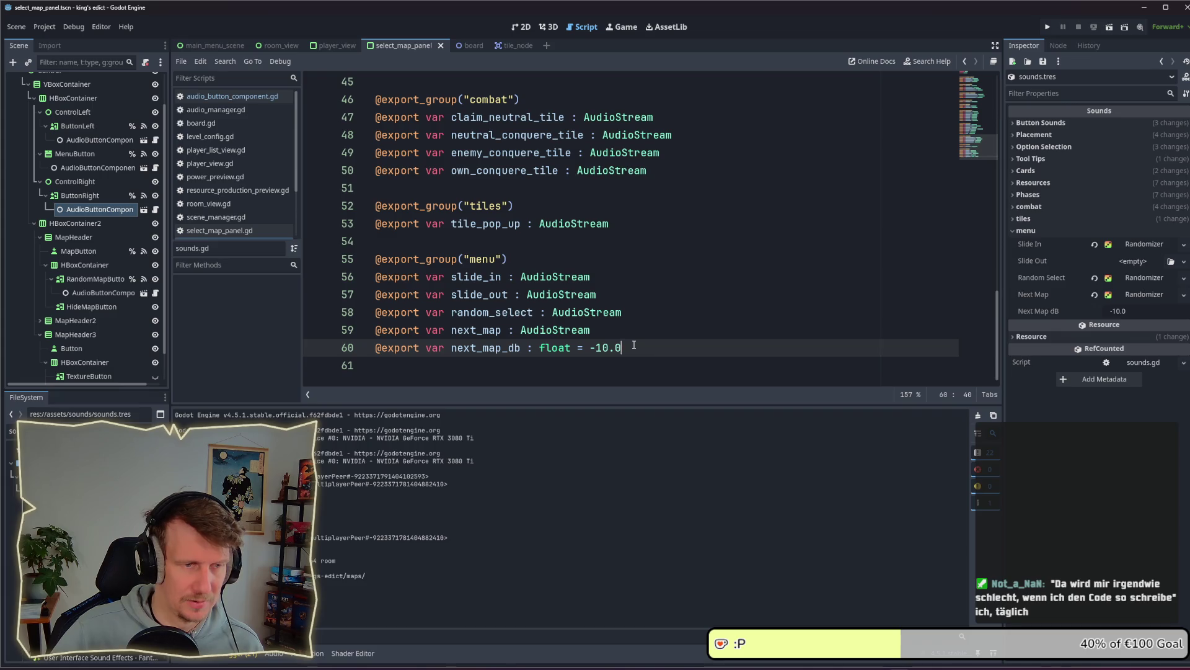
drag(634, 345, 359, 329)
click(630, 316)
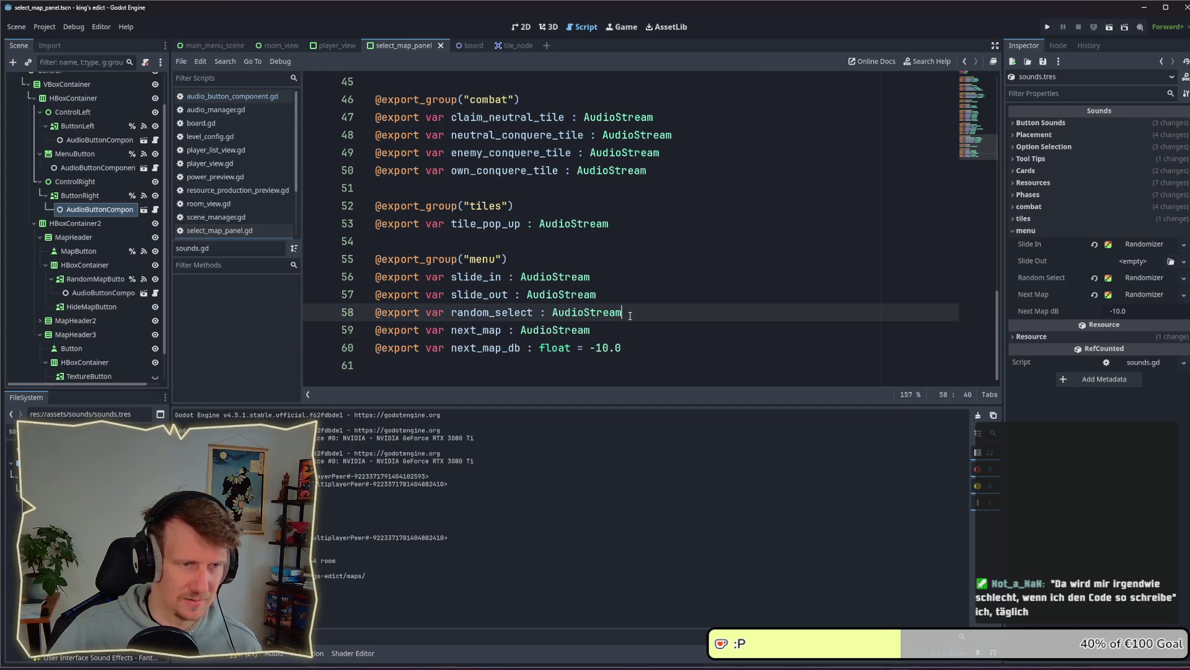
key(ctrl+shift+d)
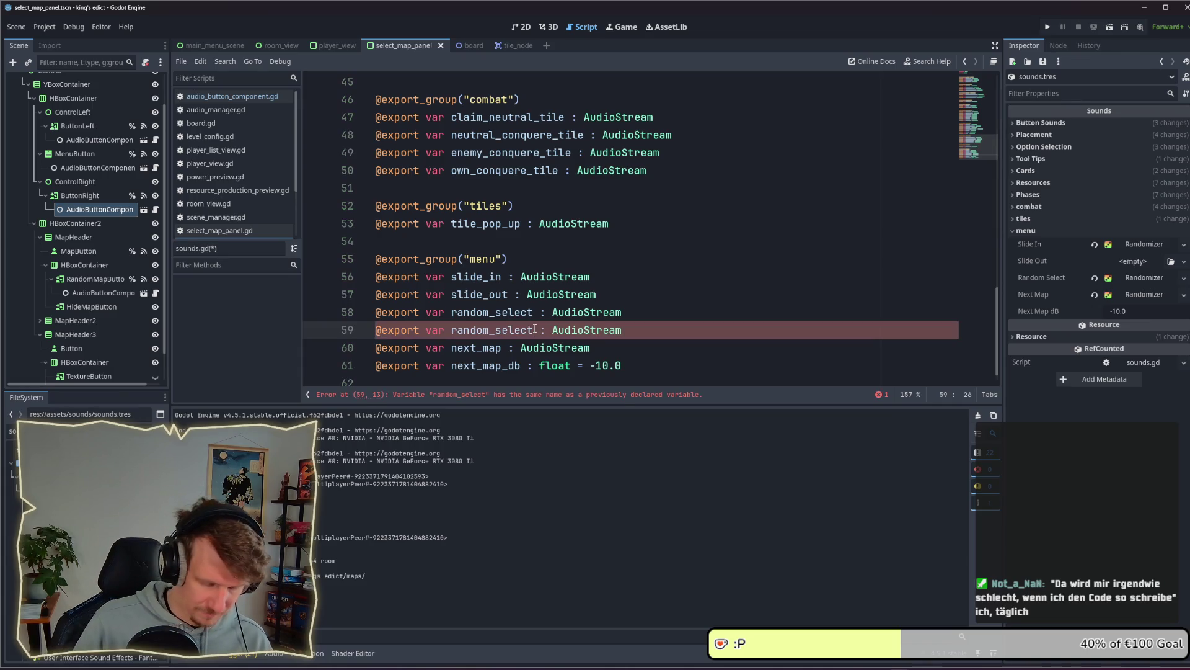
text(_db)
Make random_select_db a float defaulting to -4, save sounds.gd, and run the project
double_click(597, 330)
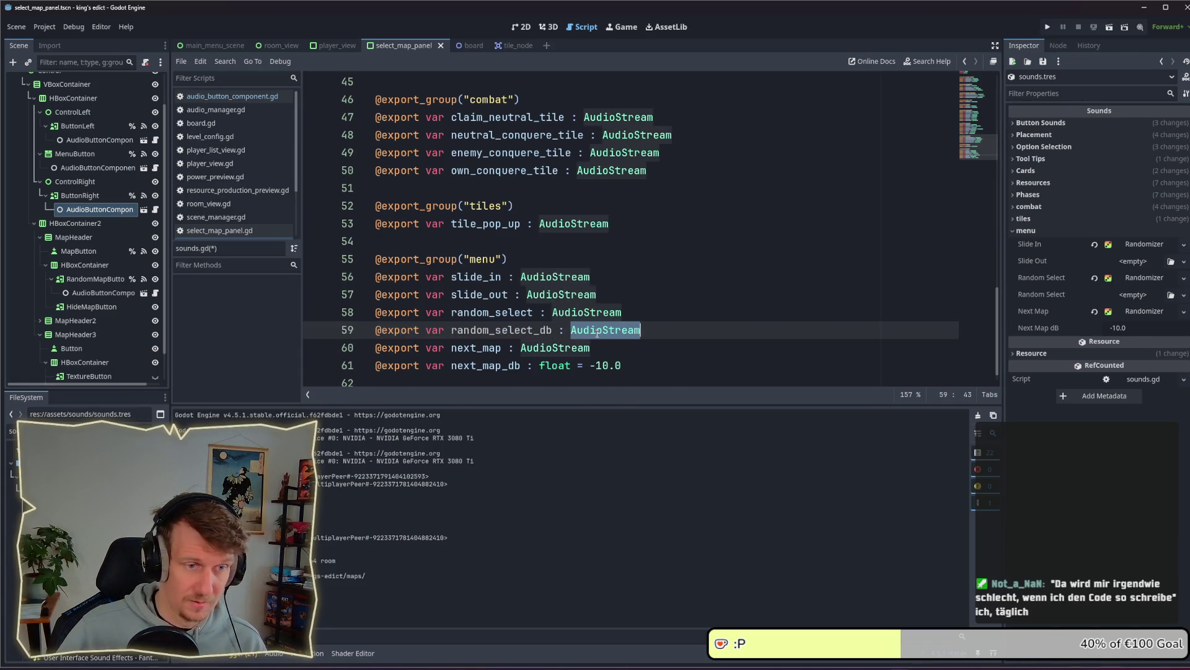
text(fl)
key(BackSpace)
key(BackSpace)
key(BackSpace)
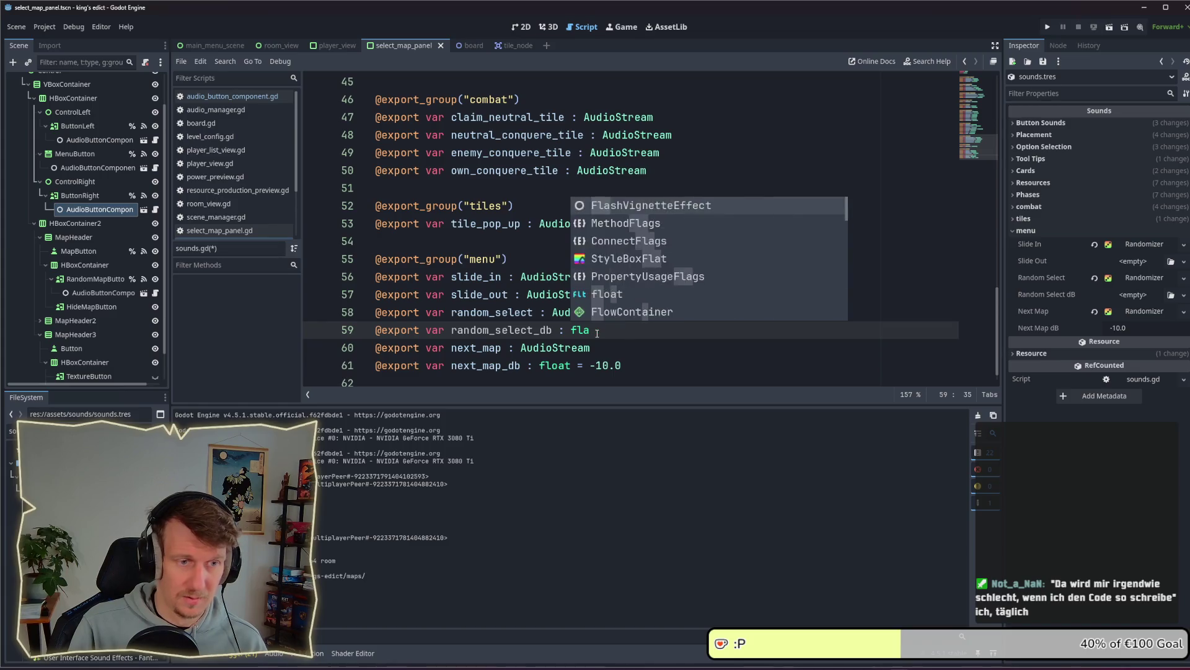
text(oat =)
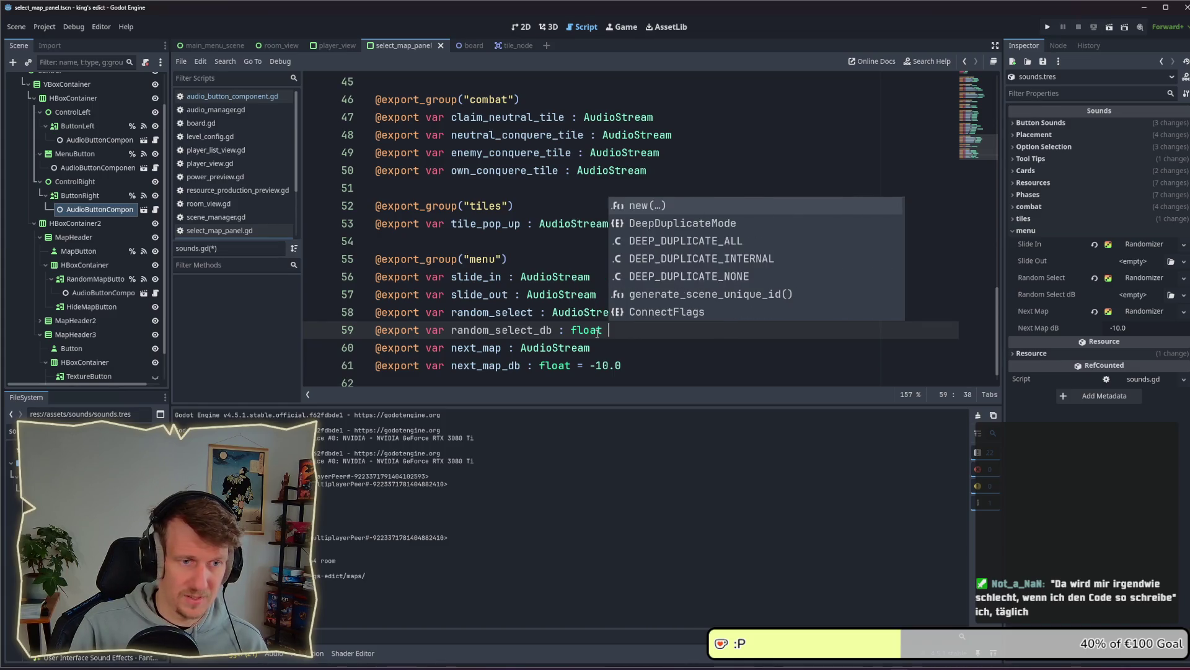
text( - )
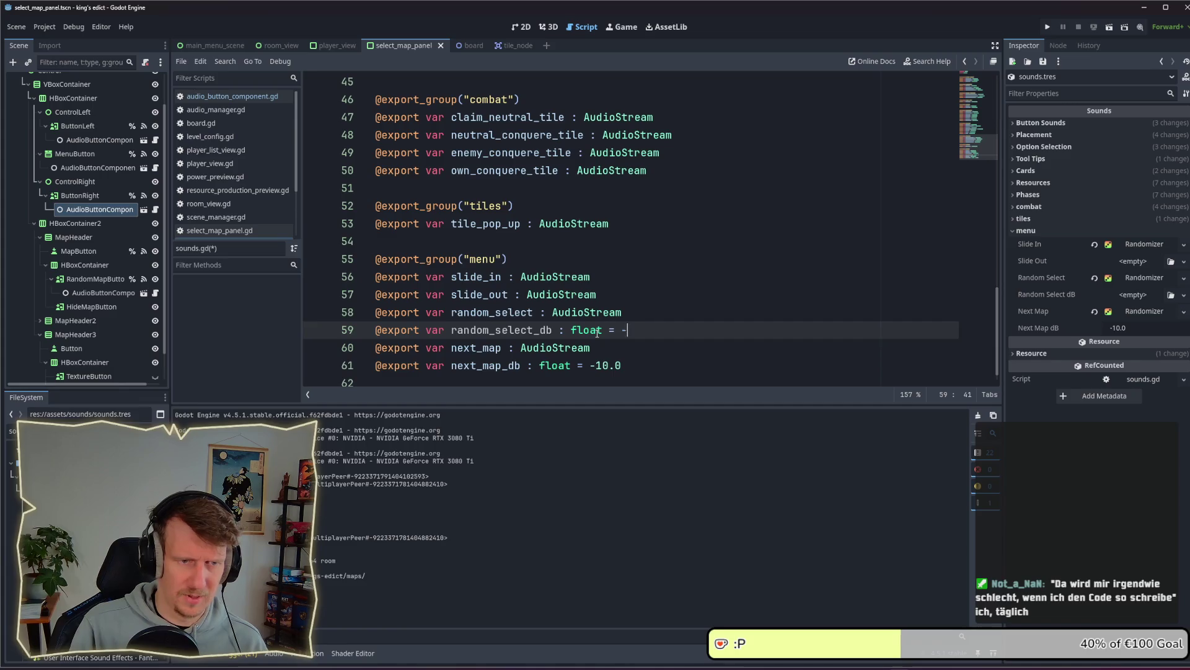
text(4)
key(ctrl+s)
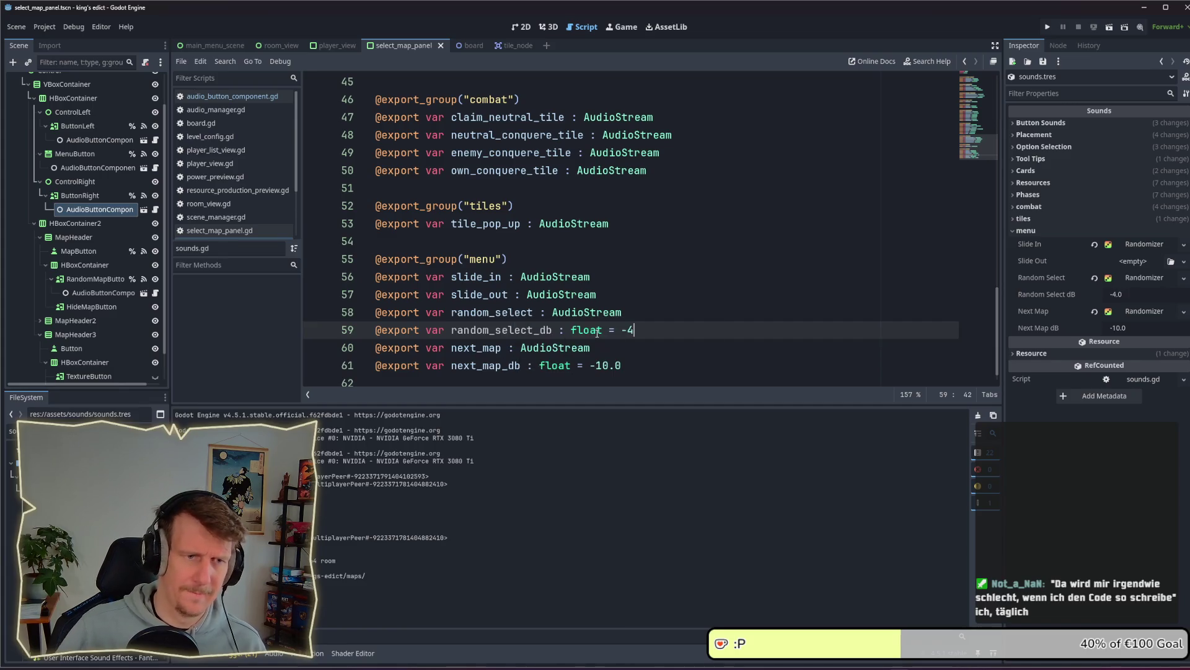
click(1048, 28)
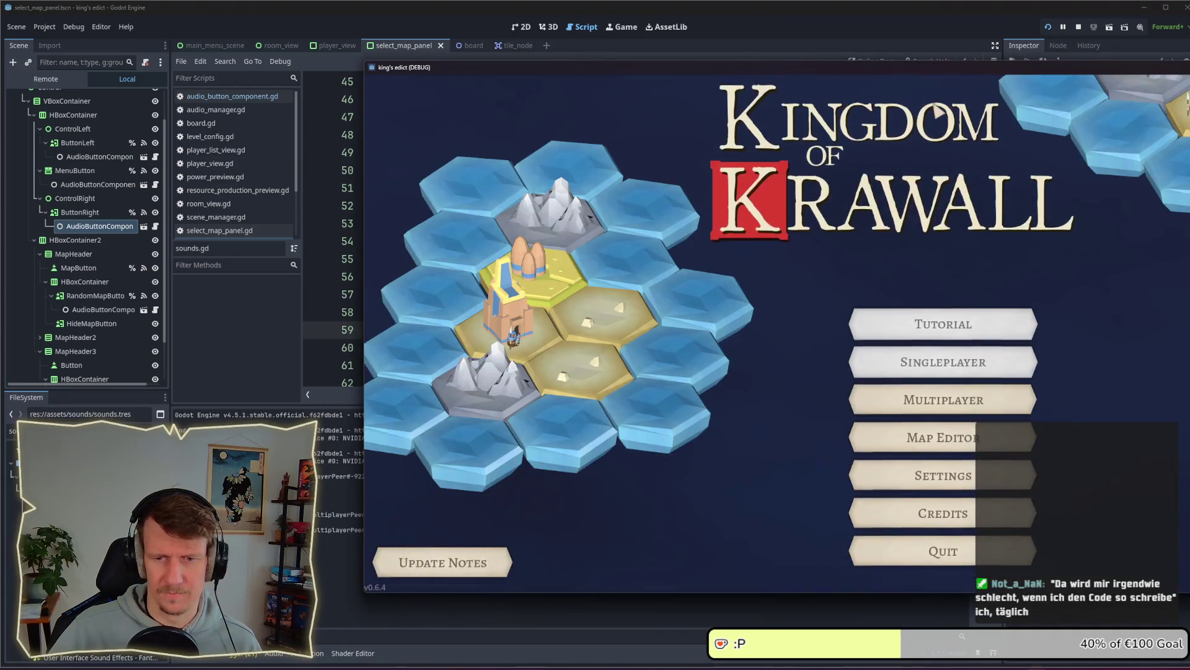
Shift the game window left, create a multiplayer game, and roll random maps repeatedly with the dice
drag(825, 73, 606, 73)
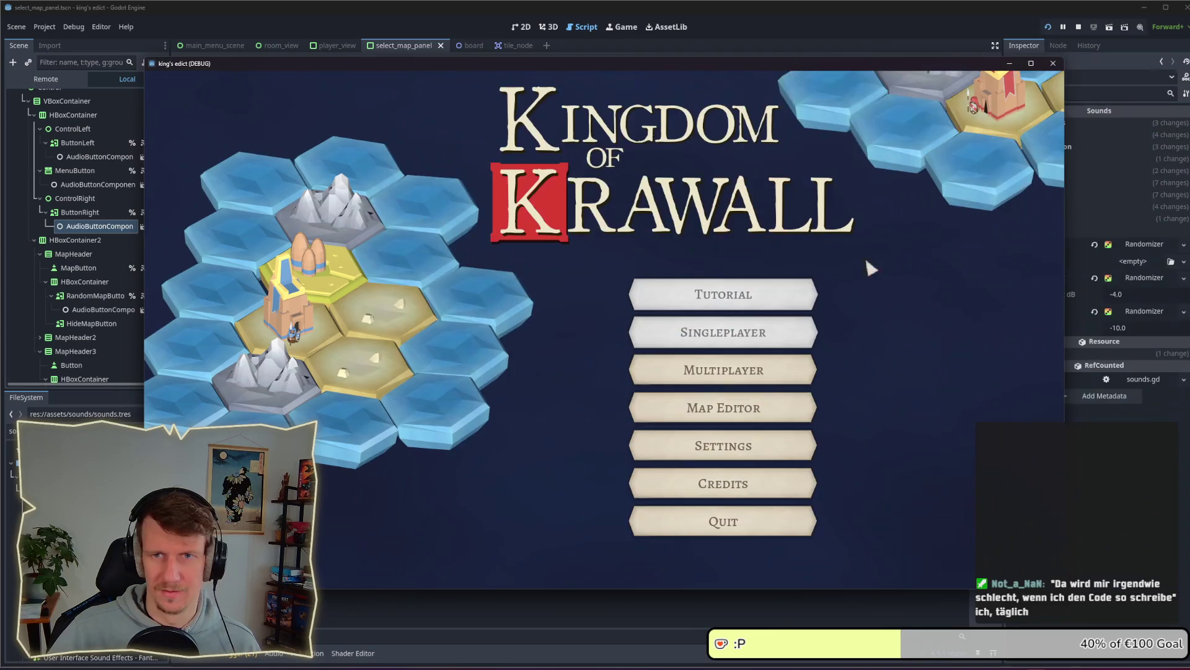
click(678, 380)
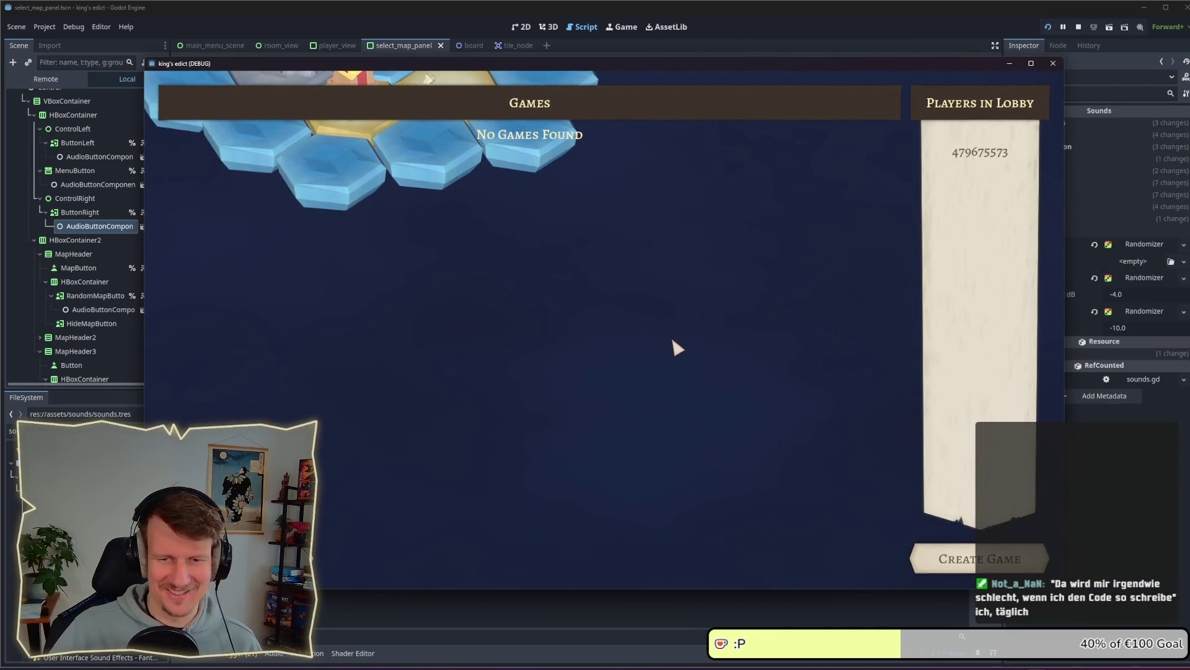
click(942, 542)
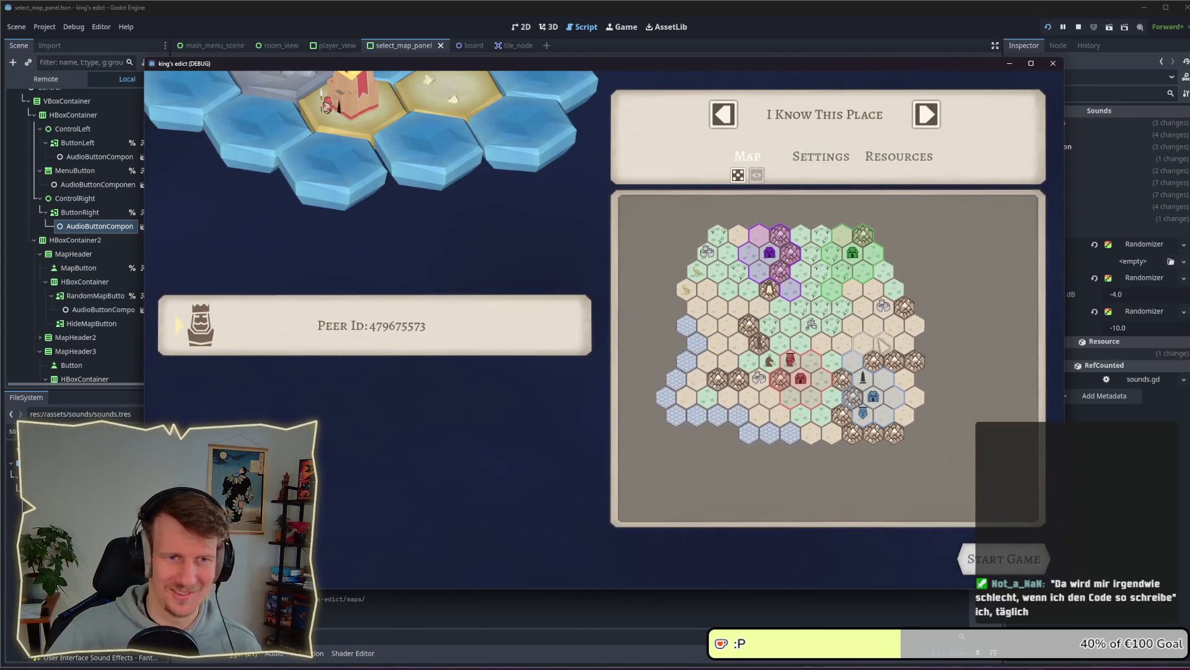
click(746, 178)
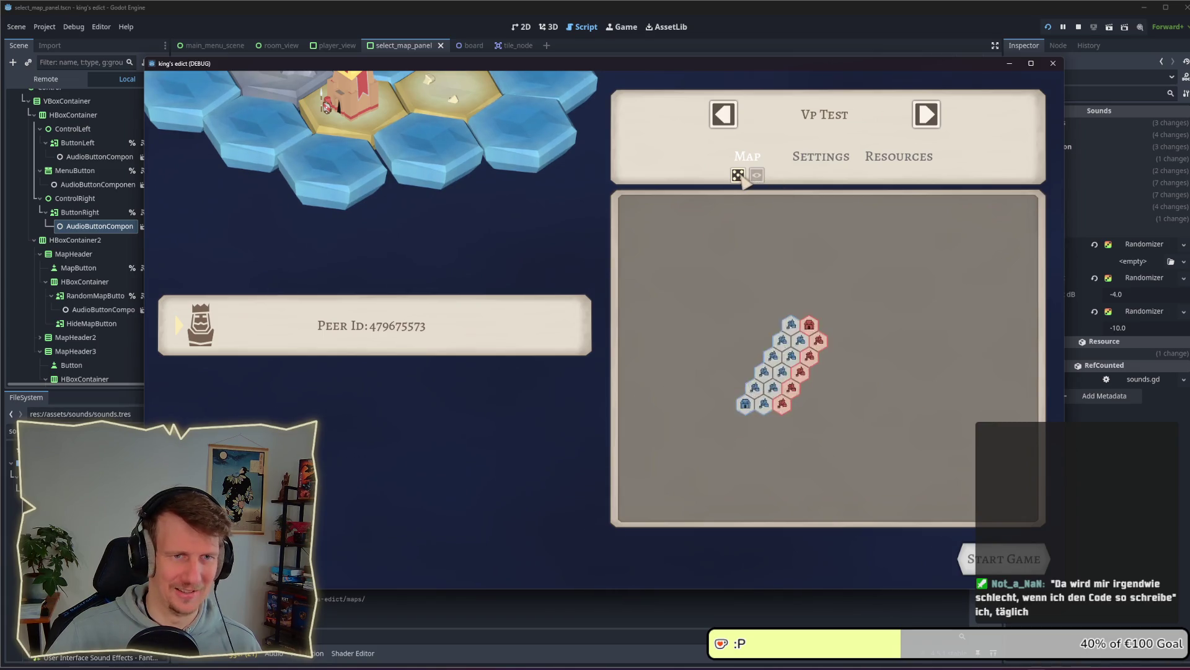
click(746, 177)
click(730, 124)
click(731, 124)
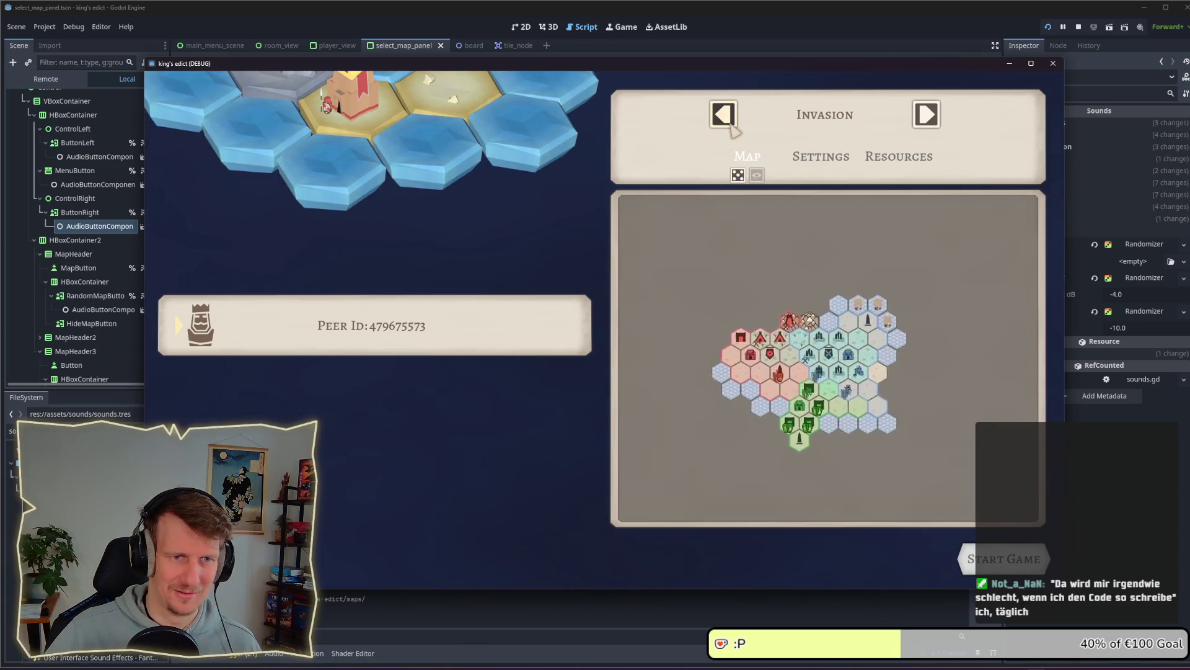
click(736, 176)
click(737, 175)
click(738, 176)
click(1104, 295)
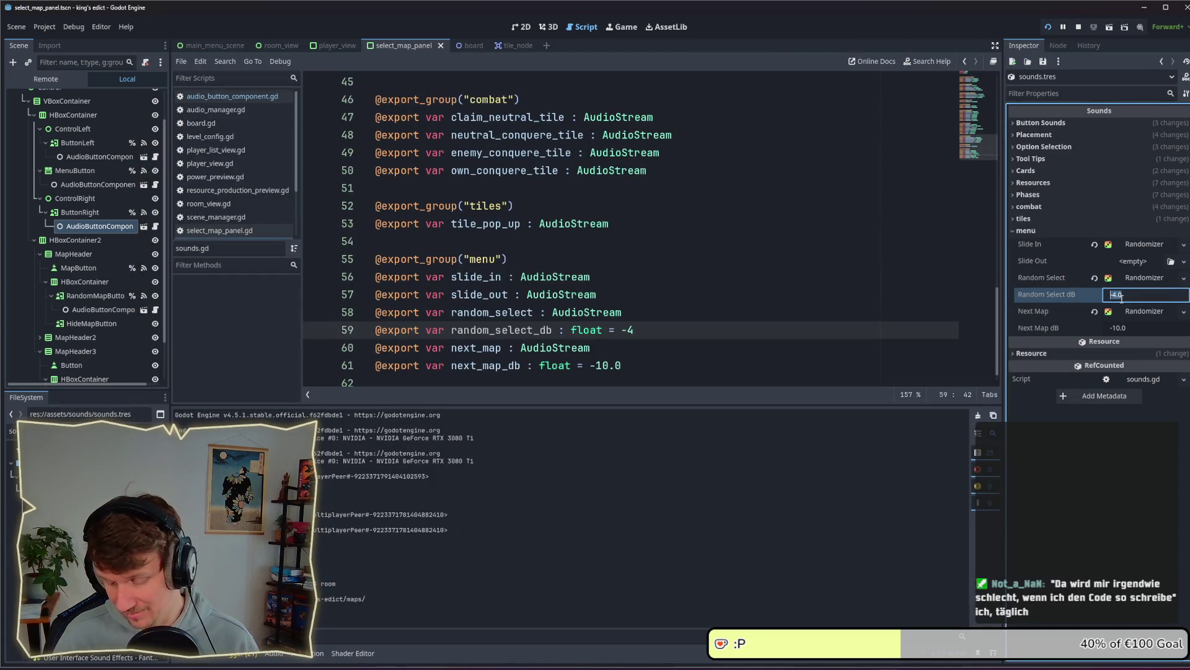
text(-20)
Apply Random Select dB -20 and roll two random maps in the game to listen
key(Return)
key(alt+Tab)
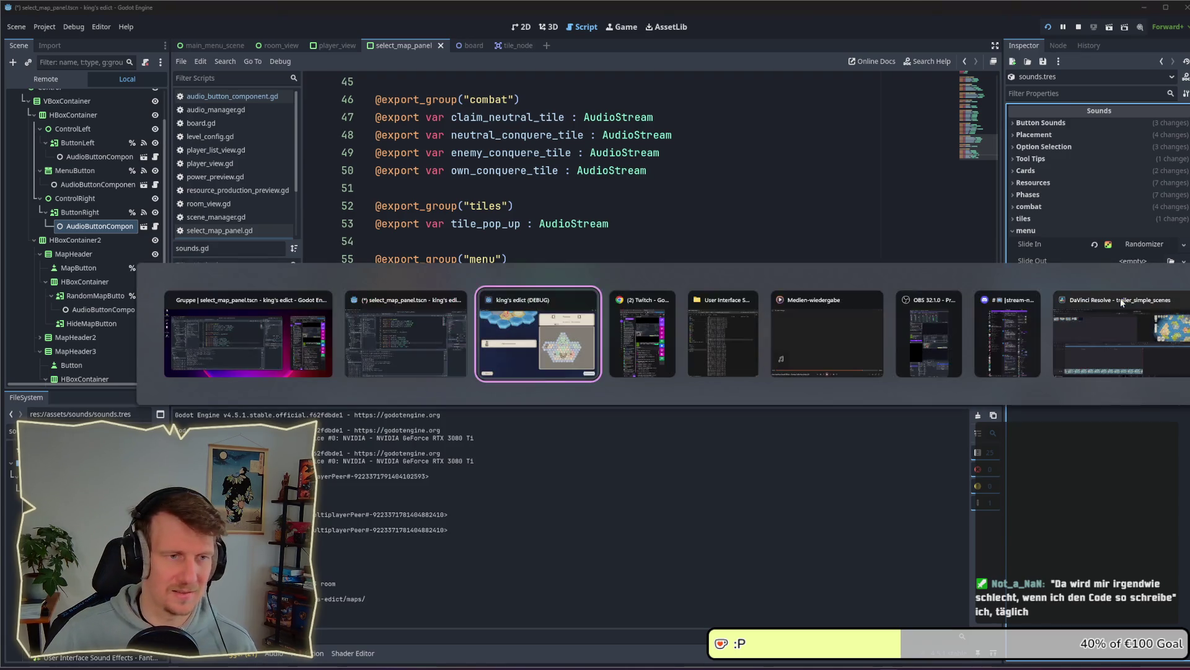
click(737, 176)
click(738, 176)
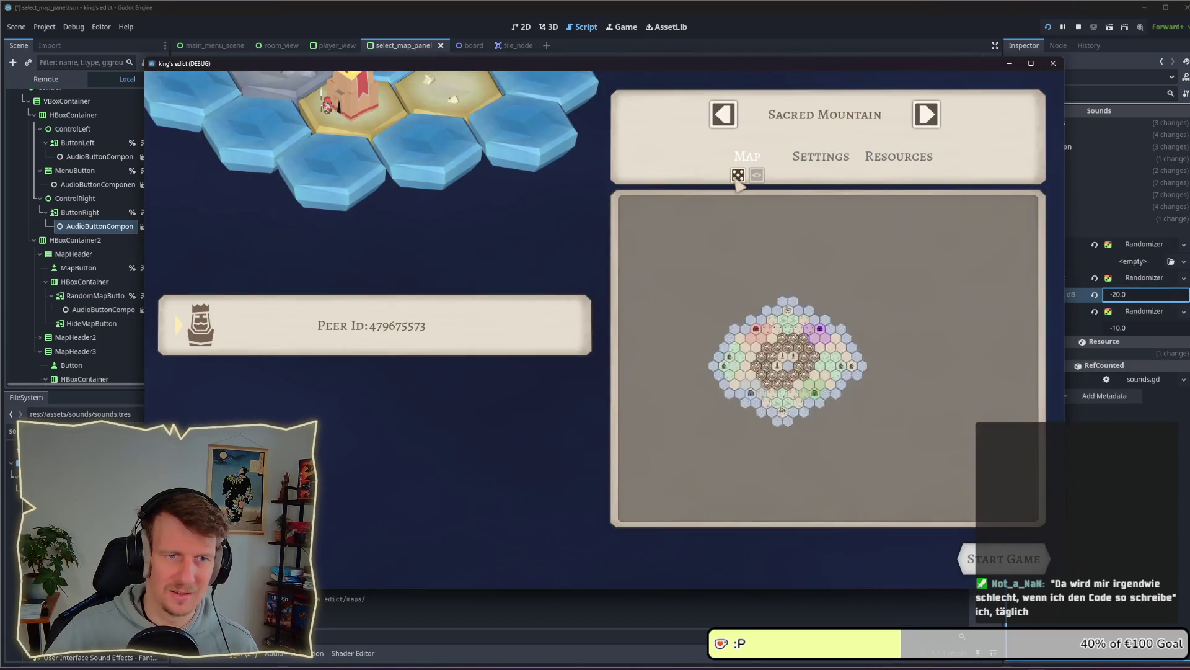
Try Random Select dB -4 and roll a random map to compare
click(1168, 295)
text(-4)
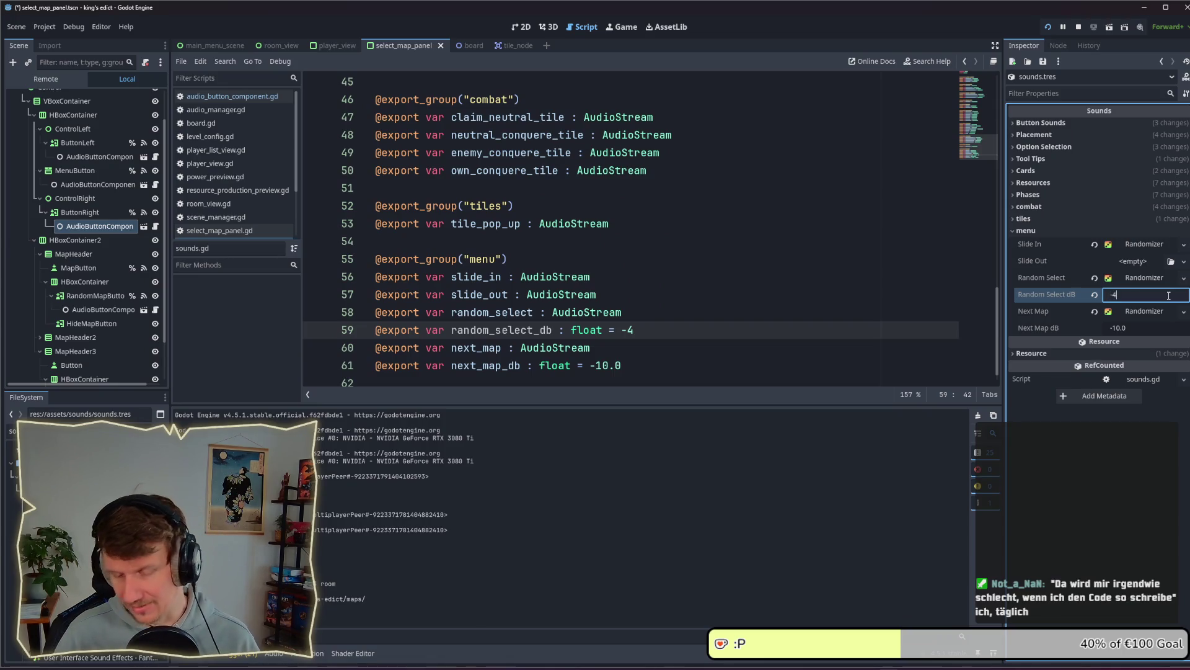
key(Return)
key(alt+Tab)
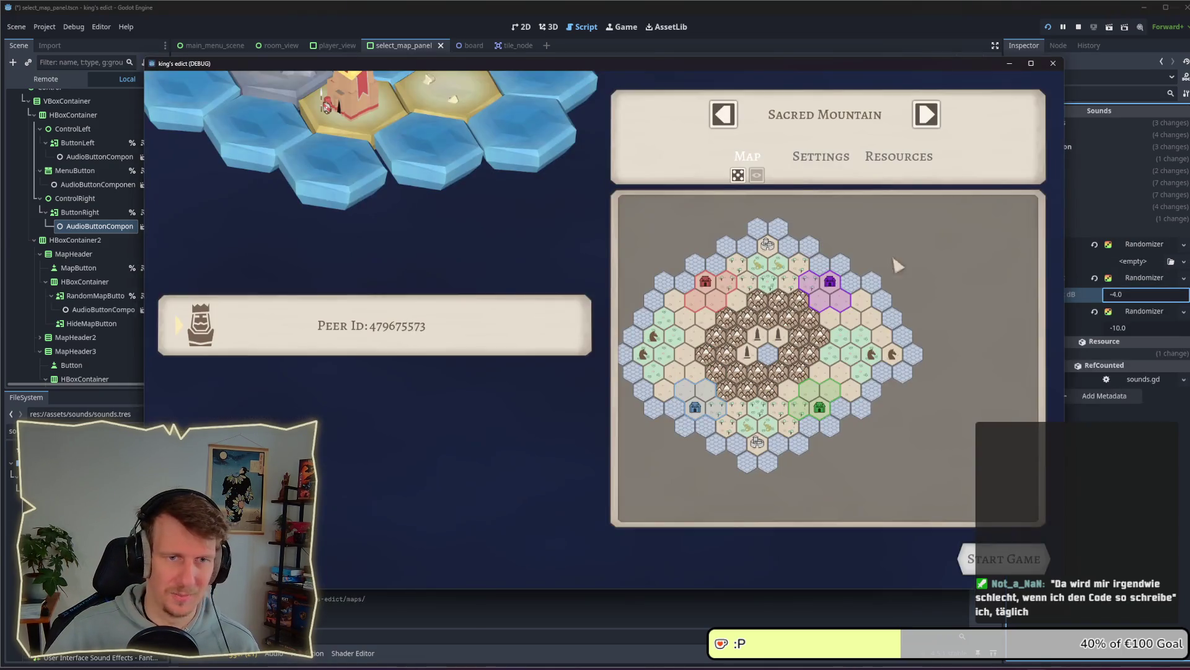
click(738, 177)
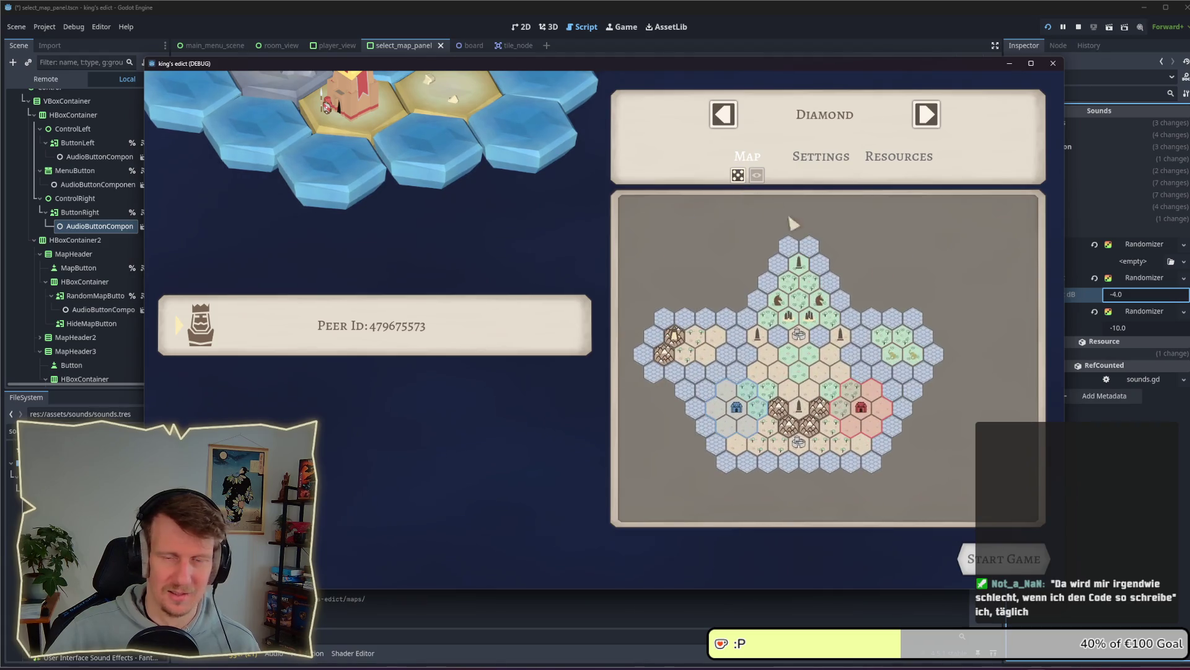
Set Random Select dB to -8 and roll several random maps at that level
key(alt+Tab)
click(1123, 295)
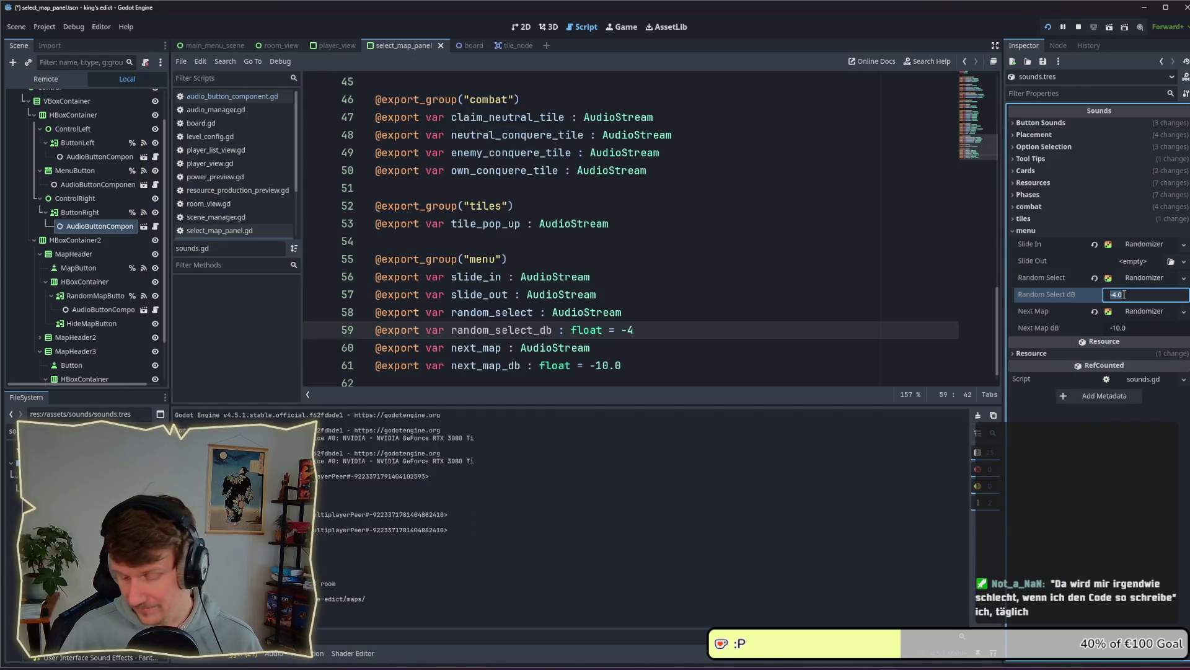
text(-8)
key(Return)
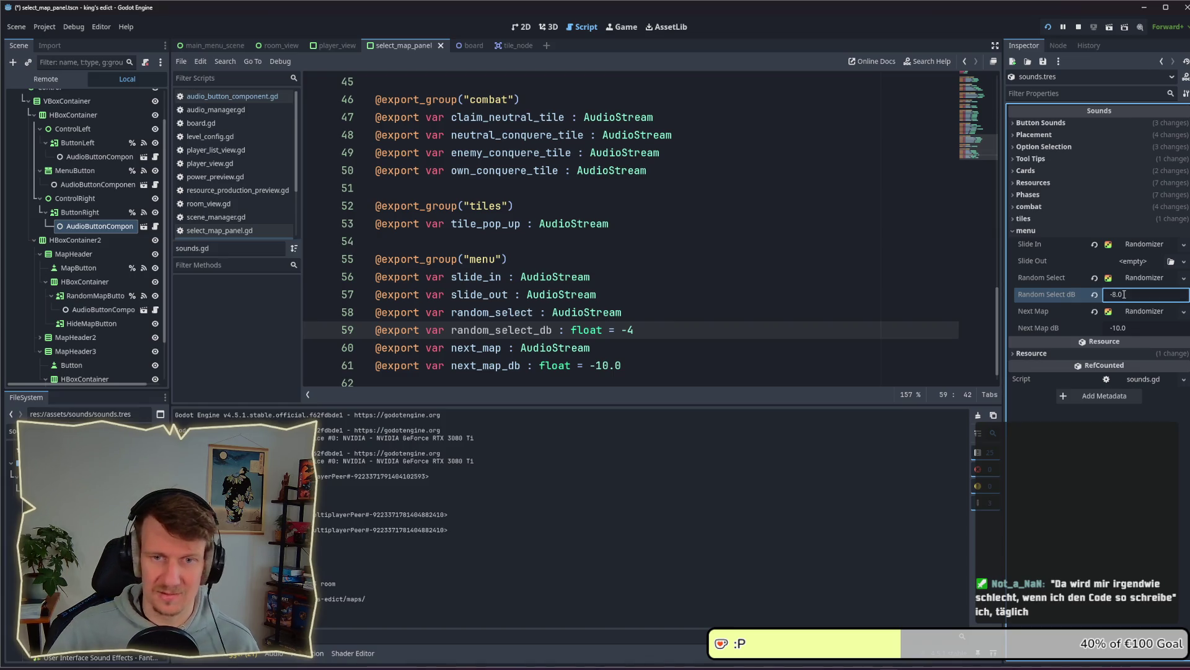
key(alt+Tab)
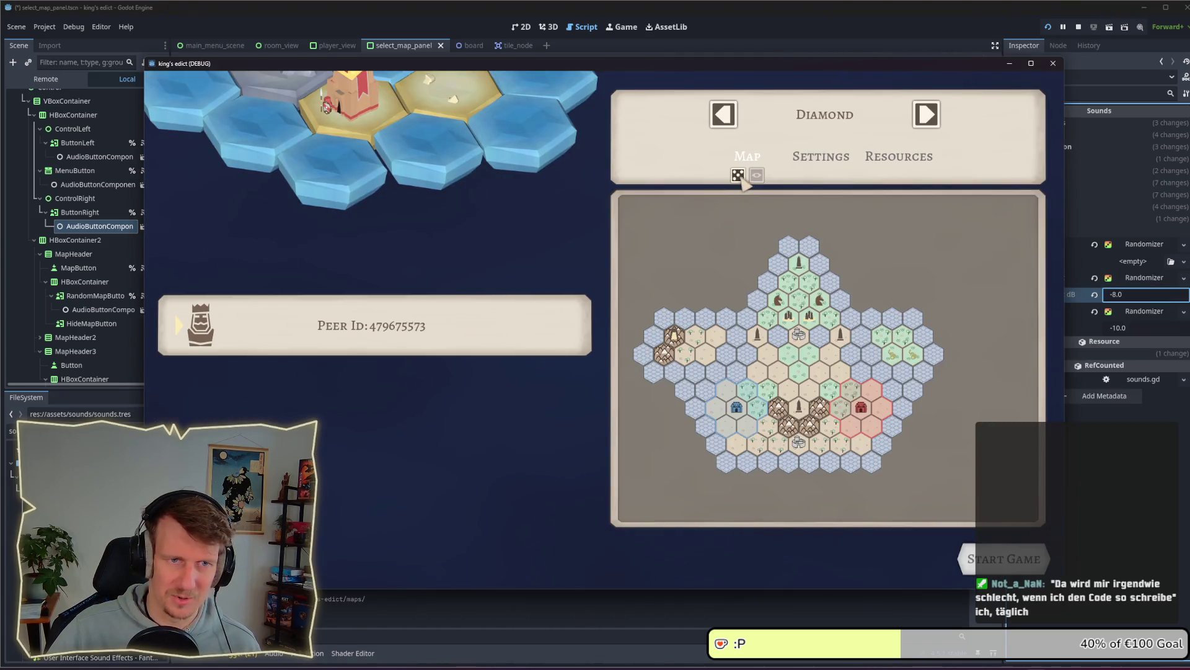
click(739, 175)
click(739, 176)
click(739, 175)
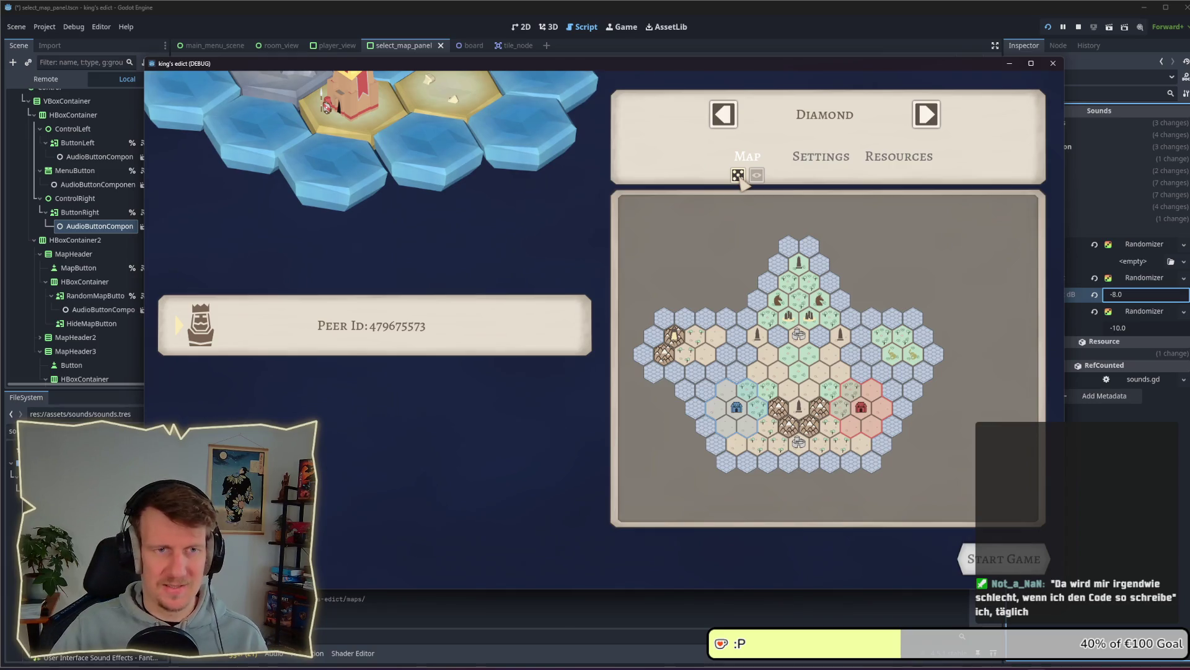
click(739, 175)
click(738, 176)
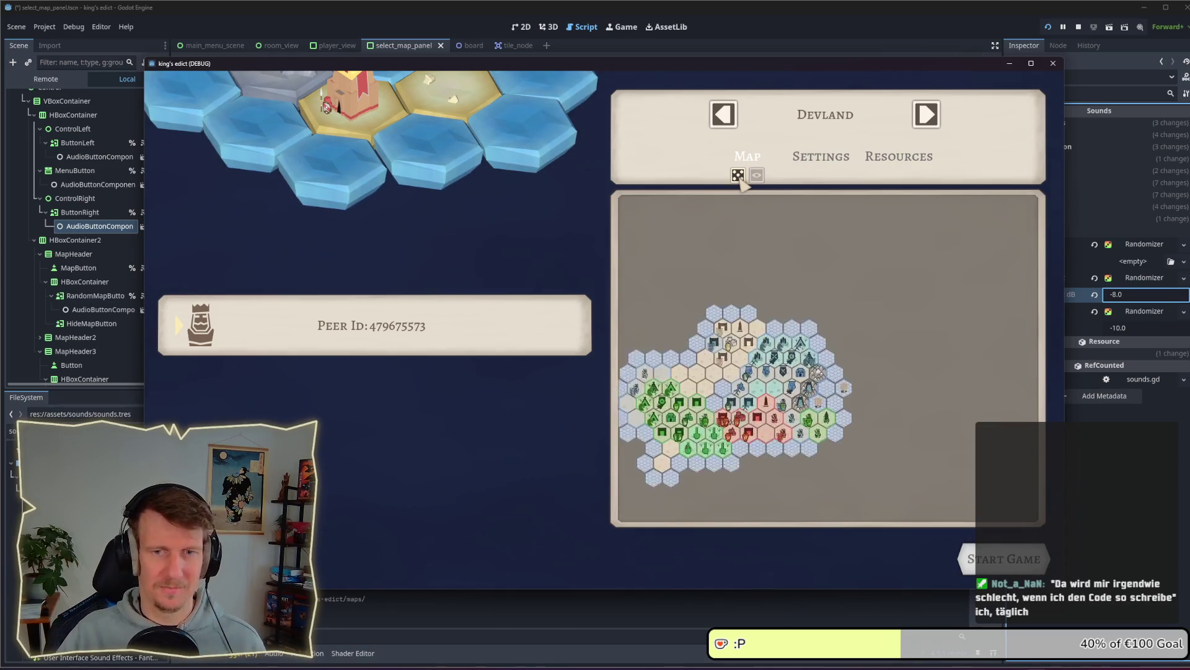
Keep rolling random maps at -8 dB, cycling on to the Raid map
click(1128, 294)
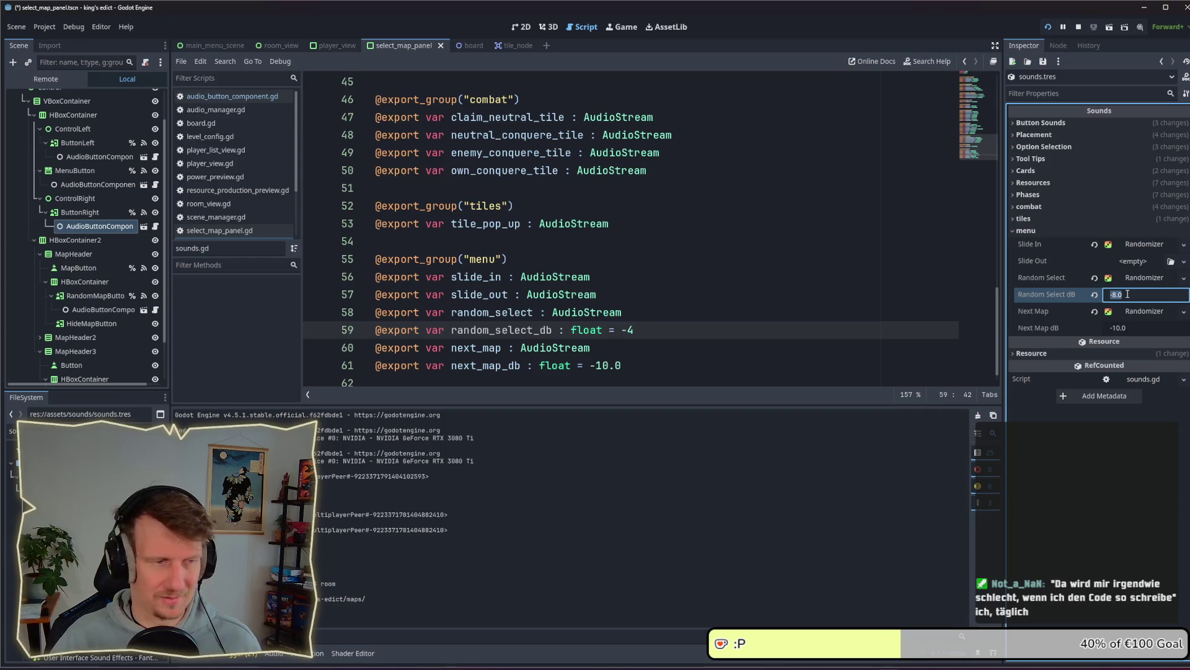
key(alt+Tab)
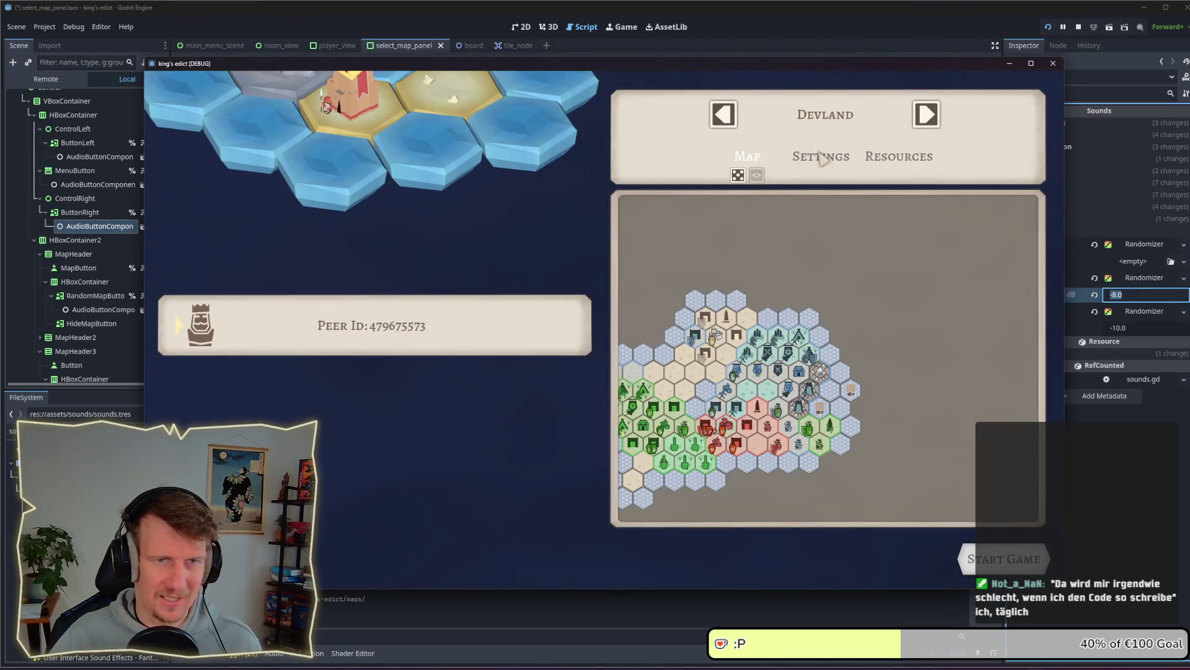
click(739, 176)
click(739, 176)
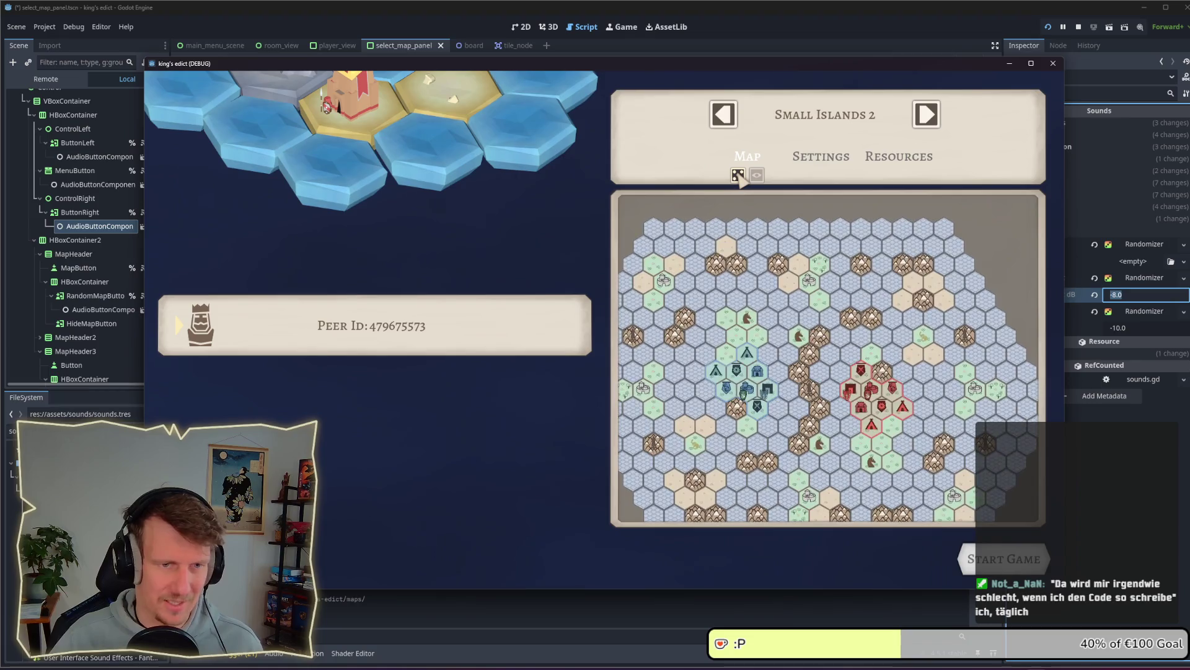
click(738, 175)
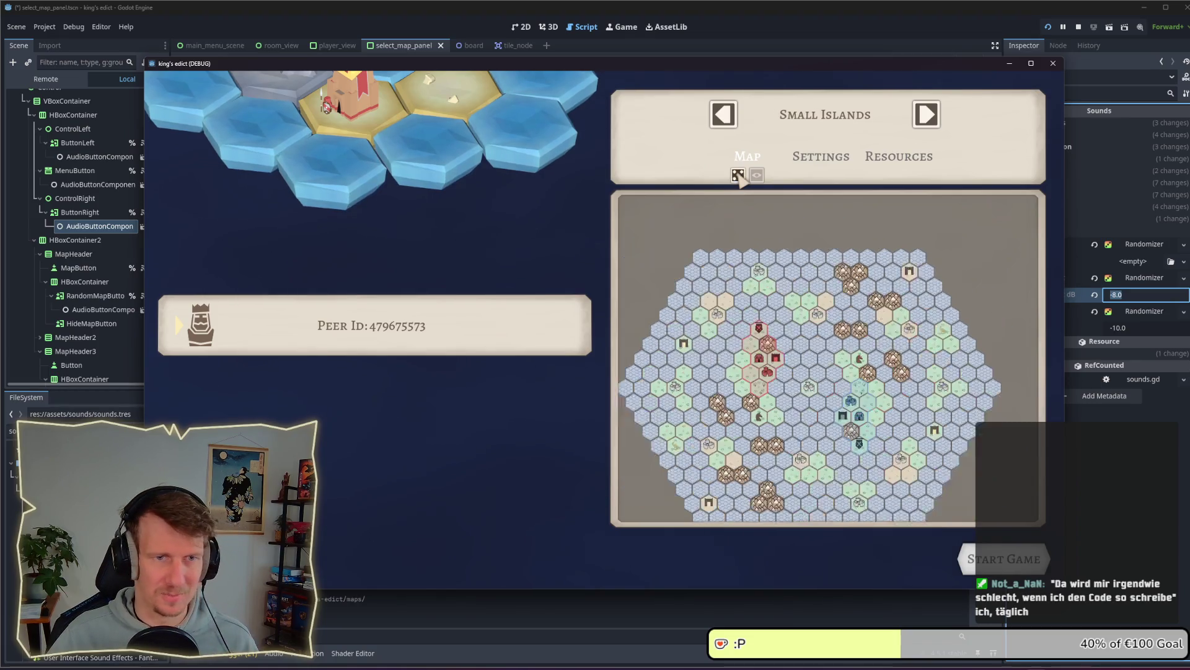
click(738, 175)
click(739, 176)
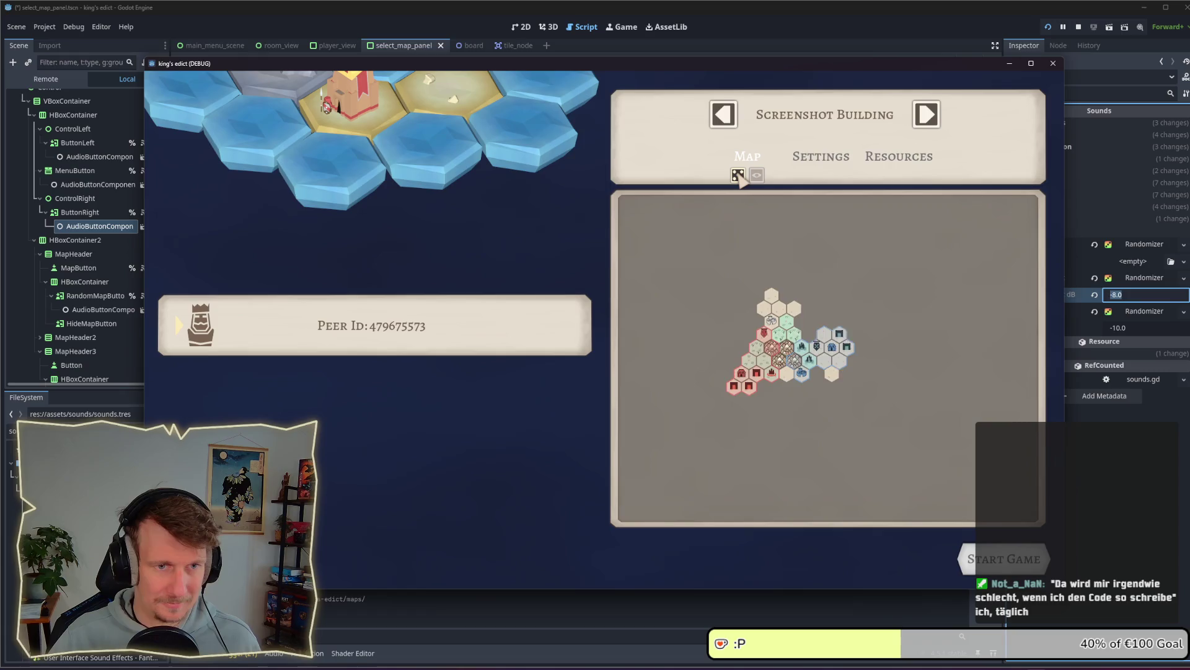
click(739, 175)
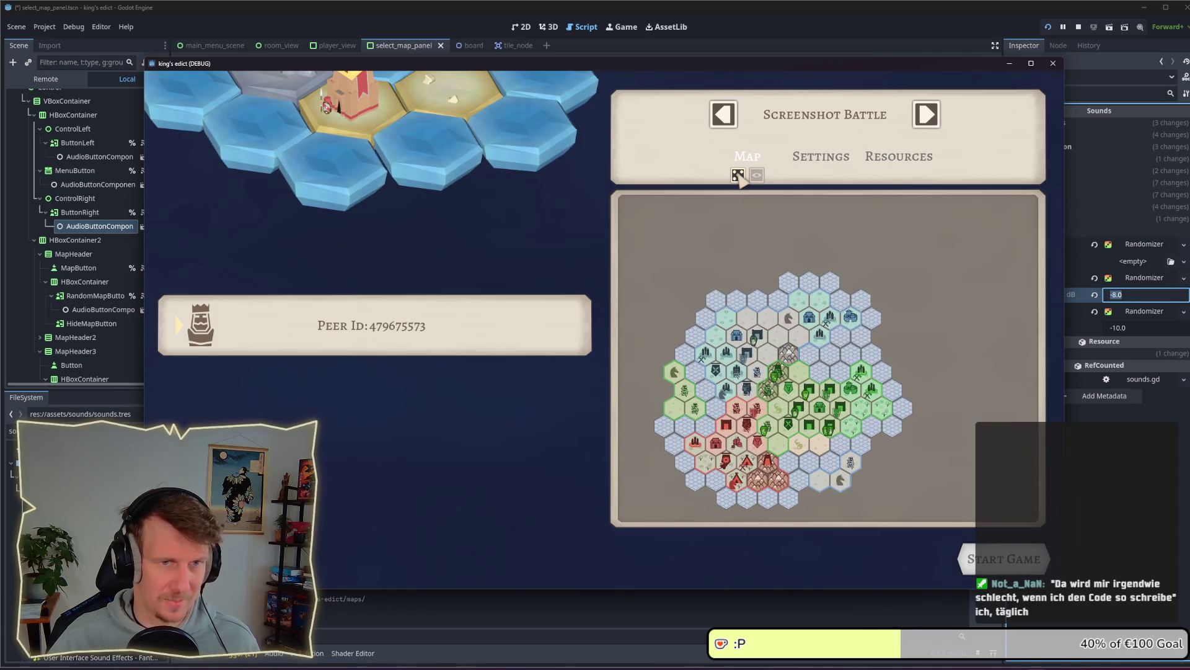
click(722, 118)
click(723, 118)
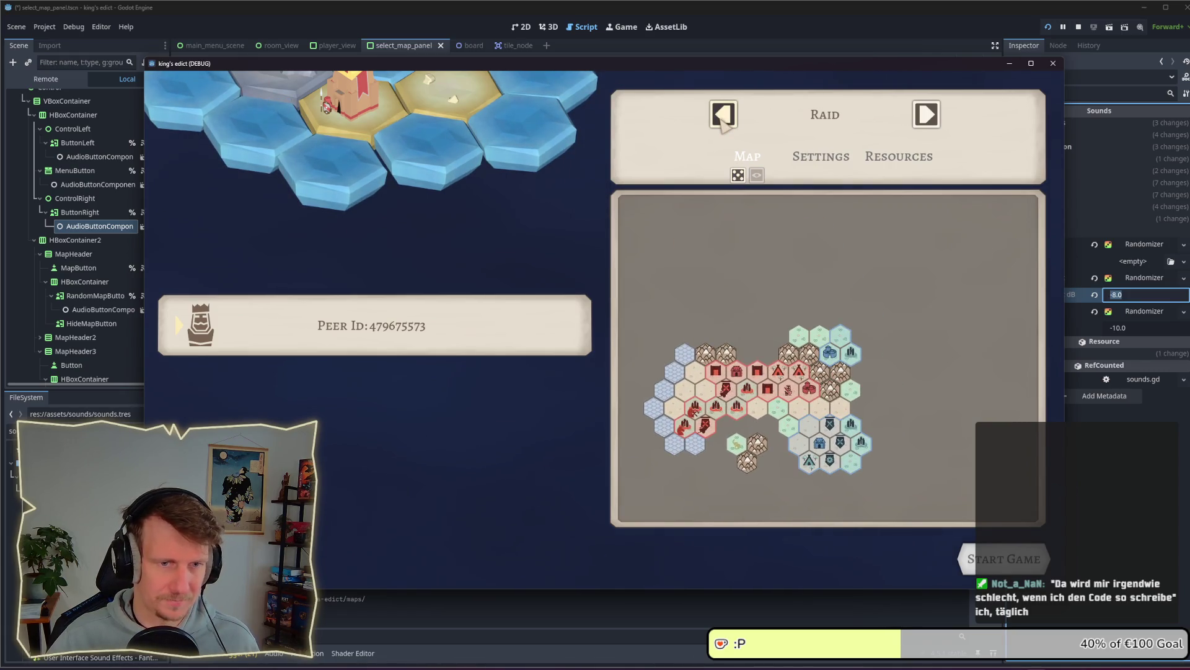
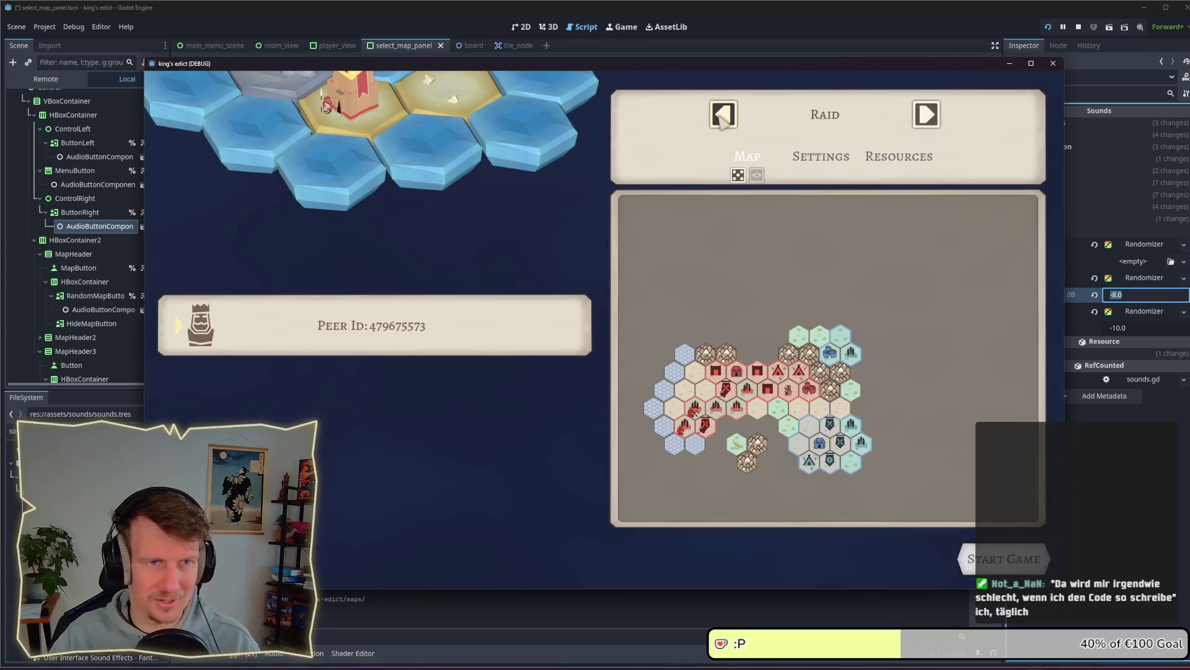
Cycle the running game's map selection forward to the Invasion map
click(1130, 295)
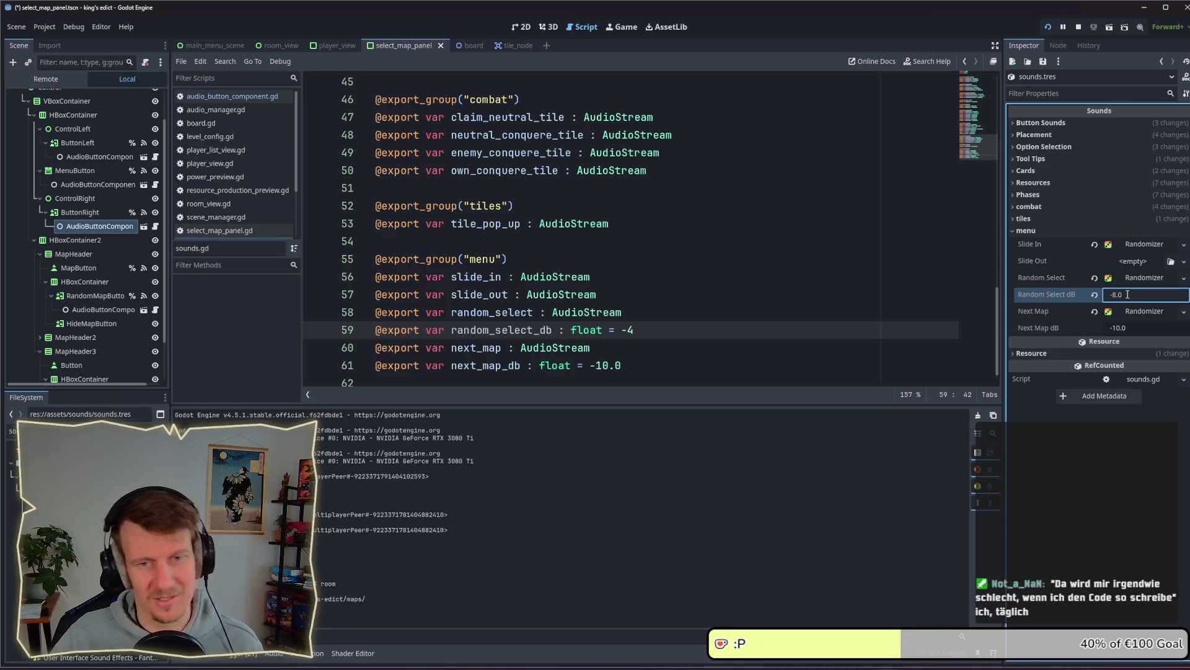
key(alt+Tab)
click(730, 118)
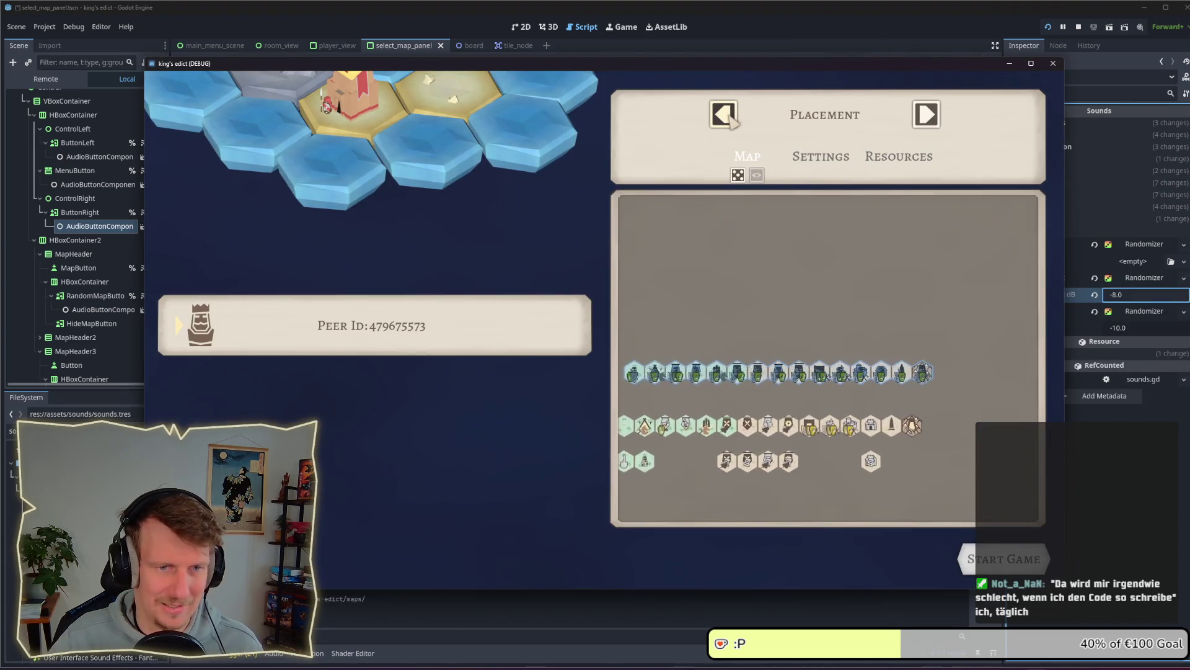
click(725, 115)
click(725, 115)
click(726, 114)
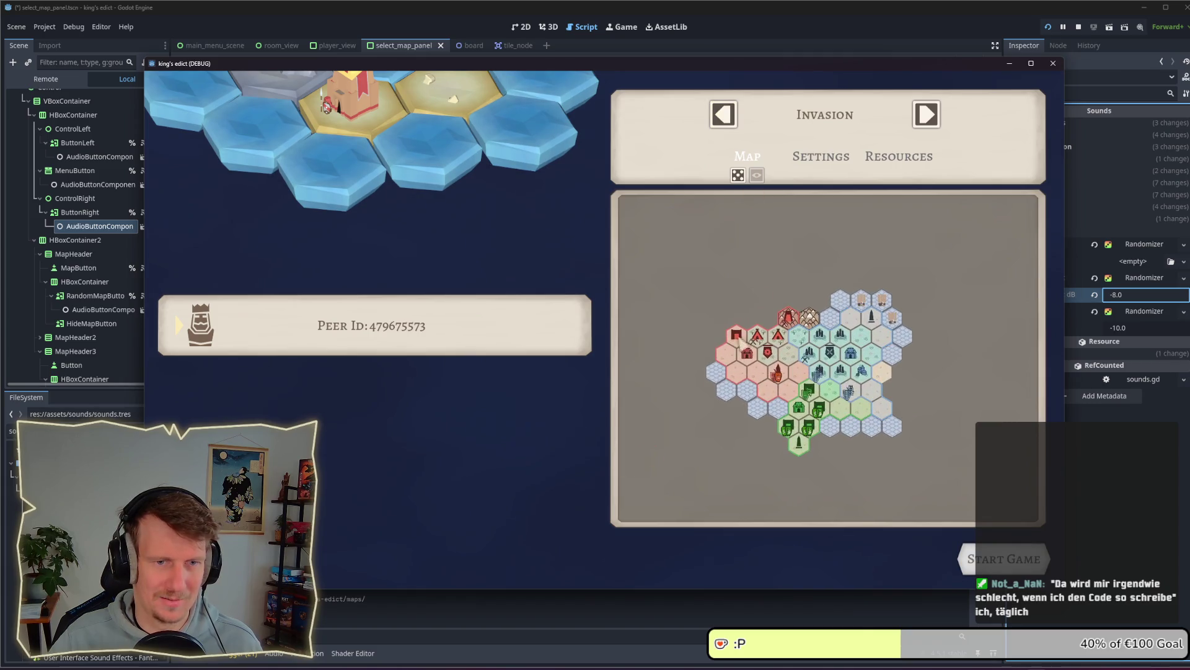
Leave the room, create a new game, cycle to Direct Conflict, then back to Sacred Mountain
key(Escape)
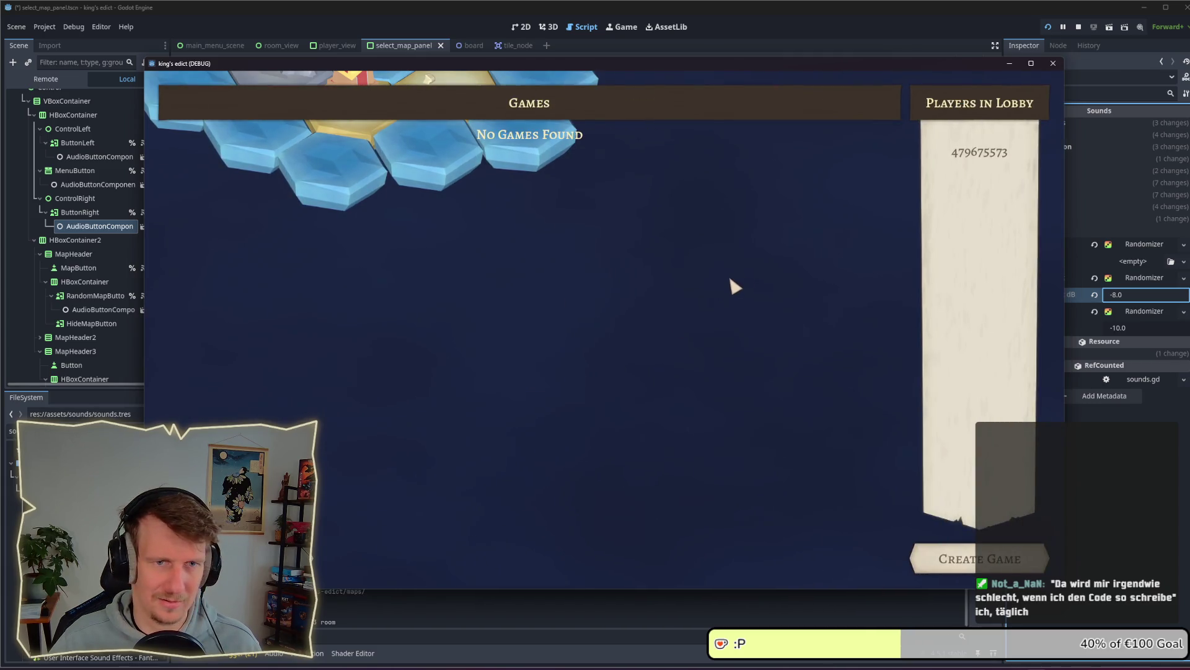
click(980, 558)
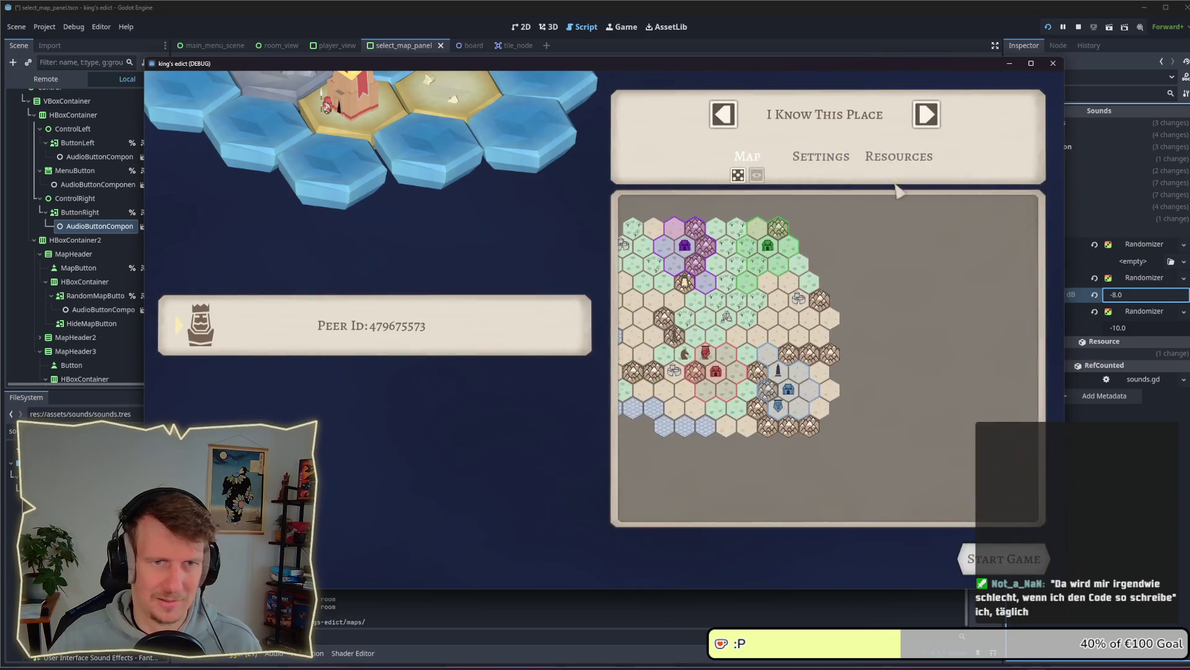
click(927, 114)
click(927, 114)
click(927, 115)
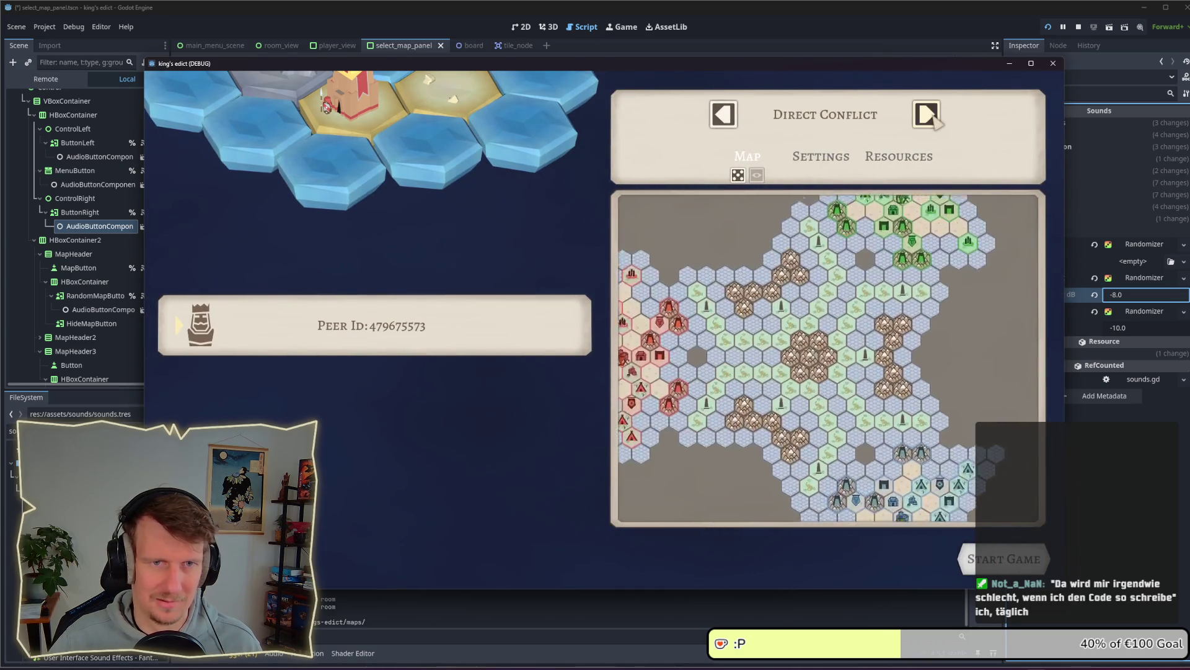
click(724, 121)
click(725, 123)
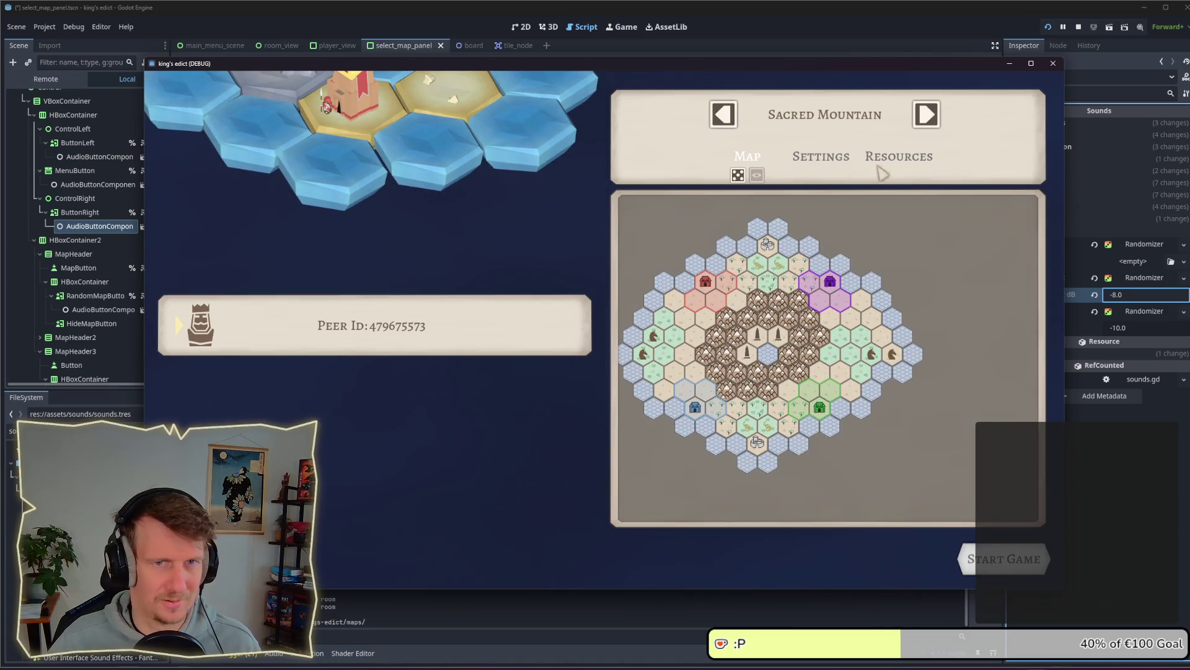
Roll two random maps, then step back through Diamond, The Line, Snakes and Ships
click(738, 176)
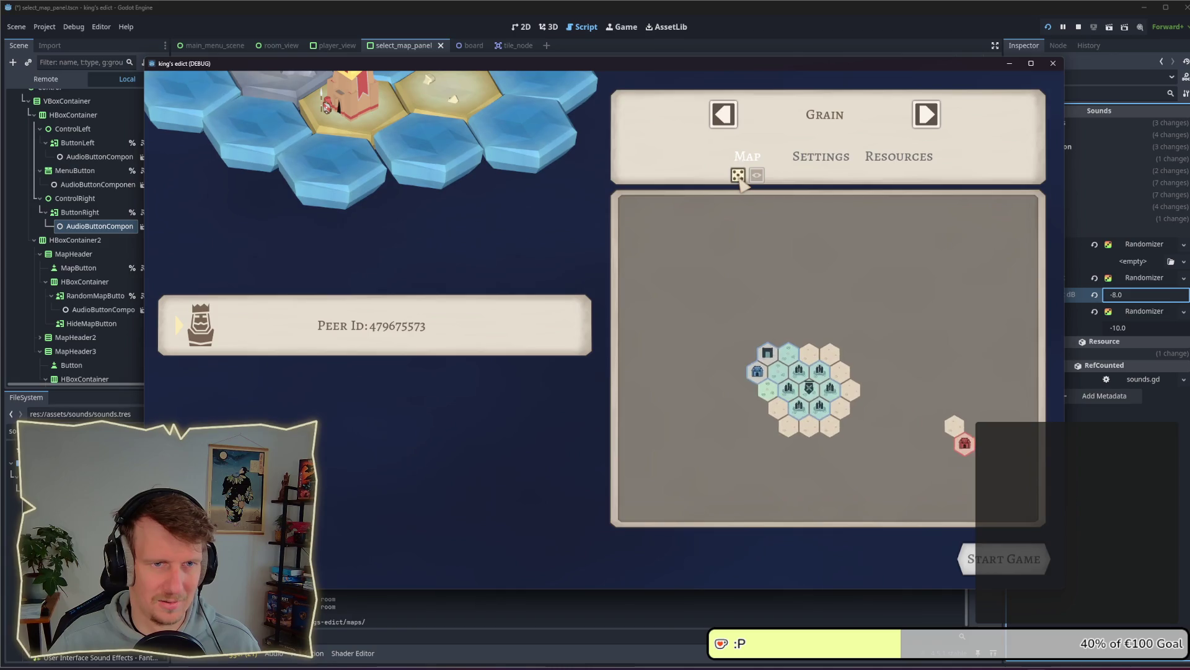
click(738, 176)
click(724, 114)
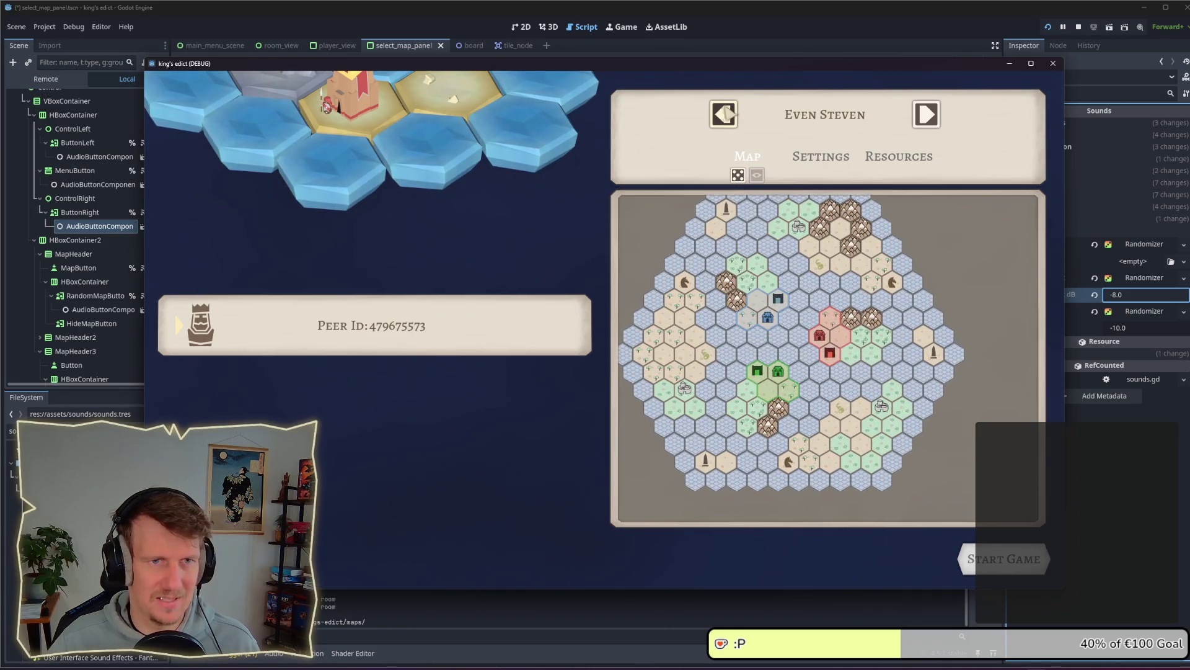
click(725, 114)
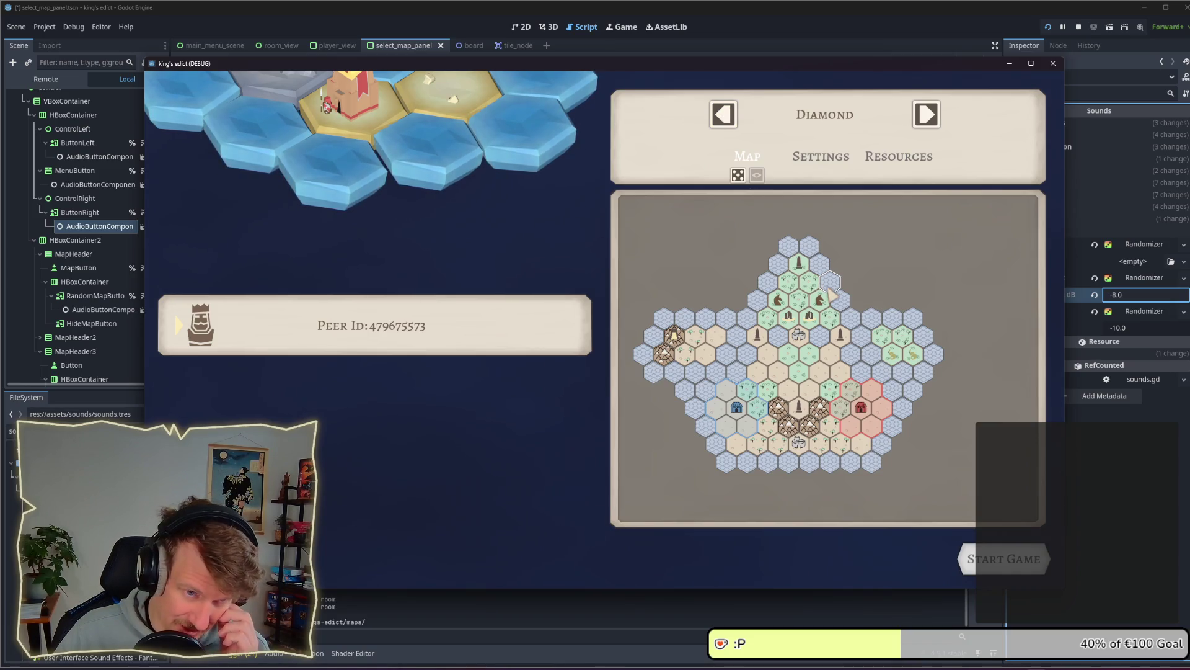
click(723, 116)
click(723, 116)
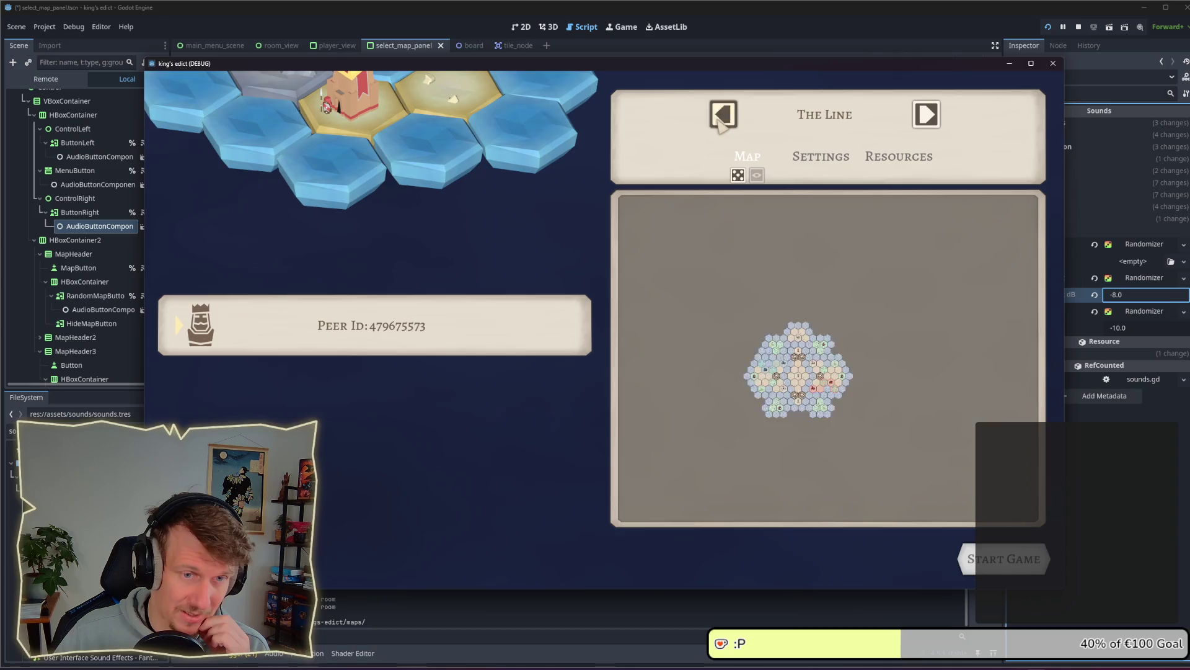
click(723, 117)
click(723, 116)
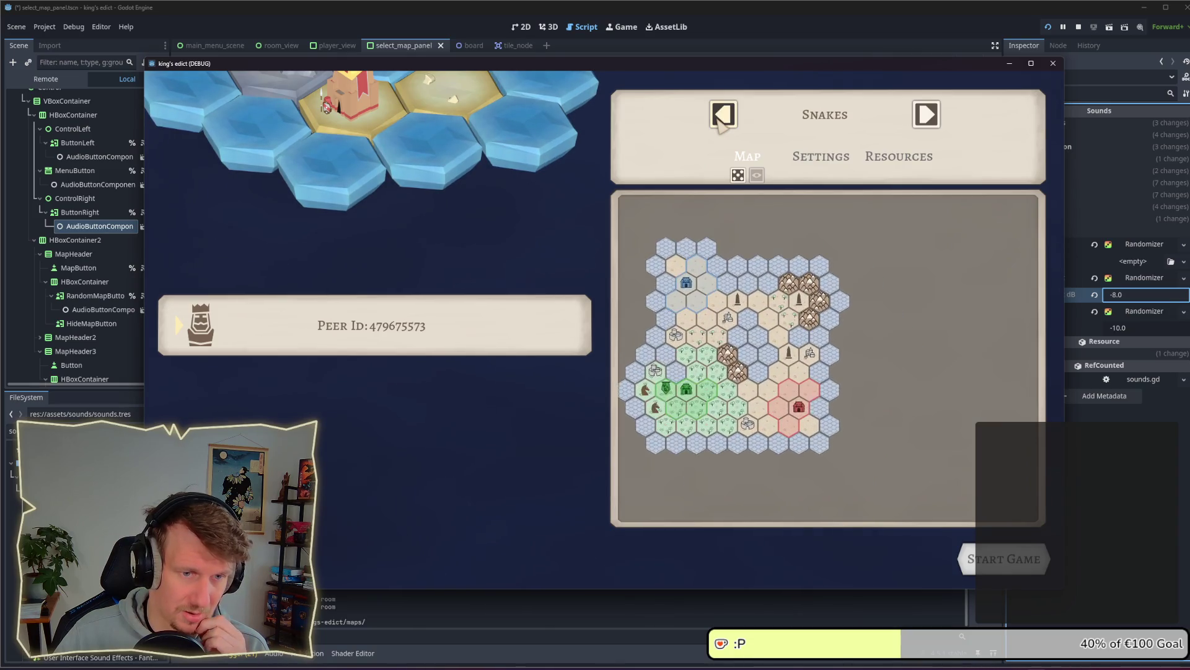
click(723, 117)
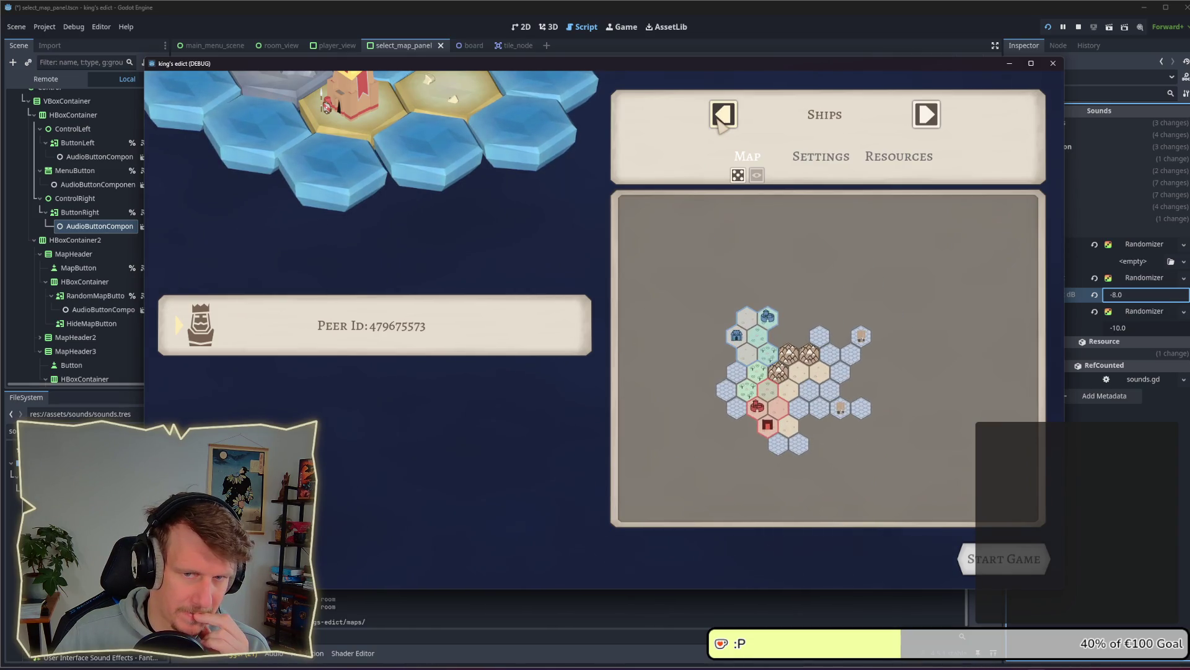
click(723, 117)
Stop the game, inspect both buttons' AudioButtonComponent nodes, and save the map selection scene
key(F8)
click(93, 184)
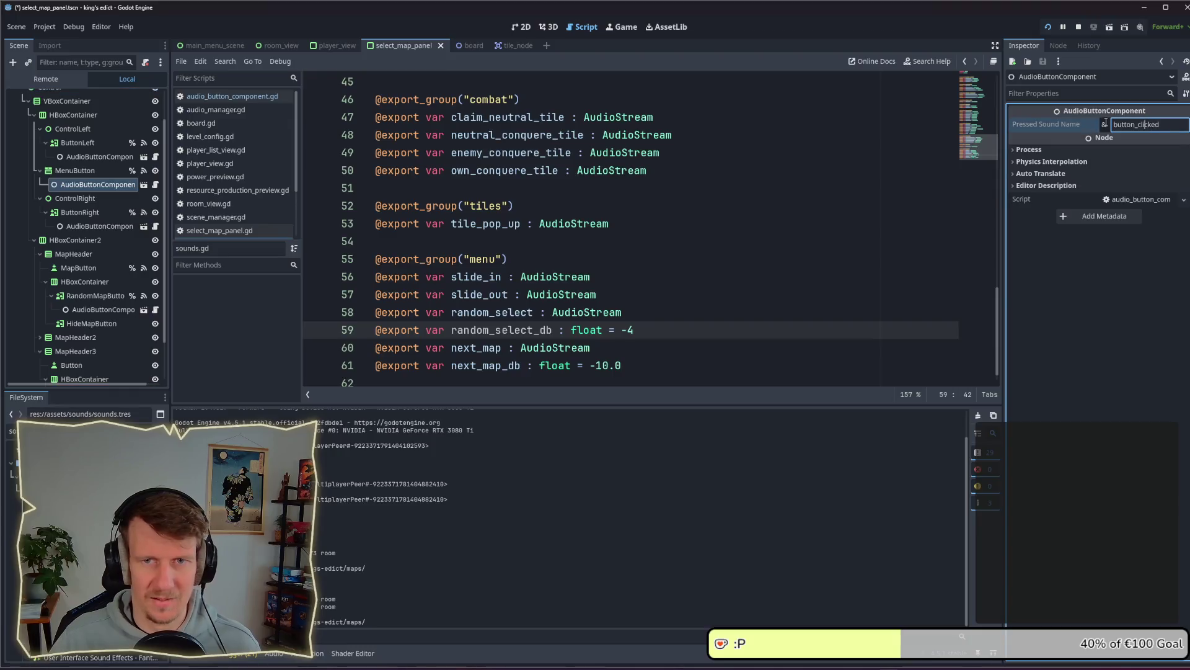
click(52, 157)
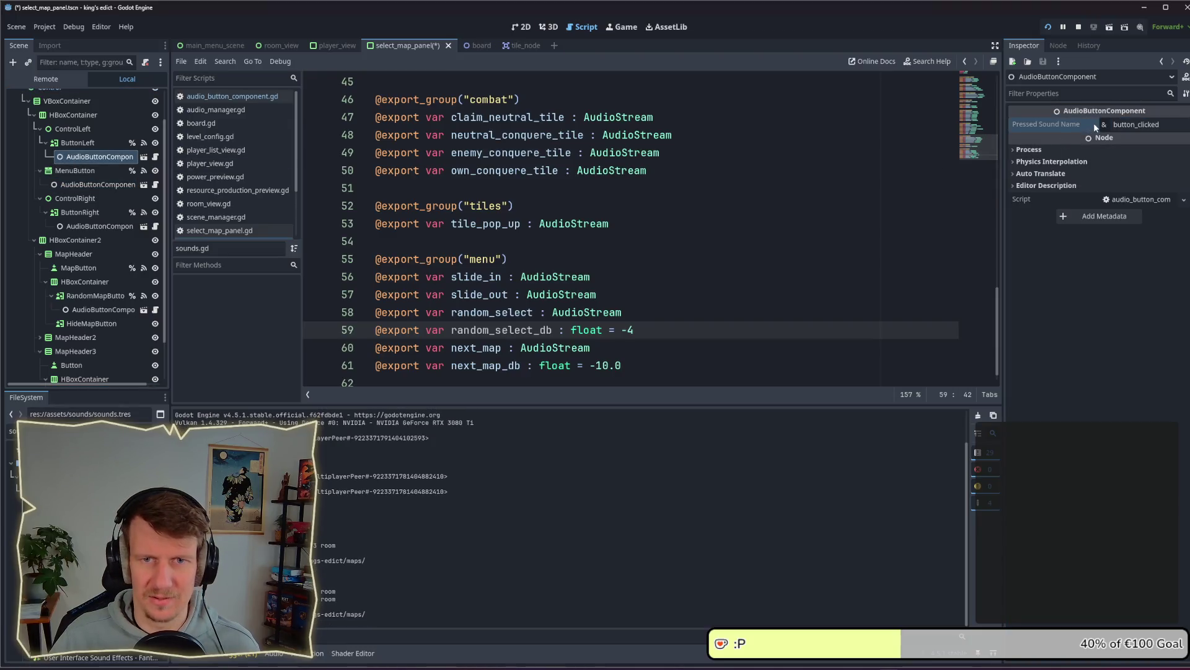
click(83, 226)
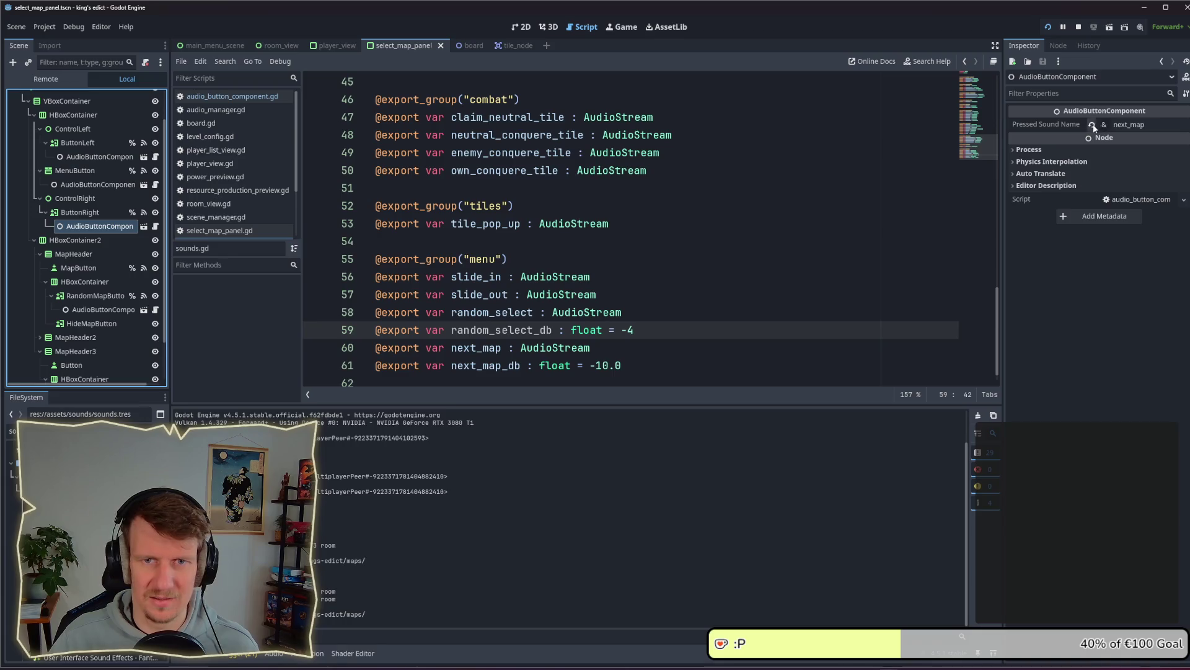
key(ctrl+s)
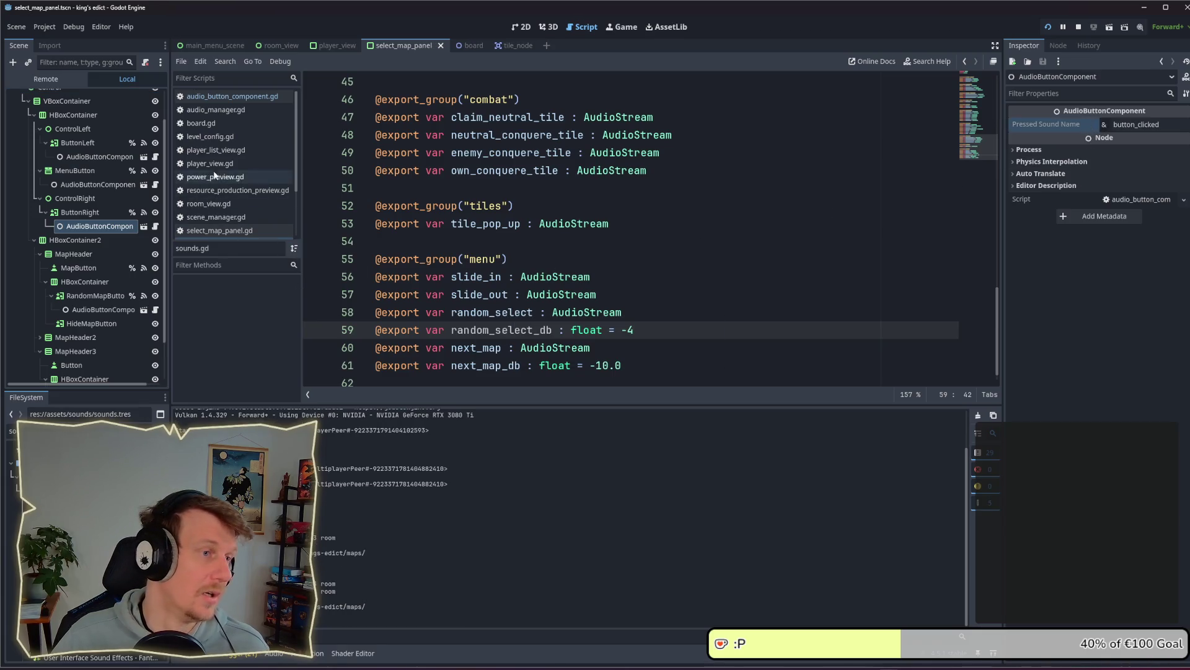
Open the room_view scene's script at its _on_config_changed handler
click(274, 46)
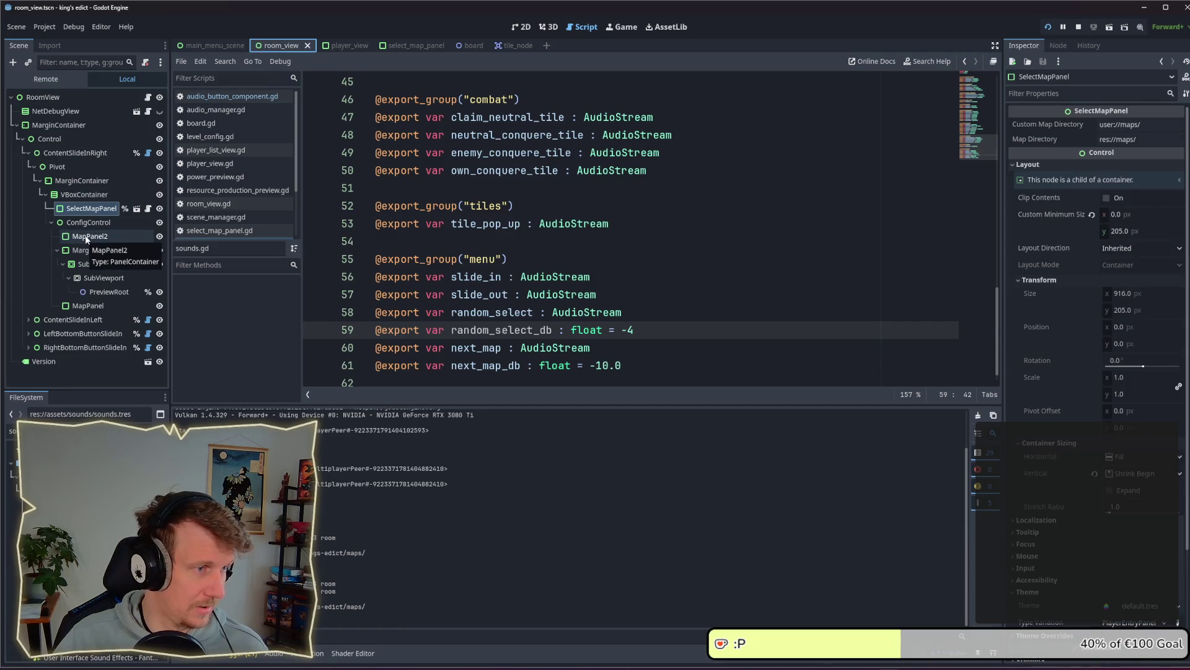
click(147, 98)
scroll(581, 276, down, 13)
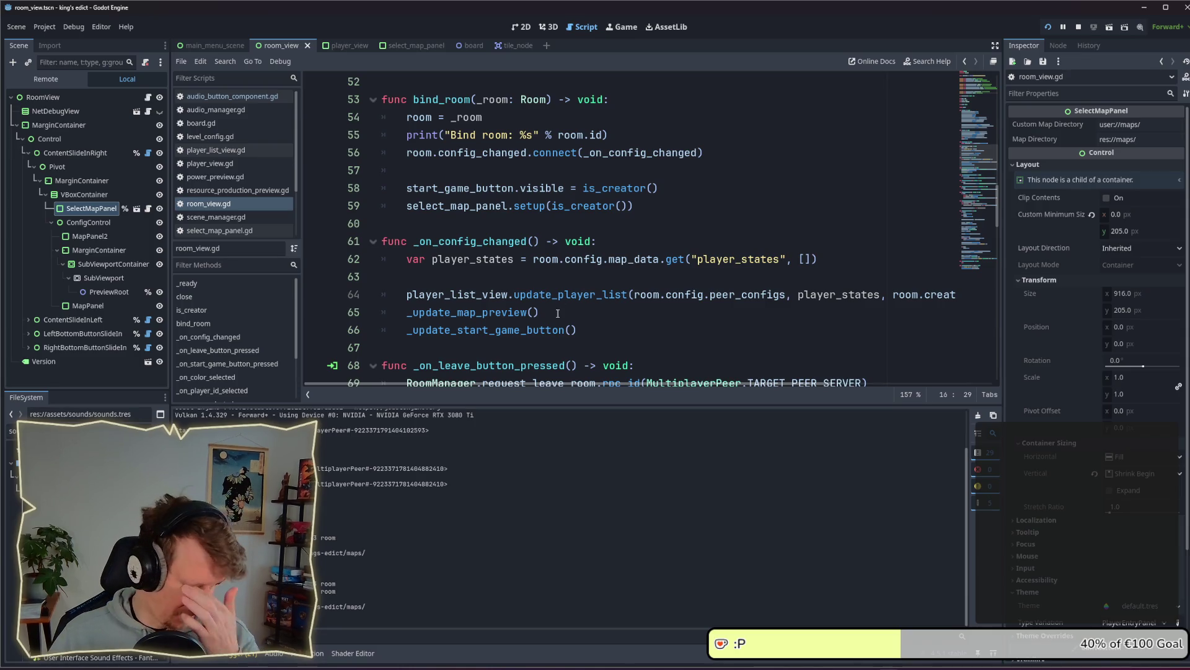
Append an AudioManager.play_sfx() call on a new line at the end of _on_config_changed
click(596, 329)
key(Down)
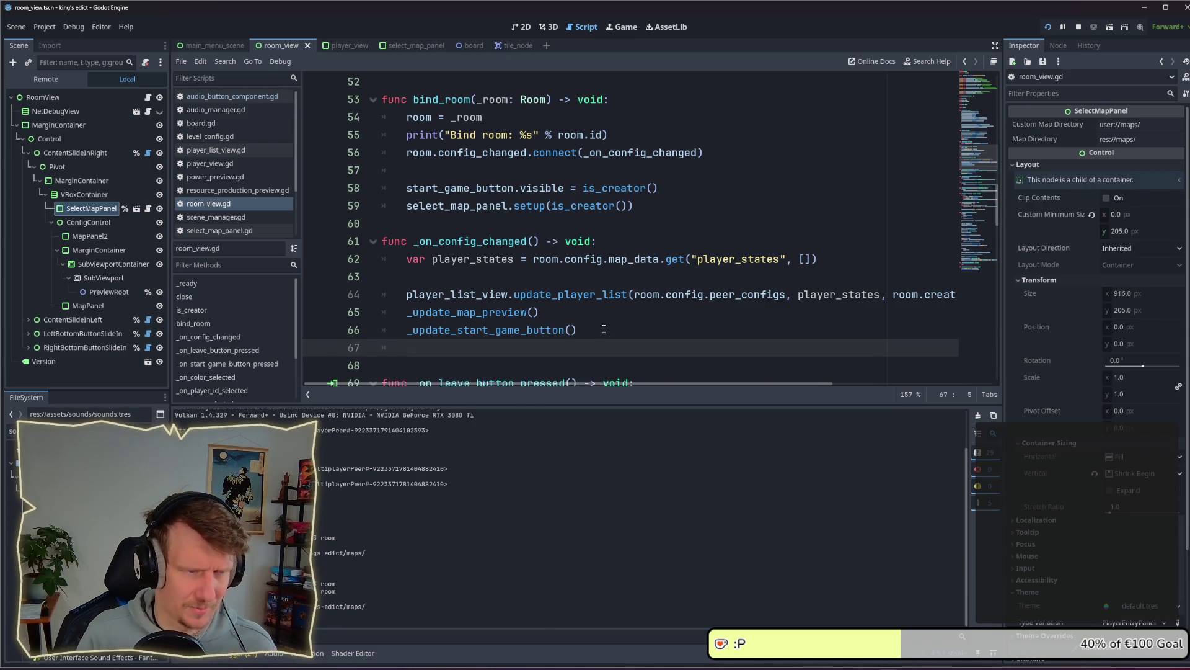
key(Return)
text(Sound)
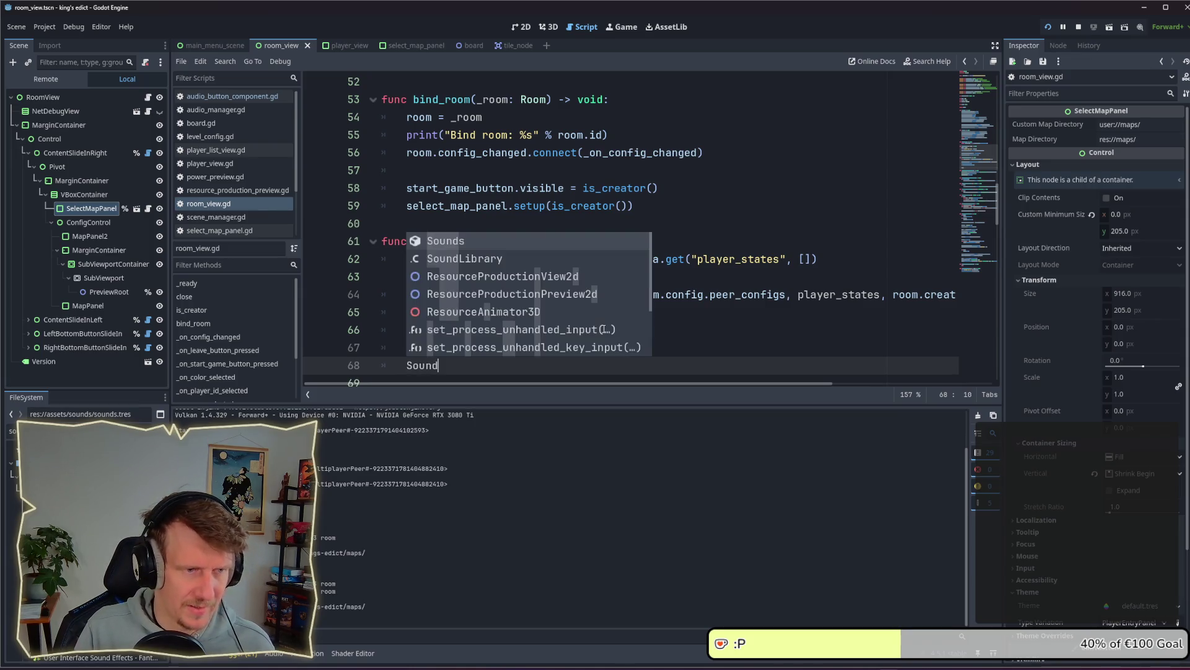
key(BackSpace)
key(BackSpace)
key(BackSpace)
text(Au)
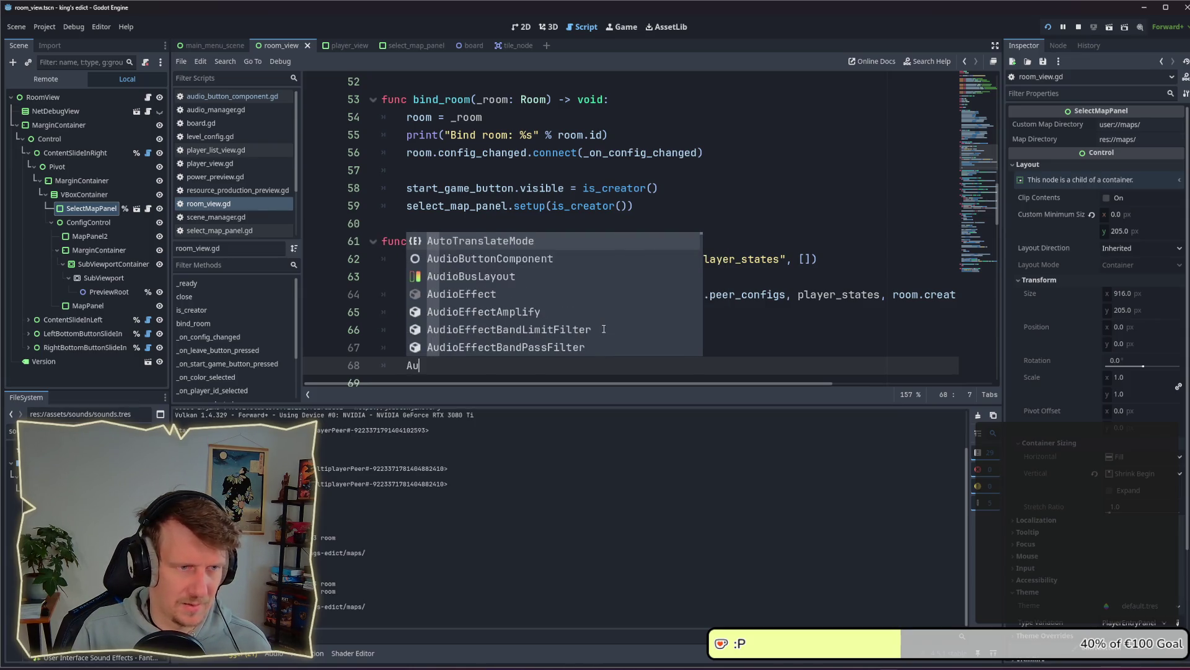
text(dio)
text(M;)
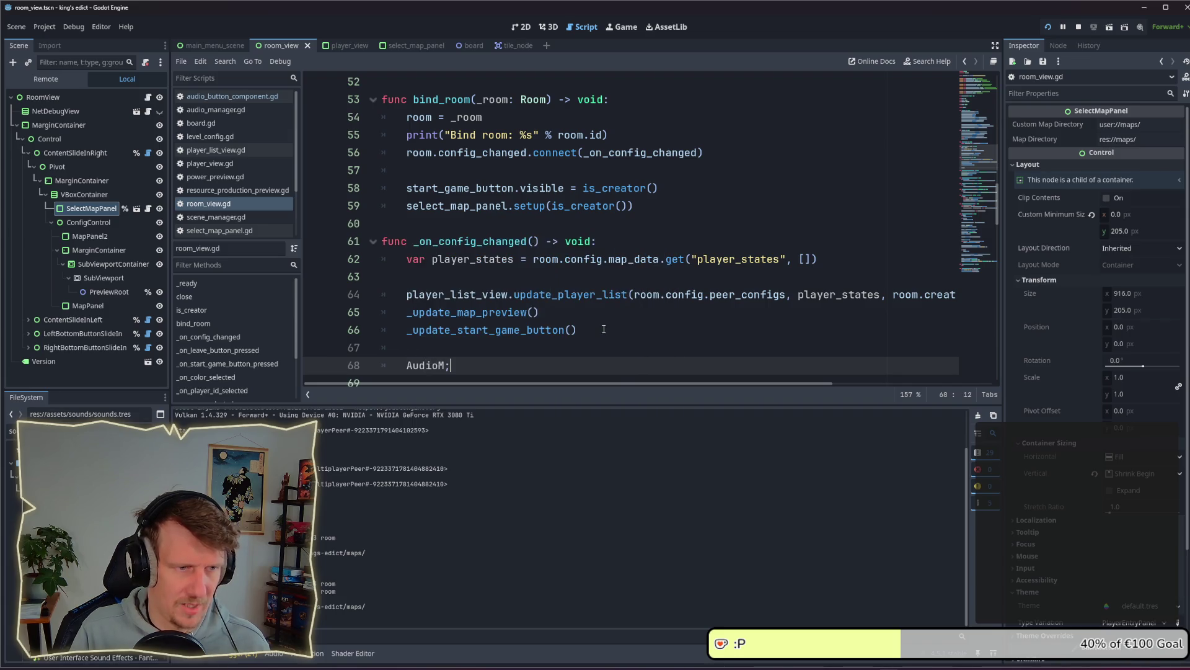
key(BackSpace)
text(anager.pla)
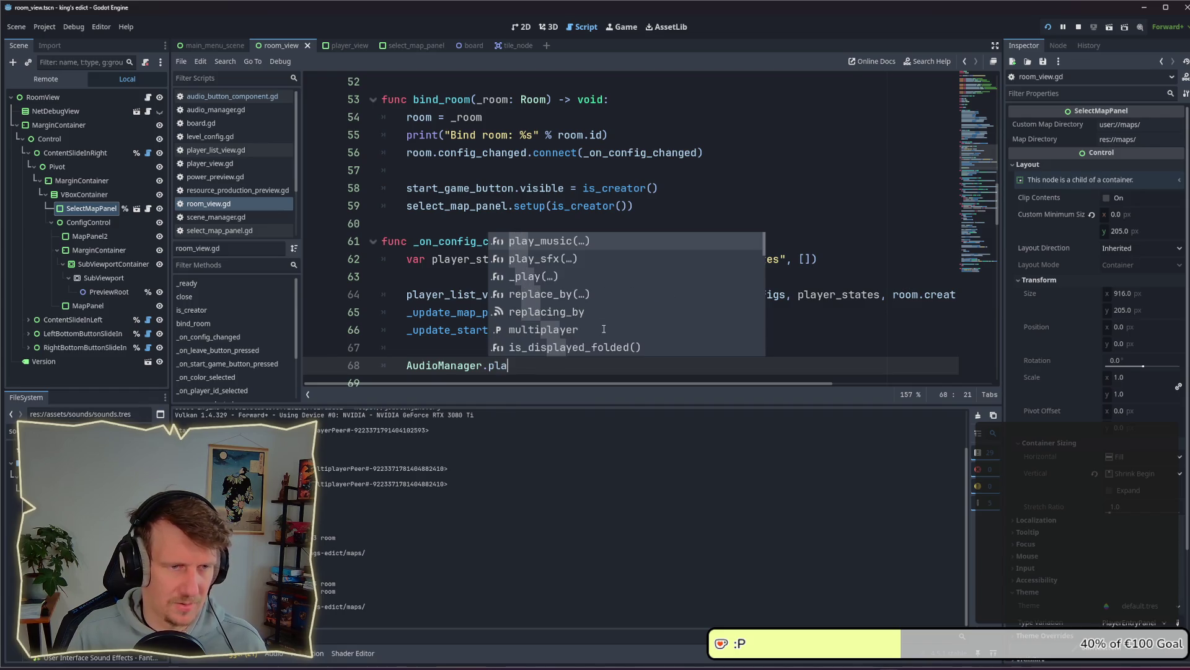
key(Down)
key(Return)
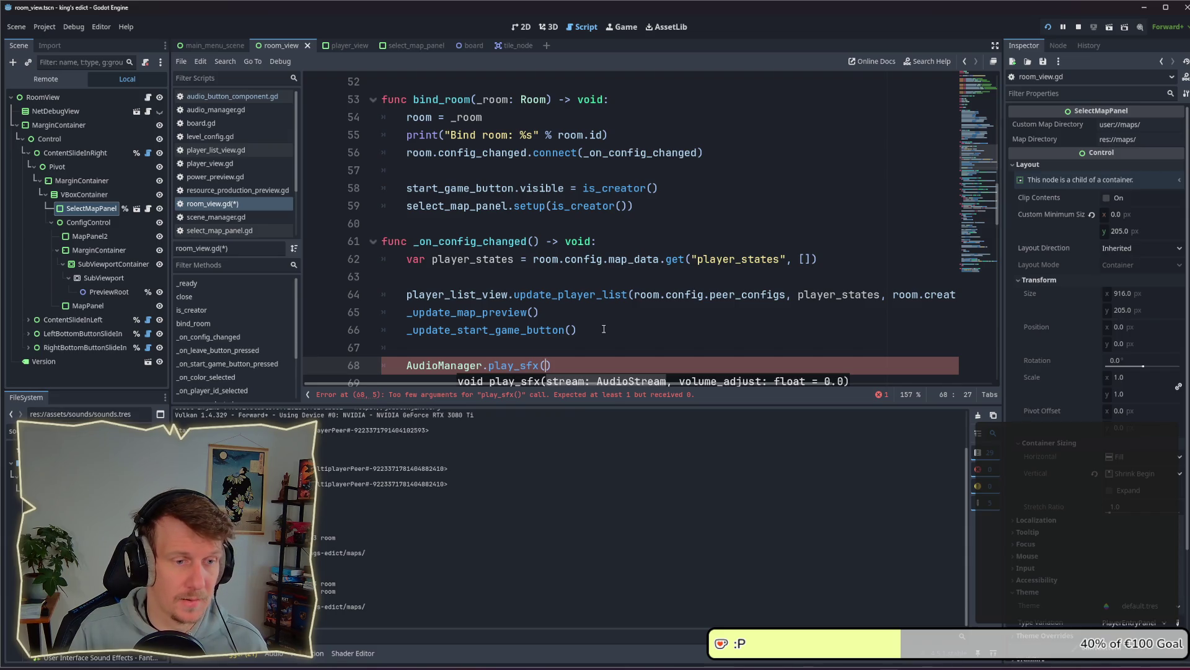
scroll(604, 329, down, 2)
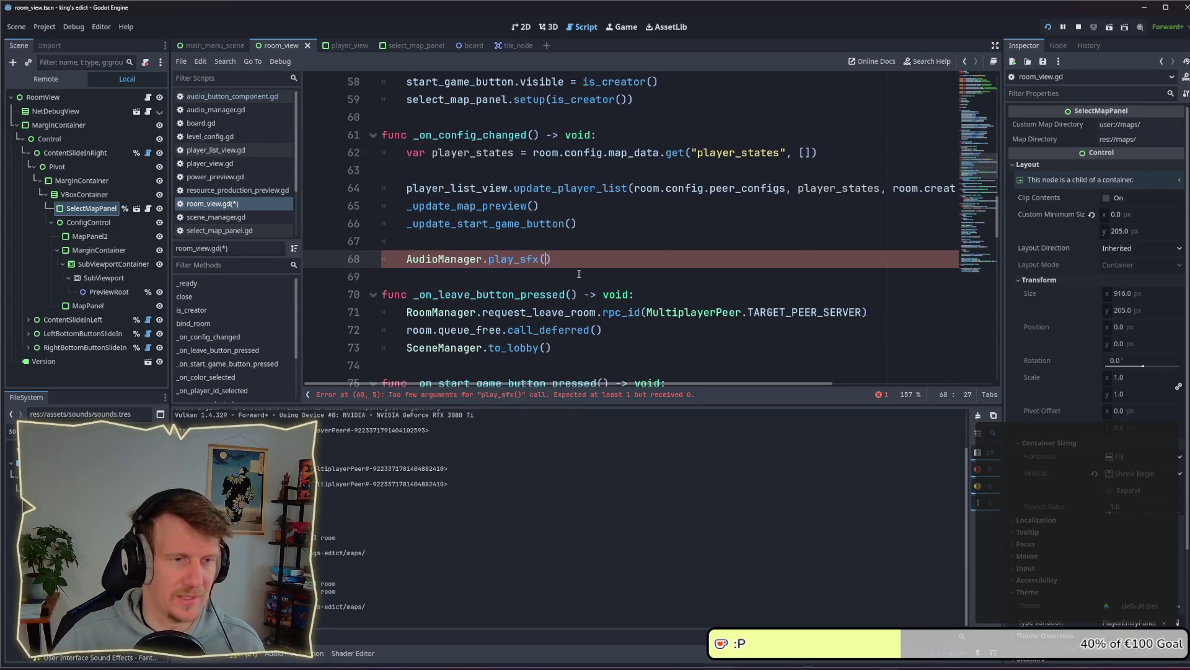
Select the _on_pressed volume lookup lines 13–16 in audio_button_component.gd
click(217, 97)
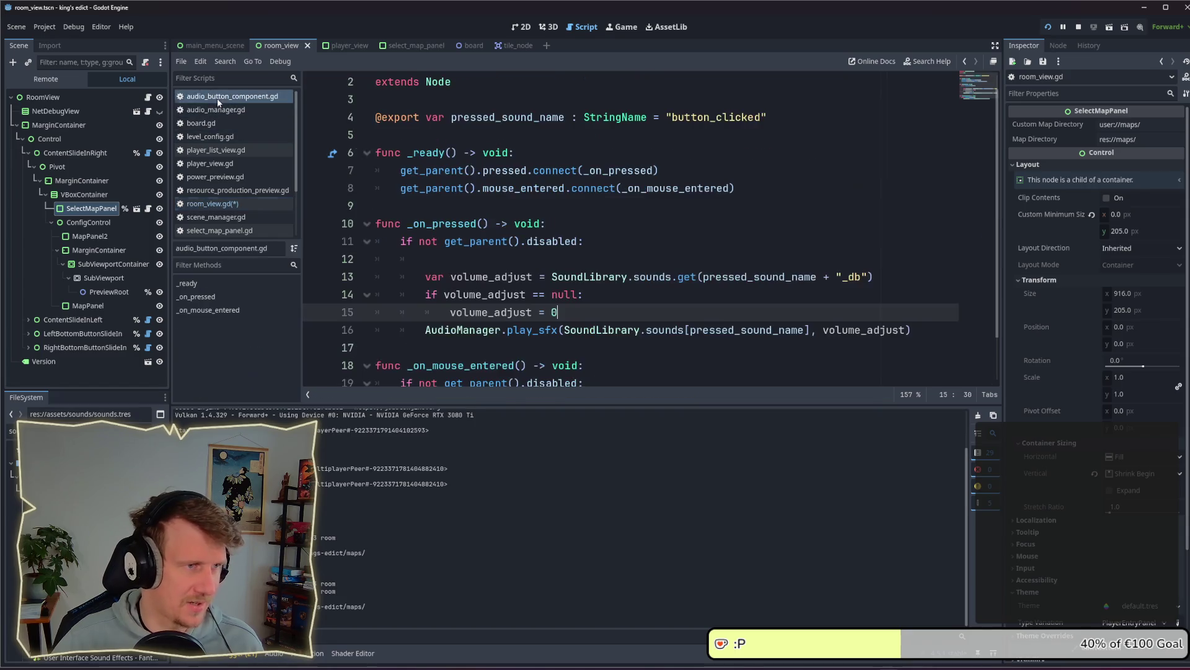
mouse_move(575, 311)
mouse_down()
mouse_move(434, 294)
mouse_move(413, 279)
mouse_up()
click(580, 313)
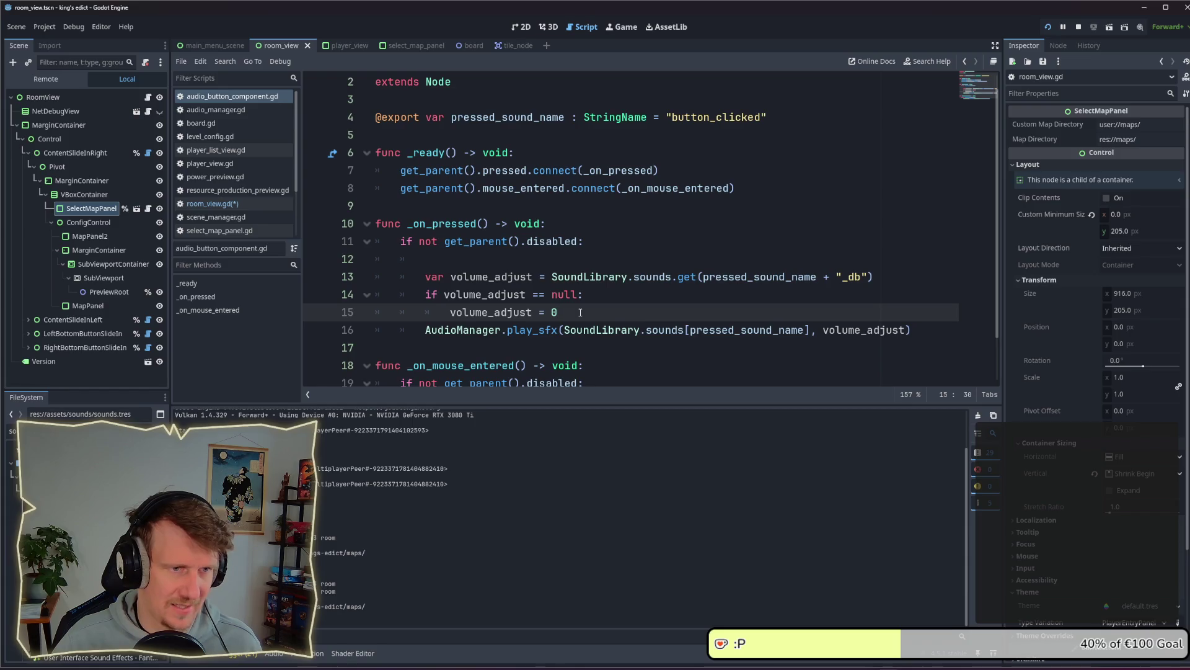
mouse_move(916, 326)
mouse_down()
mouse_move(431, 296)
mouse_move(424, 282)
mouse_up()
key(ctrl+c)
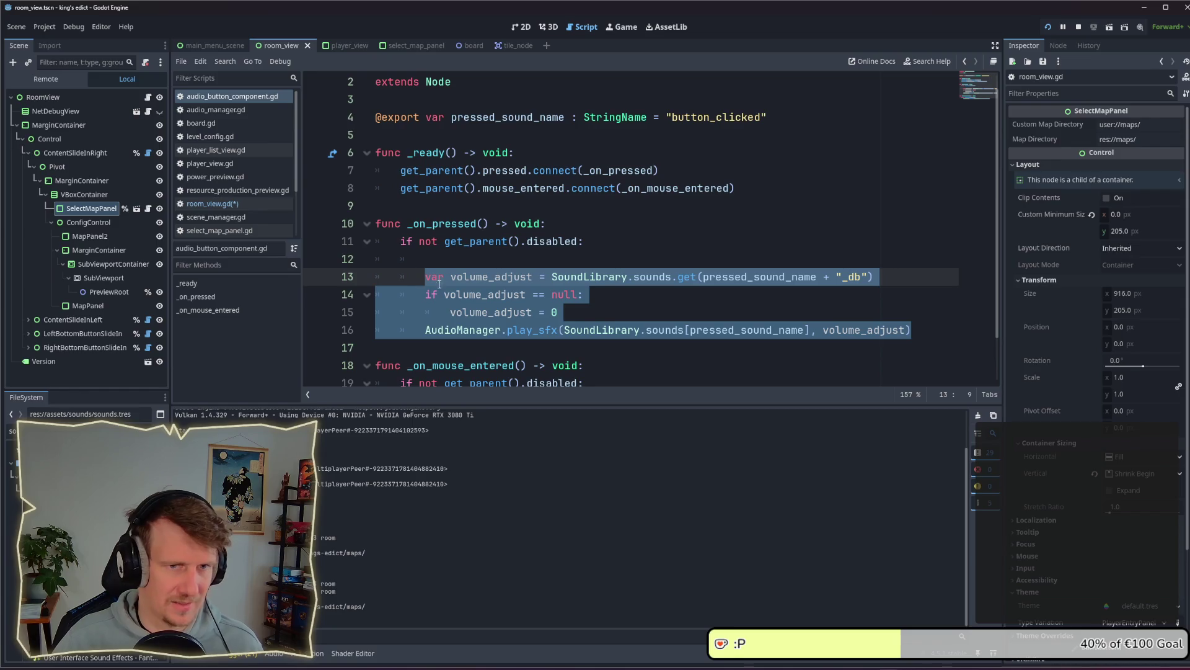
Change room_view.gd's call to AudioManager.play_sfx_by_name("next_map") and save it
click(211, 203)
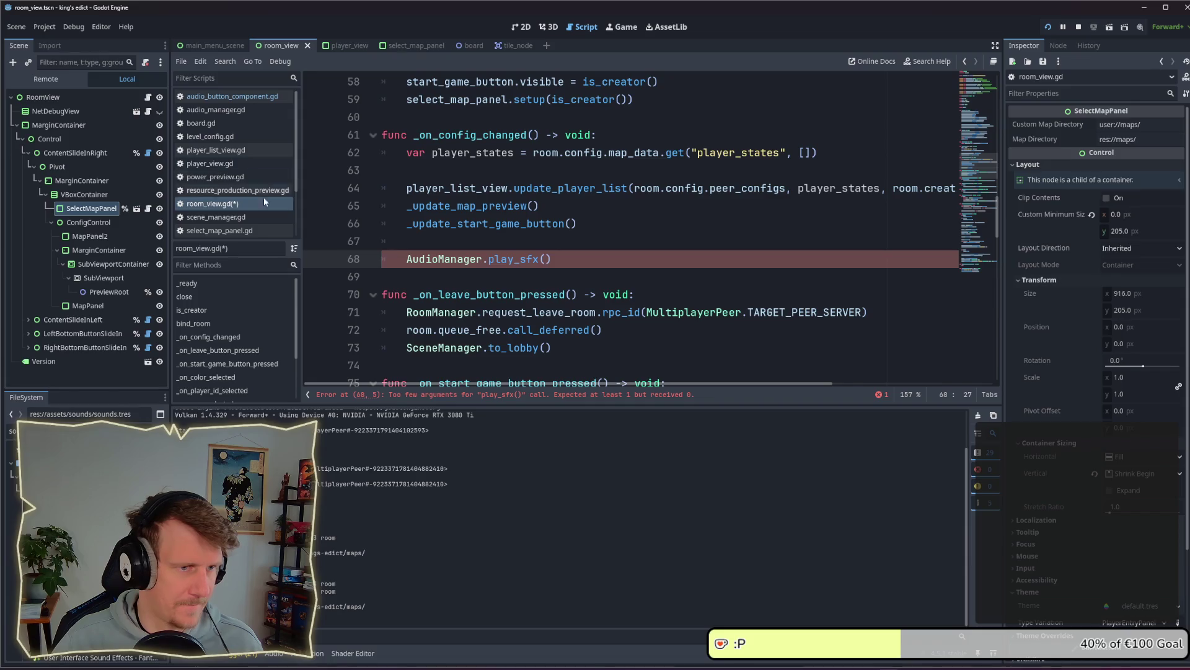
click(540, 259)
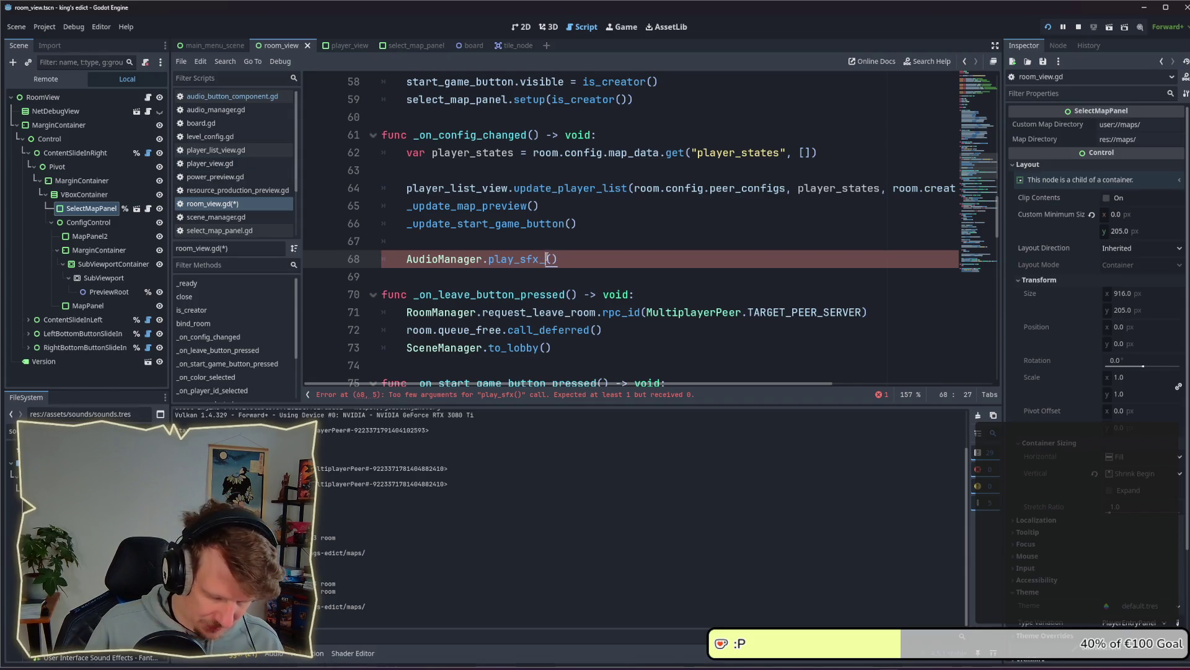
text(_by_name)
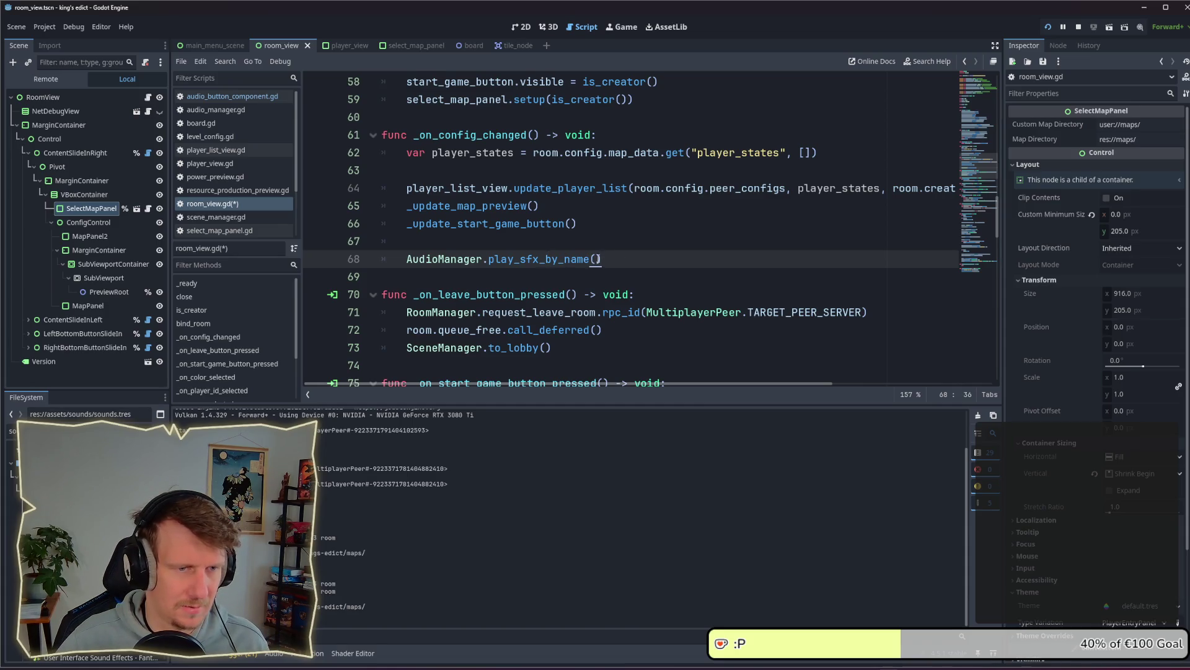
key(Left)
text(")
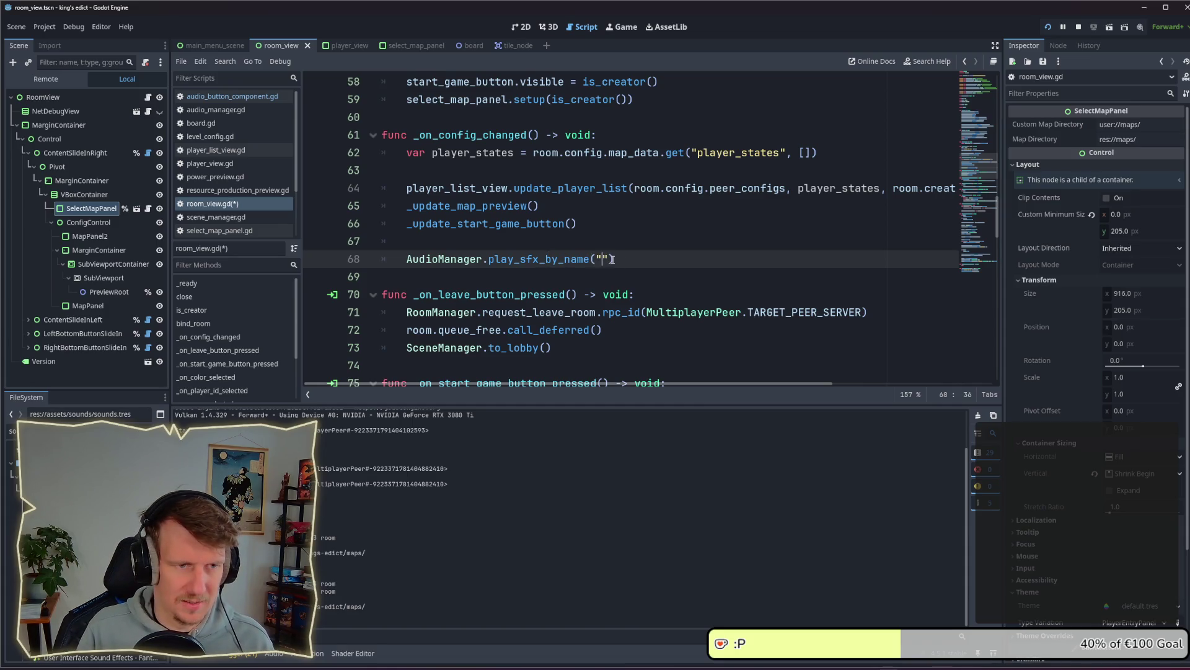
text(next_mapo)
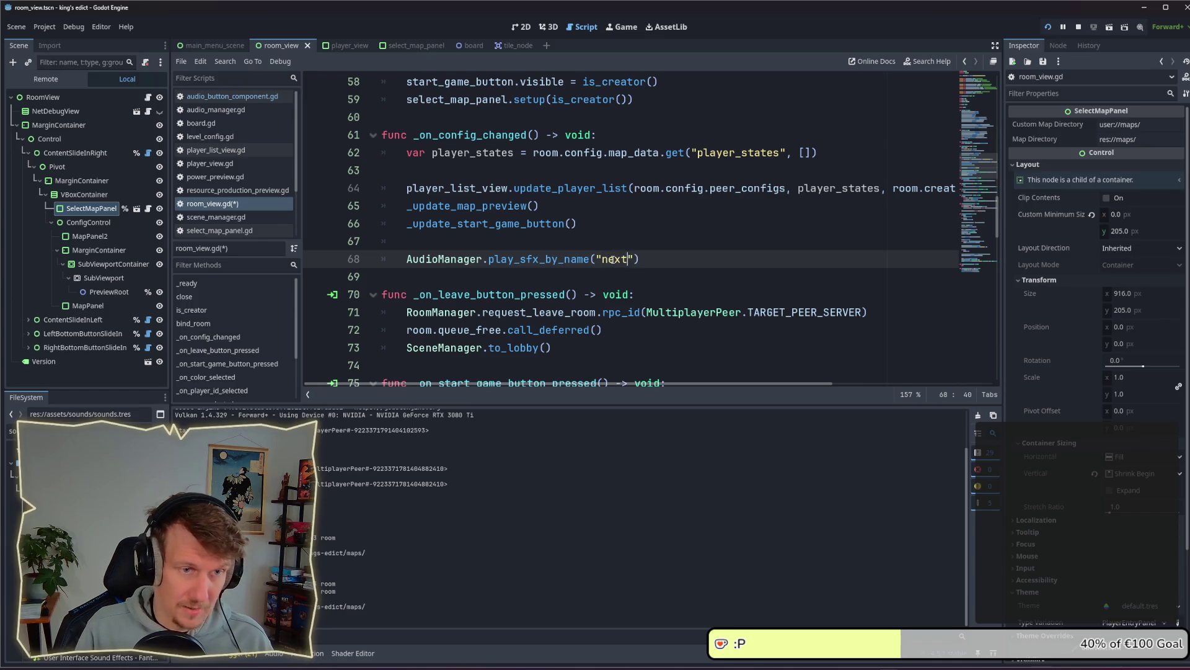
key(BackSpace)
key(BackSpace)
text(ap)
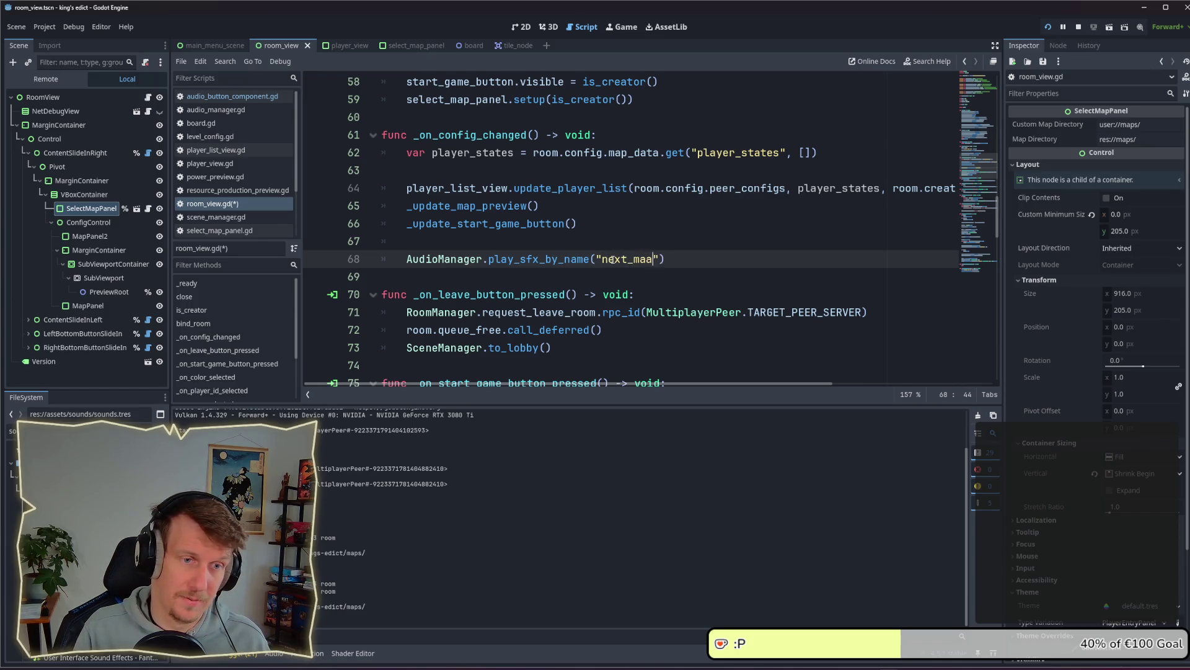
key(ctrl+s)
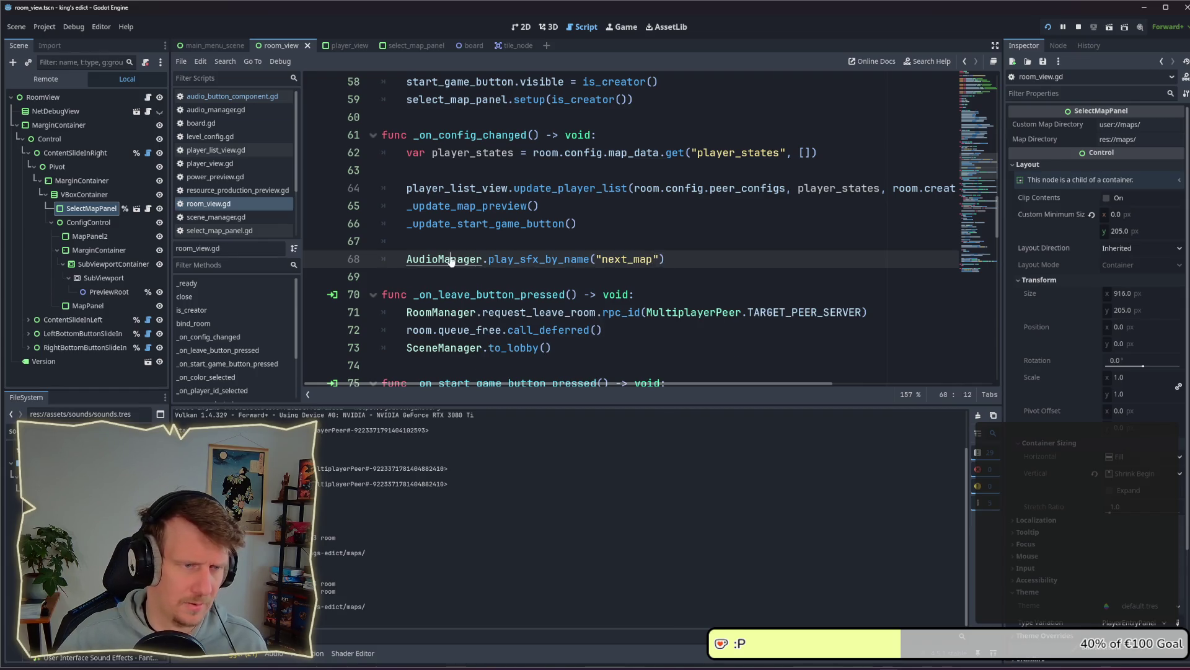
ctrl+click(445, 259)
Add a play_sfx_by_name function above play_sfx in audio_manager.gd containing the pasted volume lookup code
scroll(535, 259, down, 8)
scroll(450, 249, up, 3)
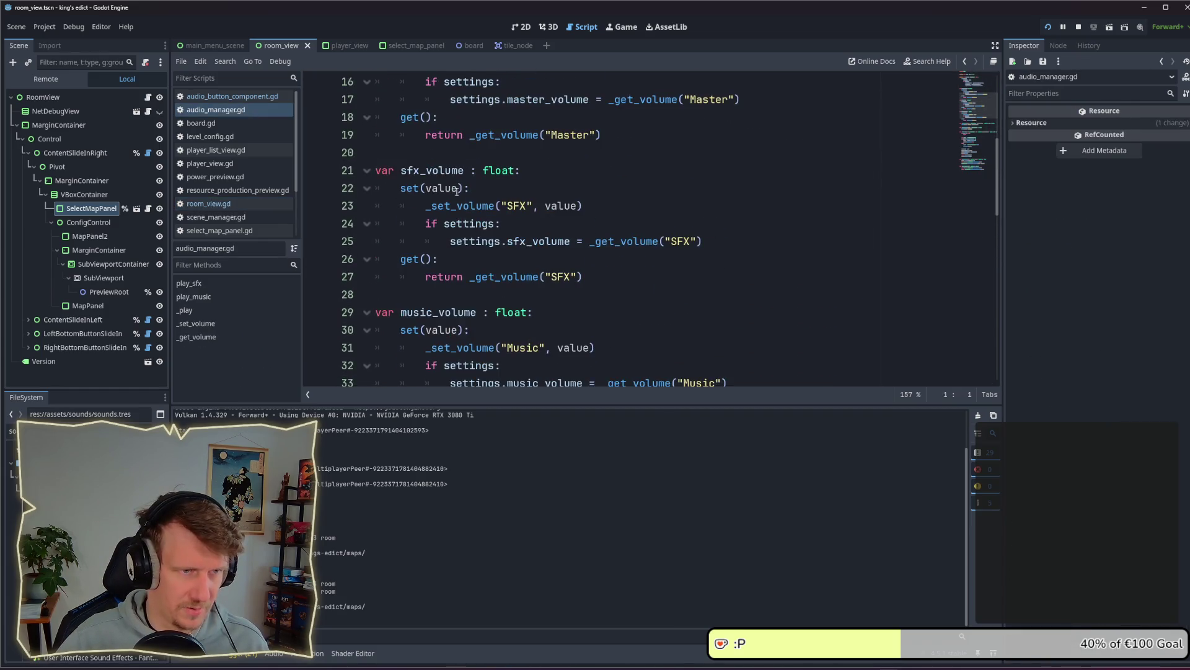
scroll(451, 249, down, 3)
scroll(450, 250, down, 1)
click(446, 239)
key(ctrl+shift+Return)
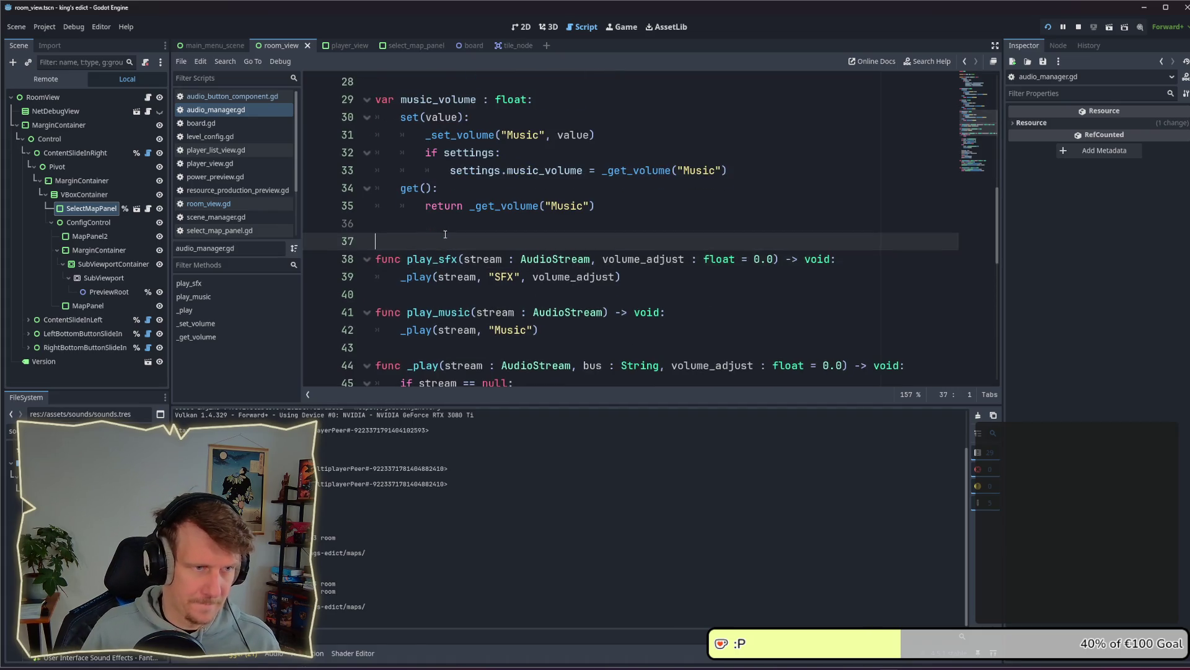
key(ctrl+shift+Return)
text(func playe)
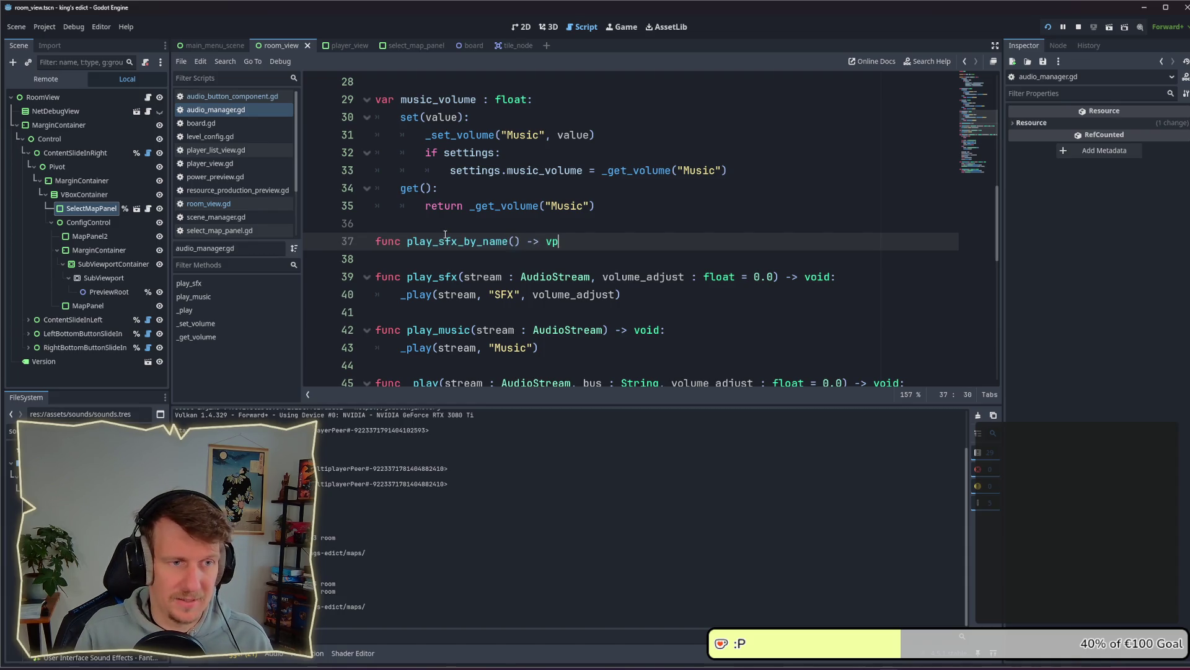
key(BackSpace)
text(oid:)
key(Return)
key(ctrl+v)
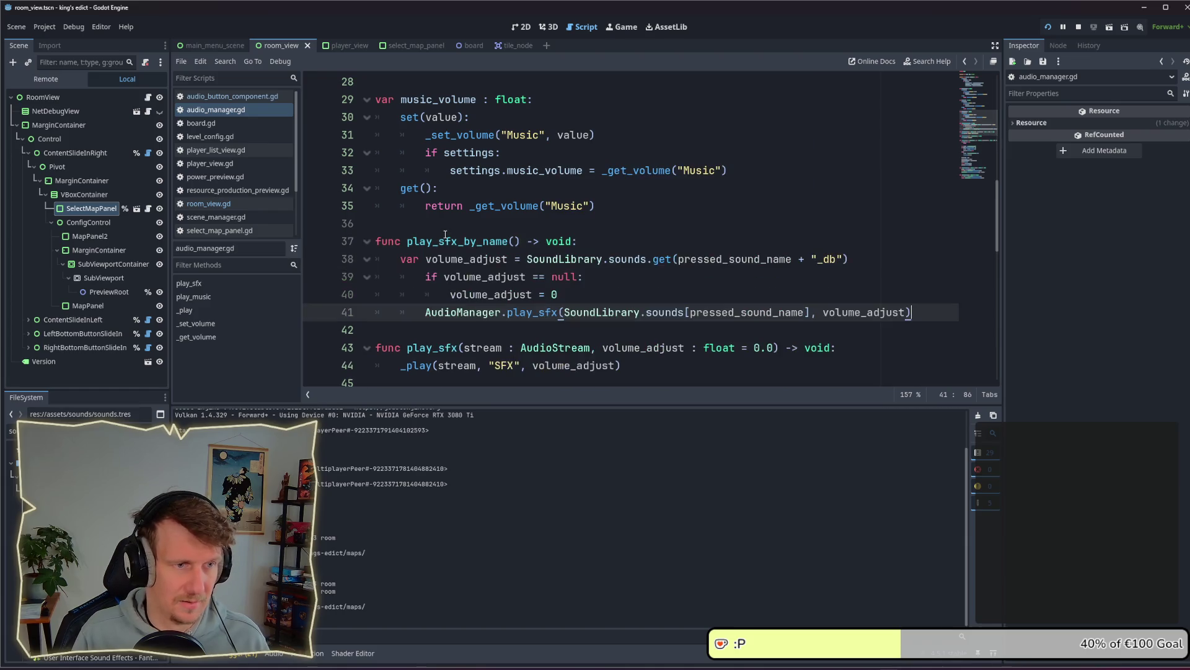
Give it a sound_name : StringName parameter, save, and dedent lines 39–41 one level
click(514, 247)
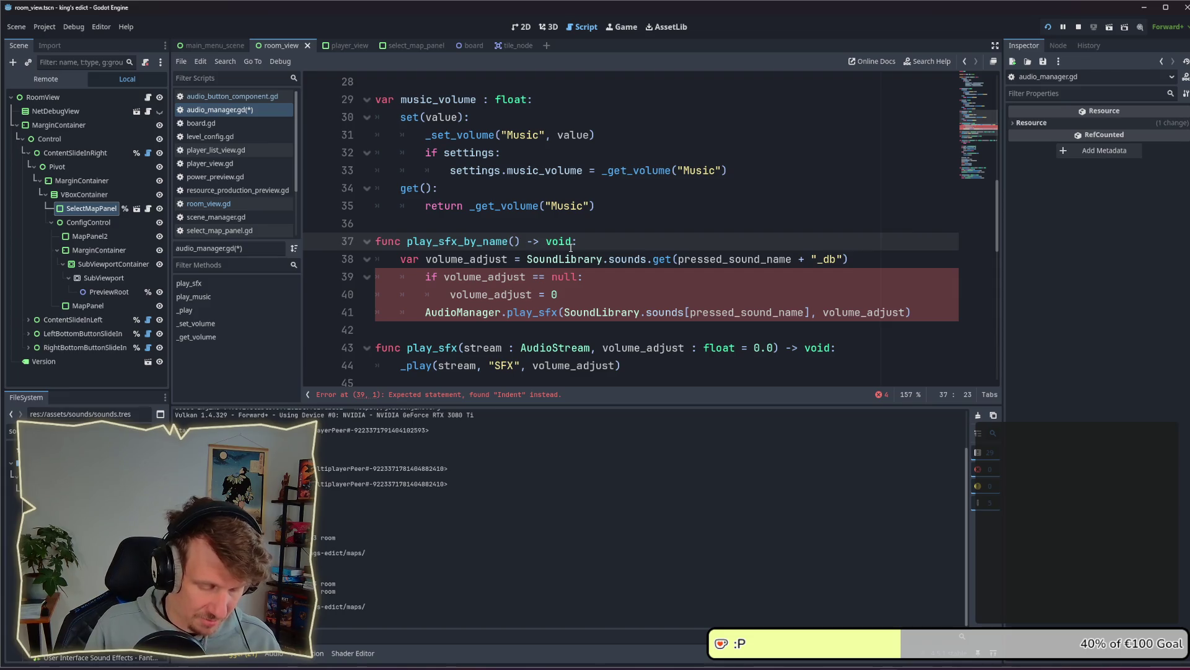
text(sou)
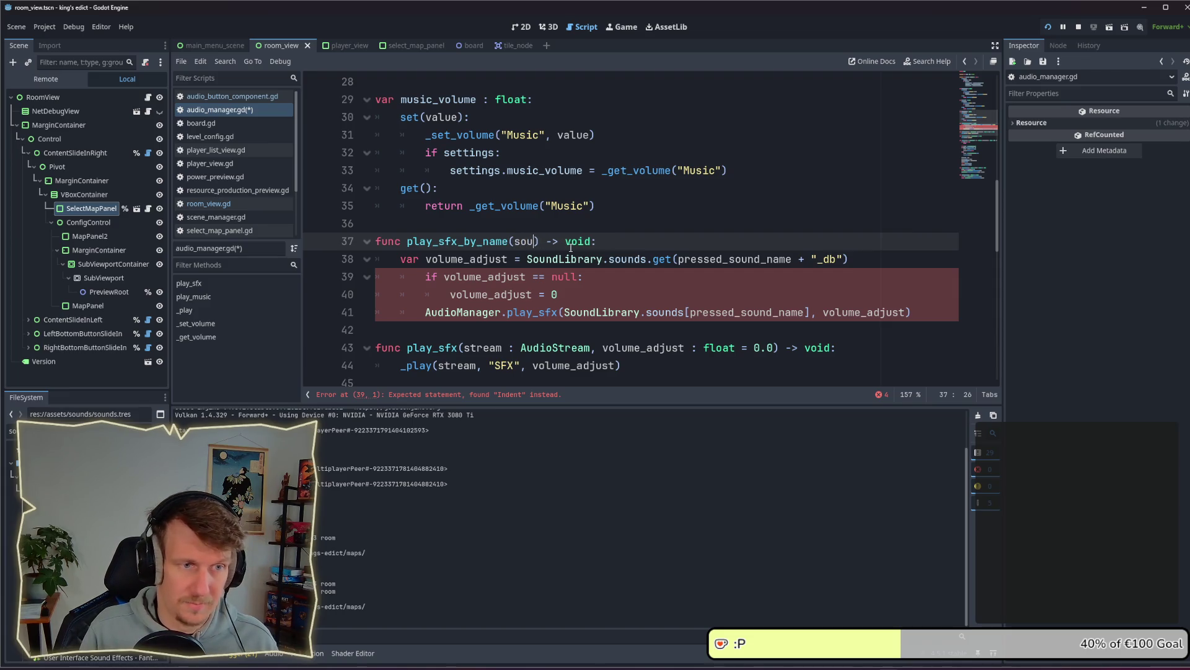
text(nd_name )
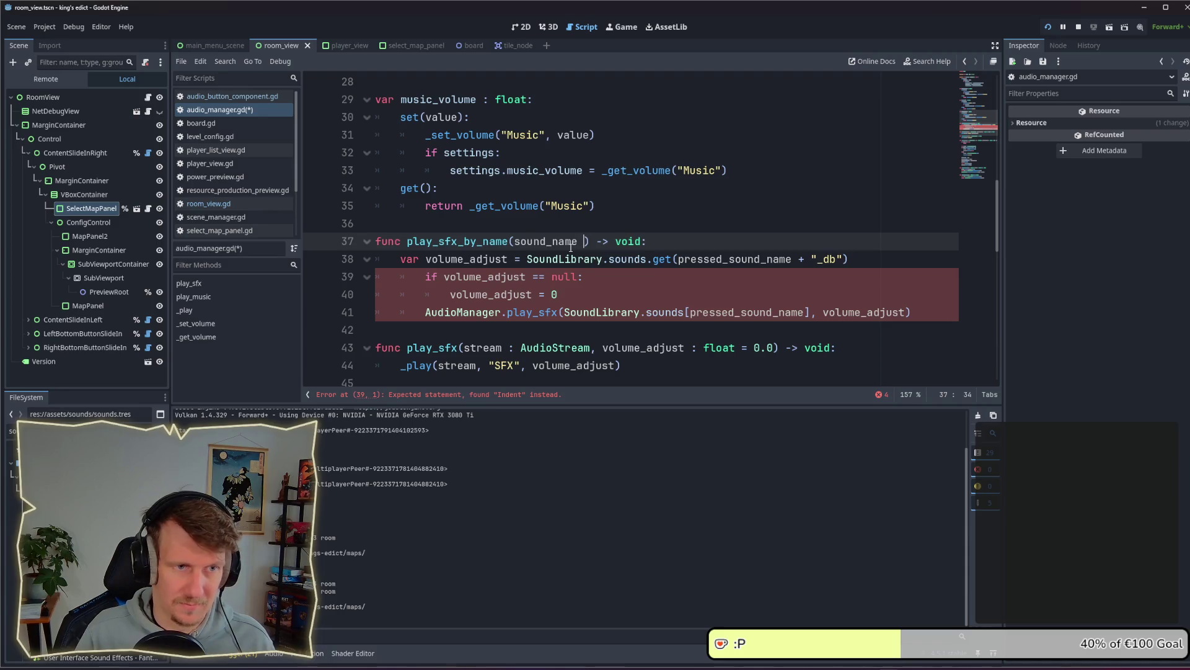
text(: StringName)
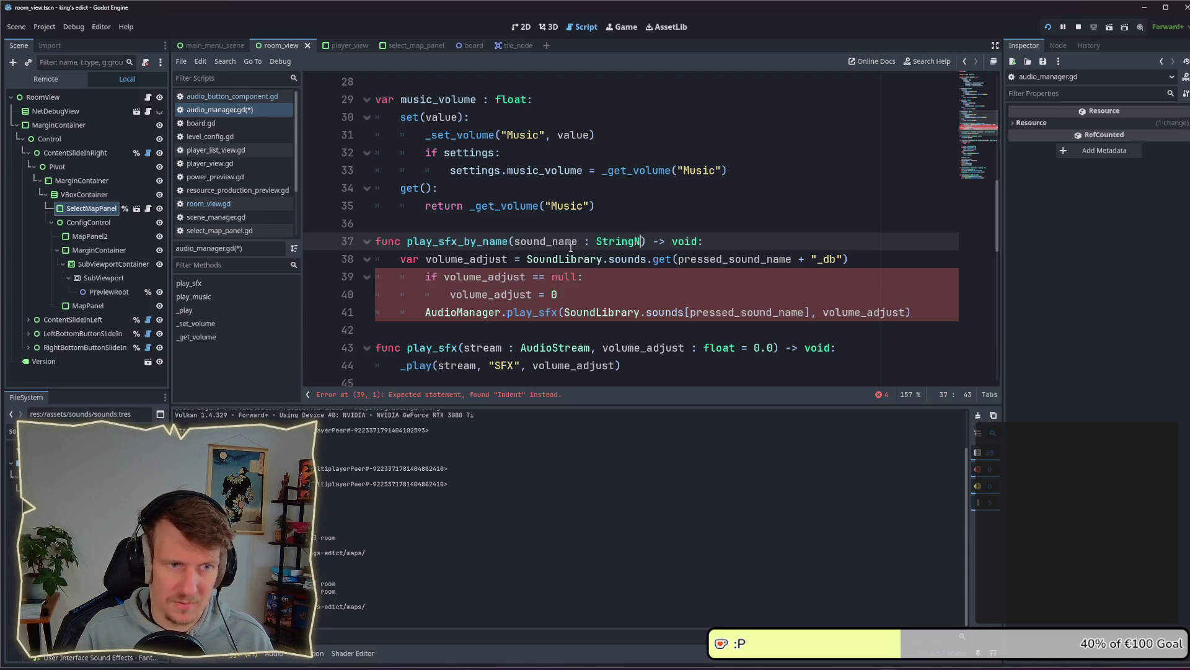
key(ctrl+s)
click(601, 276)
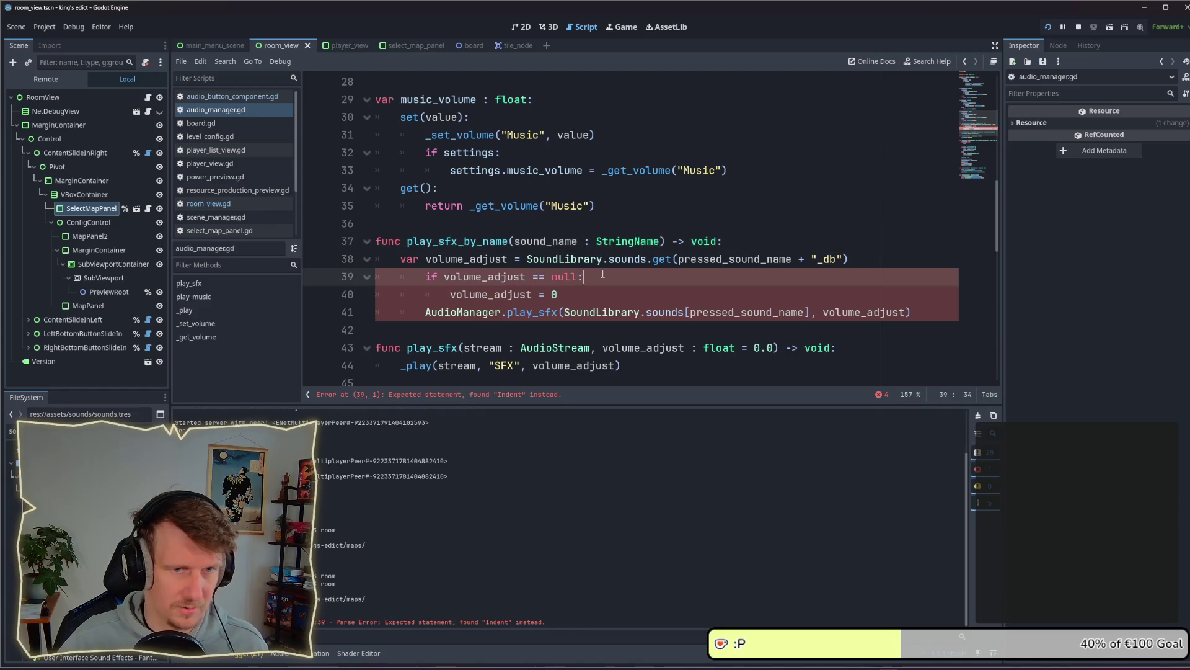
mouse_move(908, 313)
mouse_down()
mouse_move(434, 294)
mouse_move(372, 277)
mouse_up()
key(shift+Tab)
click(596, 298)
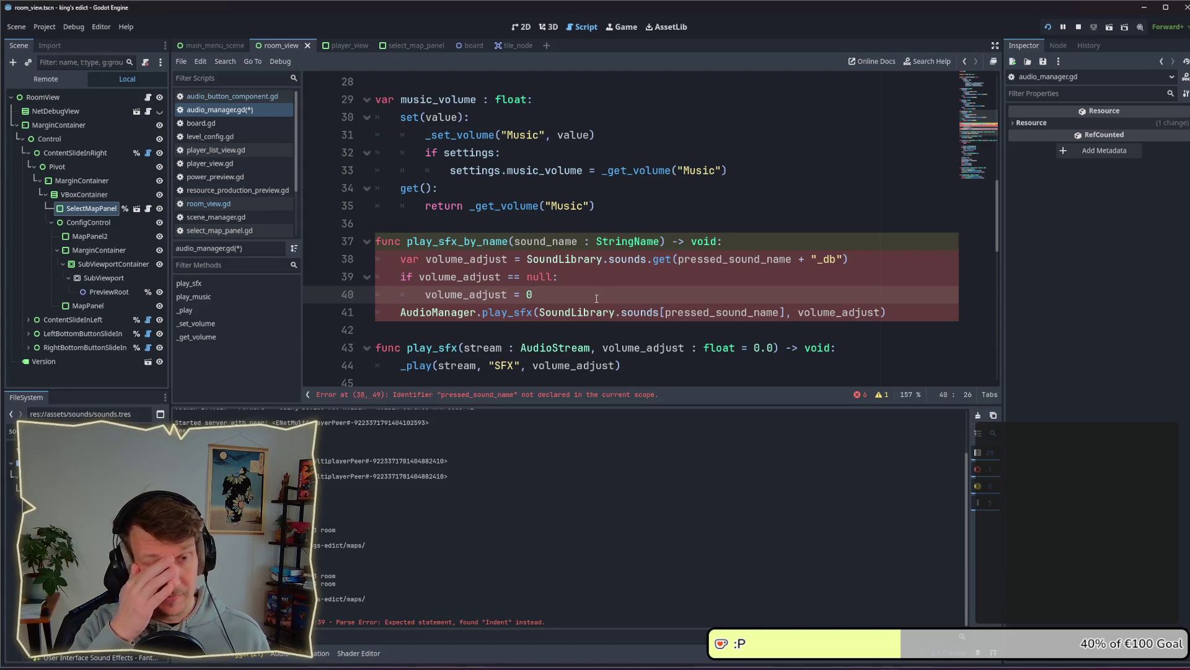
Replace pressed_sound_name with sound_name on lines 38 and 41 and save the script
double_click(543, 243)
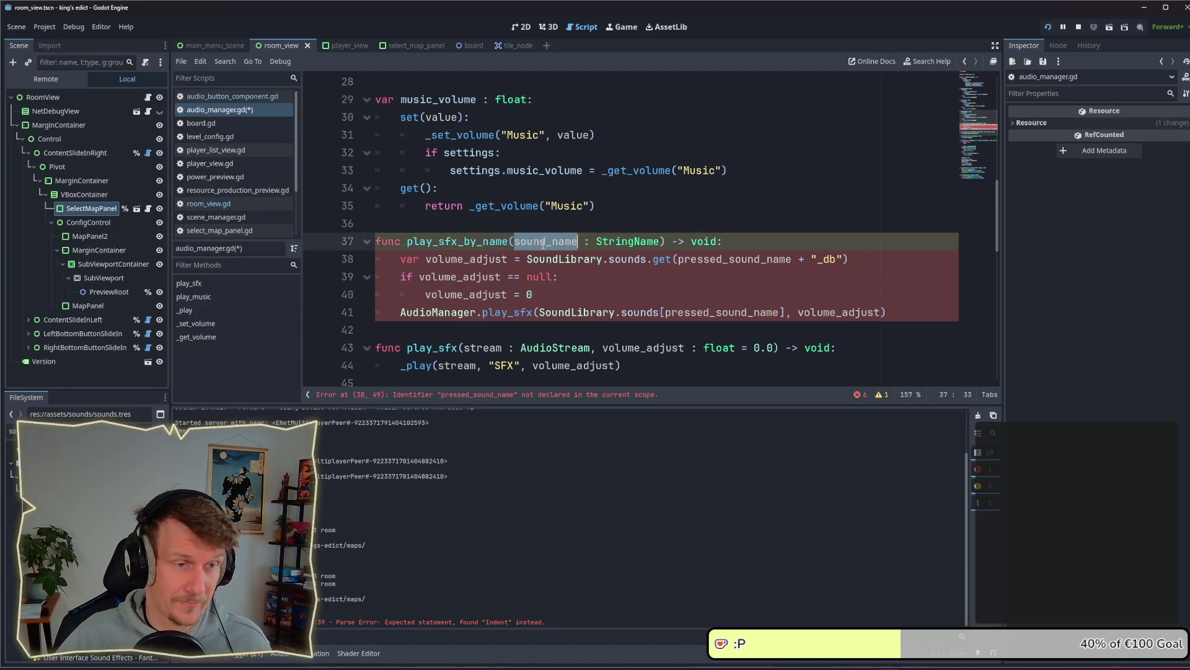
key(ctrl+c)
double_click(720, 259)
key(ctrl+v)
double_click(713, 312)
key(ctrl+v)
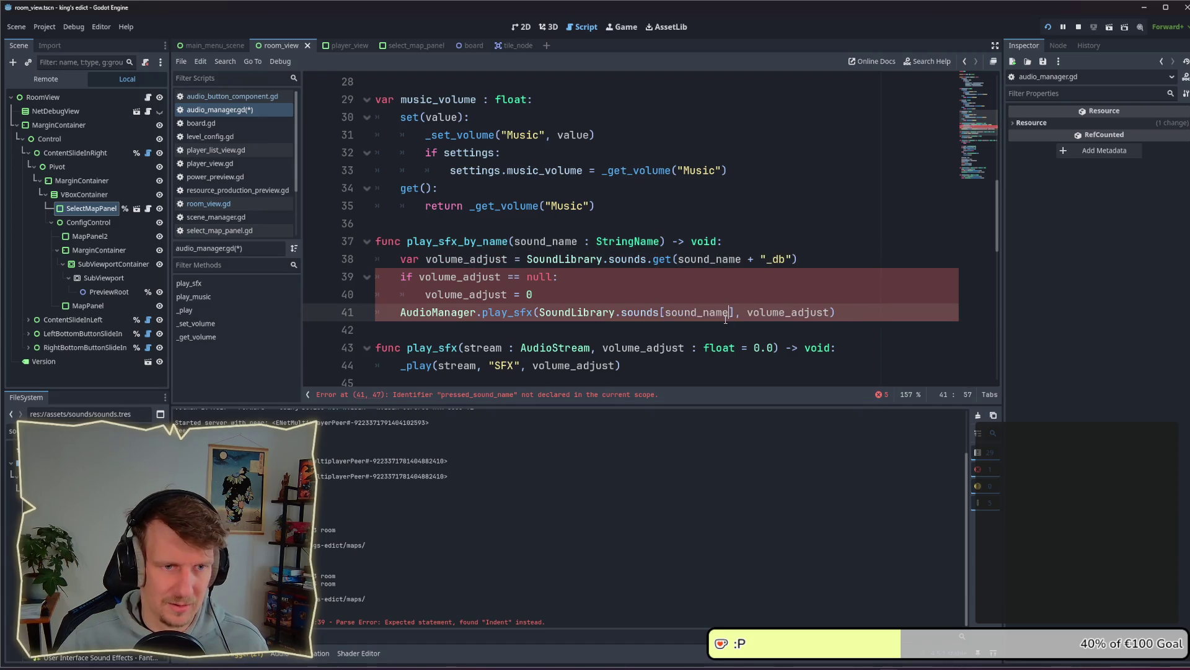
click(658, 292)
key(ctrl+s)
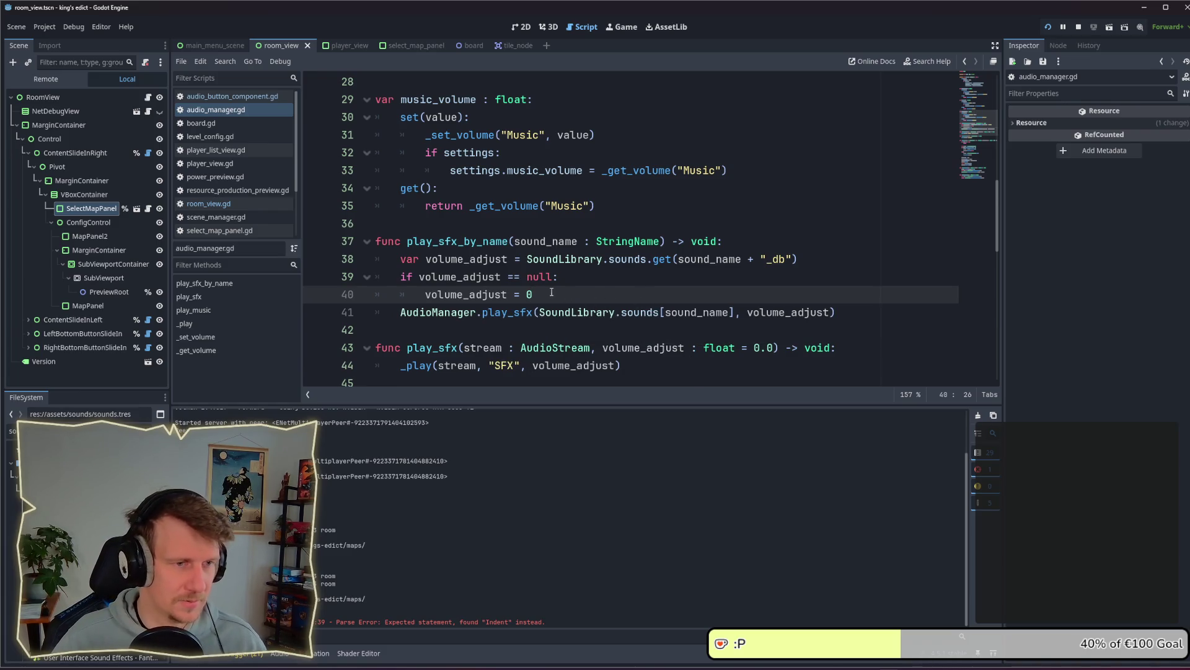
click(620, 273)
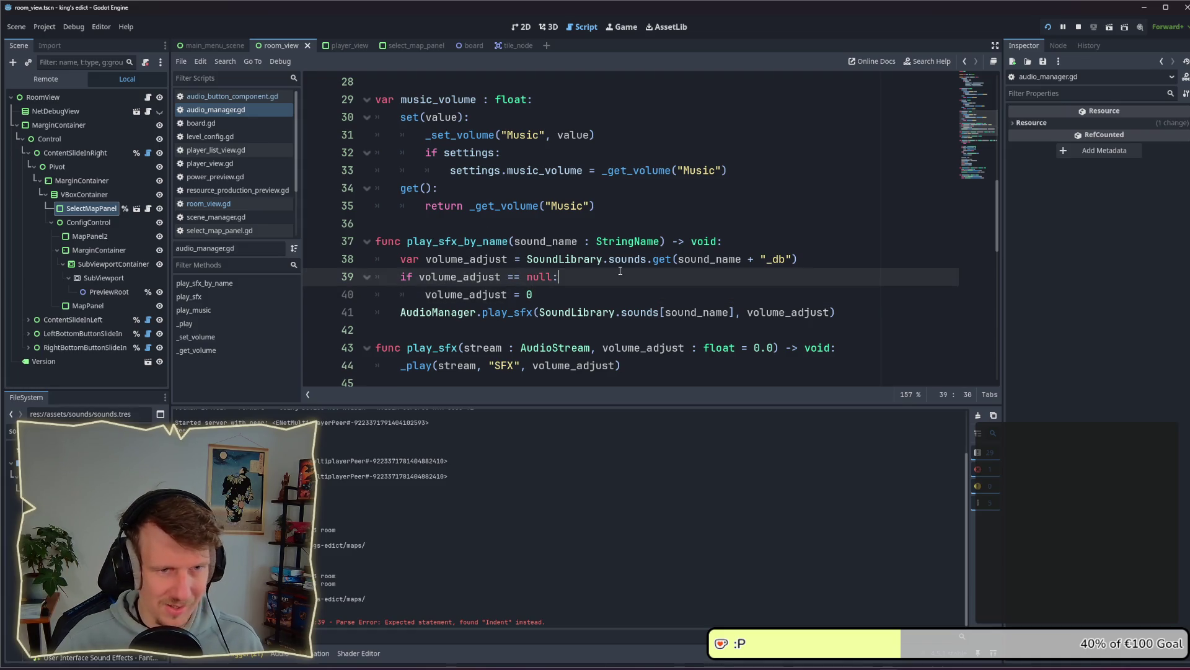
click(239, 203)
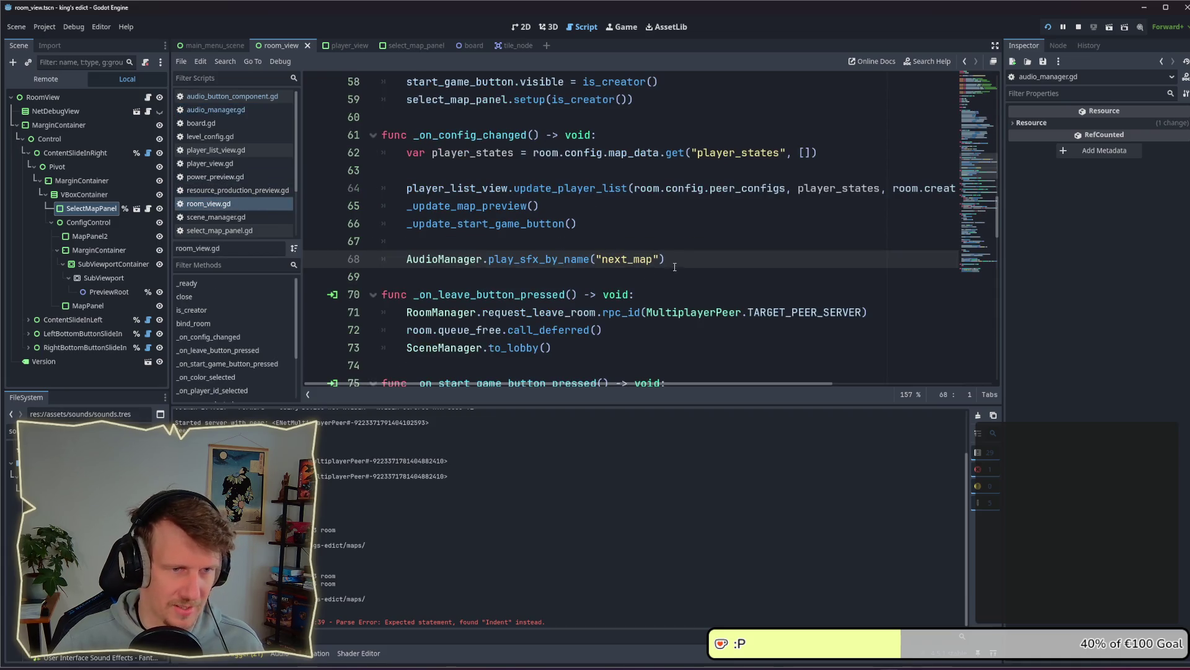
Rename line 16's call to play_sfx_by_name and strip the SoundLibrary.sounds lookup and volume argument
double_click(540, 259)
click(234, 97)
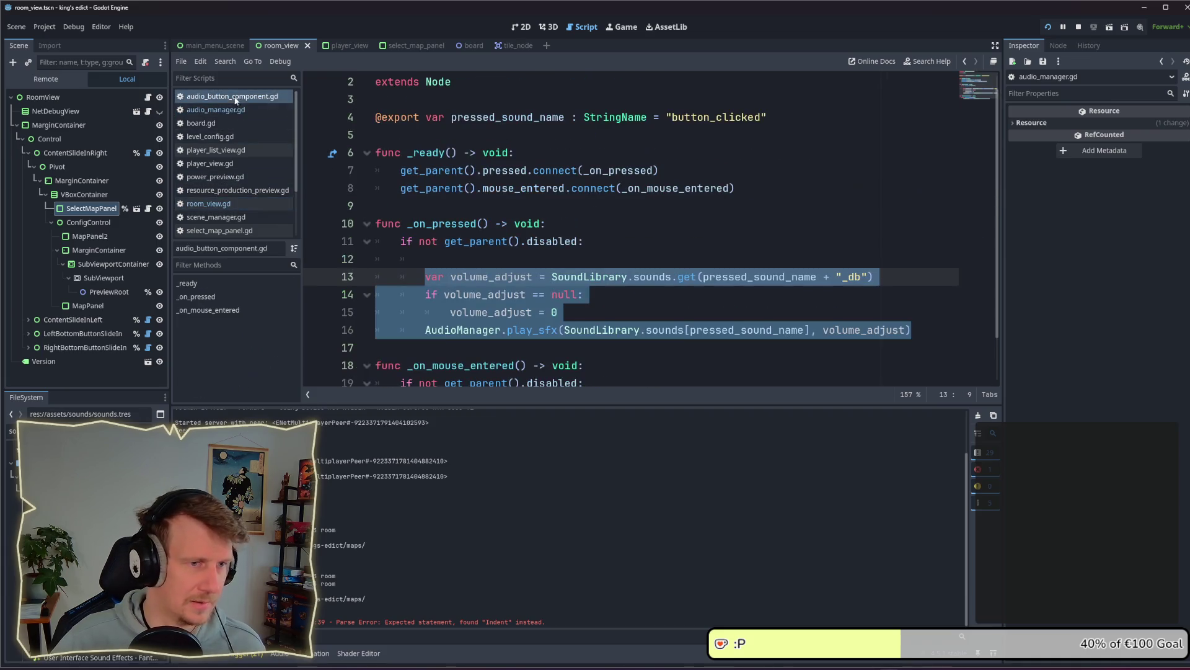
click(489, 294)
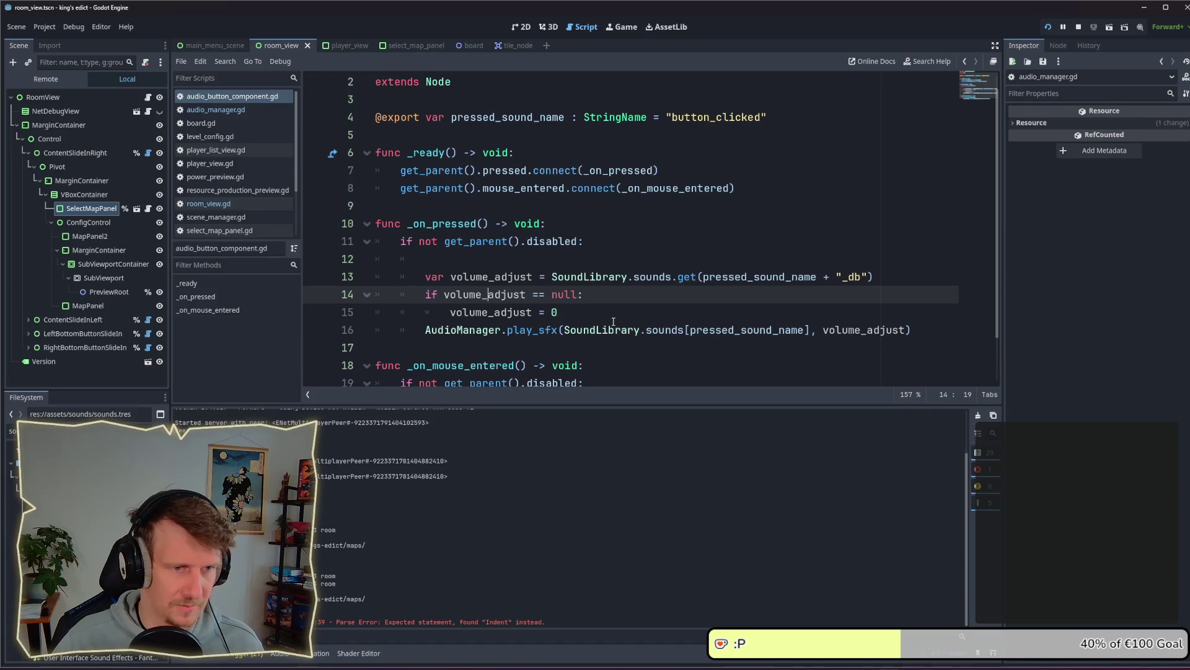
double_click(541, 330)
key(ctrl+v)
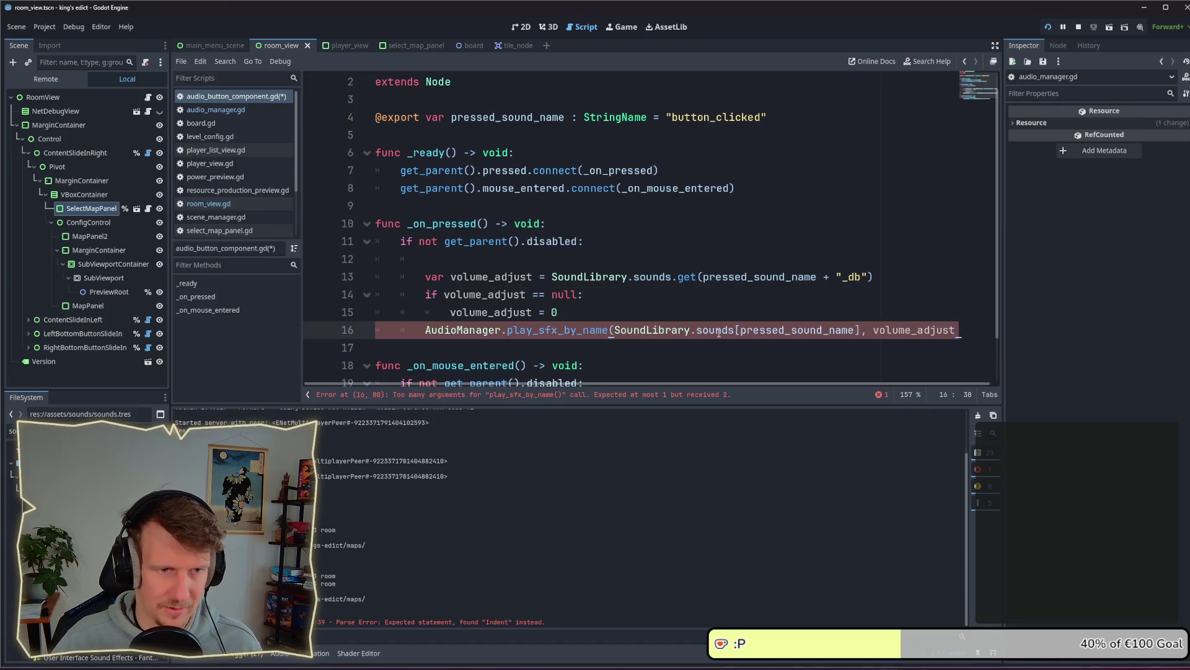
drag(742, 329, 614, 330)
key(BackSpace)
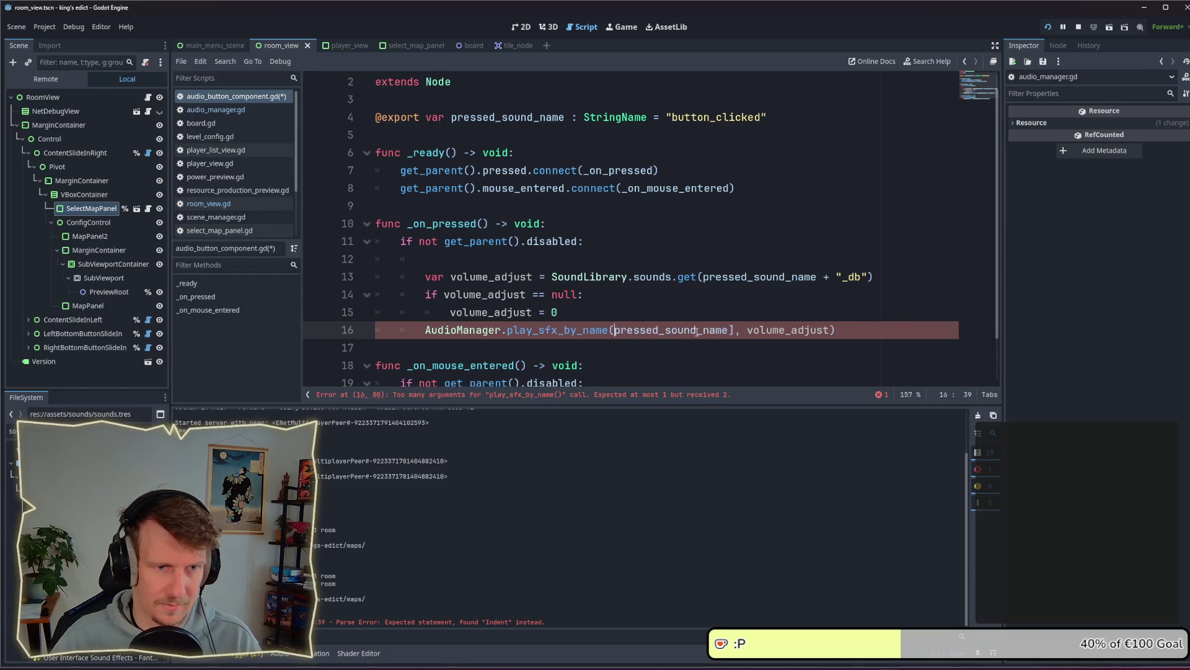
mouse_move(732, 329)
mouse_down()
mouse_move(831, 330)
mouse_move(729, 330)
mouse_up()
key(BackSpace)
Delete the now-unneeded volume adjustment lines, then go back to room_view.gd
mouse_move(558, 312)
mouse_down()
mouse_move(403, 312)
mouse_move(338, 259)
mouse_move(326, 274)
mouse_up()
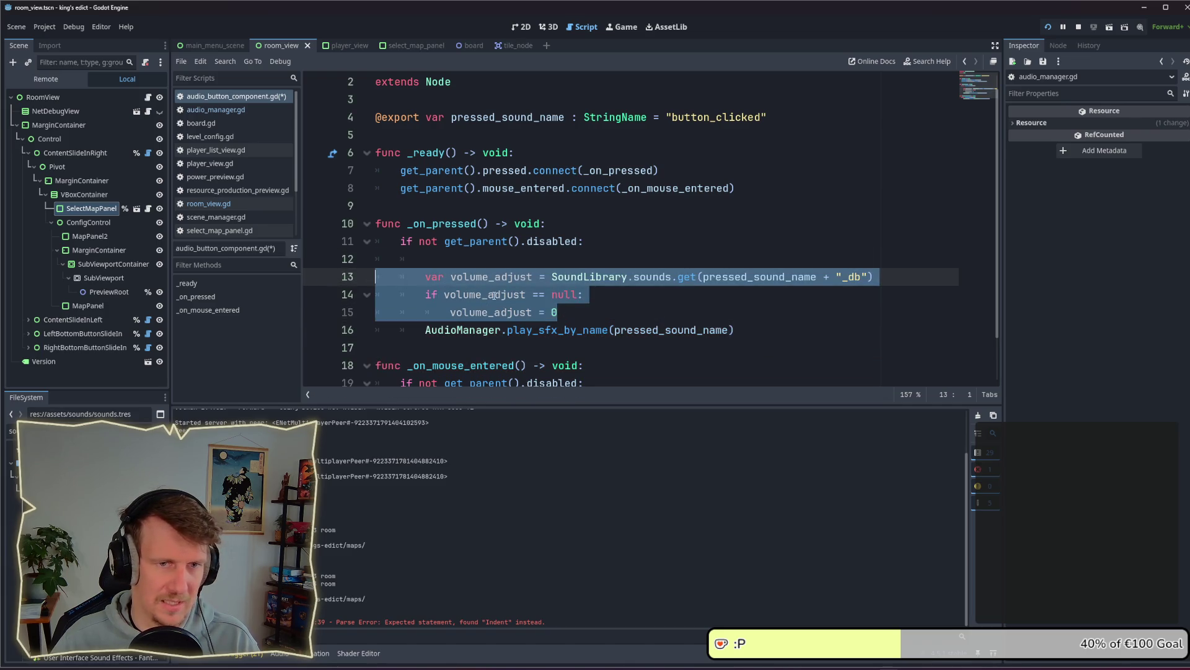
key(BackSpace)
key(BackSpace)
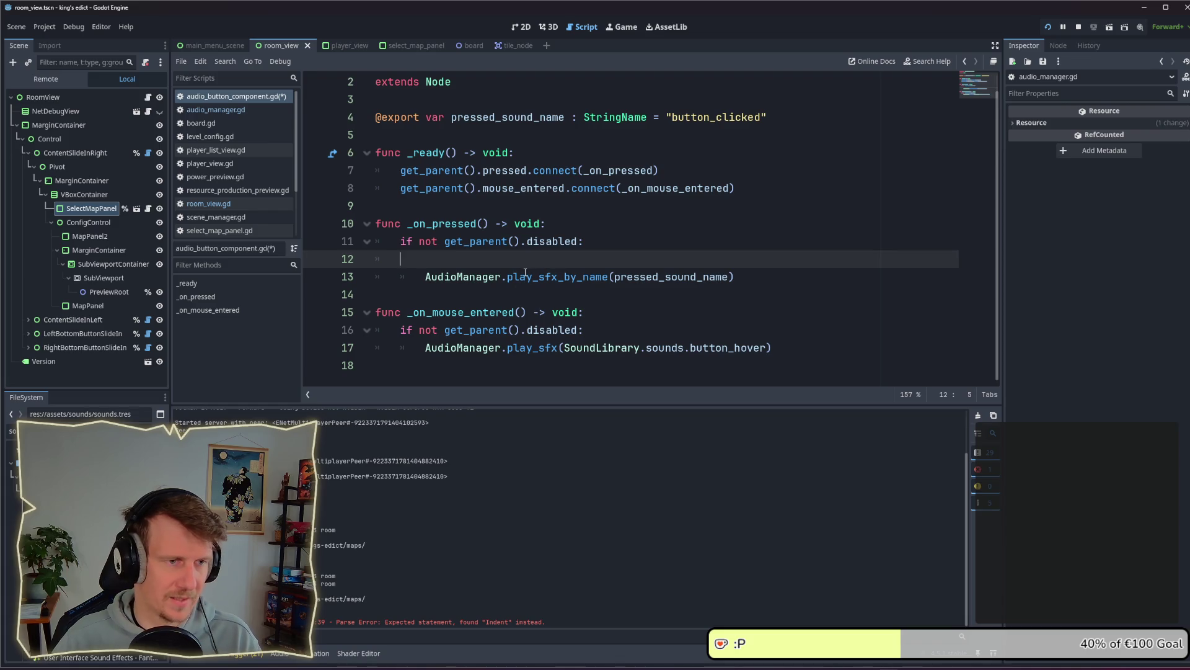
key(BackSpace)
key(BackSpace)
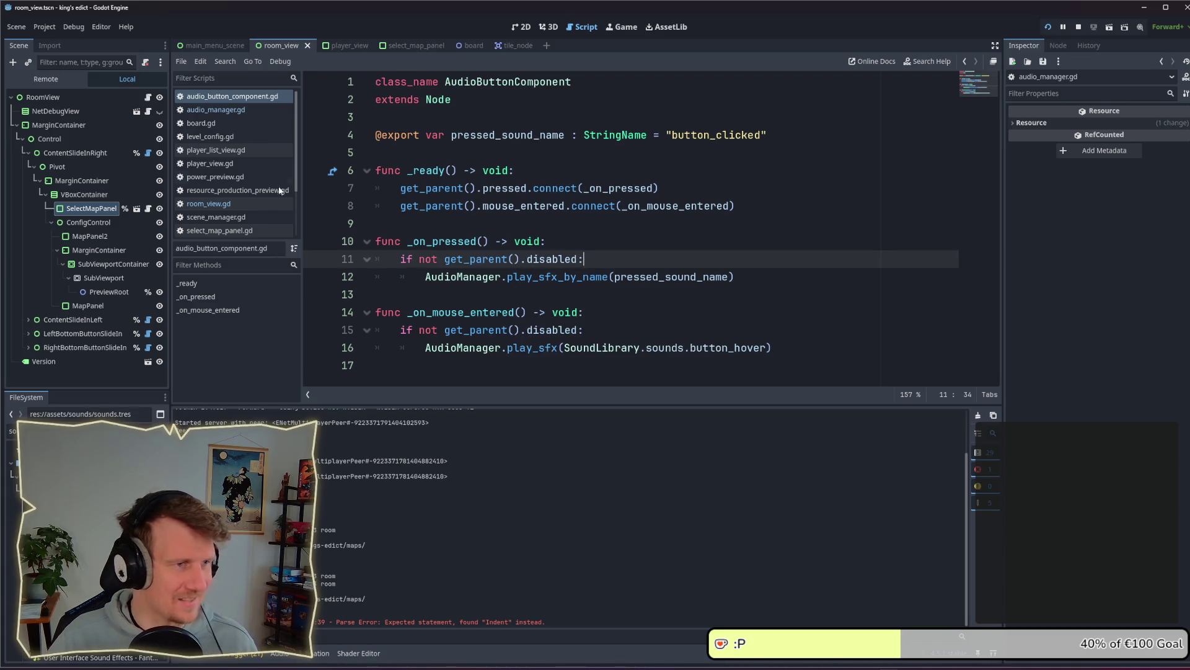
click(209, 203)
click(690, 262)
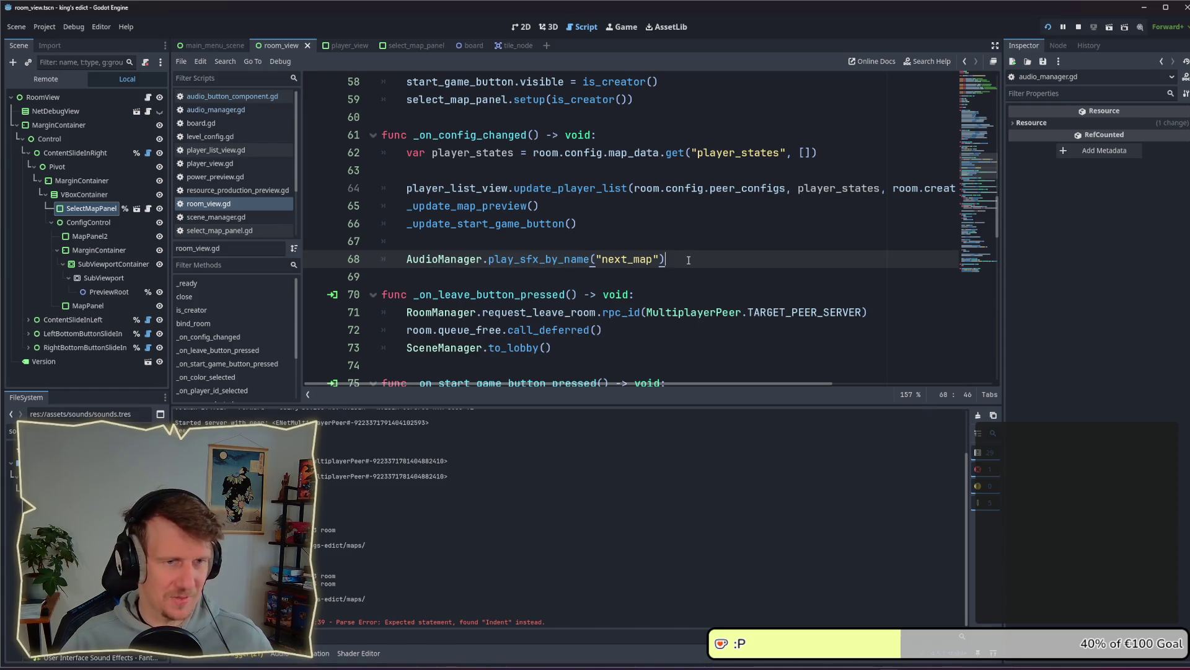
click(1080, 28)
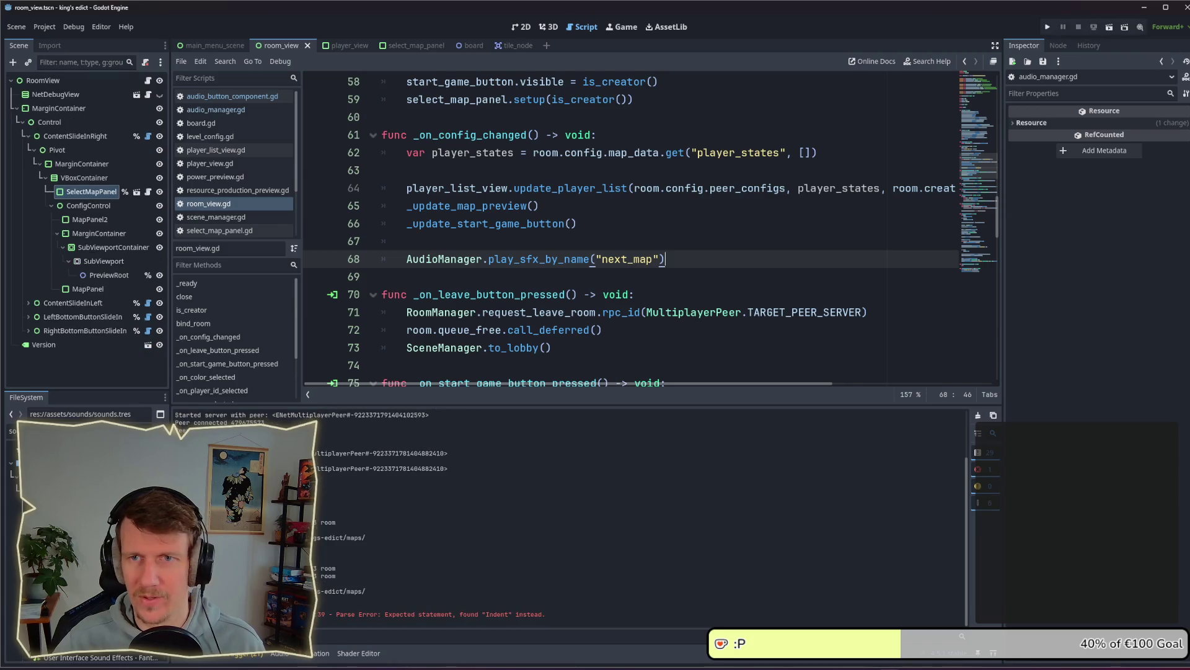
click(1047, 27)
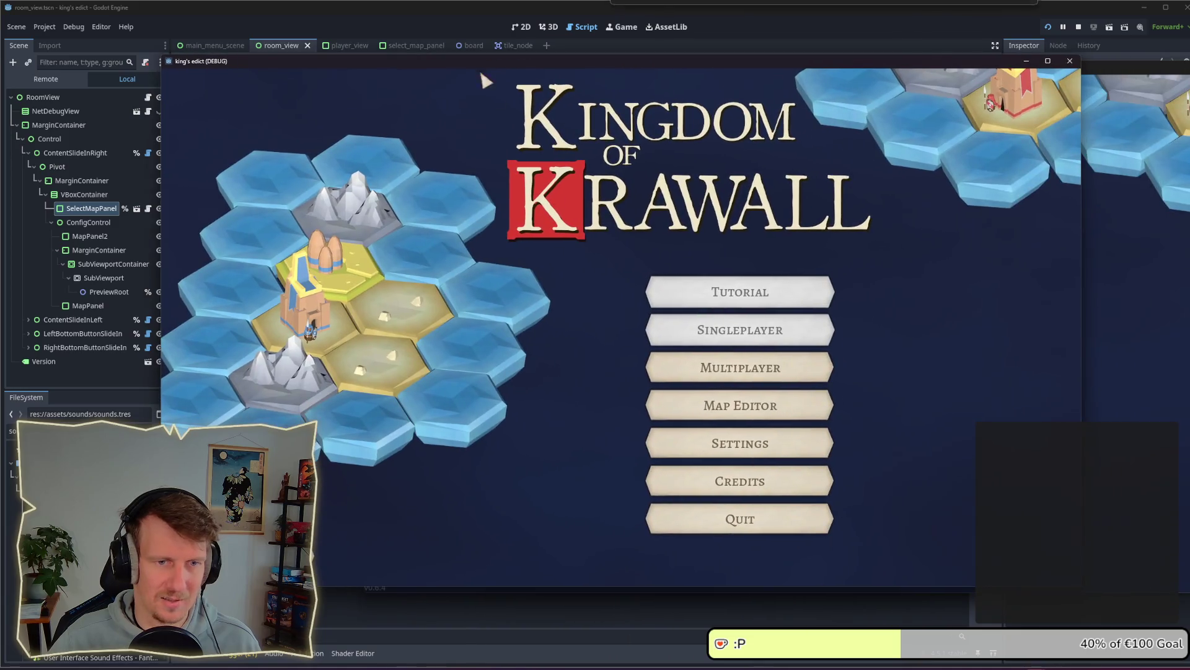
click(713, 369)
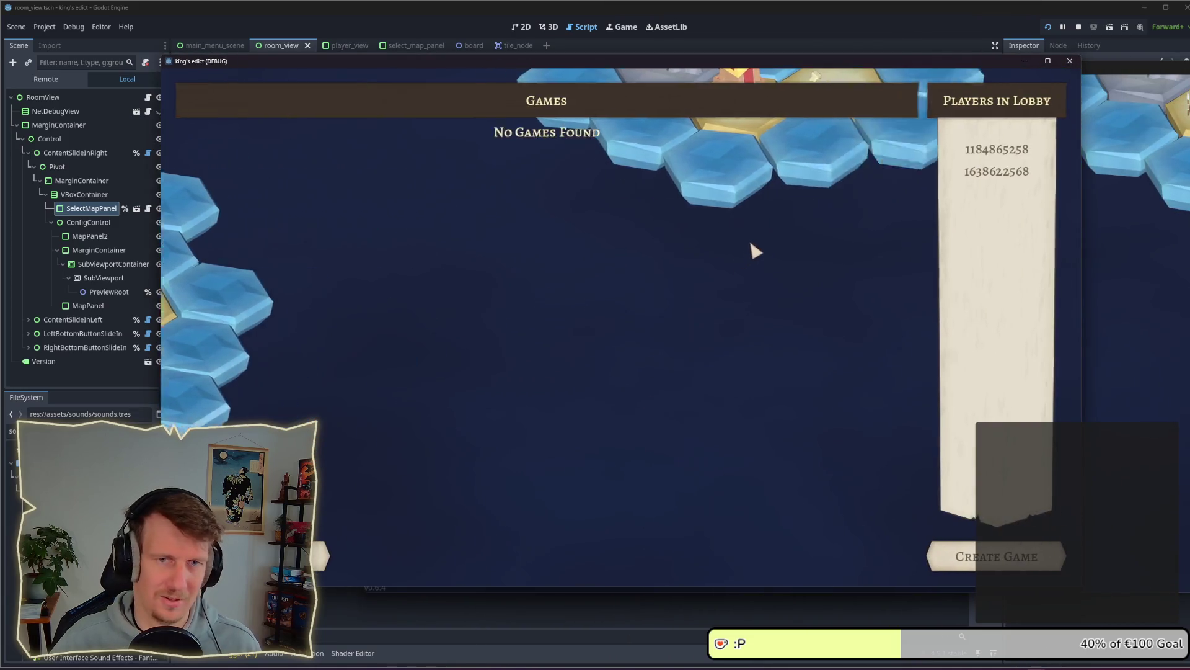
click(959, 548)
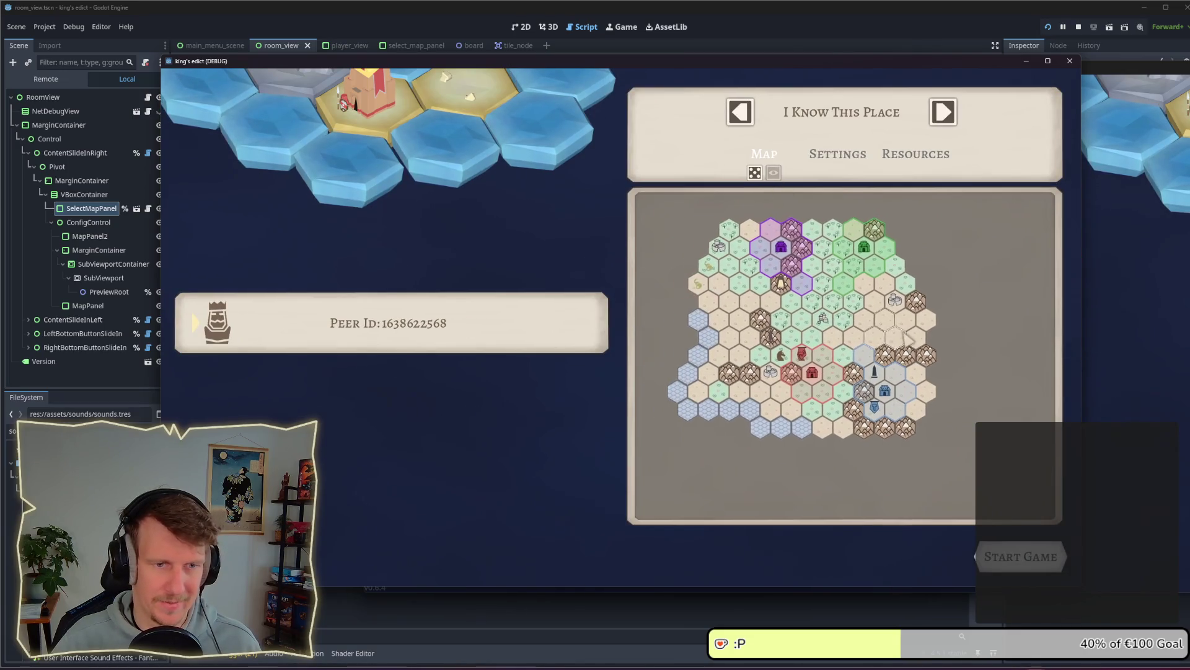
click(944, 114)
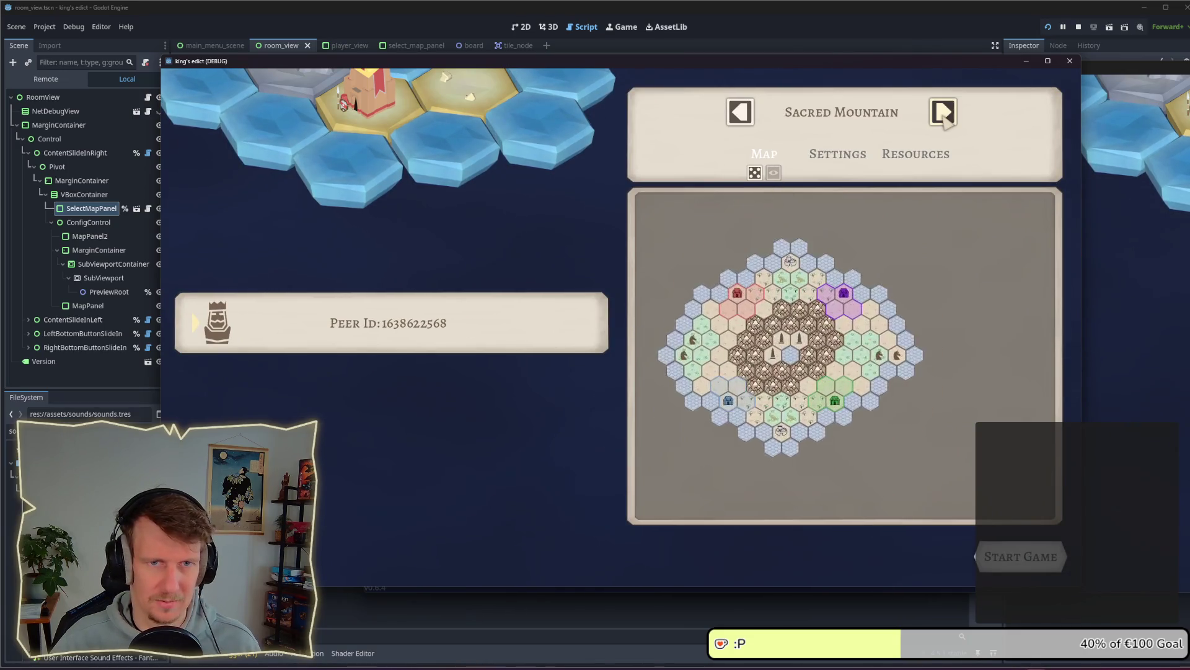
click(944, 113)
click(944, 114)
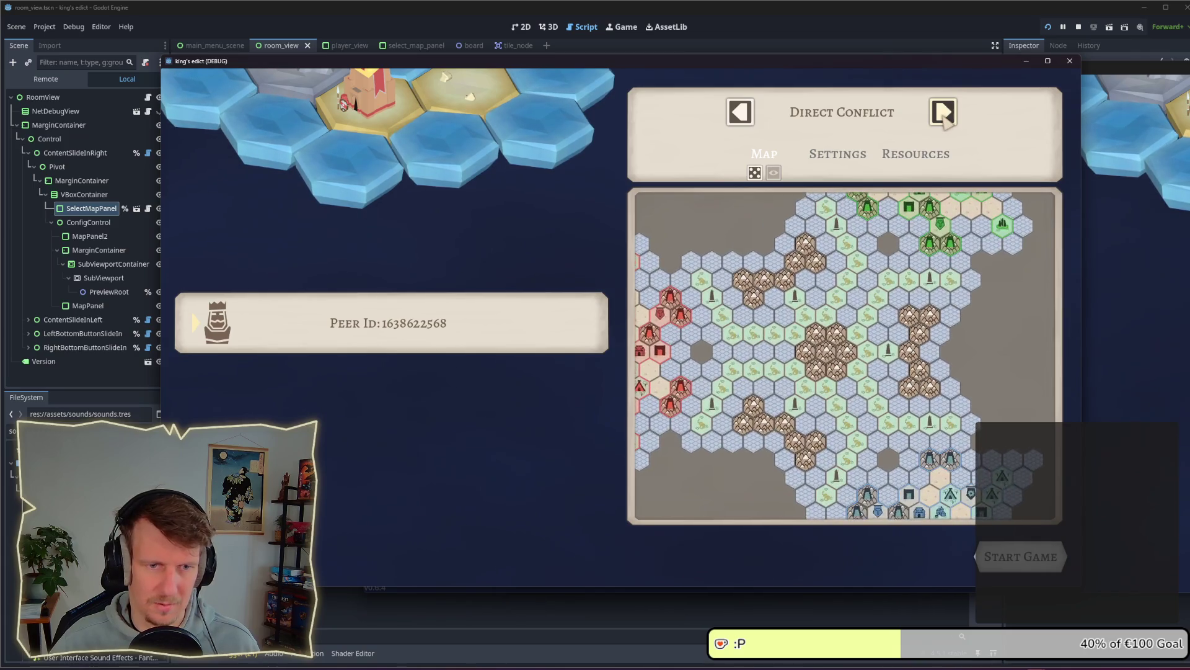
click(943, 113)
click(944, 114)
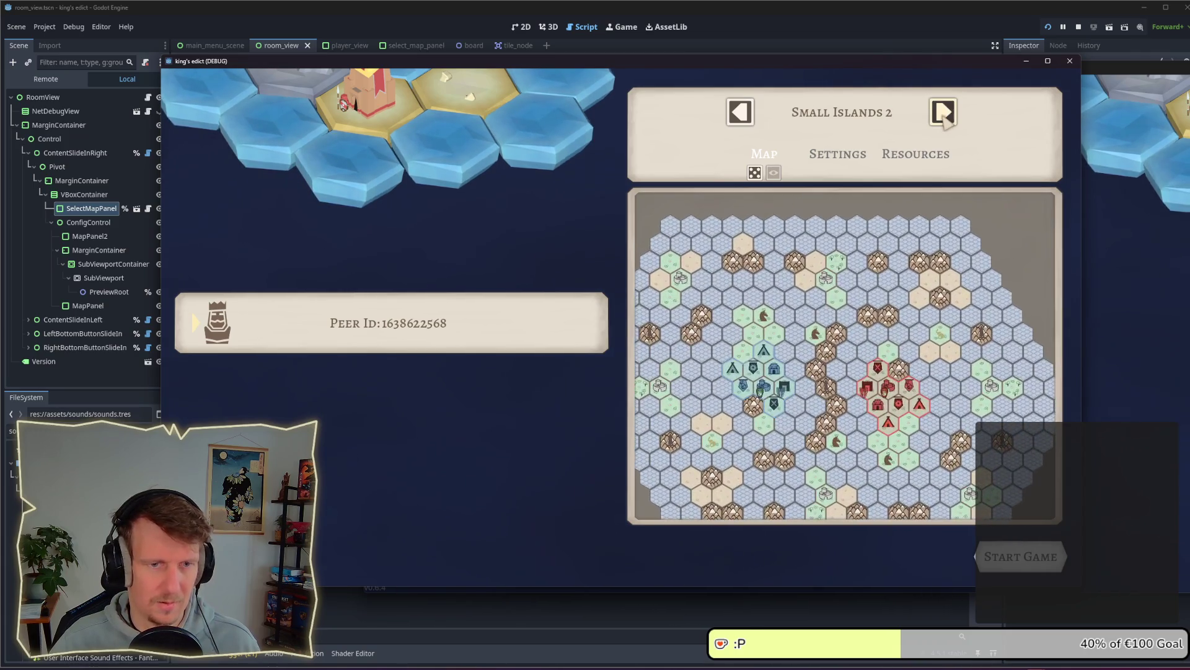
click(943, 115)
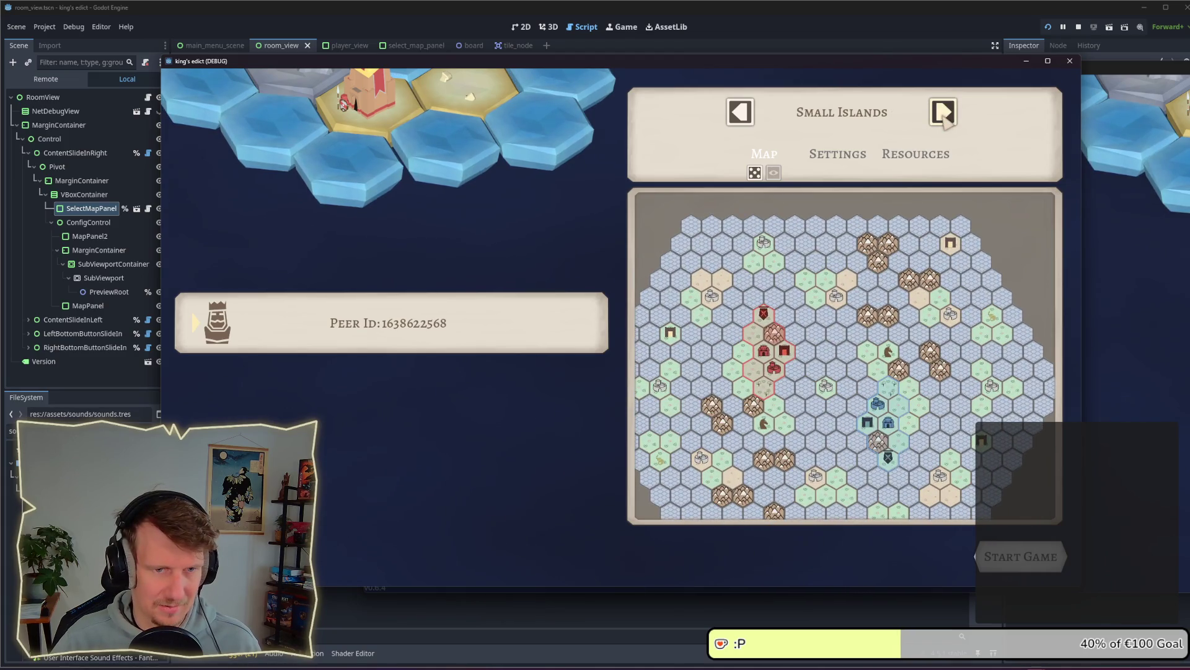
click(943, 115)
click(943, 115)
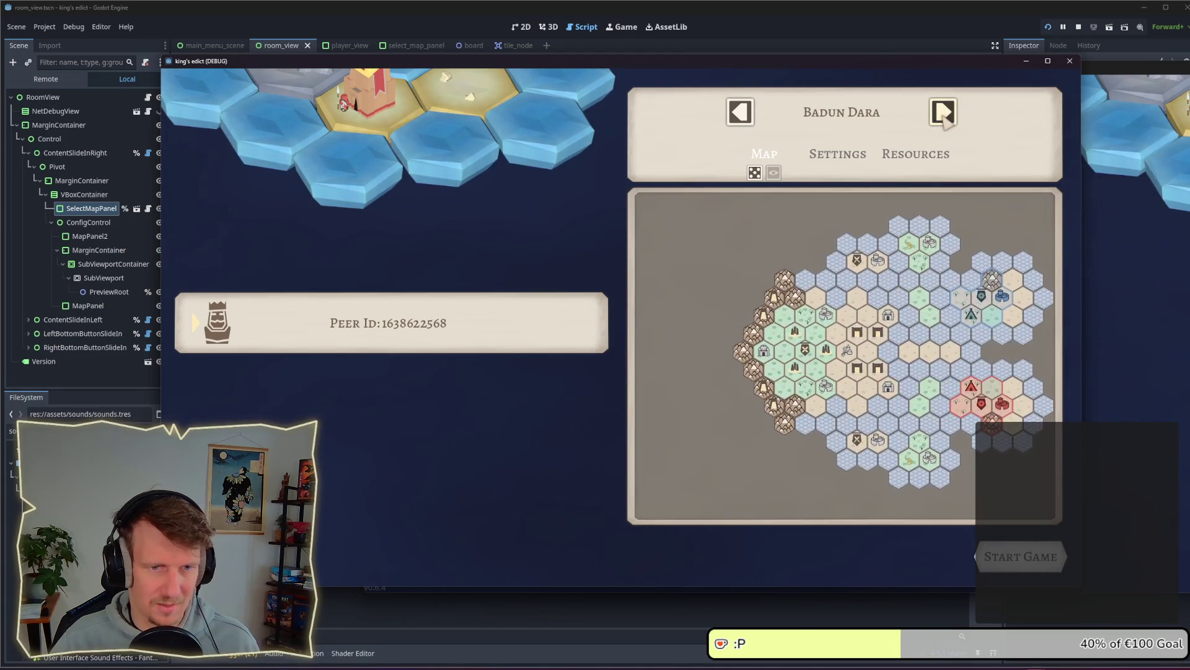
click(944, 116)
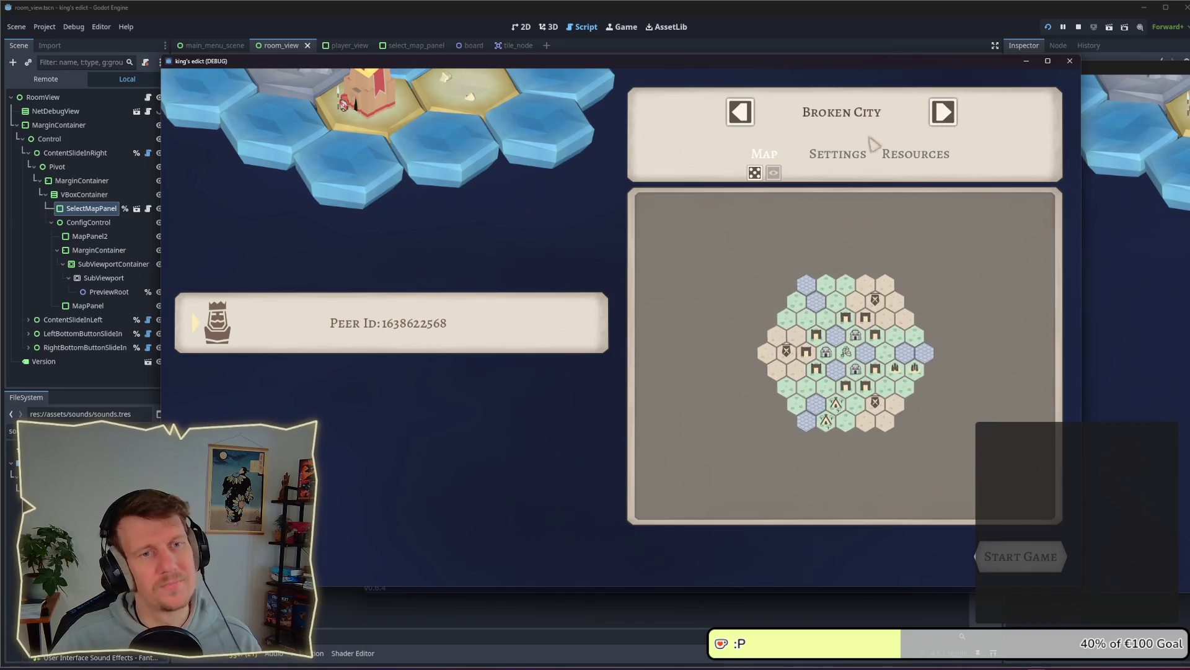
click(740, 116)
click(740, 117)
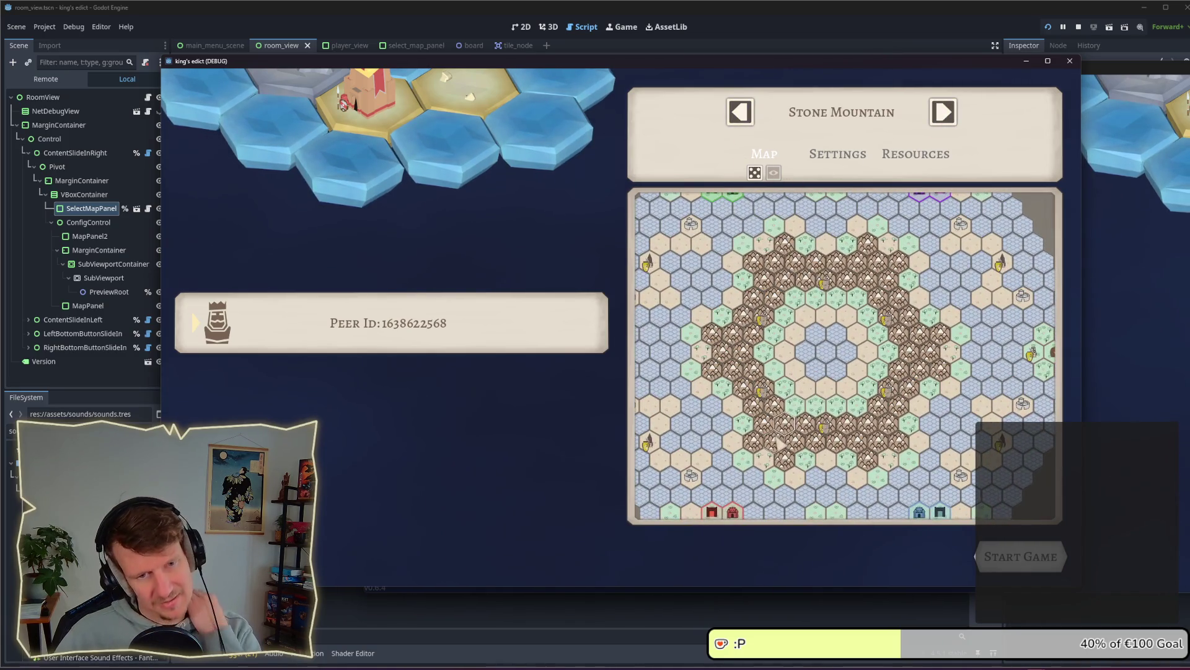
scroll(821, 365, up, 3)
drag(820, 364, 774, 428)
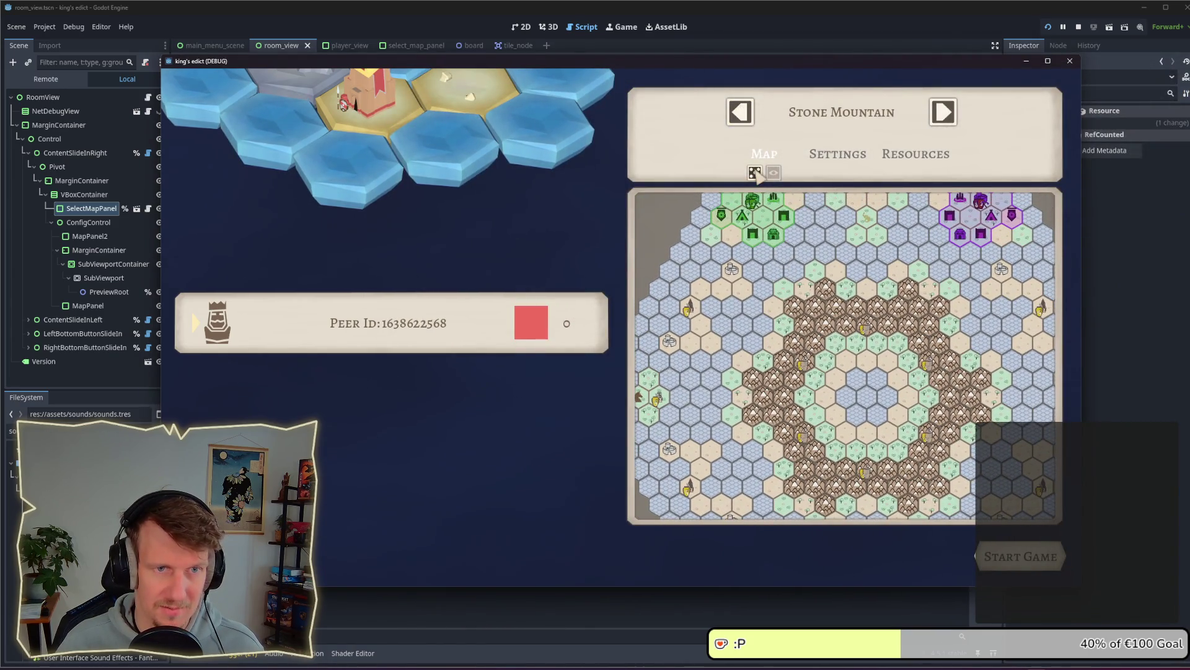
click(754, 173)
click(755, 173)
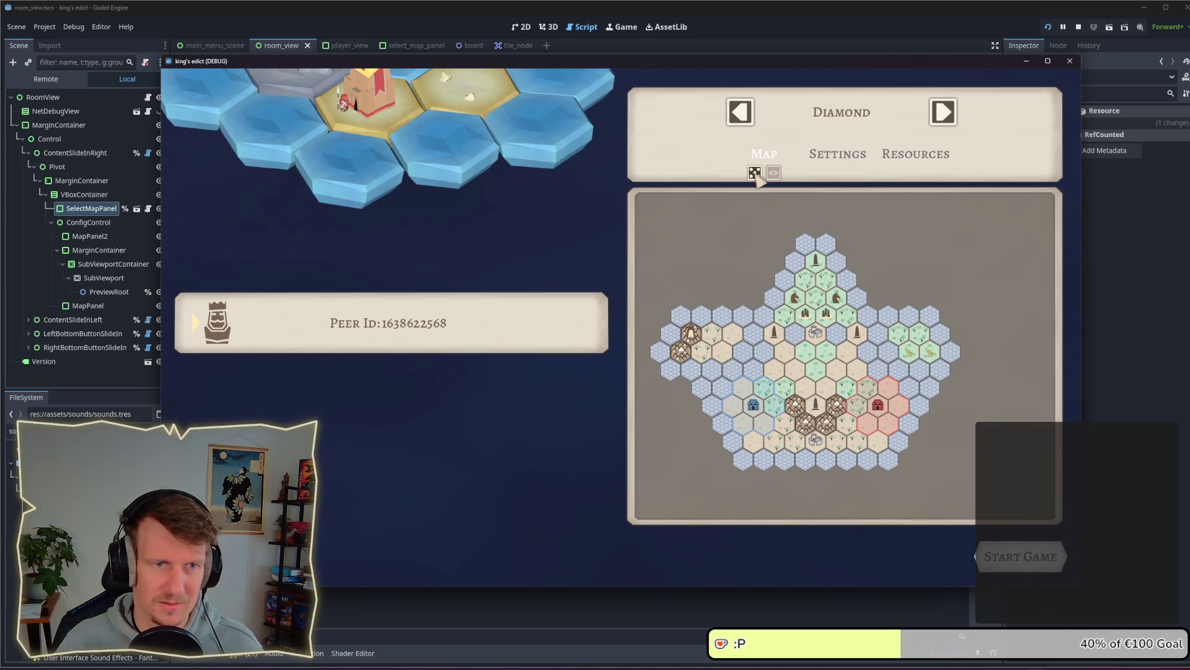
click(754, 173)
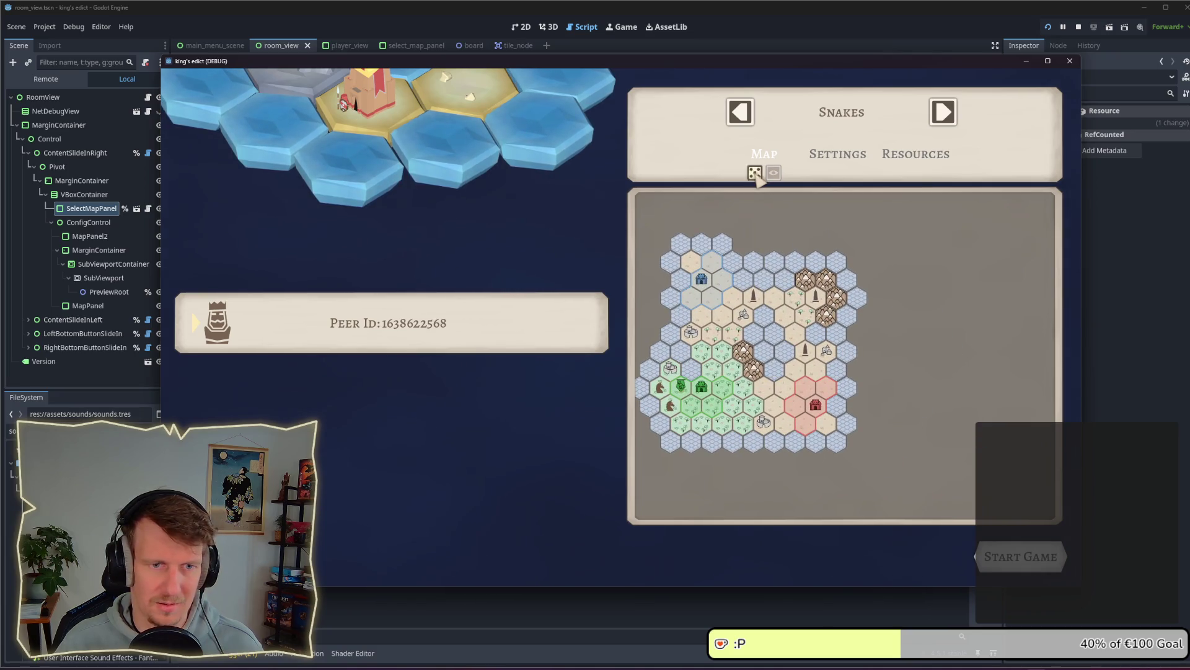
click(754, 173)
click(754, 173)
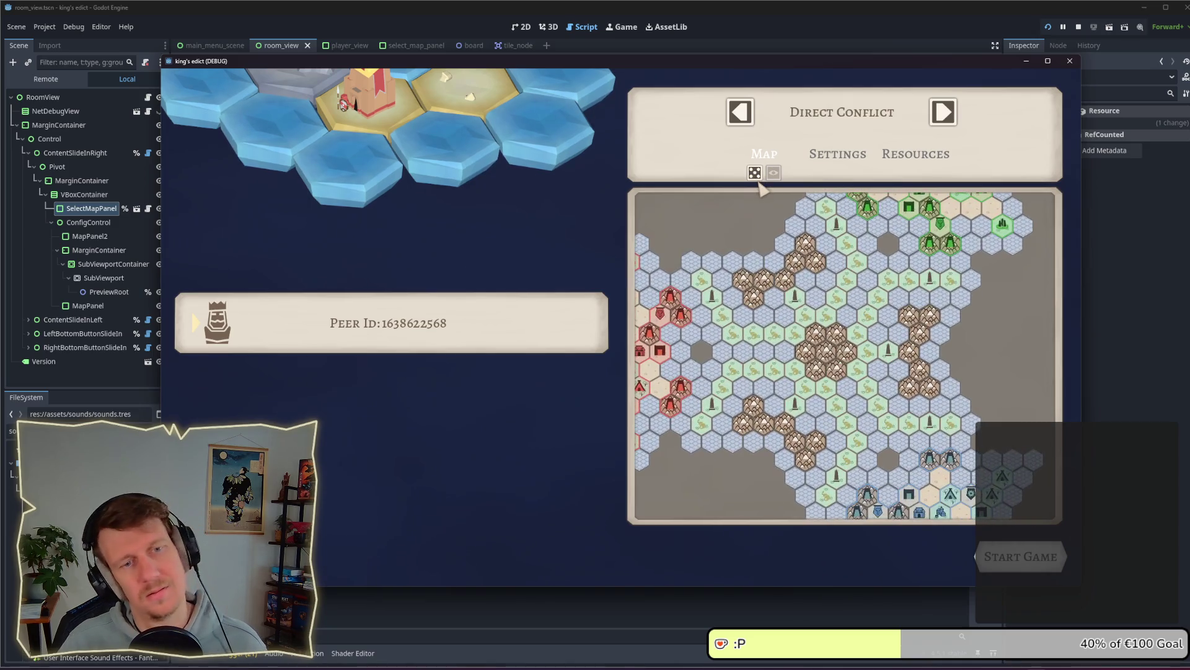
click(755, 173)
click(755, 174)
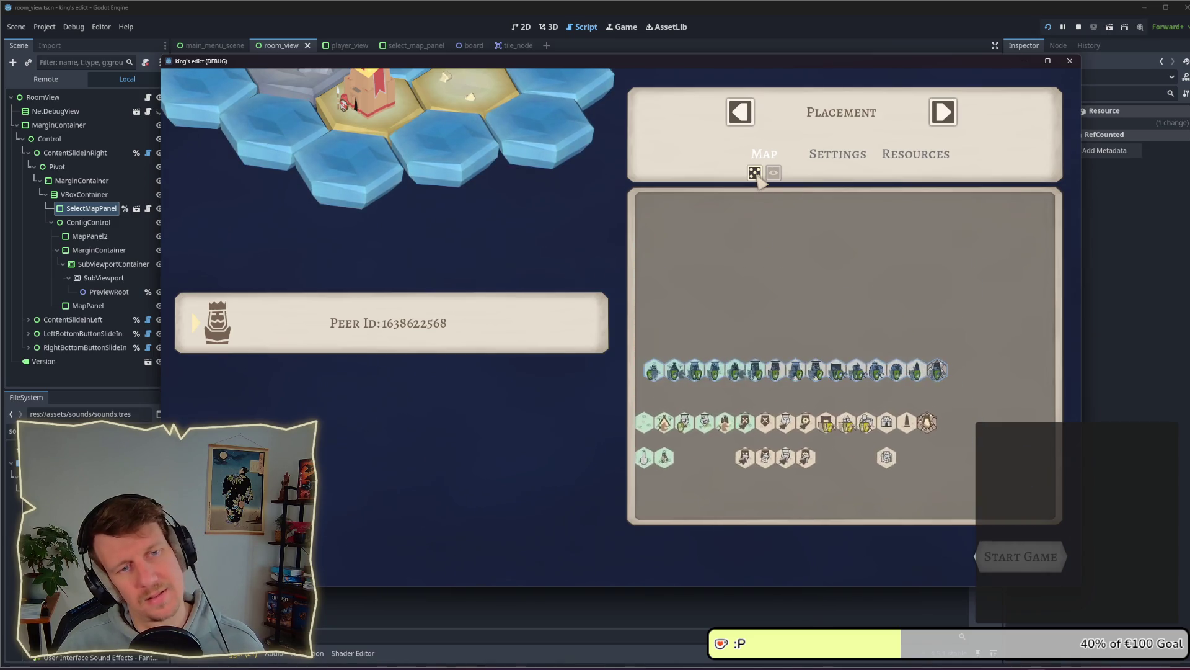
click(755, 174)
click(755, 174)
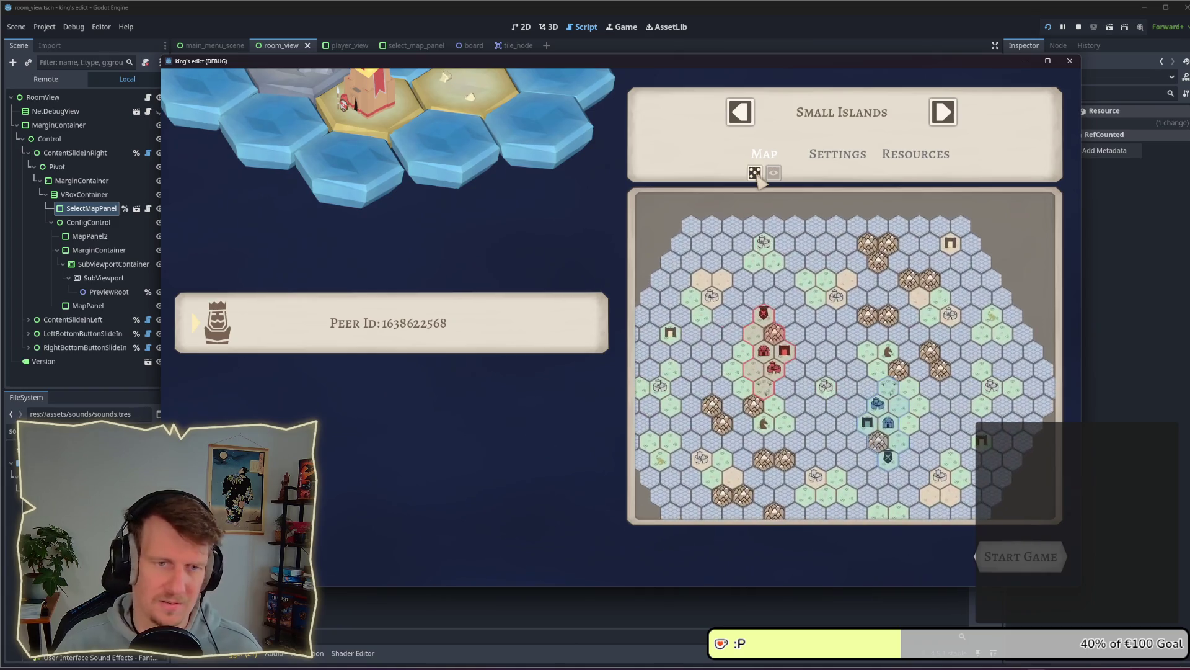
click(1078, 31)
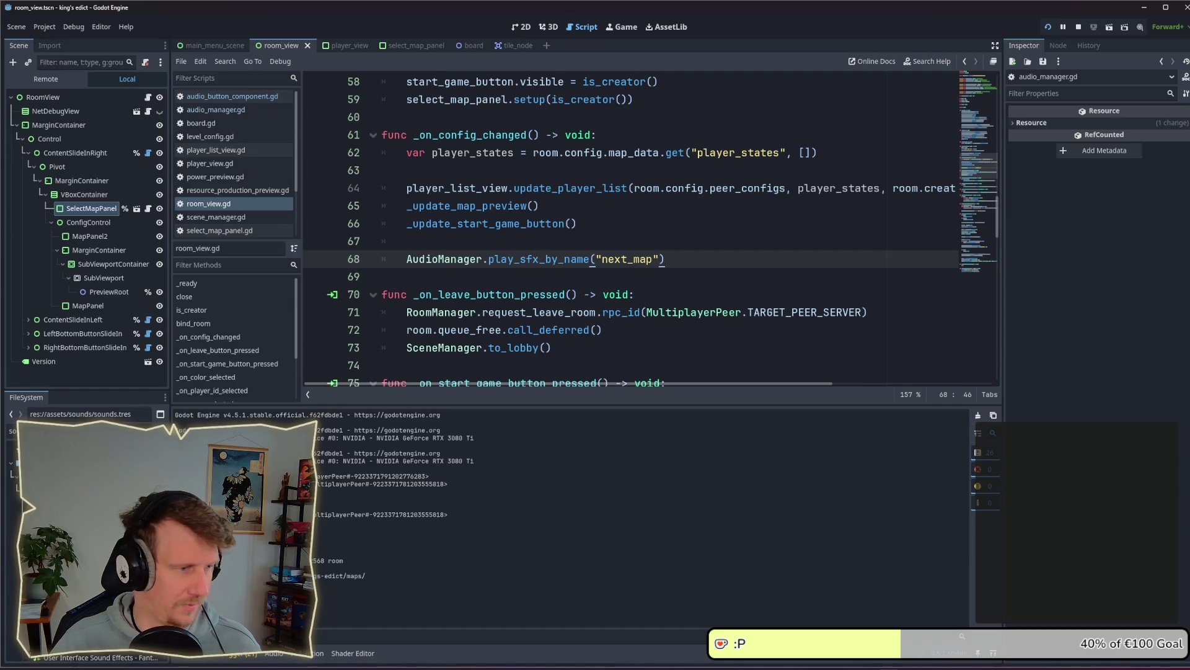
Open sounds.tres and set the menu's Next Map dB to -15.0 in the Inspector
double_click(74, 446)
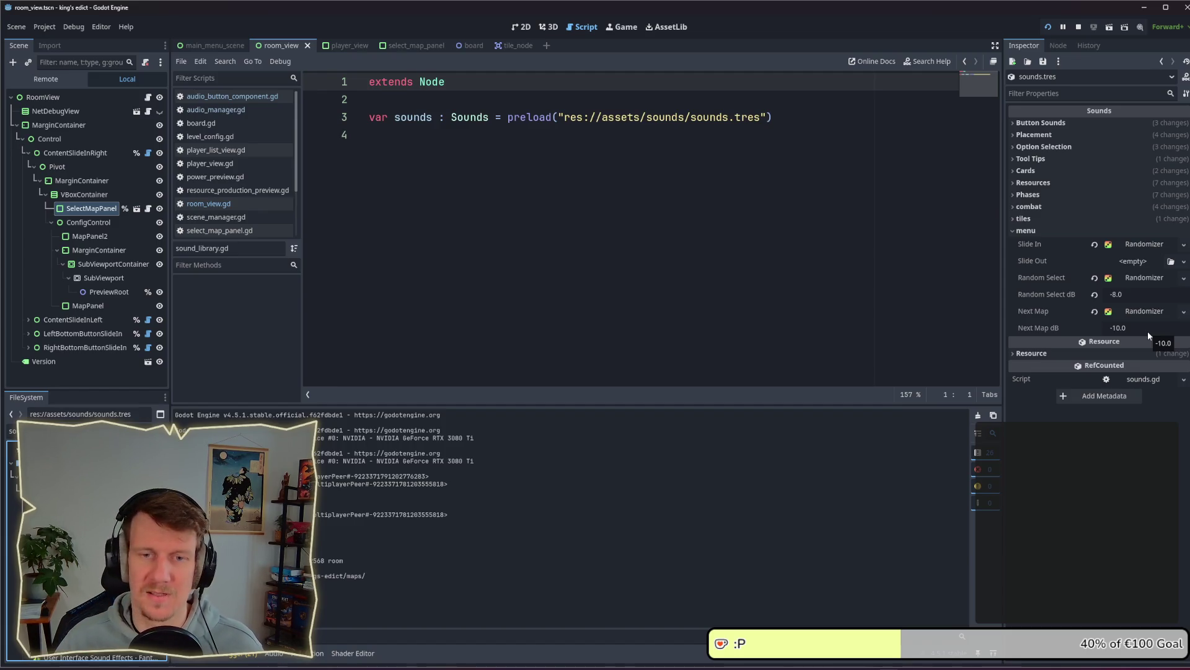
click(1147, 331)
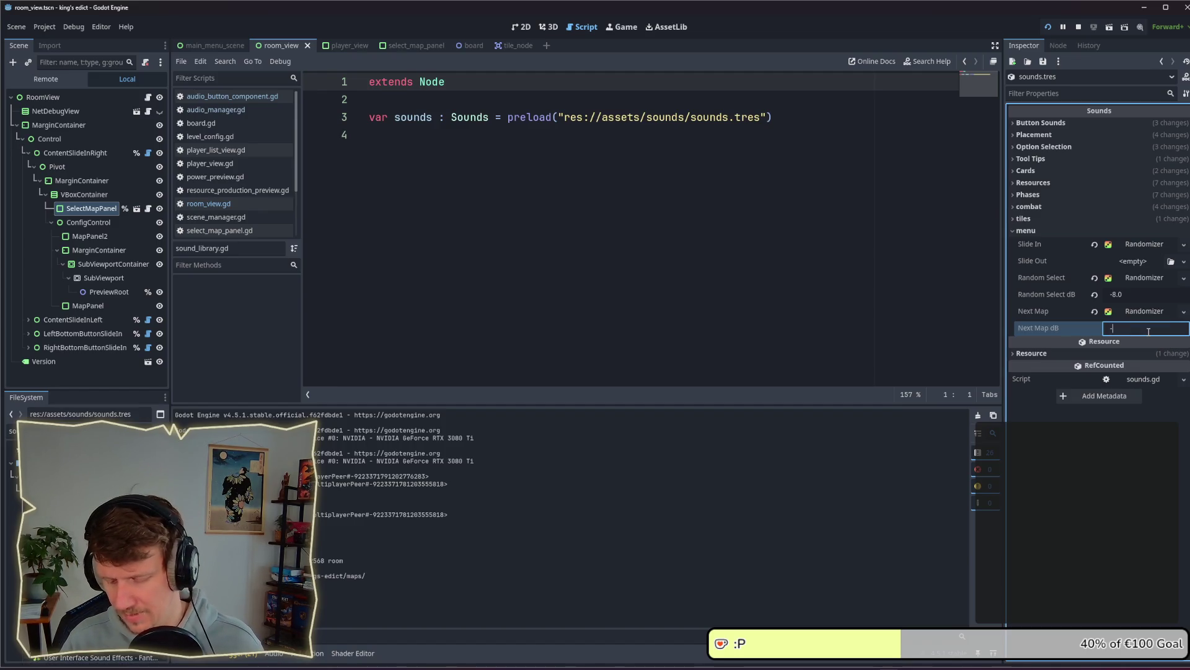
text(15)
key(Return)
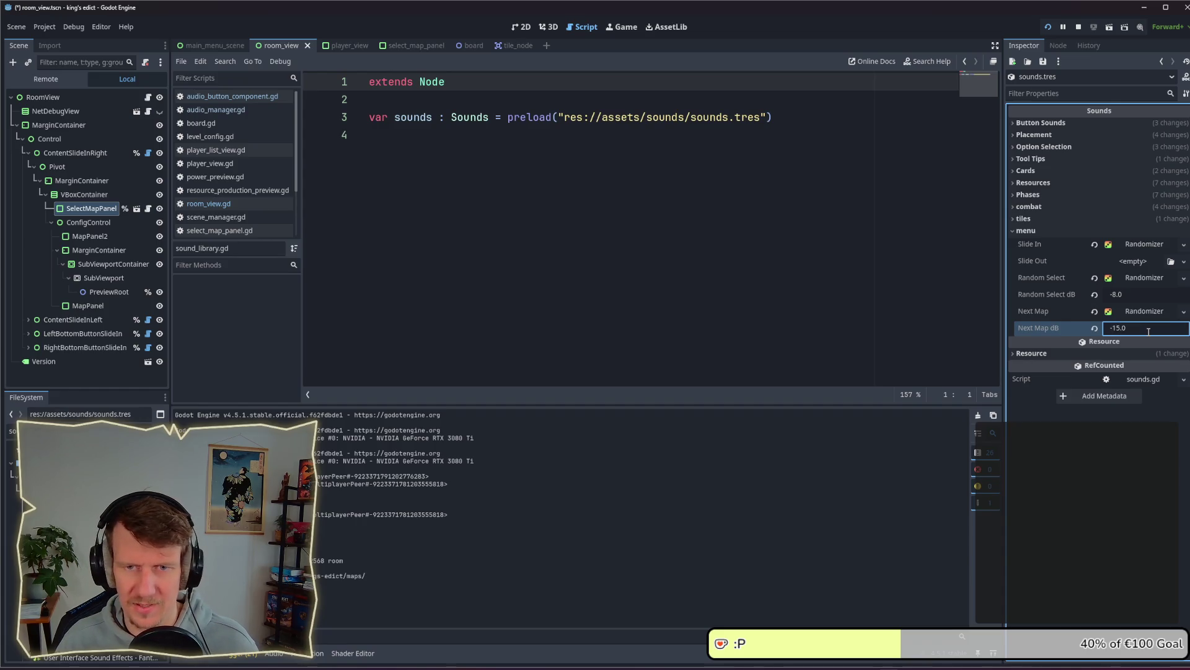
key(alt+Tab)
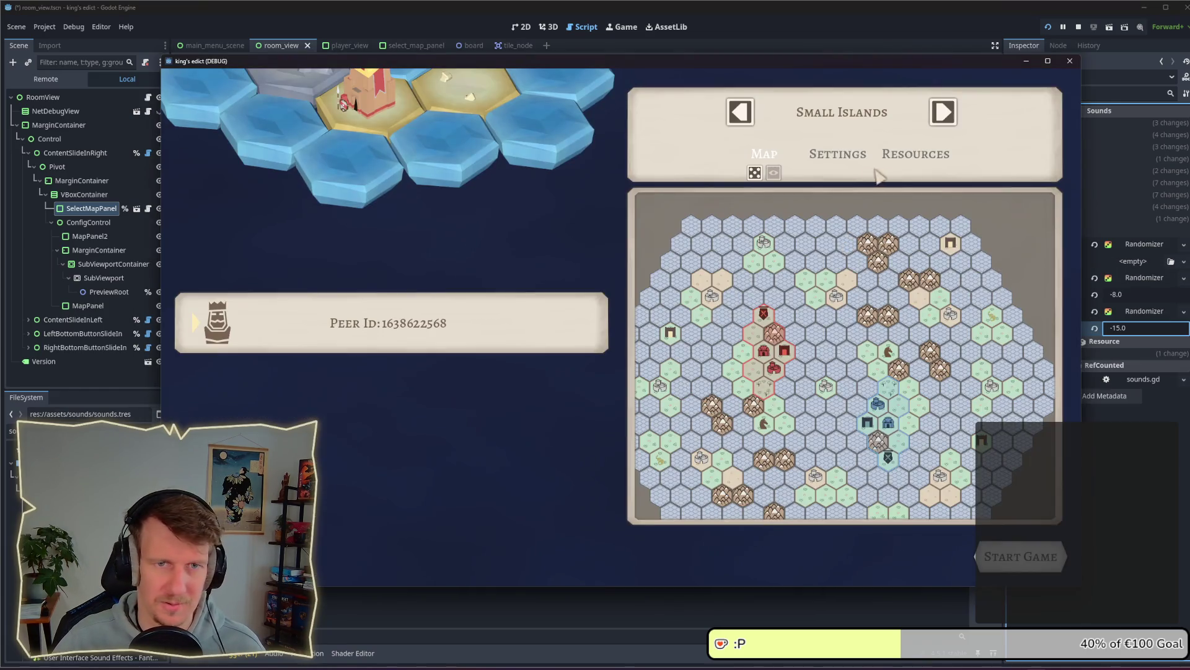
Test the quieter sound: roll two random maps, step forward four, back two, and recreate the game
click(758, 174)
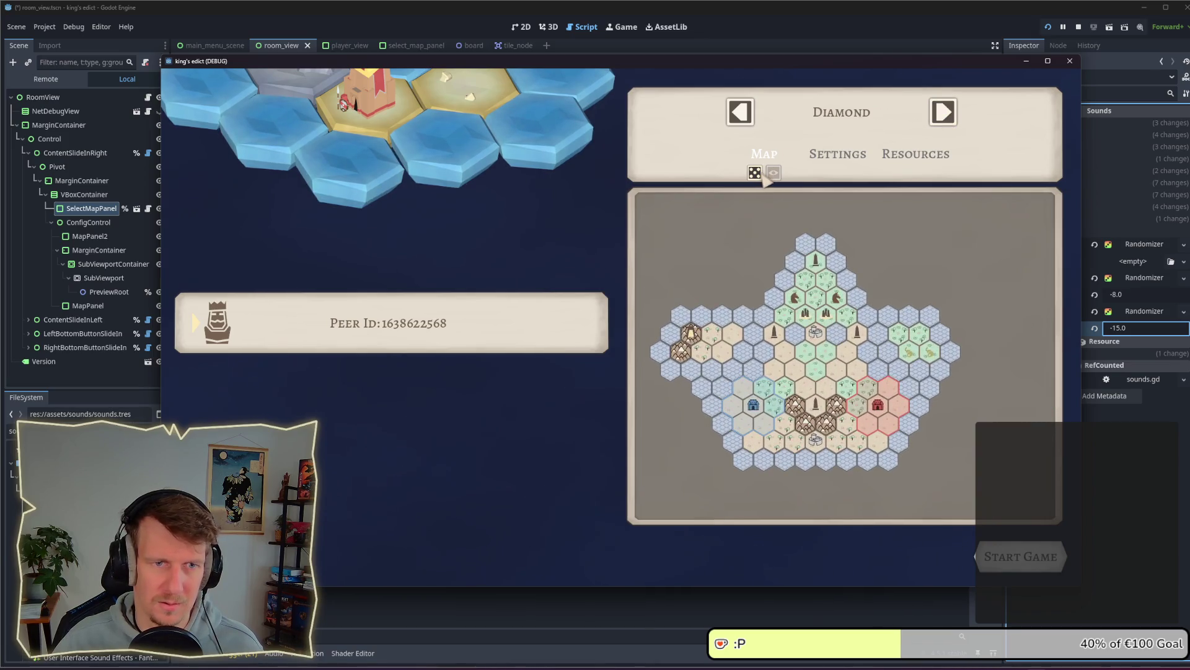
click(757, 172)
click(943, 112)
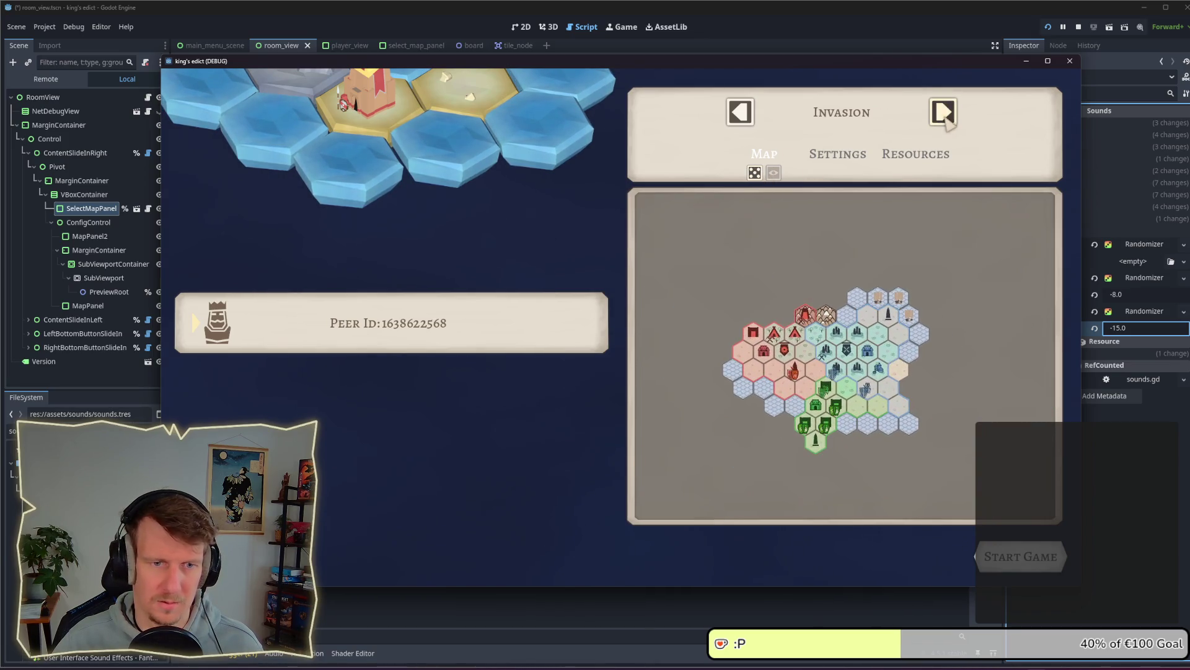
click(943, 113)
click(944, 113)
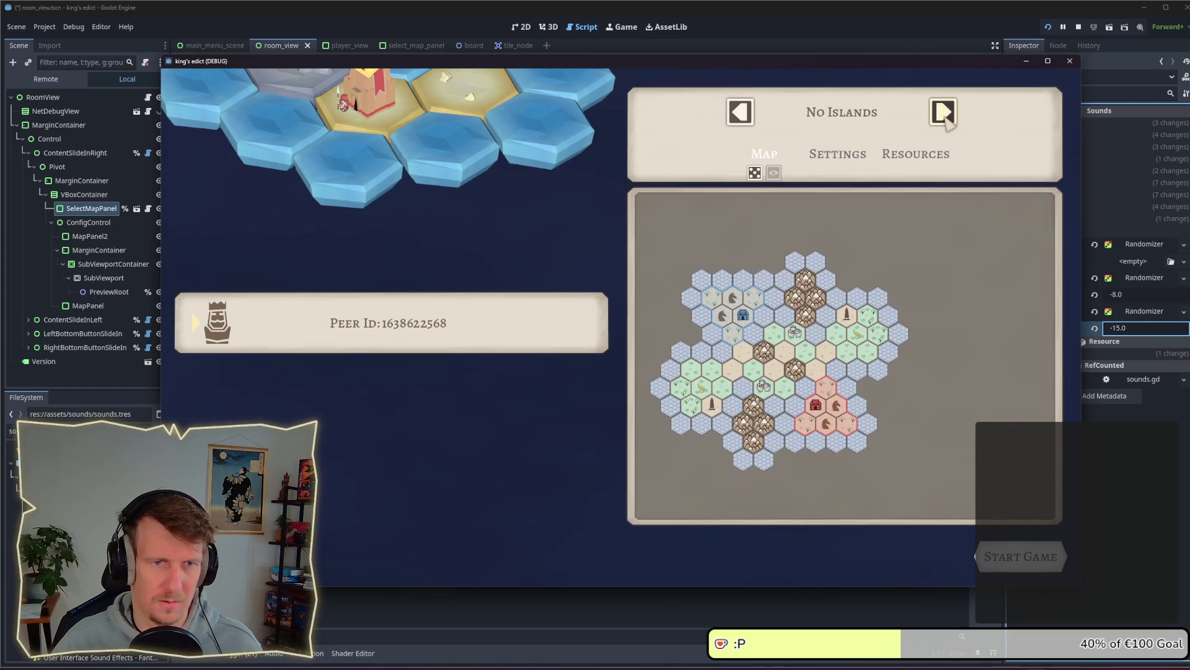
click(943, 113)
click(743, 114)
click(742, 114)
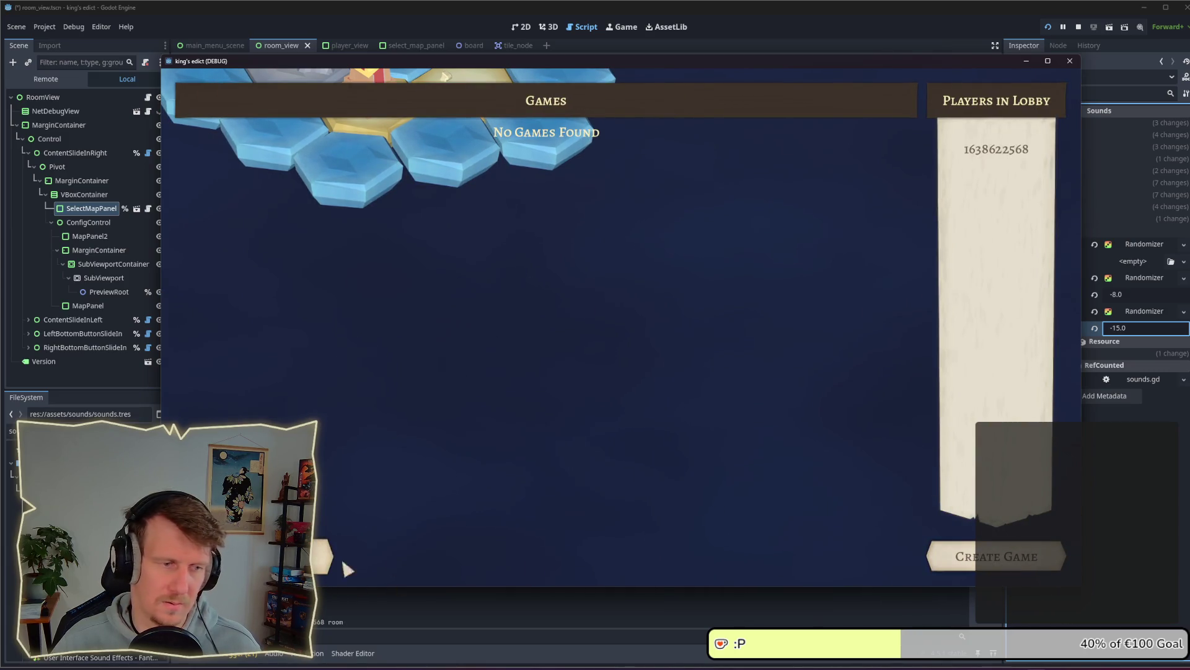
click(992, 556)
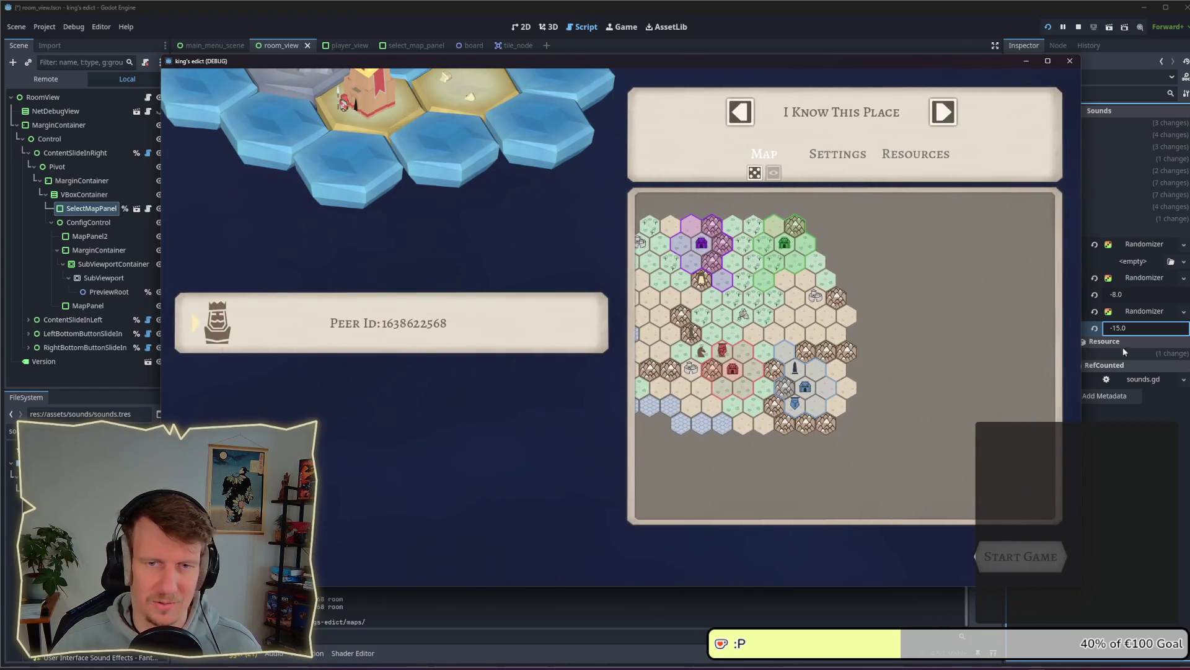
click(1151, 445)
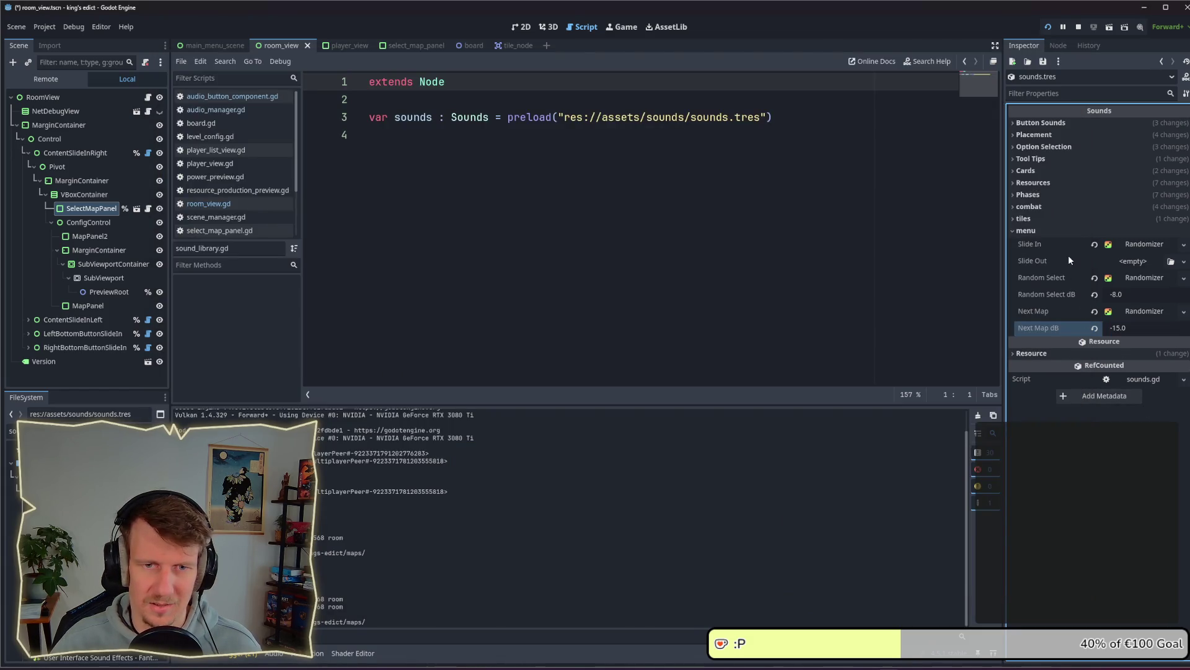
Save the scene and open sounds.gd scrolled up to its Button Sounds declarations
click(512, 181)
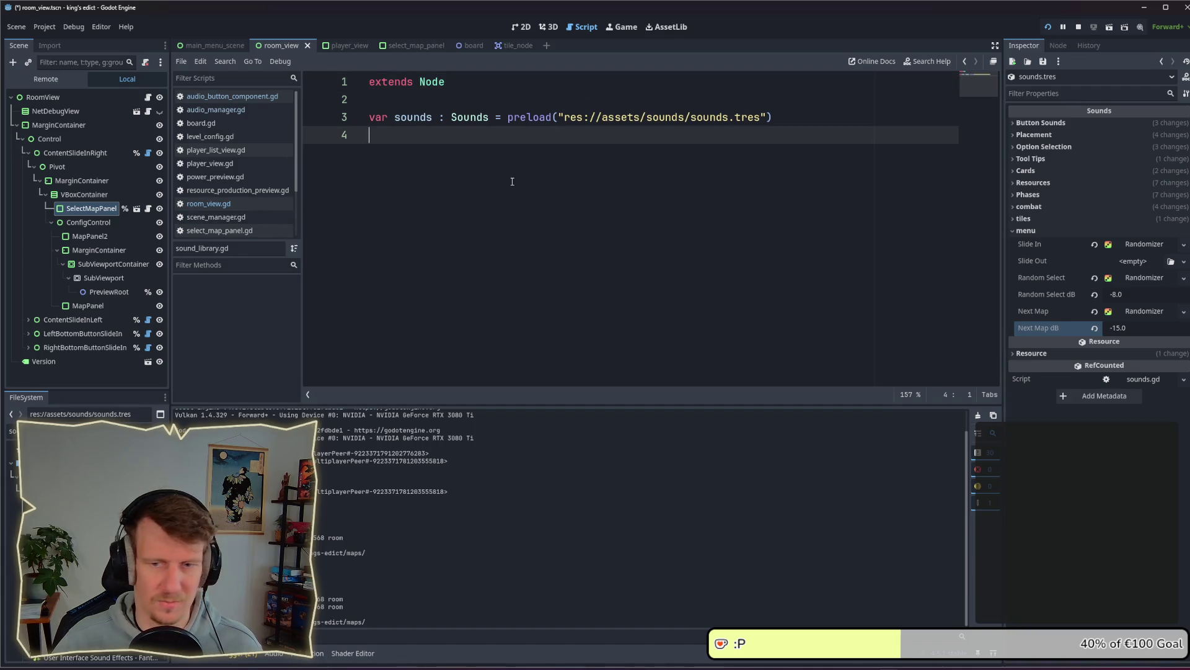
key(ctrl+s)
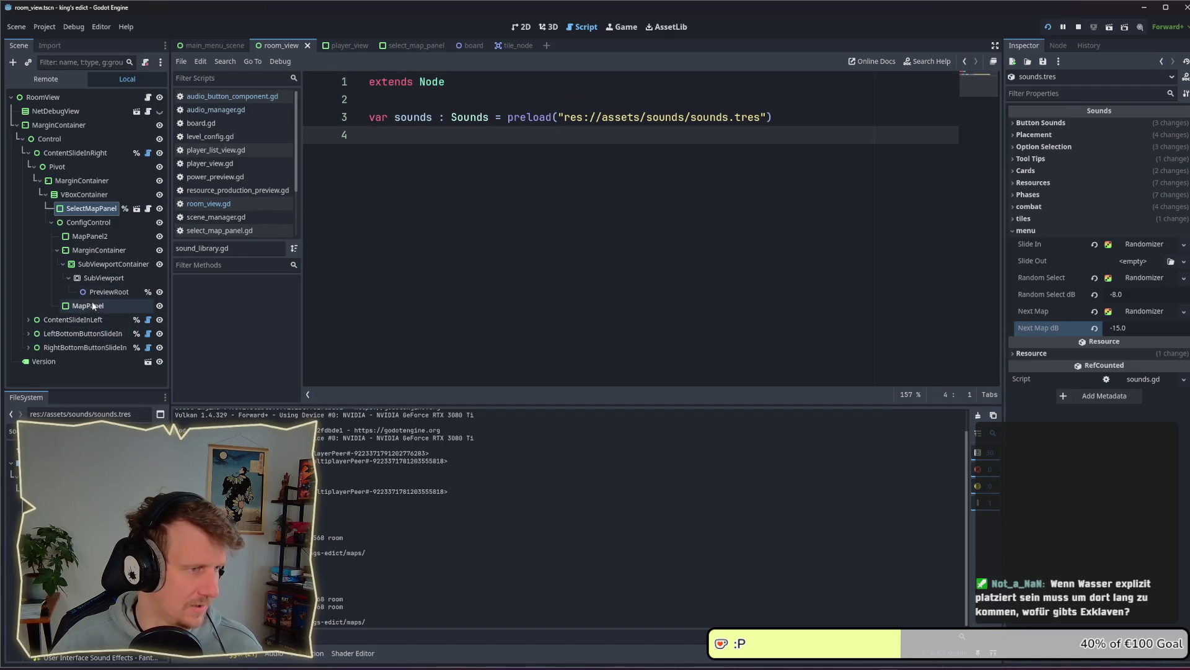
ctrl+click(469, 118)
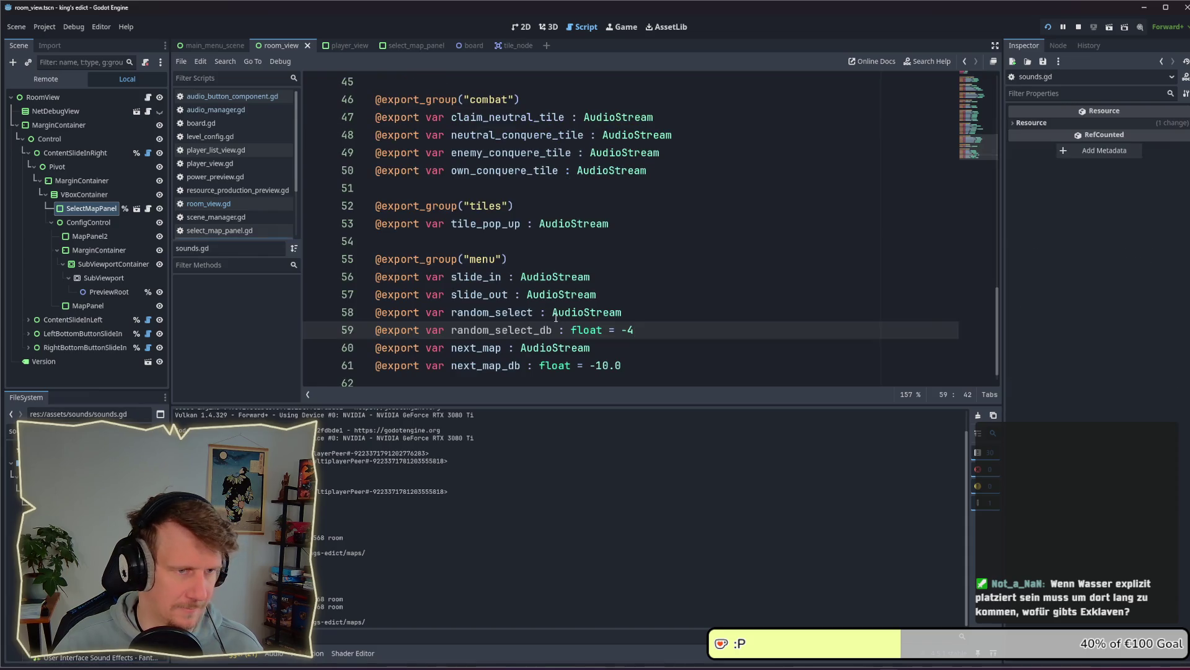
scroll(582, 290, up, 4)
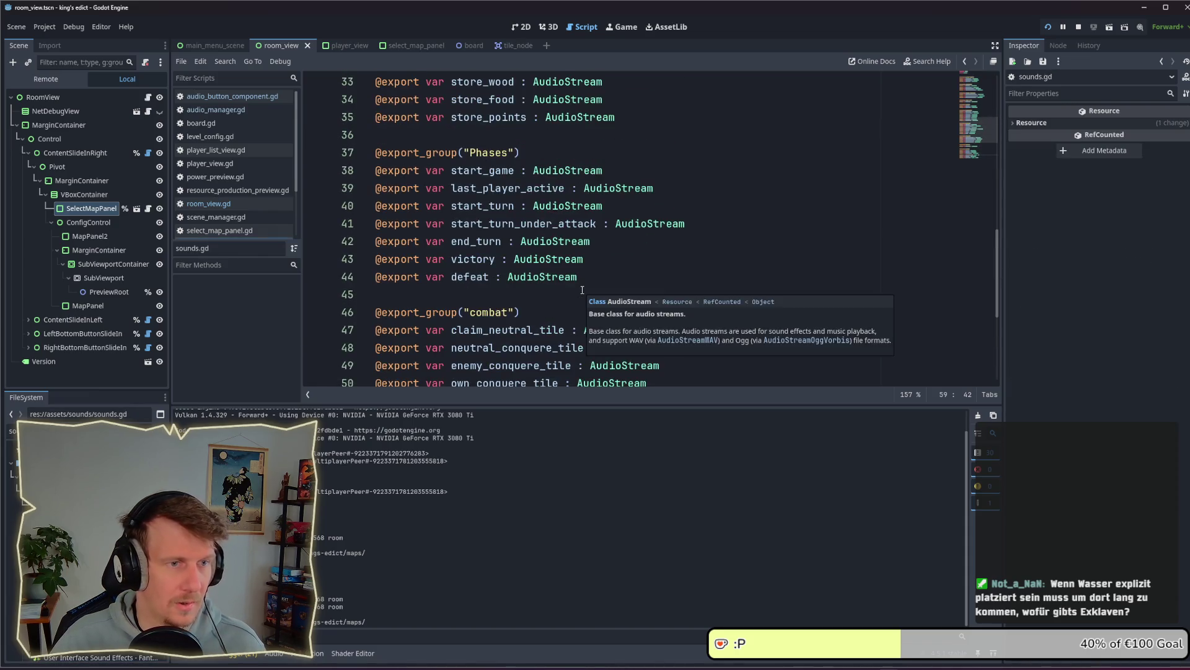
scroll(583, 290, up, 1)
scroll(583, 290, up, 8)
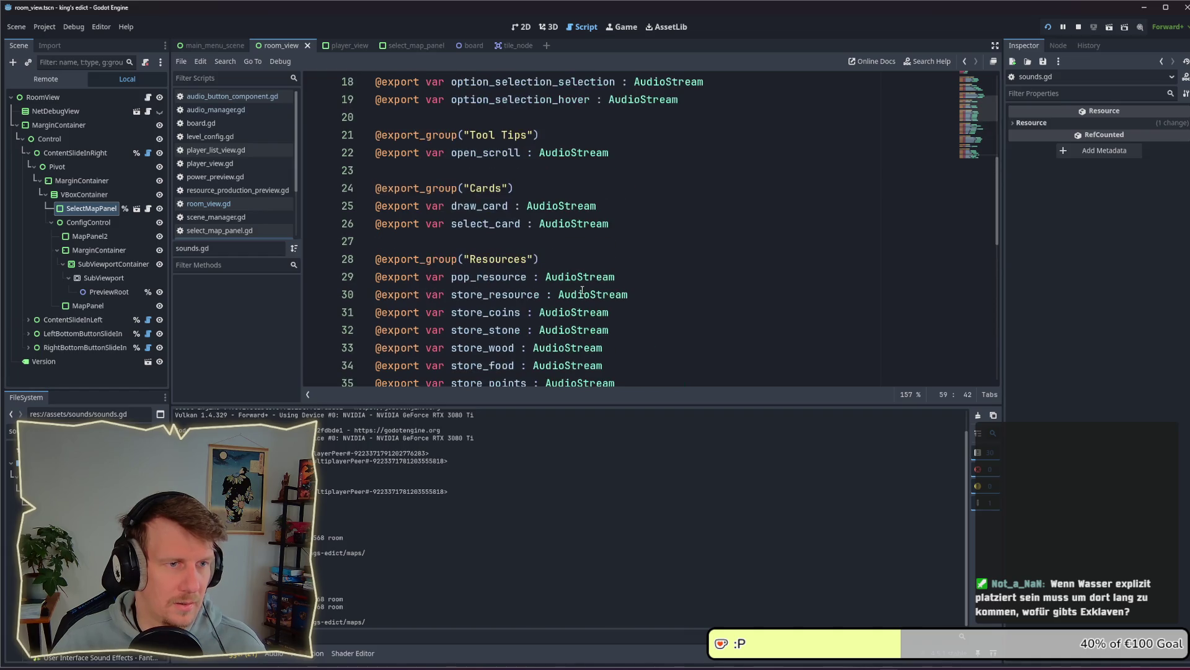
scroll(583, 290, up, 2)
Duplicate the button_clicked declaration as button_clicked_db : float = -4 and run the game
click(630, 174)
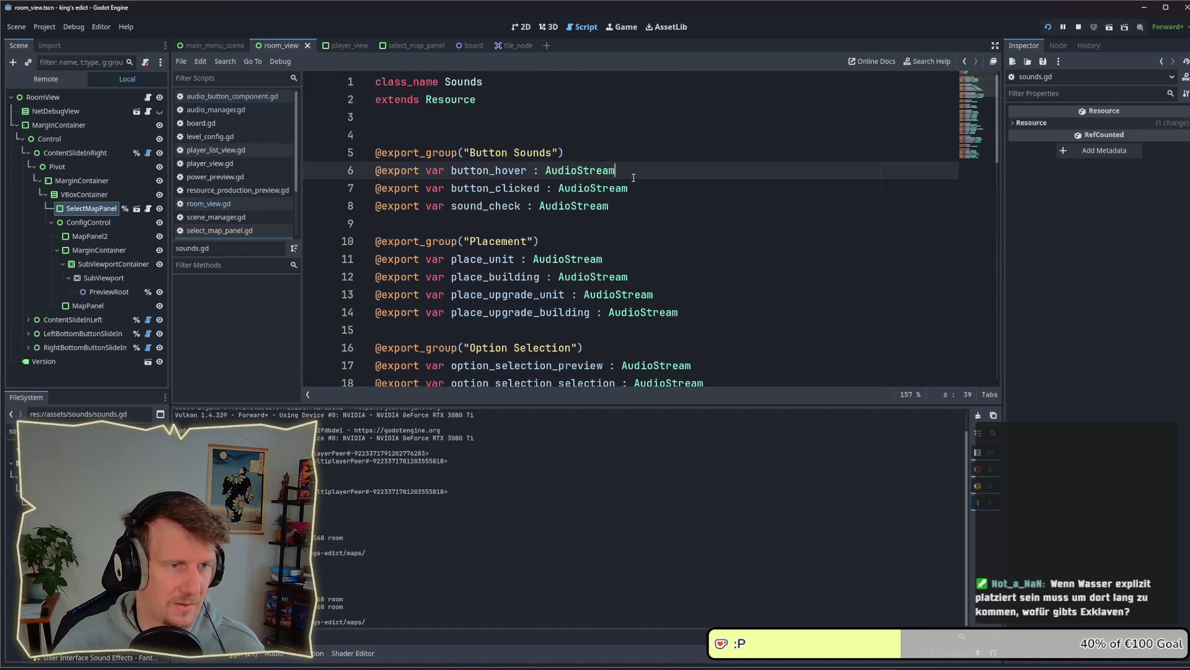
click(640, 190)
key(ctrl+shift+d)
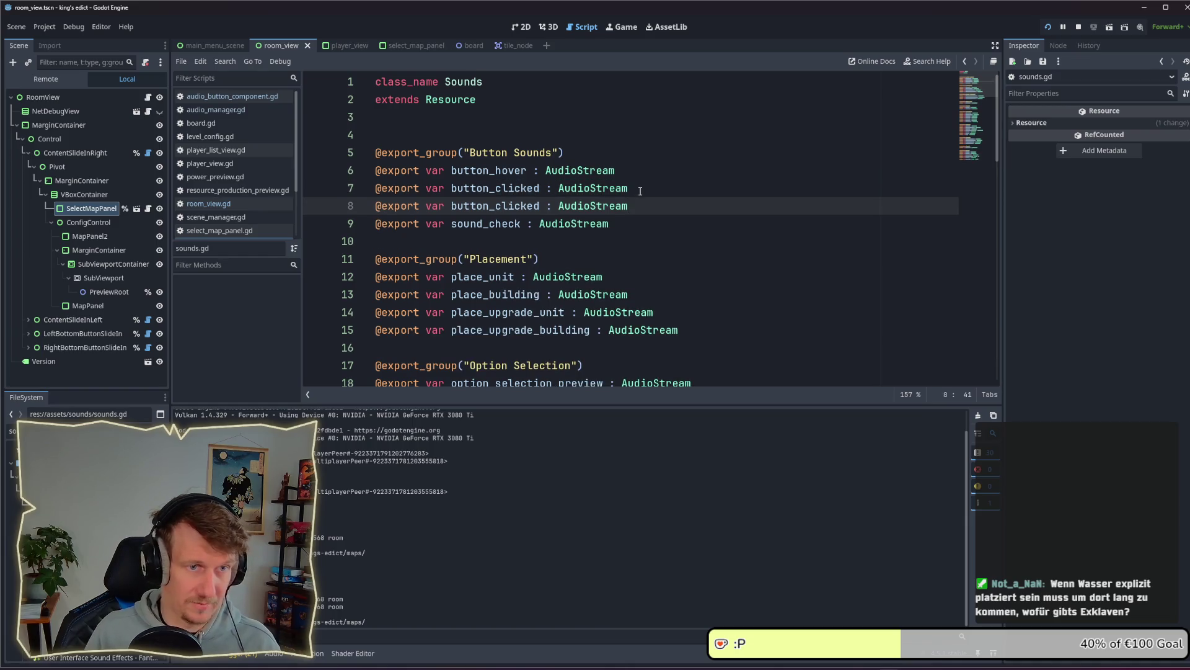
key(ctrl+BackSpace)
text(Floa)
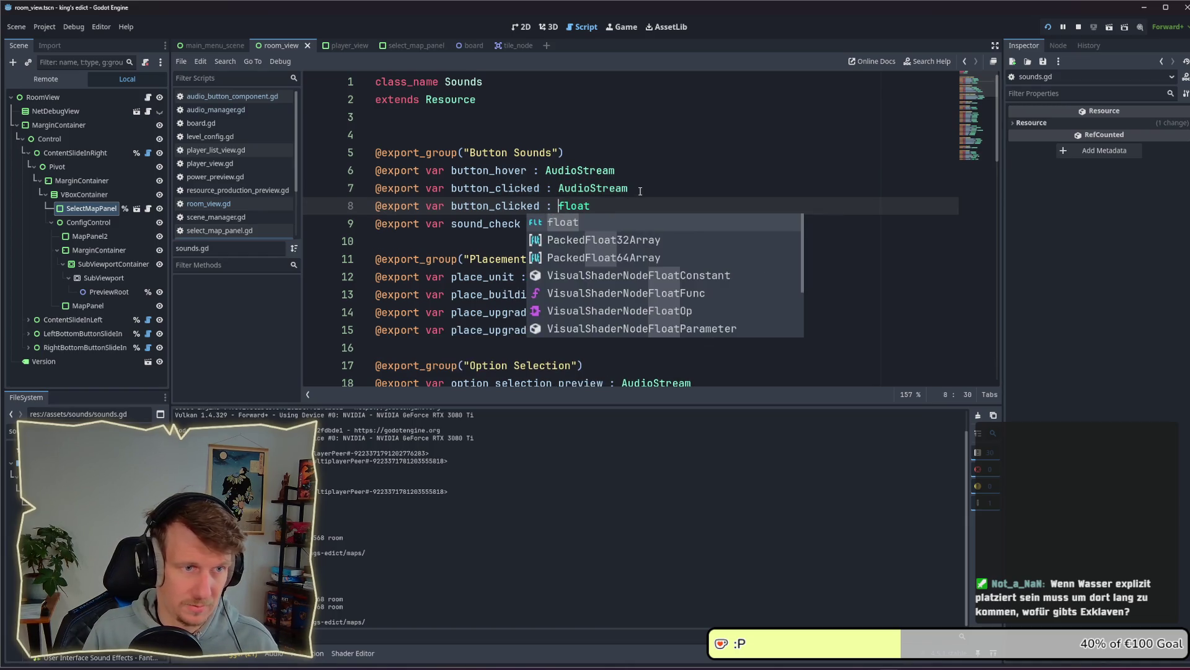
key(Left)
key(Left)
key(Left)
text(_)
text(db)
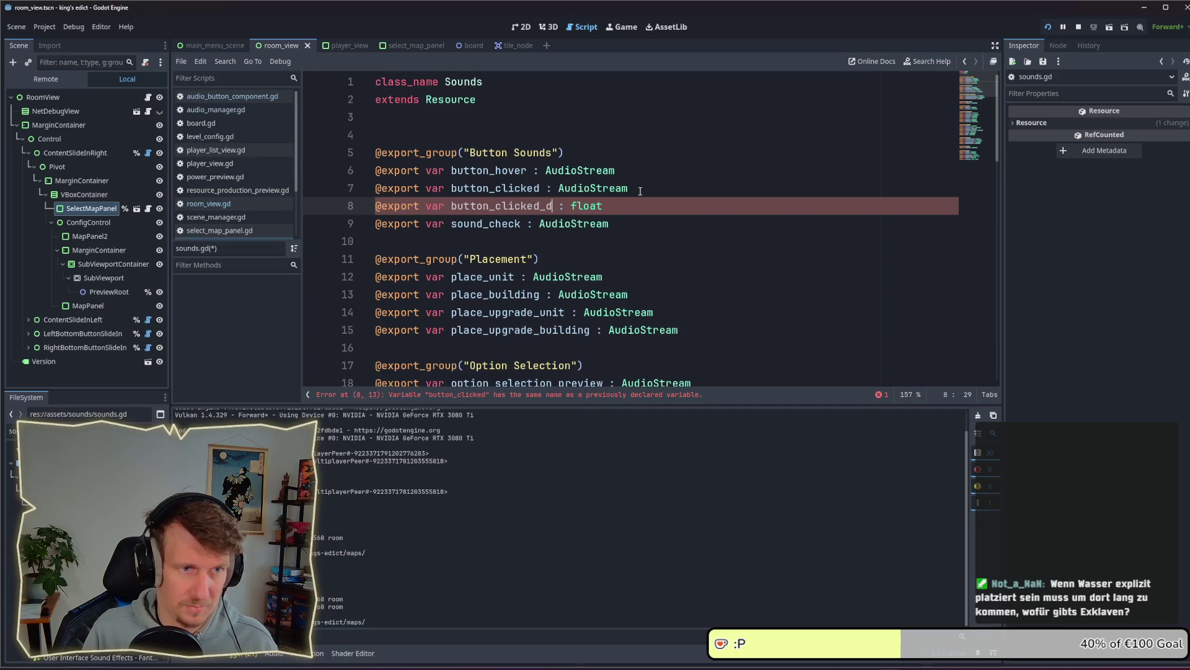
text( -4)
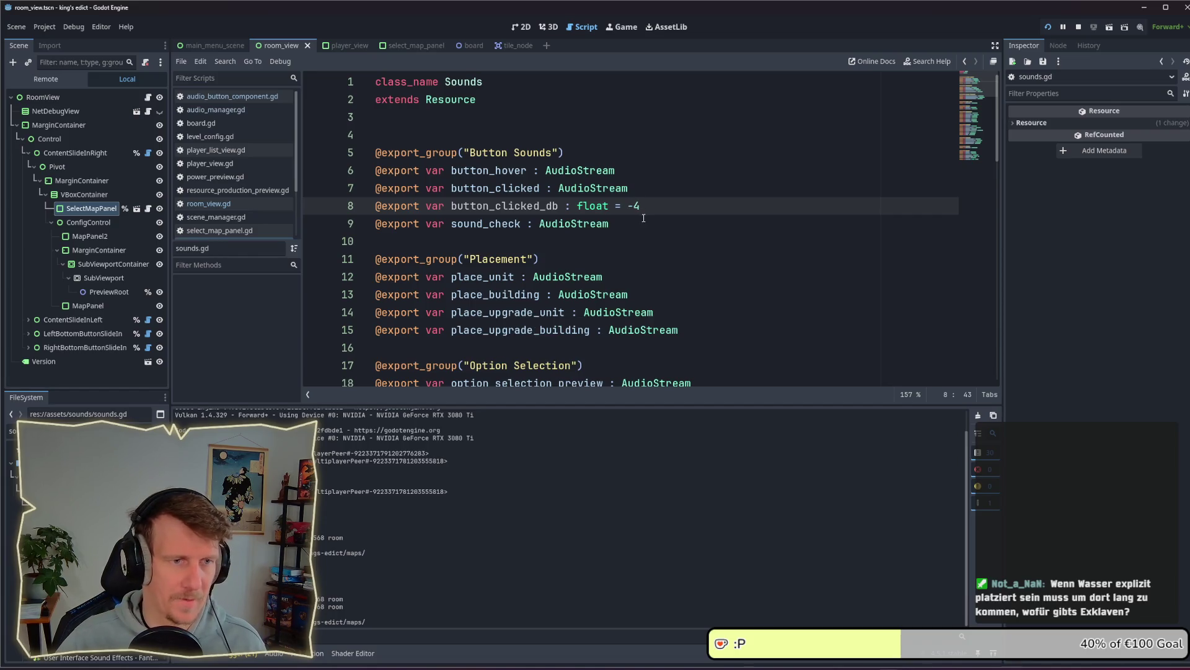
key(F6)
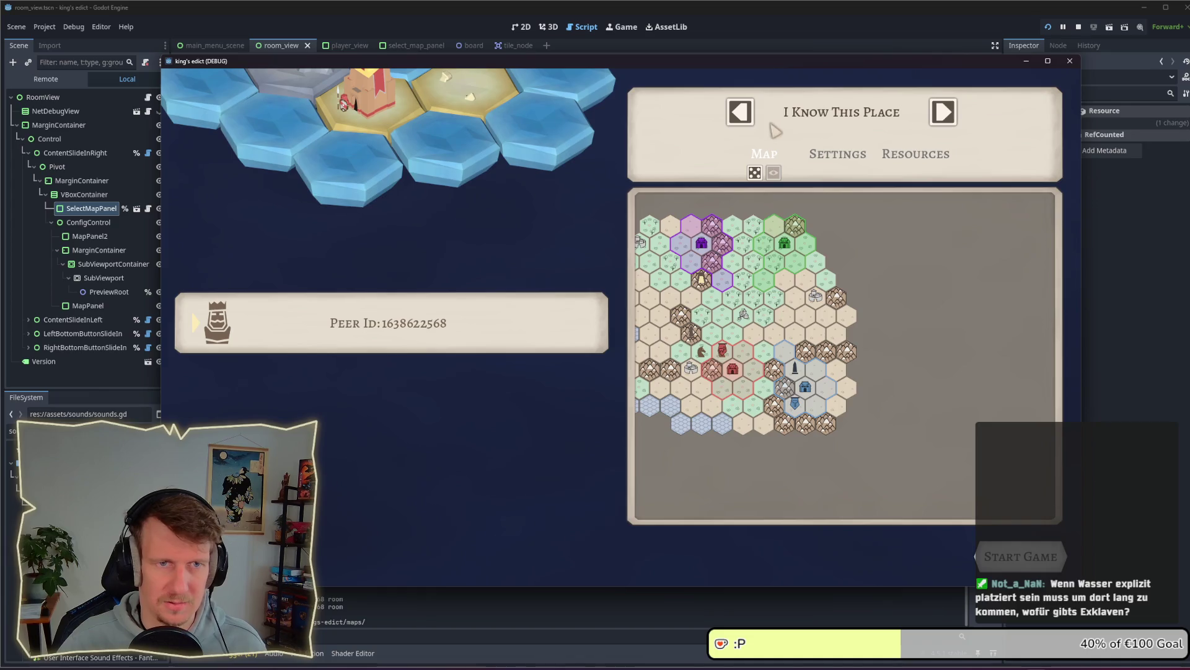
Cycle a few map presets, then close, relaunch and reposition the game window
click(740, 112)
click(741, 112)
click(942, 112)
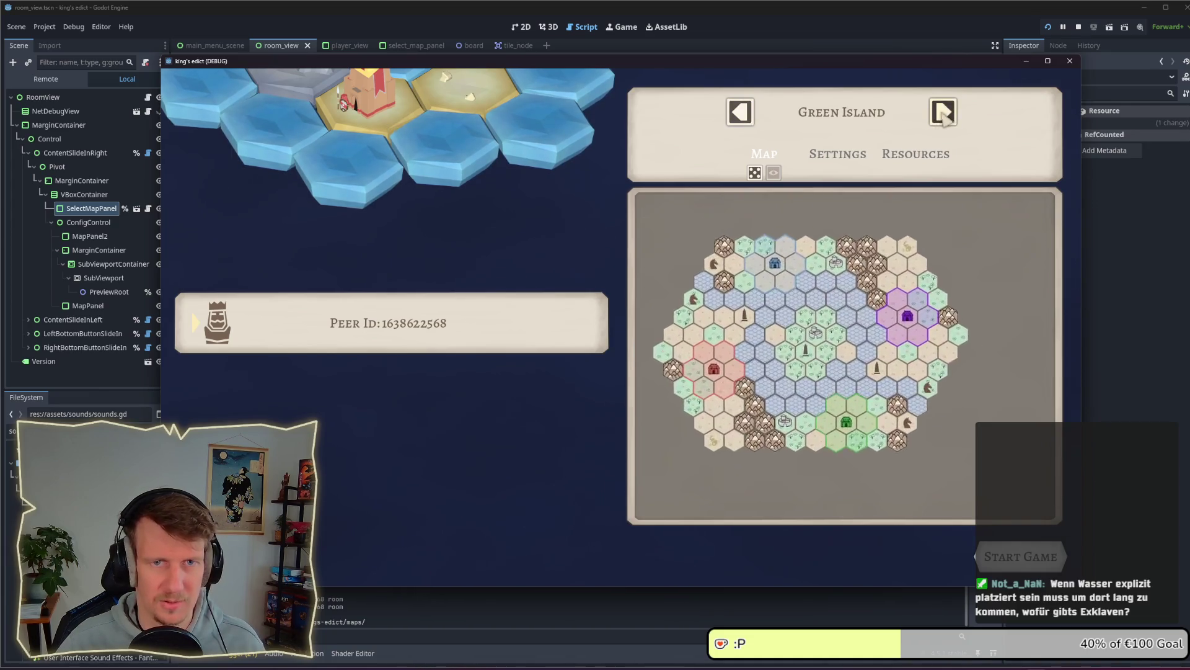
click(943, 112)
click(1079, 26)
click(1048, 28)
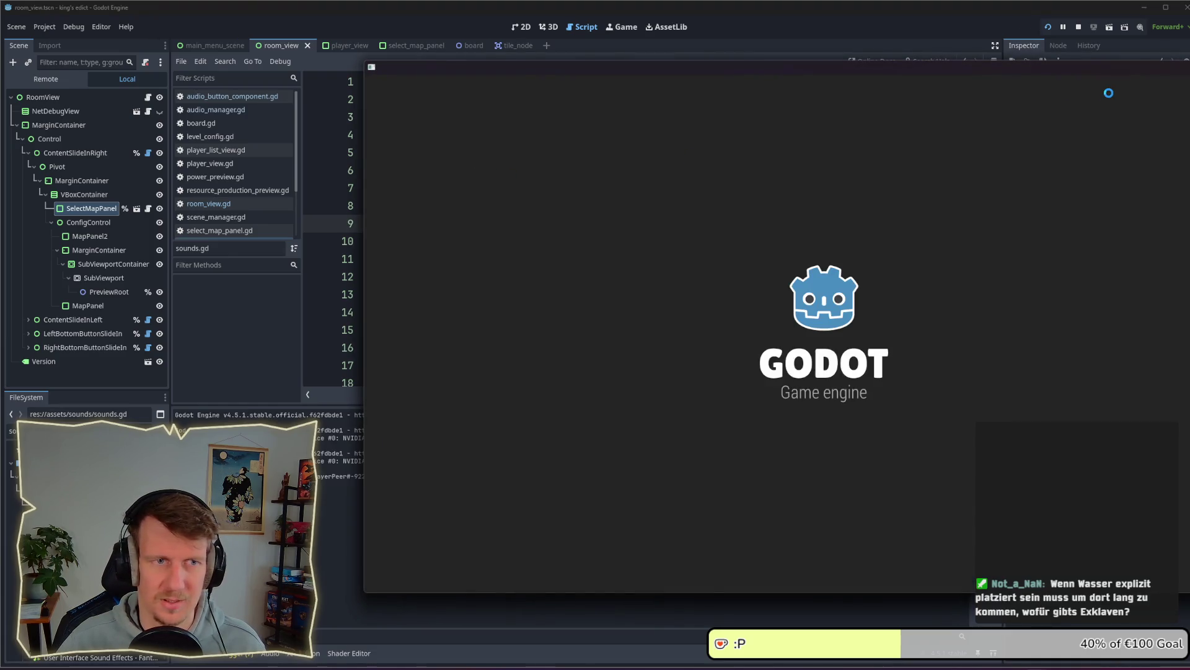
drag(1063, 68, 844, 72)
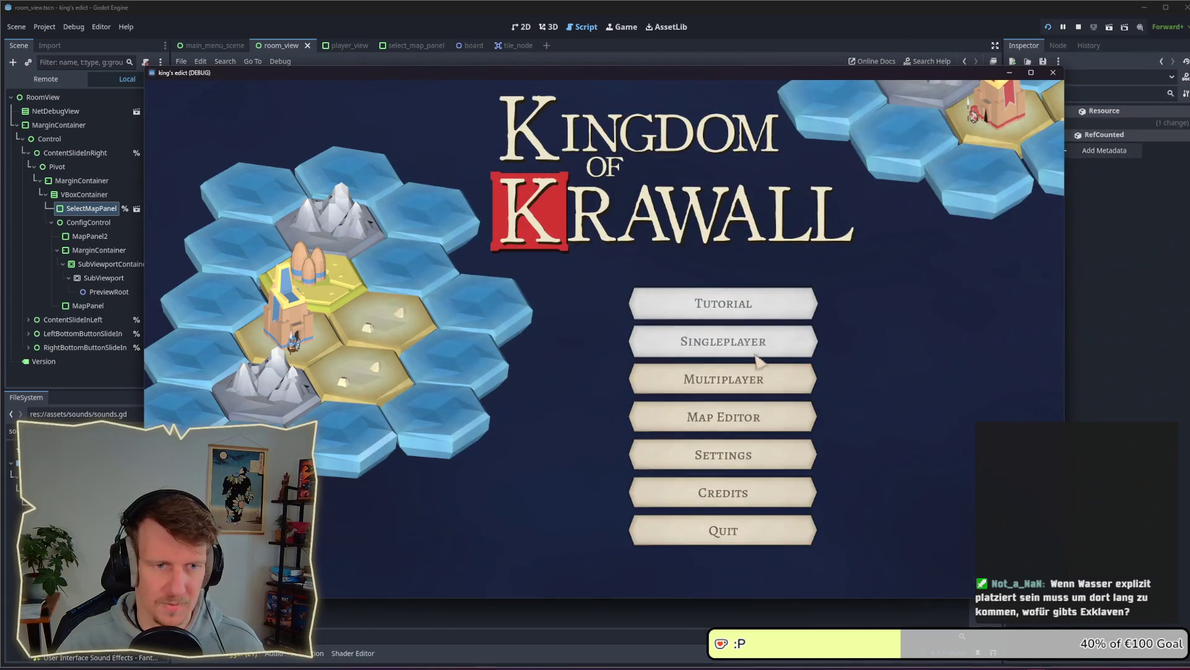
Open the multiplayer menu, leave the lobby, and step forward two map presets
click(746, 377)
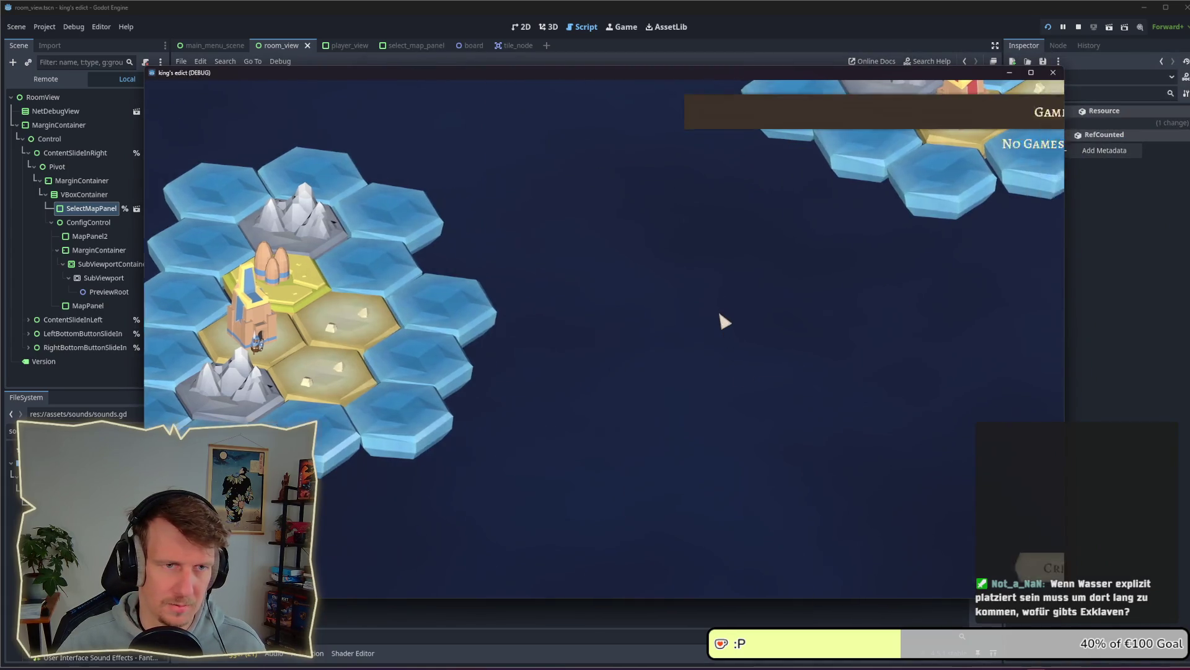
key(Escape)
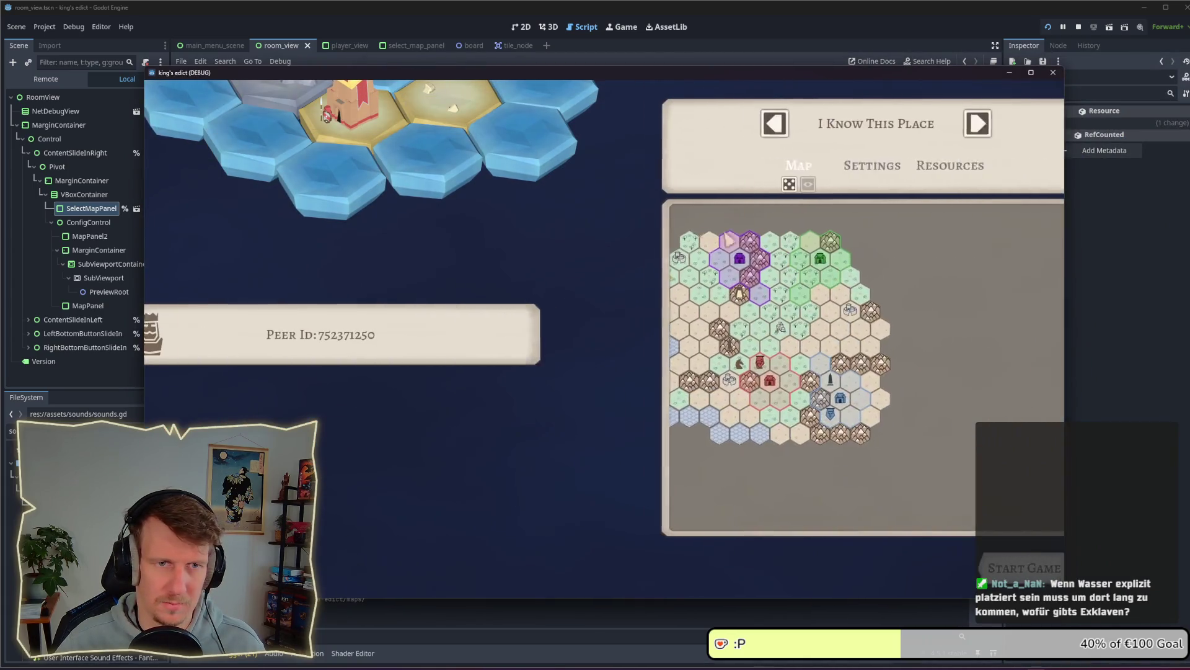
click(924, 130)
click(924, 130)
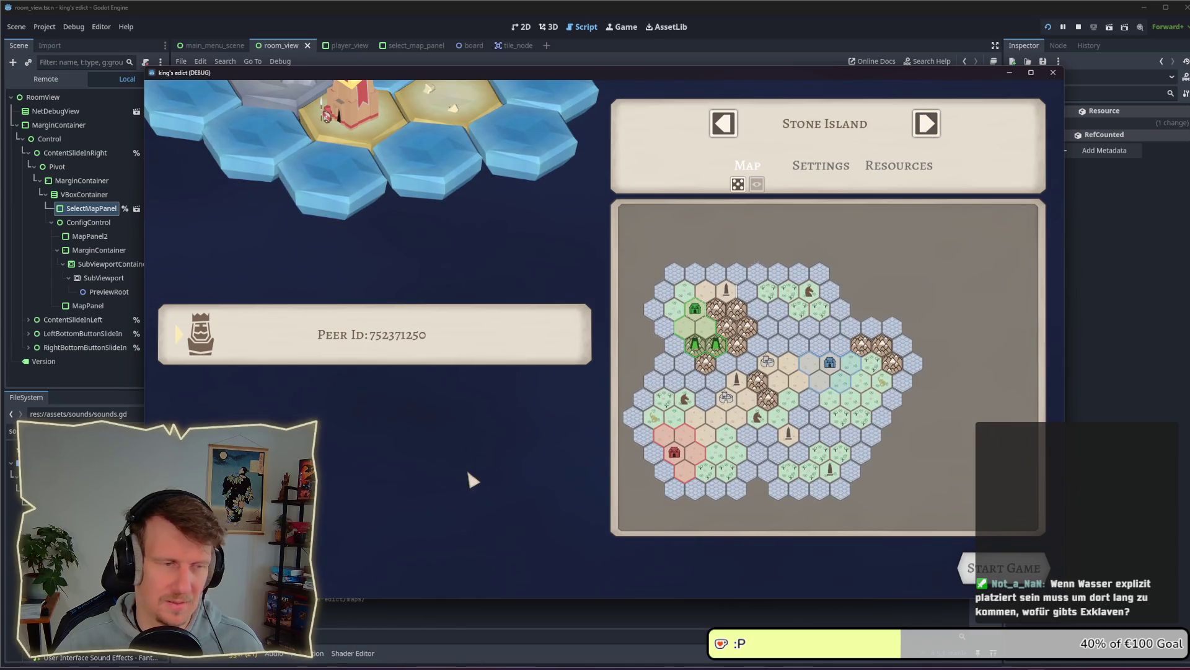
Set Button Clicked dB to -8.0 under Button Sounds in sounds.tres
key(alt+Tab)
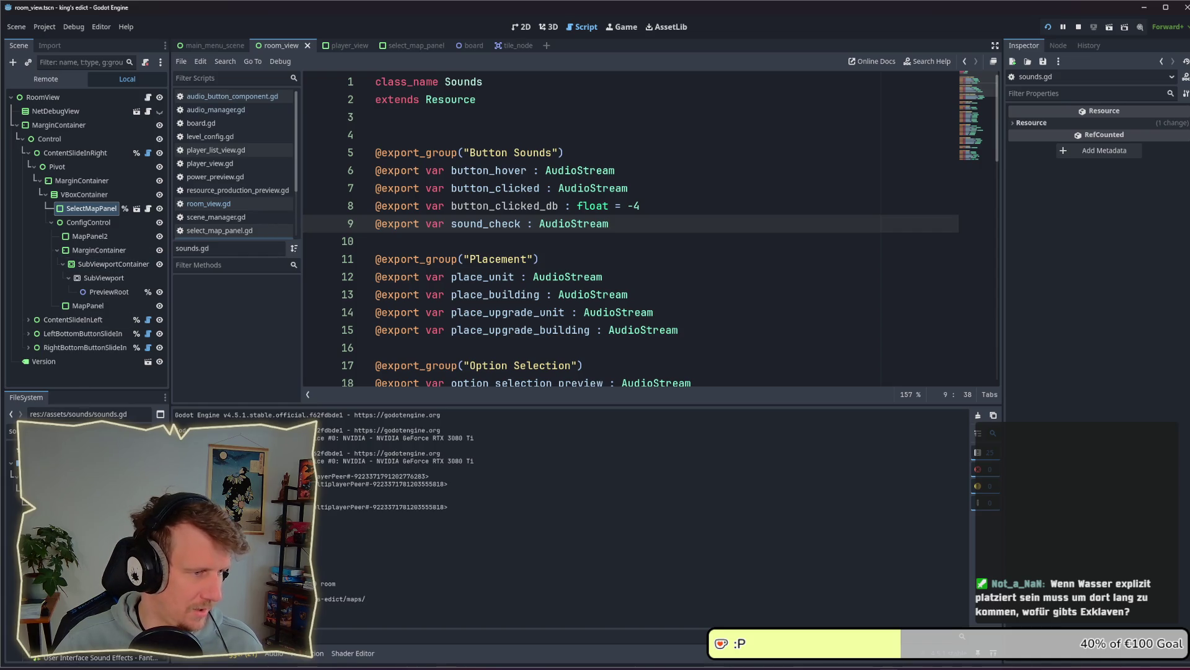
click(86, 446)
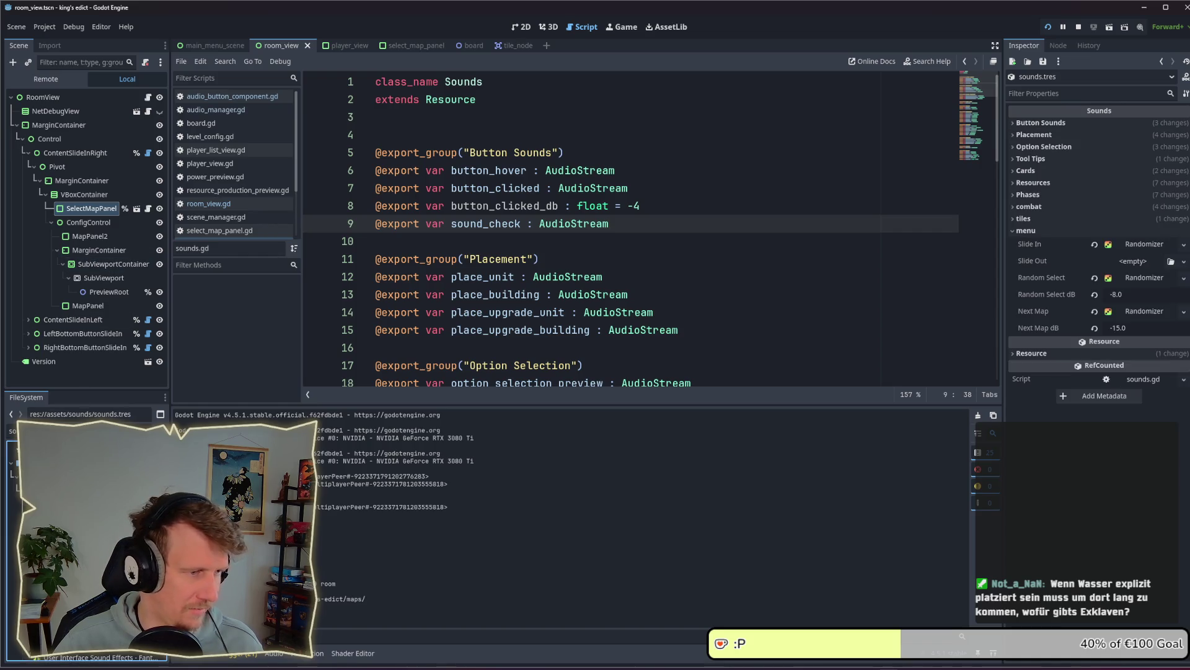
click(1051, 124)
click(1122, 201)
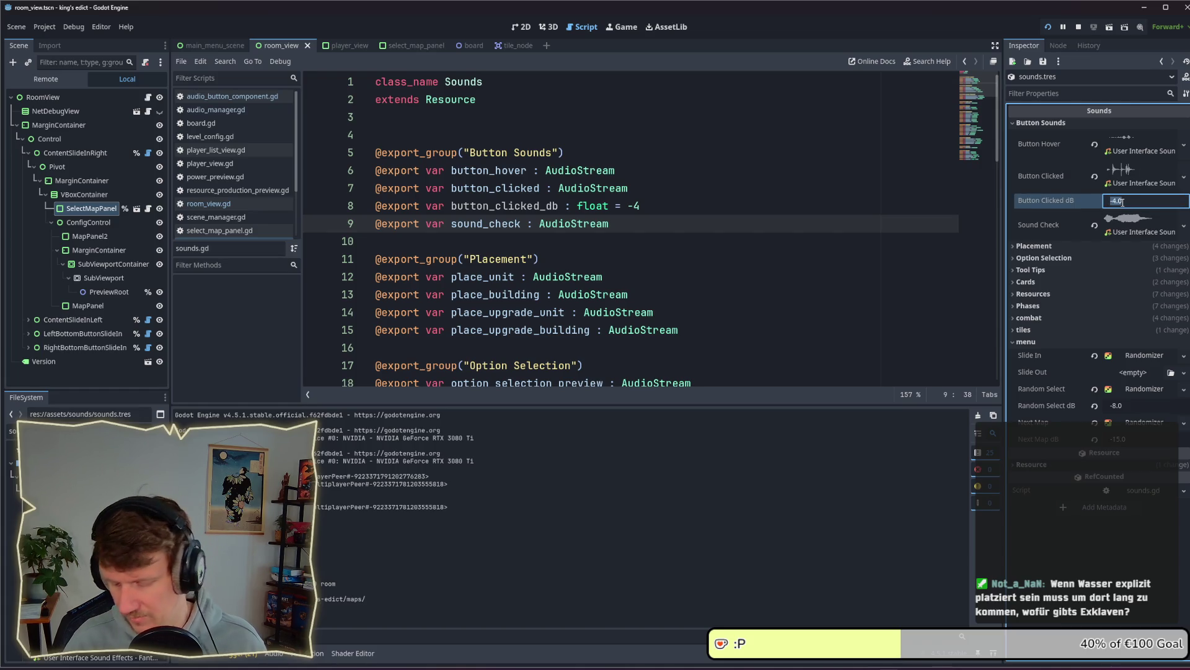
key(alt+Tab)
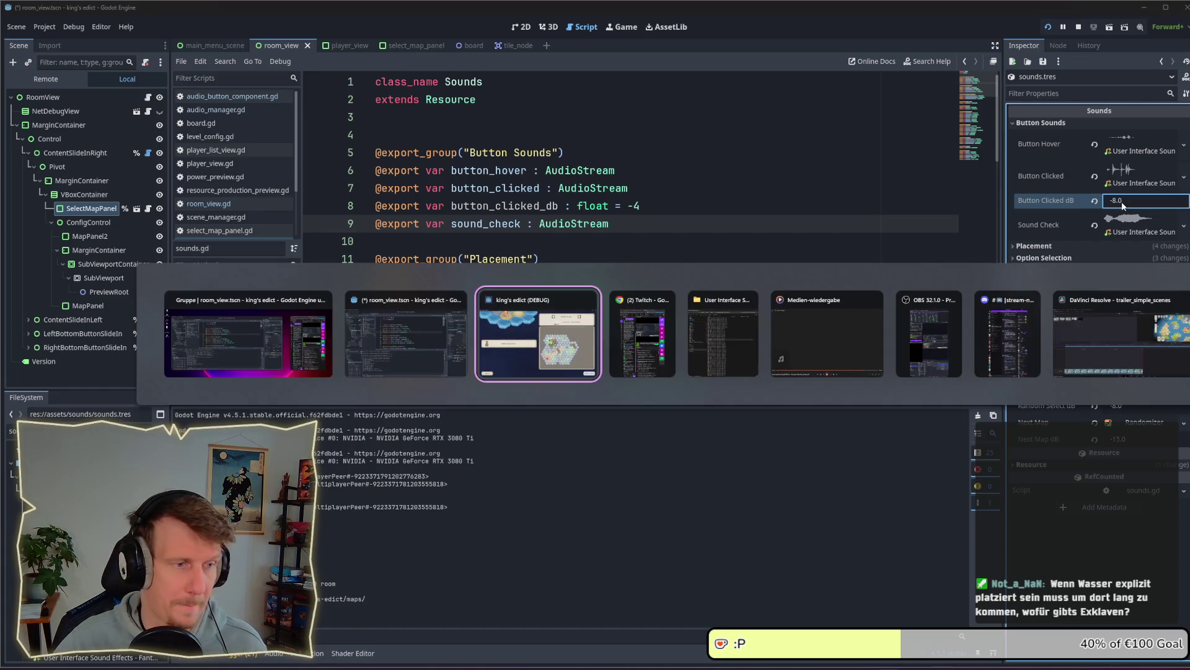
Step back through several map presets, comparing their previews
click(927, 127)
click(927, 130)
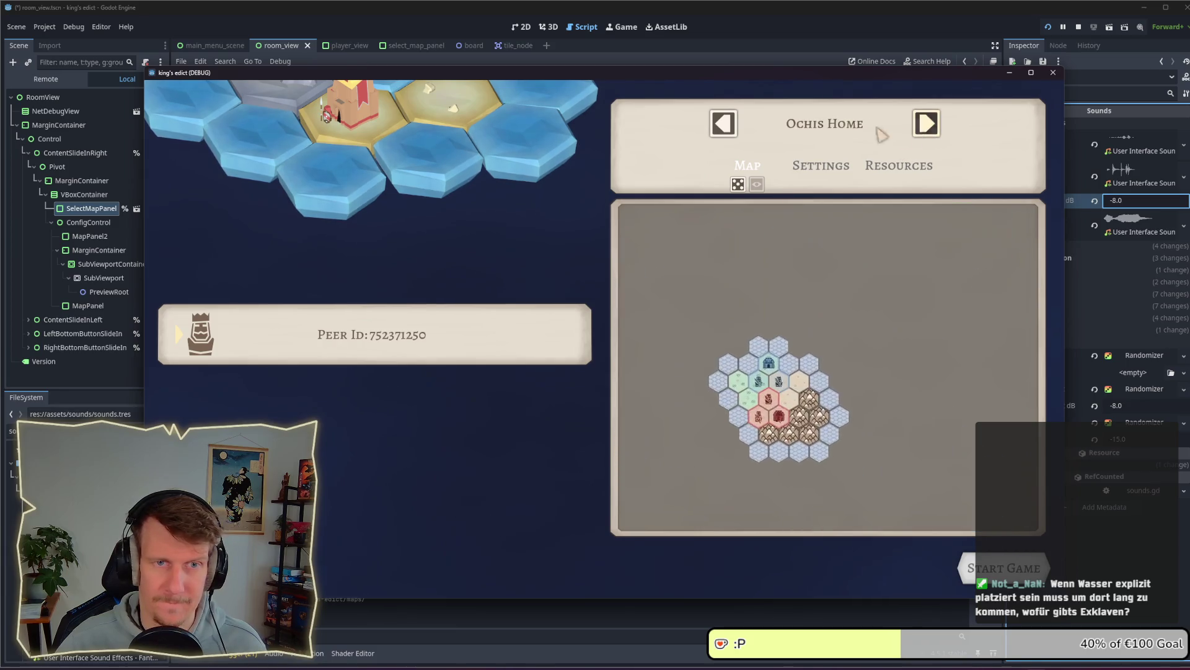
click(722, 127)
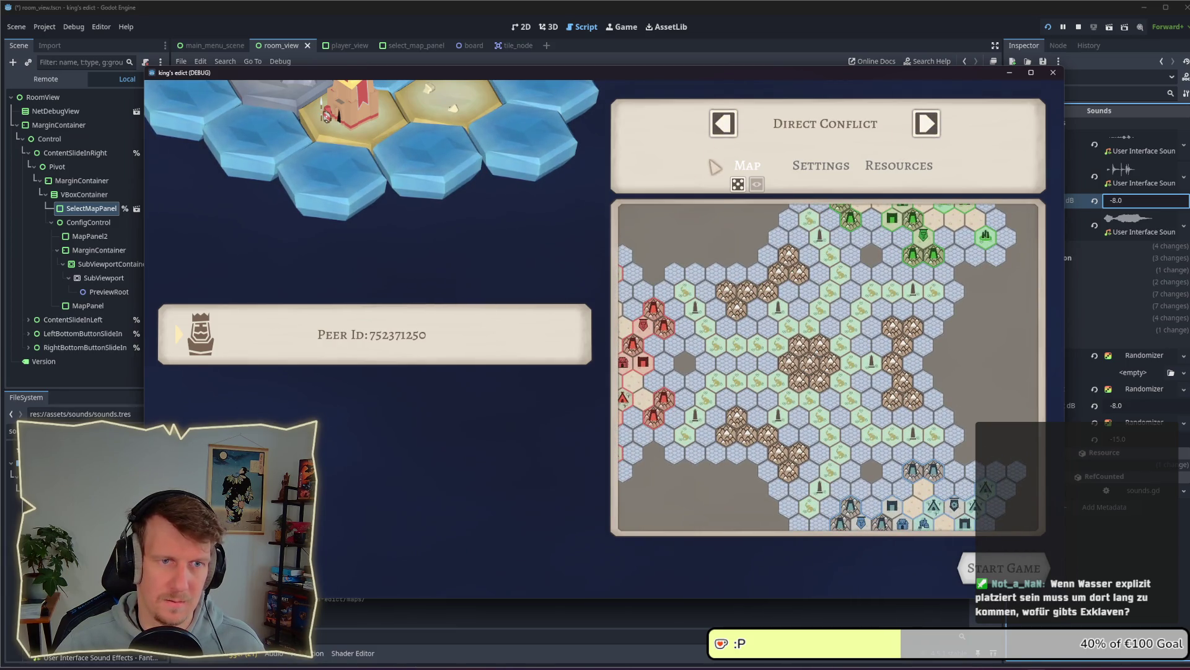
click(718, 131)
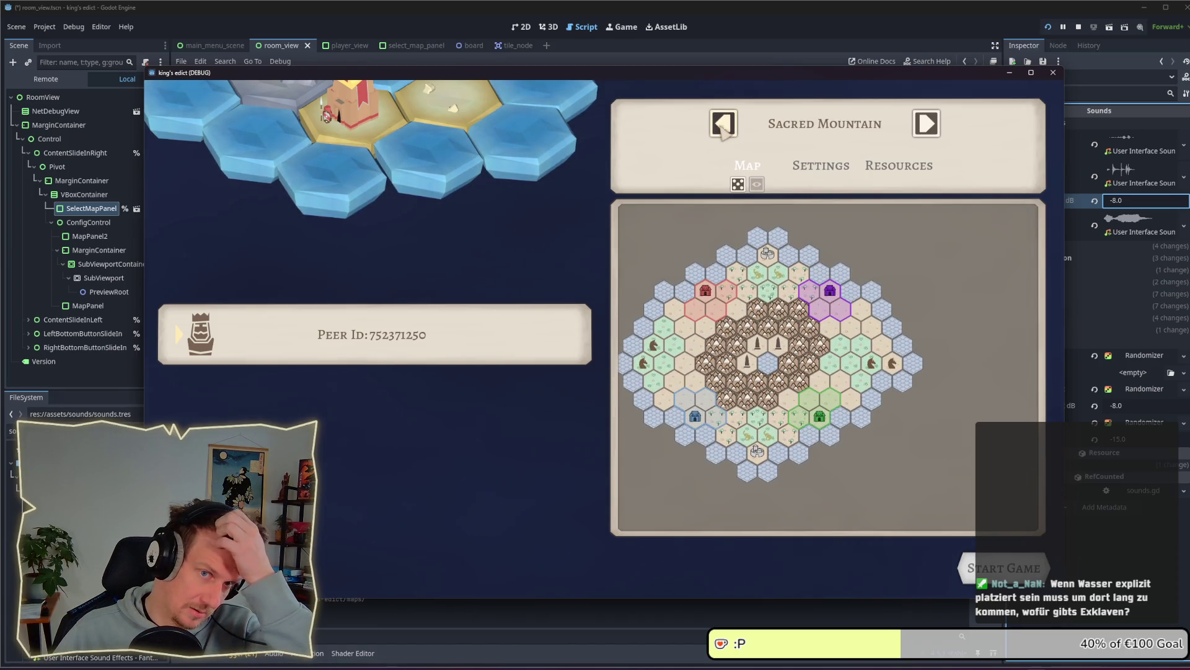
click(725, 129)
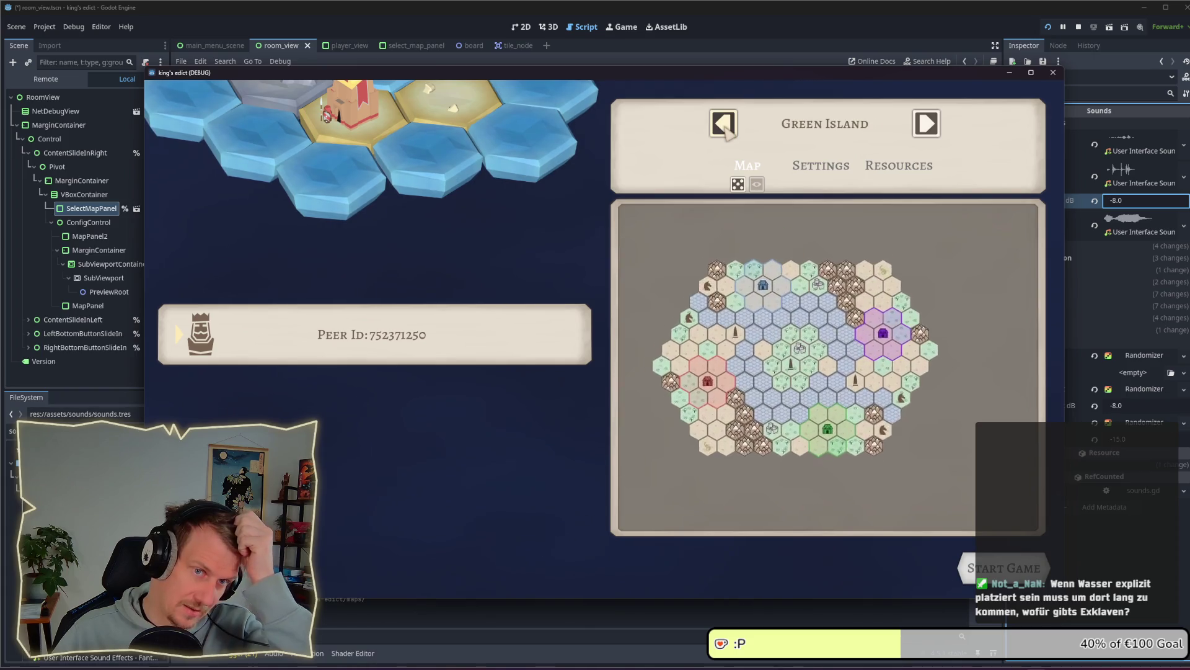
click(719, 132)
click(720, 134)
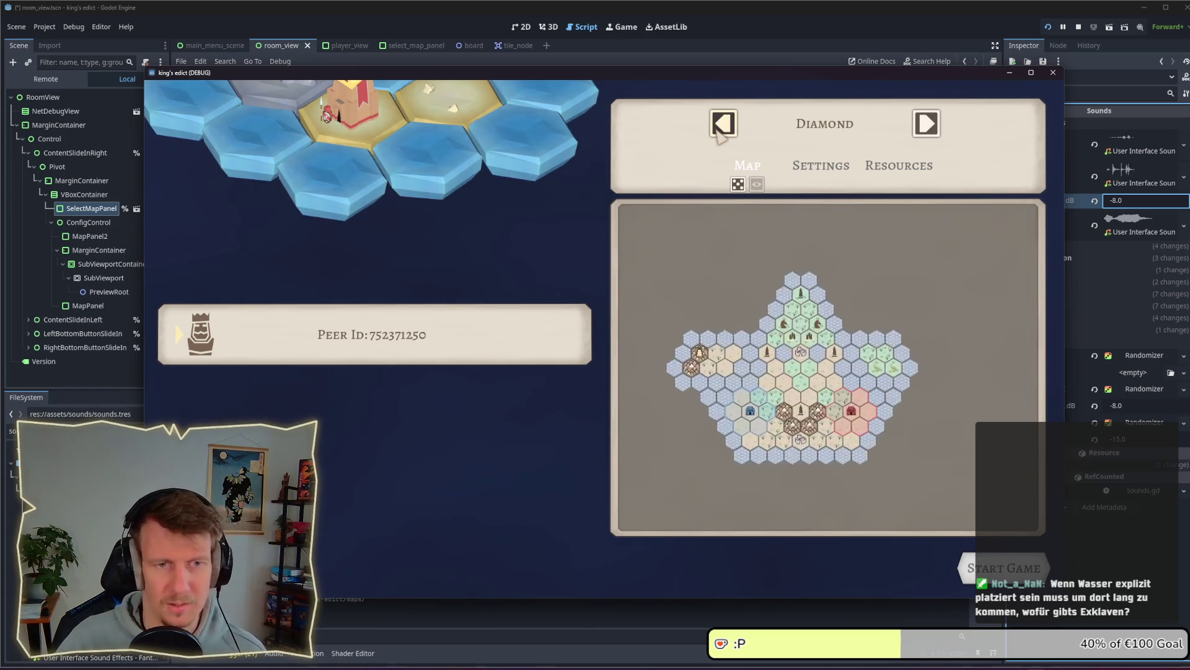
click(723, 133)
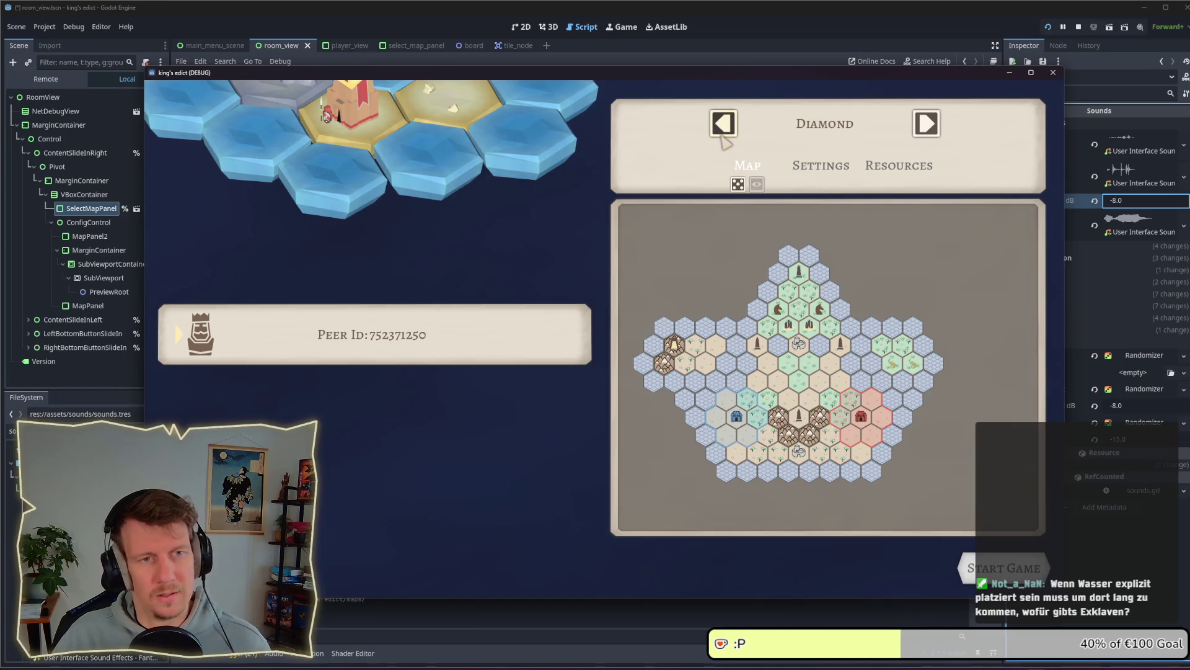
click(724, 134)
click(723, 136)
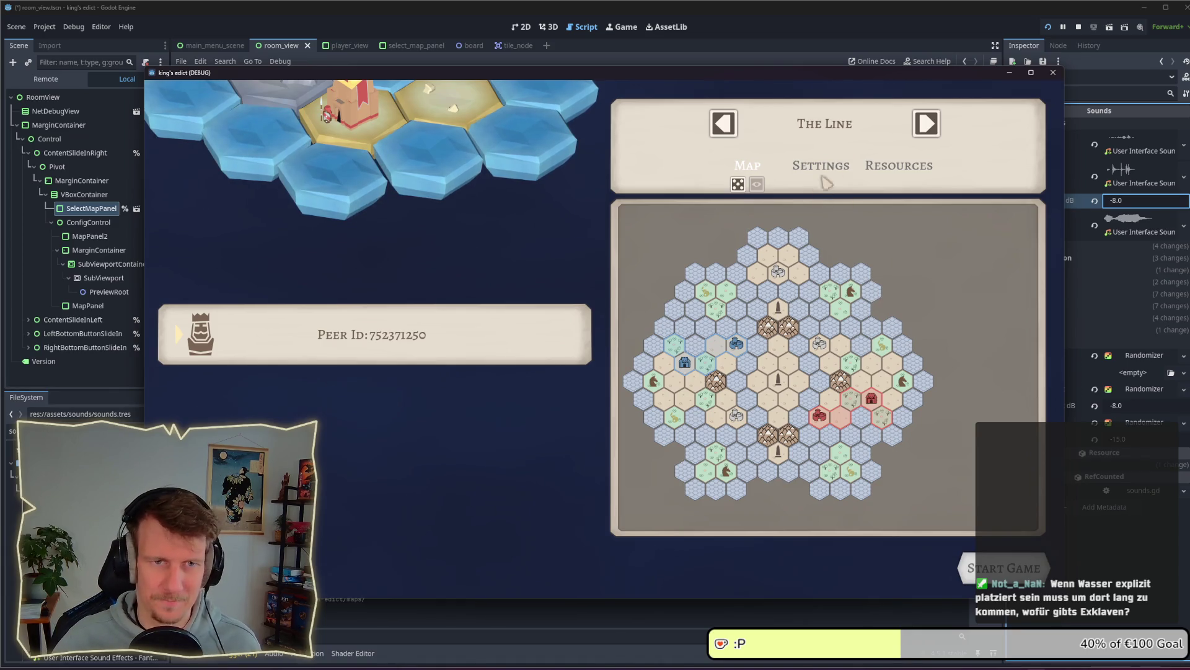
Step forward through a long run of map presets, ending on the Grain preset
click(926, 124)
click(926, 124)
click(926, 124)
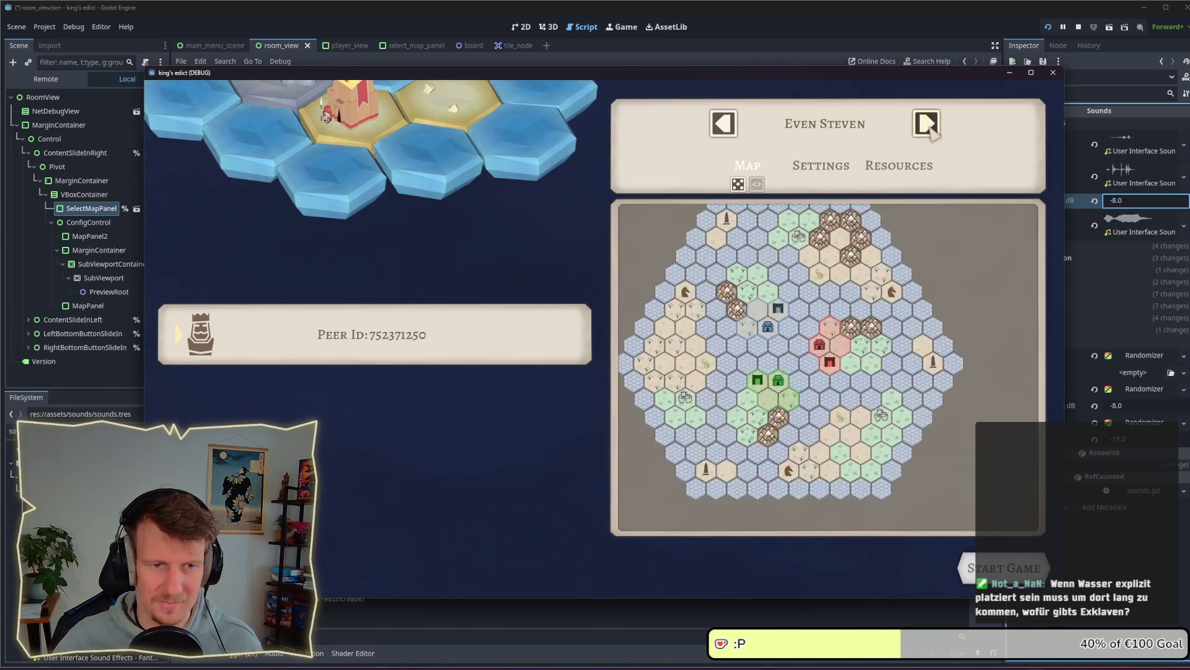
click(927, 124)
click(926, 124)
click(927, 124)
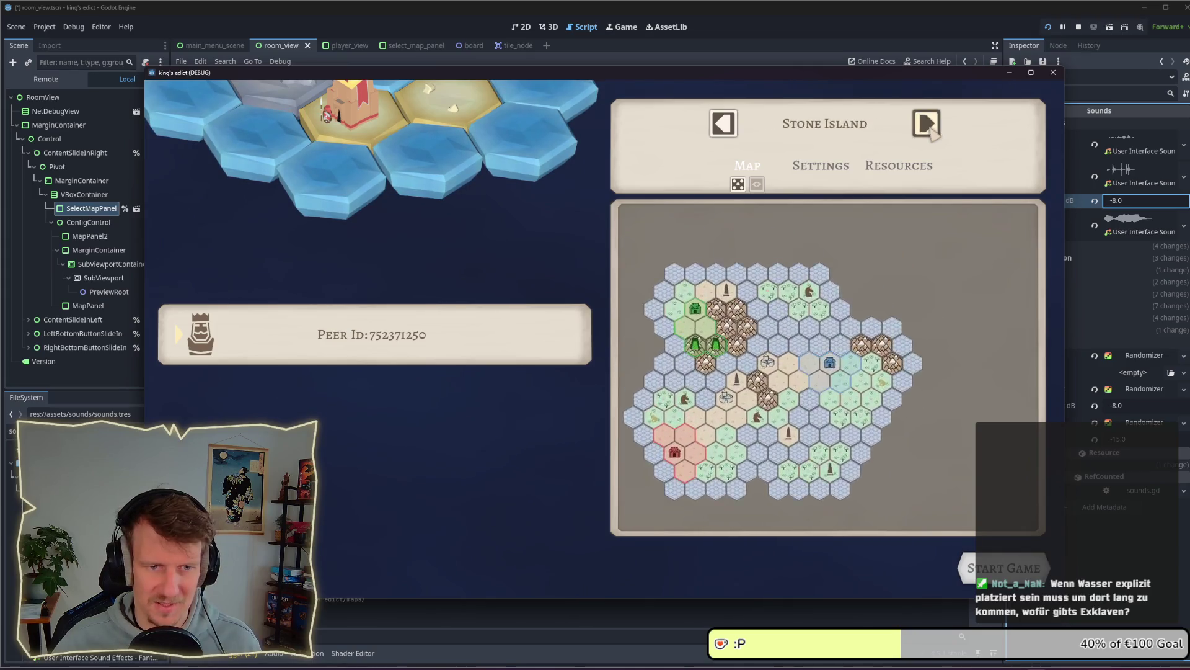
click(927, 124)
click(926, 124)
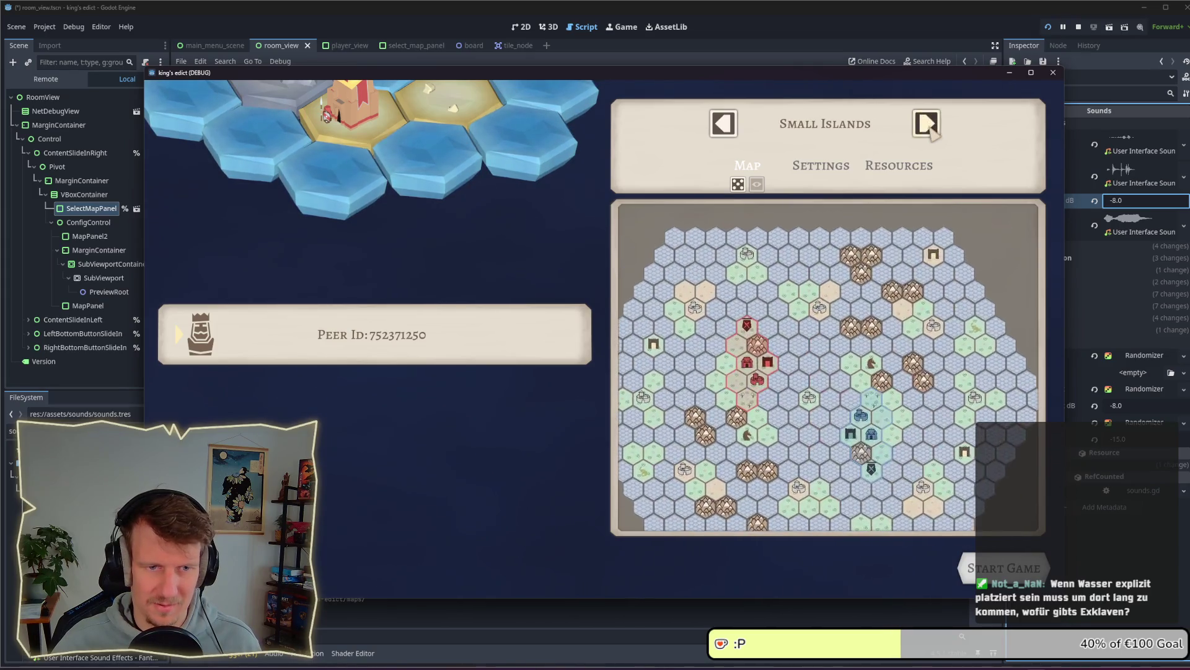
click(927, 124)
click(926, 124)
click(926, 124)
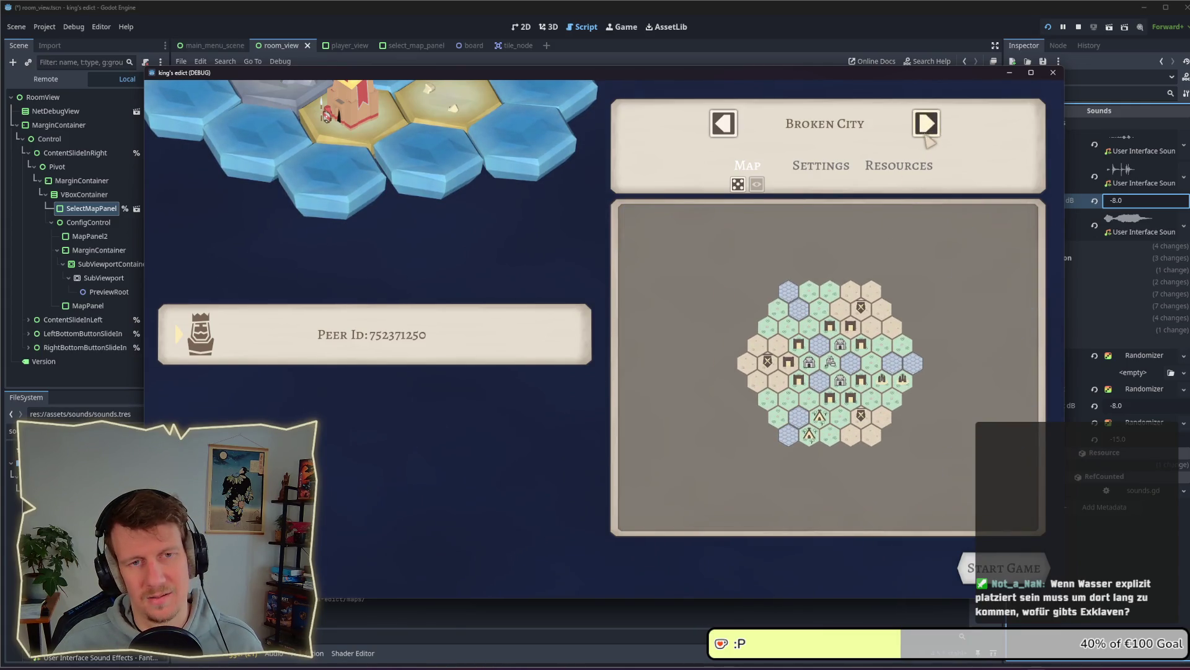
click(927, 133)
click(927, 134)
click(926, 133)
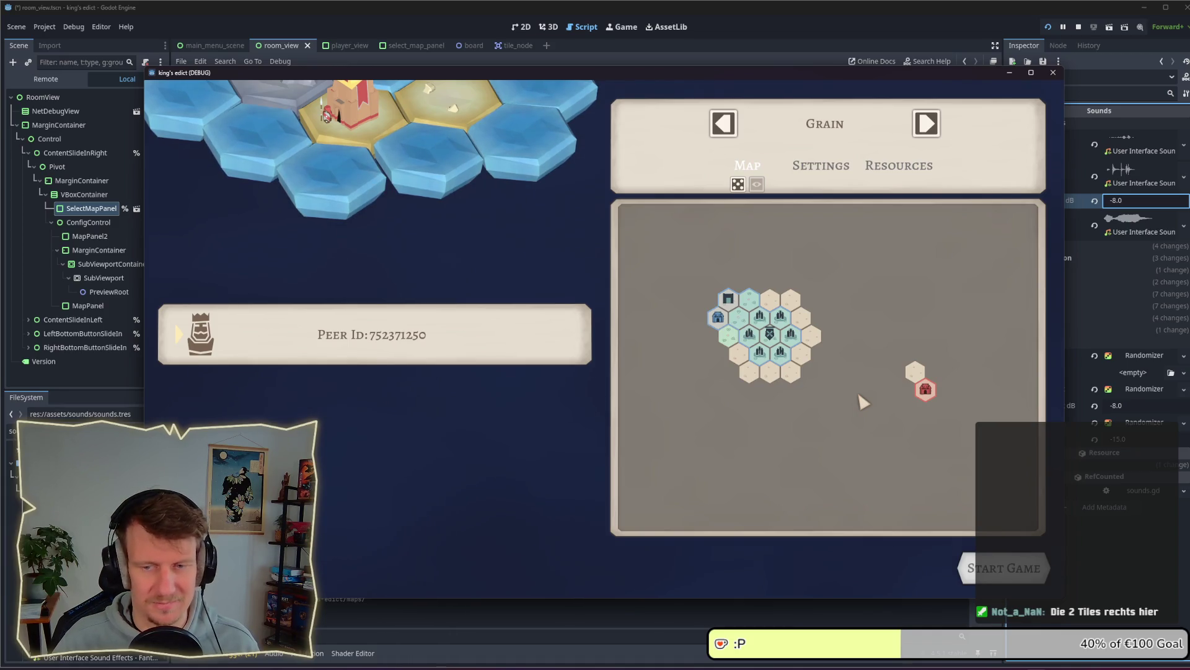
Advance to the No Islands and Placement maps, then return to No Islands and pan its preview
click(926, 123)
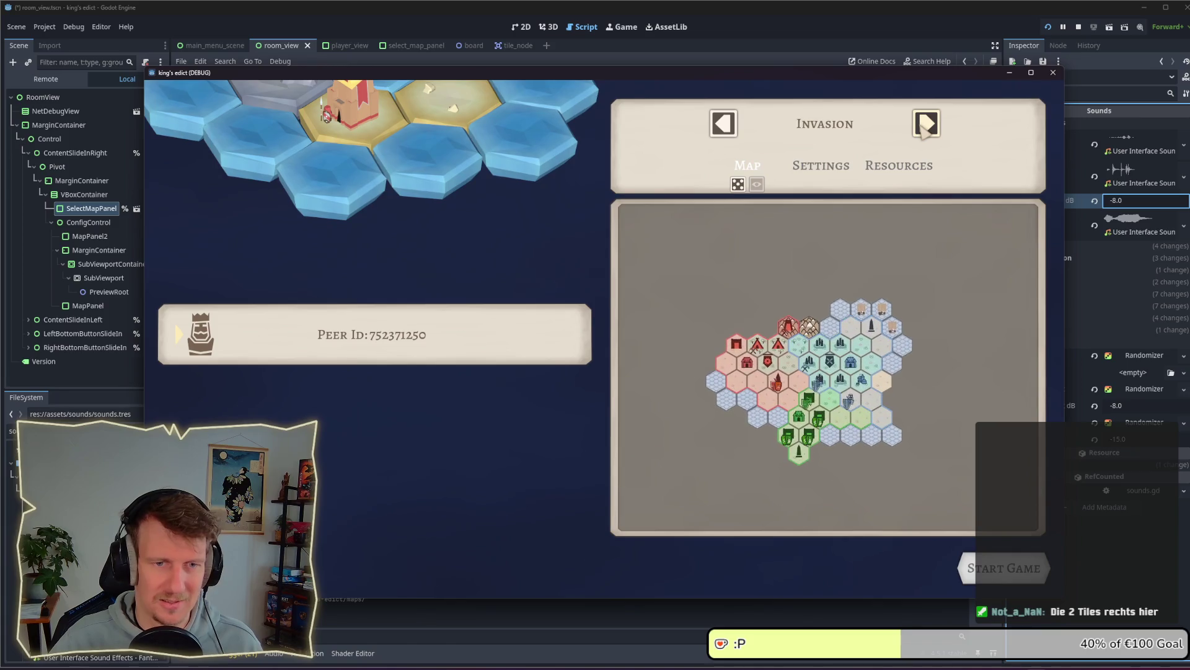
click(926, 123)
click(926, 124)
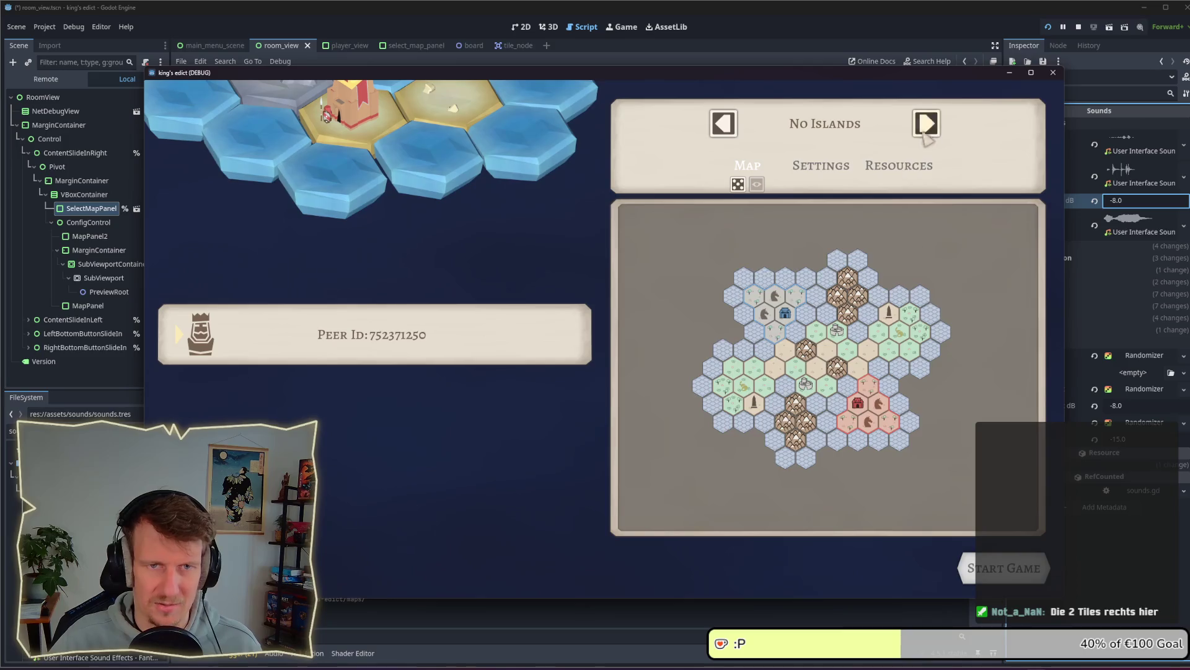
click(926, 124)
click(727, 126)
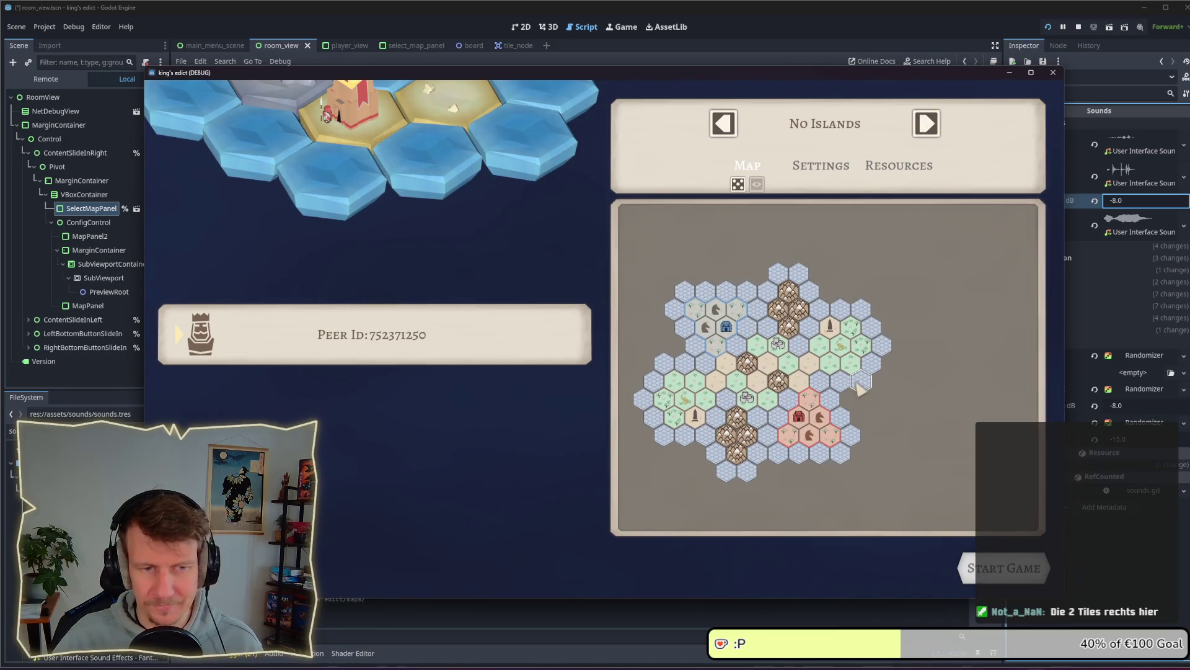
drag(833, 398, 961, 351)
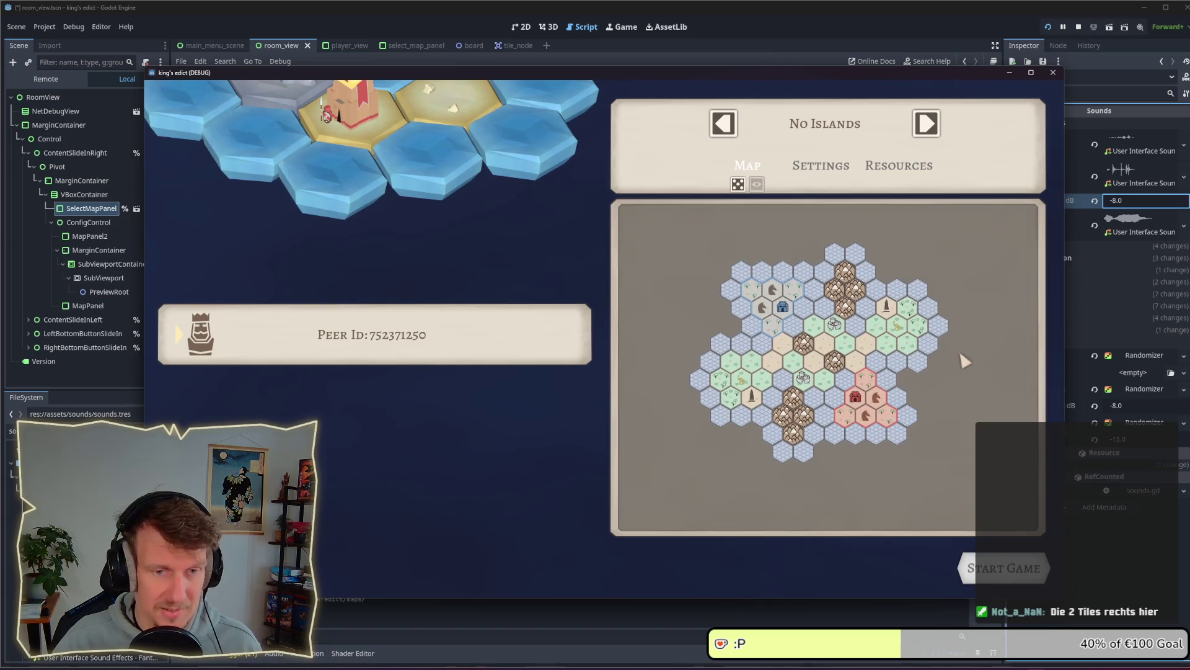
Advance to Riverside, pan it fully into view, then preview Screenshot Battle and Screenshot Building
click(933, 126)
click(933, 126)
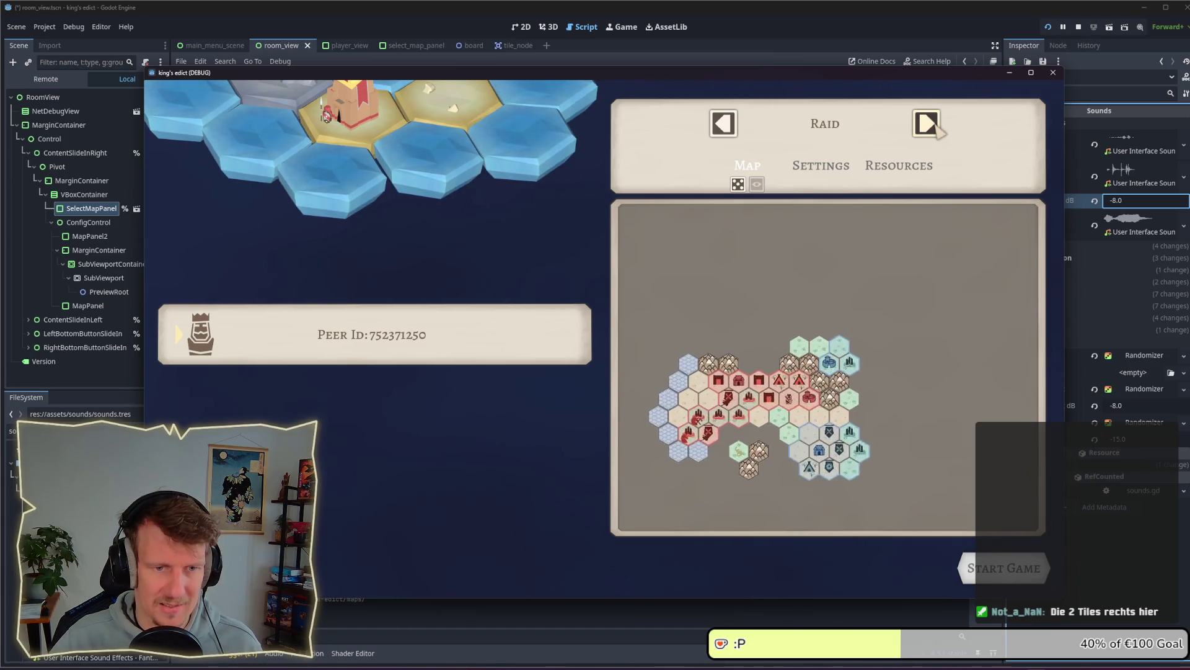
click(933, 125)
drag(721, 379, 899, 372)
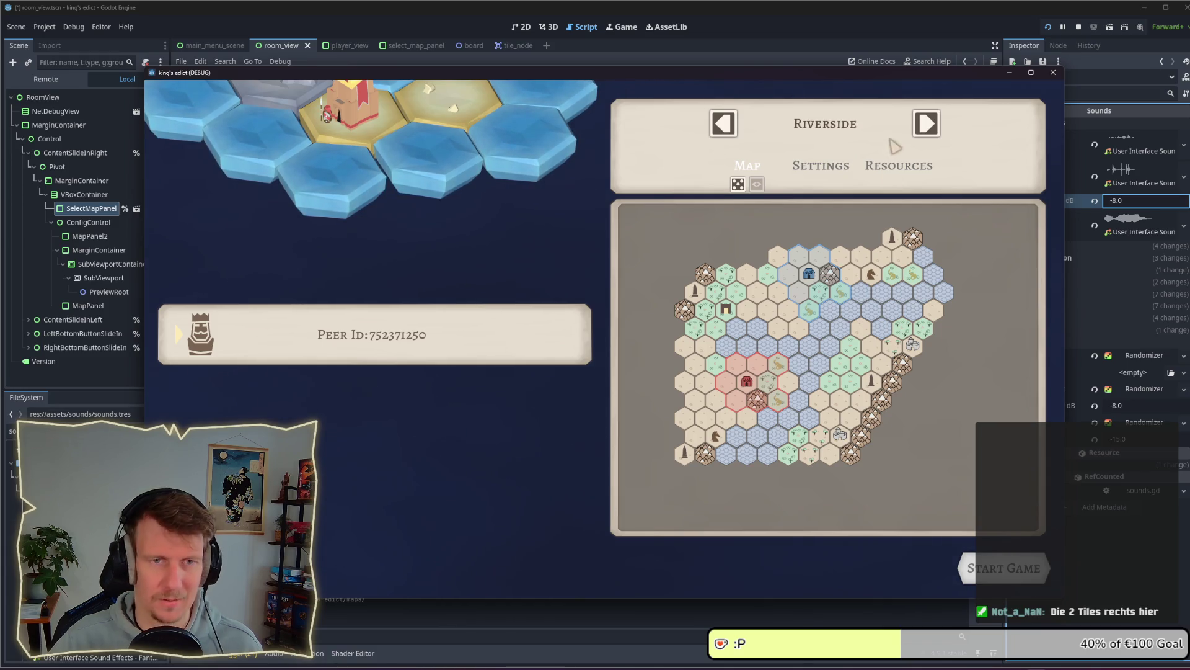
click(928, 121)
click(929, 123)
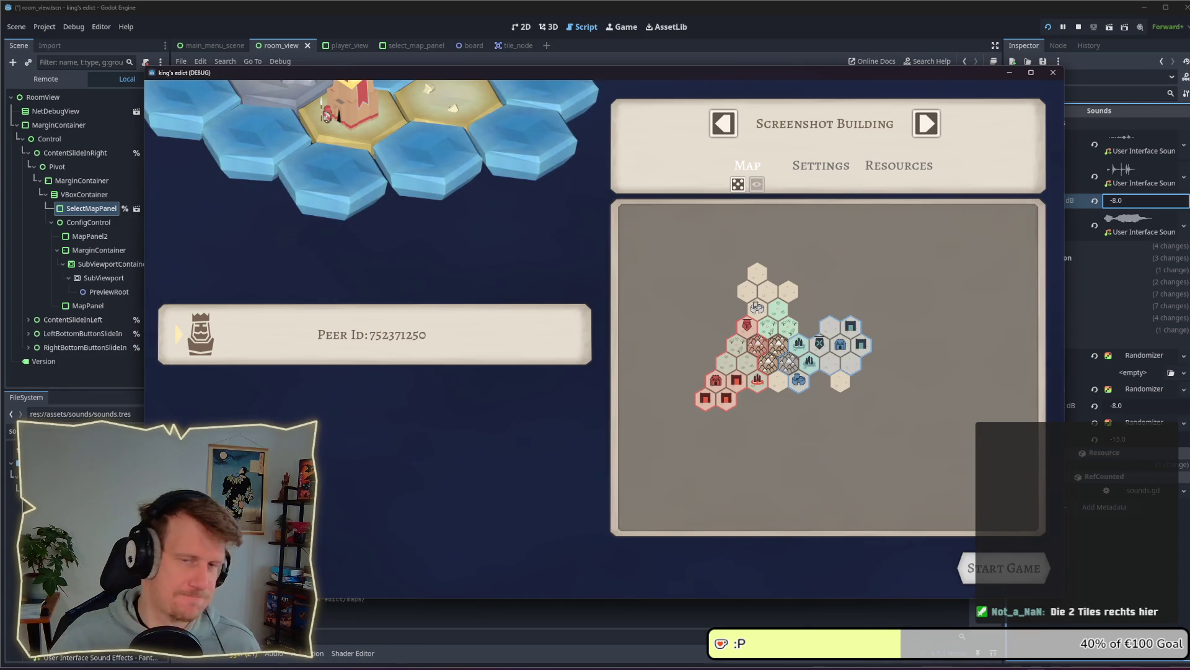
Advance past Snakes to the following maps, then roll three random maps
click(925, 126)
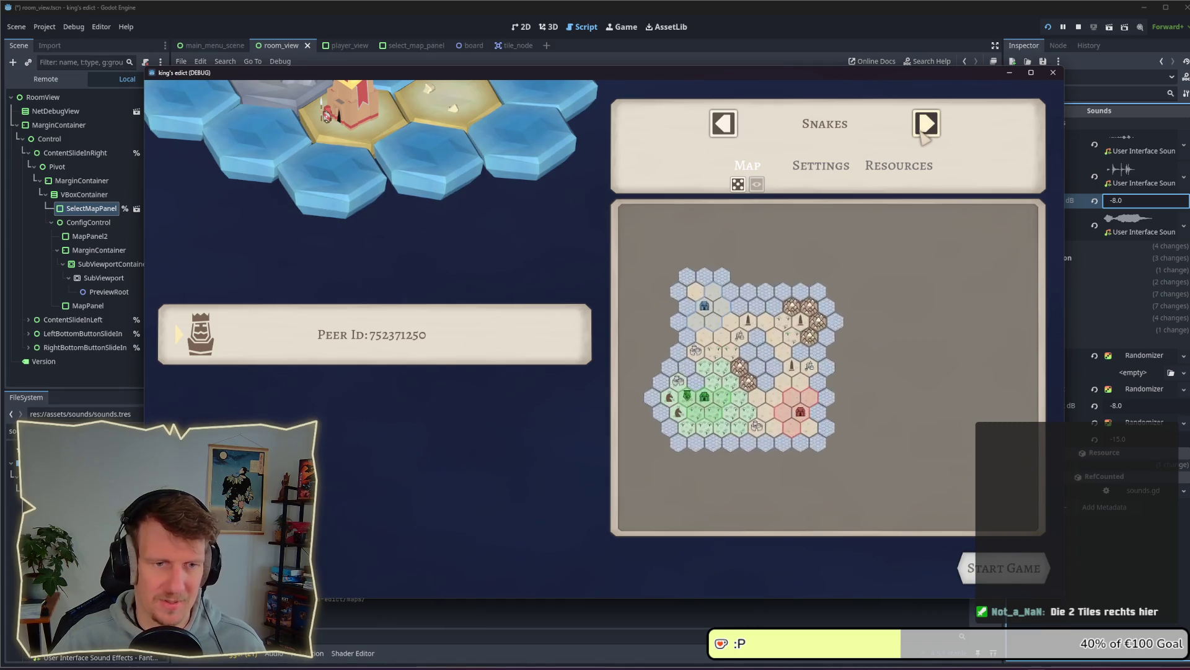
click(922, 133)
click(922, 132)
click(922, 132)
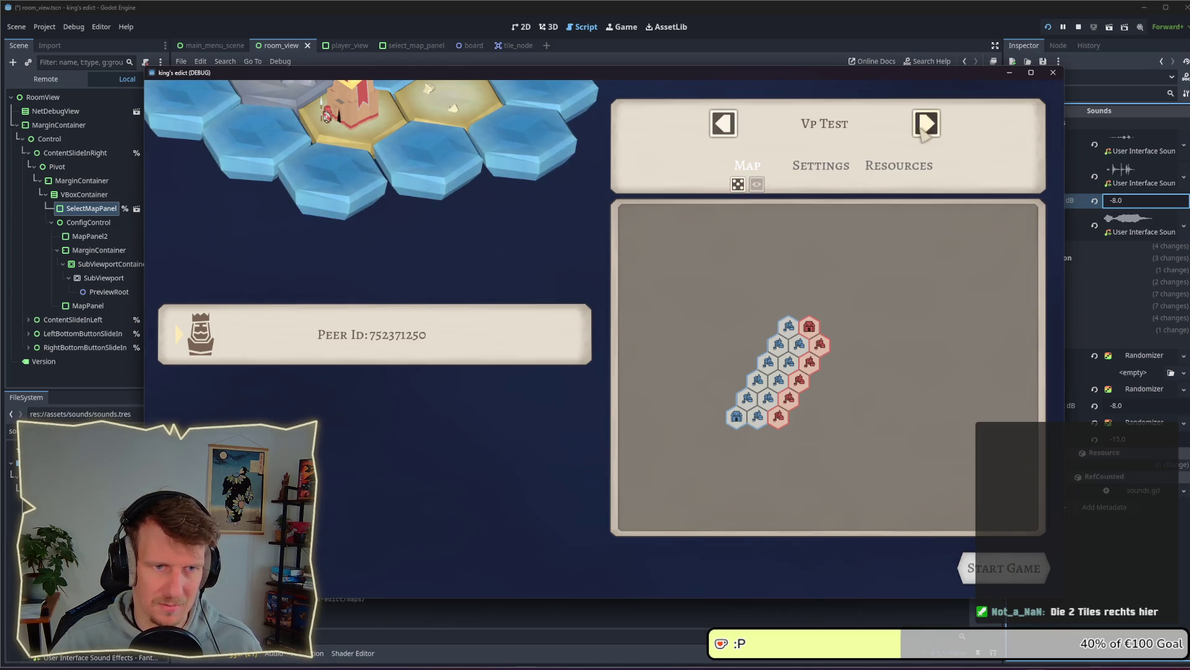
click(738, 185)
click(738, 185)
click(738, 185)
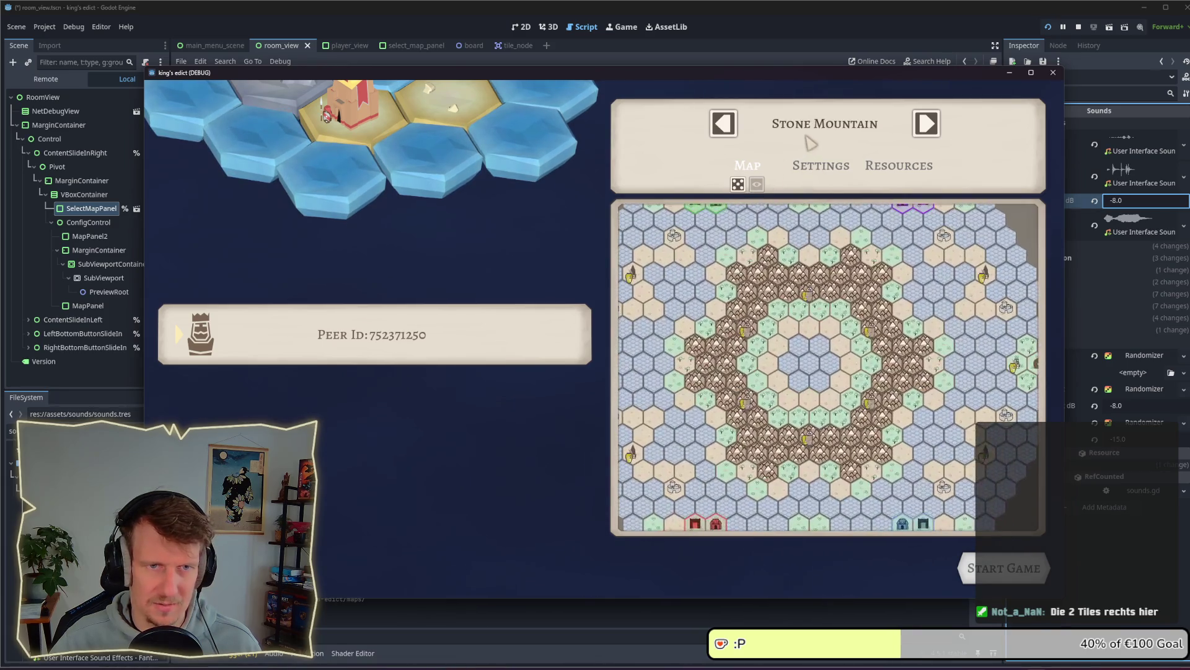
Pick Small Islands 2, then Even Steven from the title list, then roll a random map
click(782, 133)
click(797, 139)
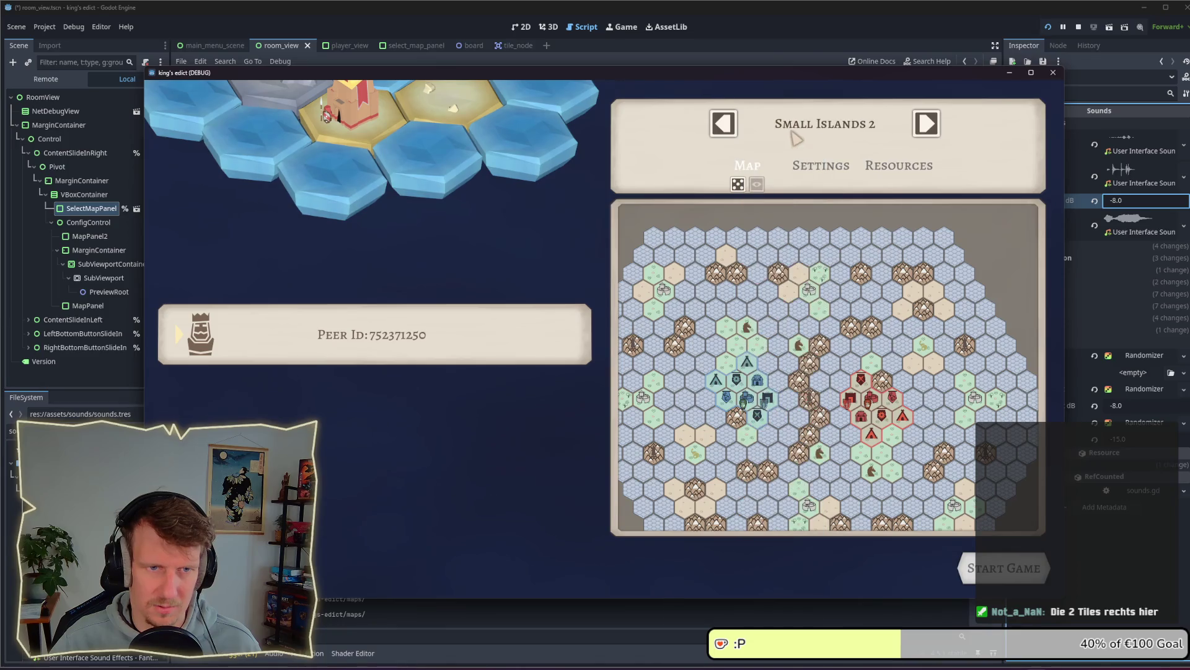
click(797, 138)
click(791, 323)
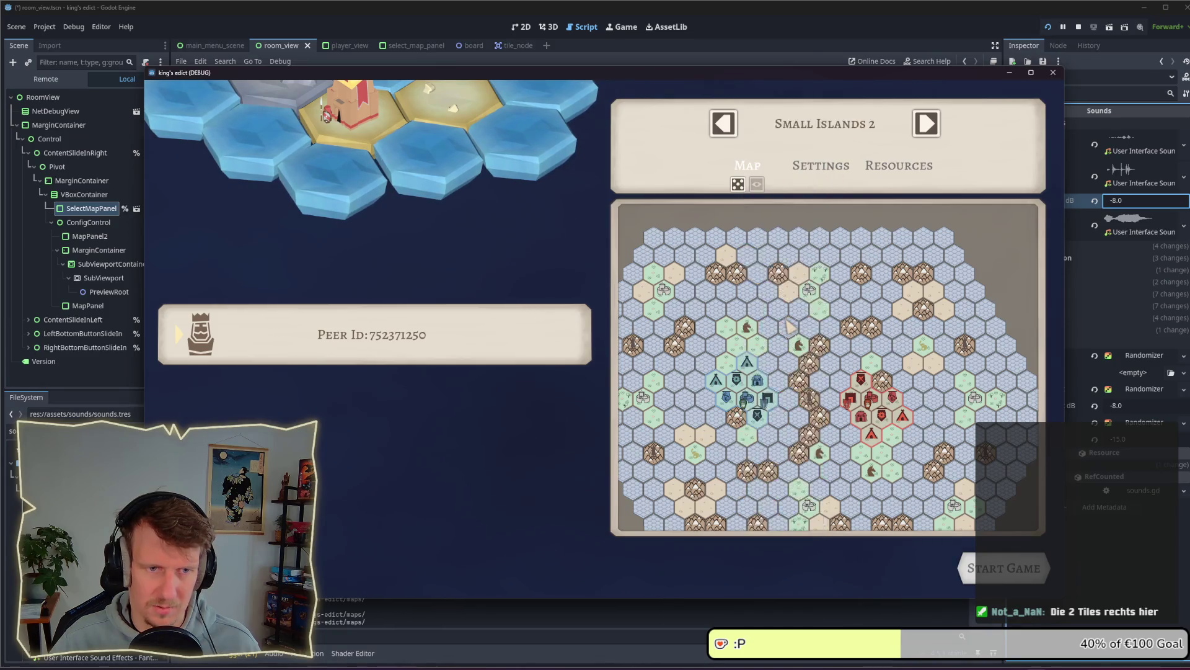
click(800, 127)
click(786, 166)
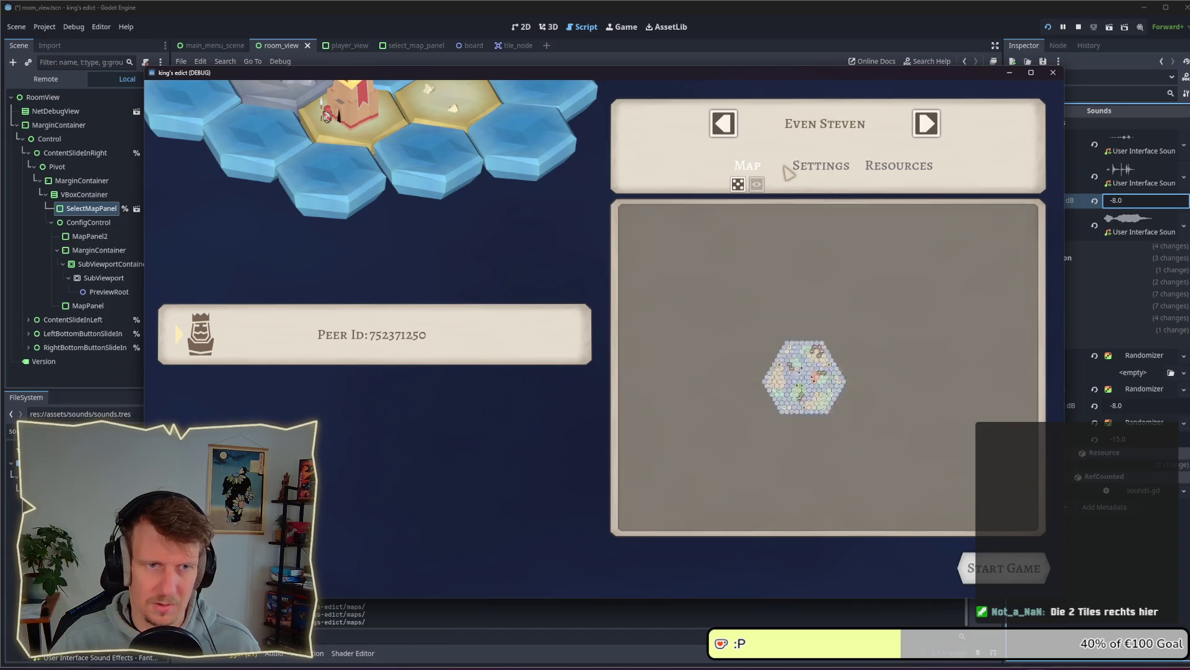
click(738, 184)
Choose I Know This Place from the map title dropdown instead of Stone Island
click(817, 130)
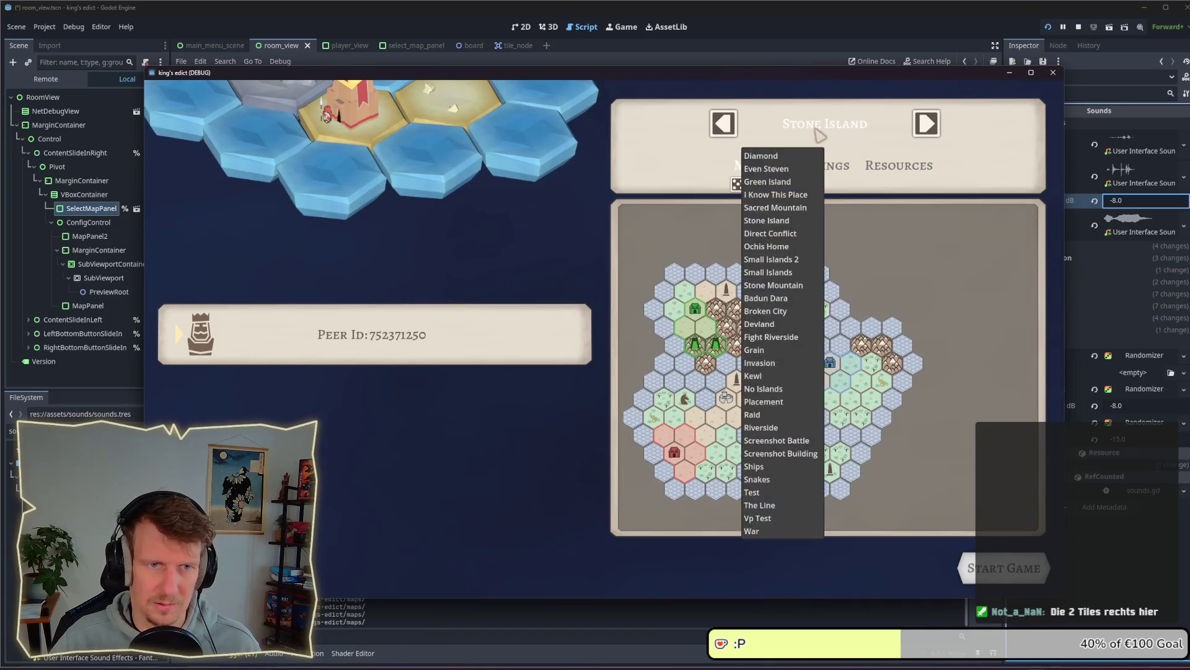
click(773, 216)
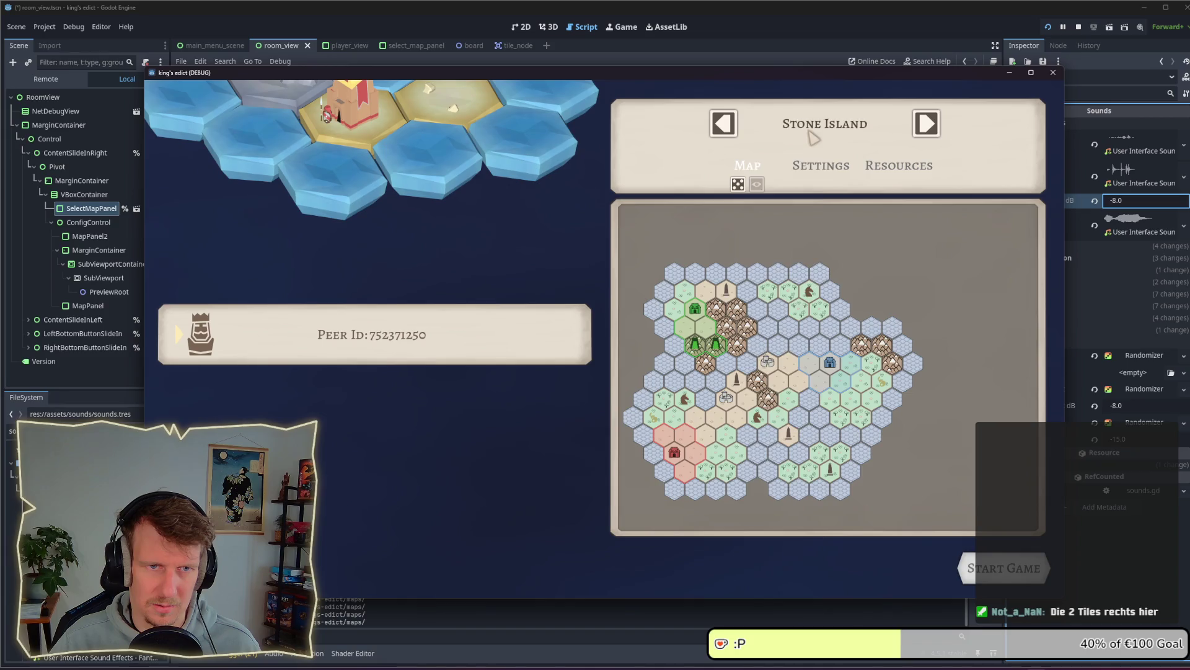
click(811, 135)
click(754, 194)
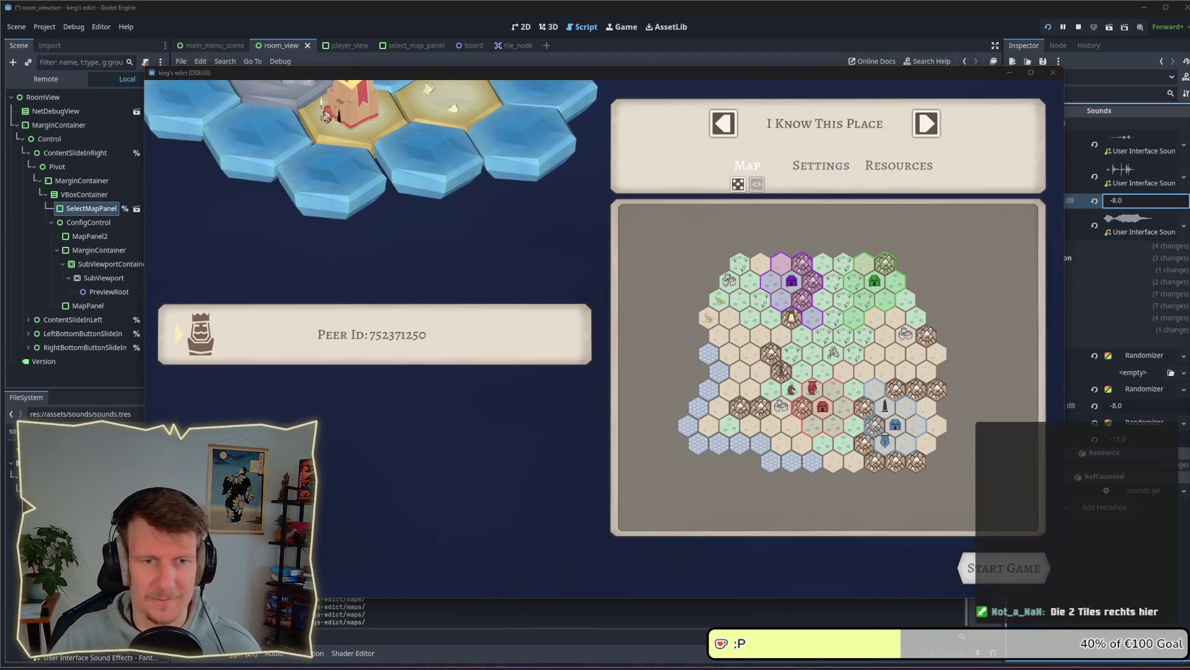
Refocus the game window and pan the I Know This Place preview right and down
click(852, 394)
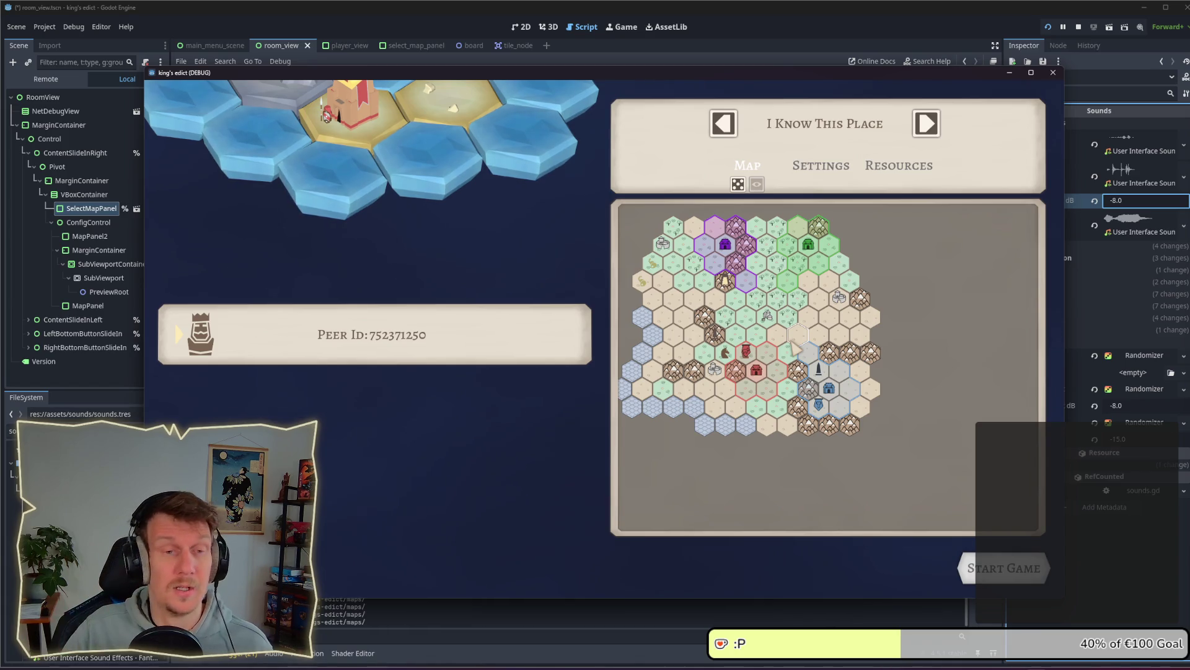
drag(773, 323, 872, 360)
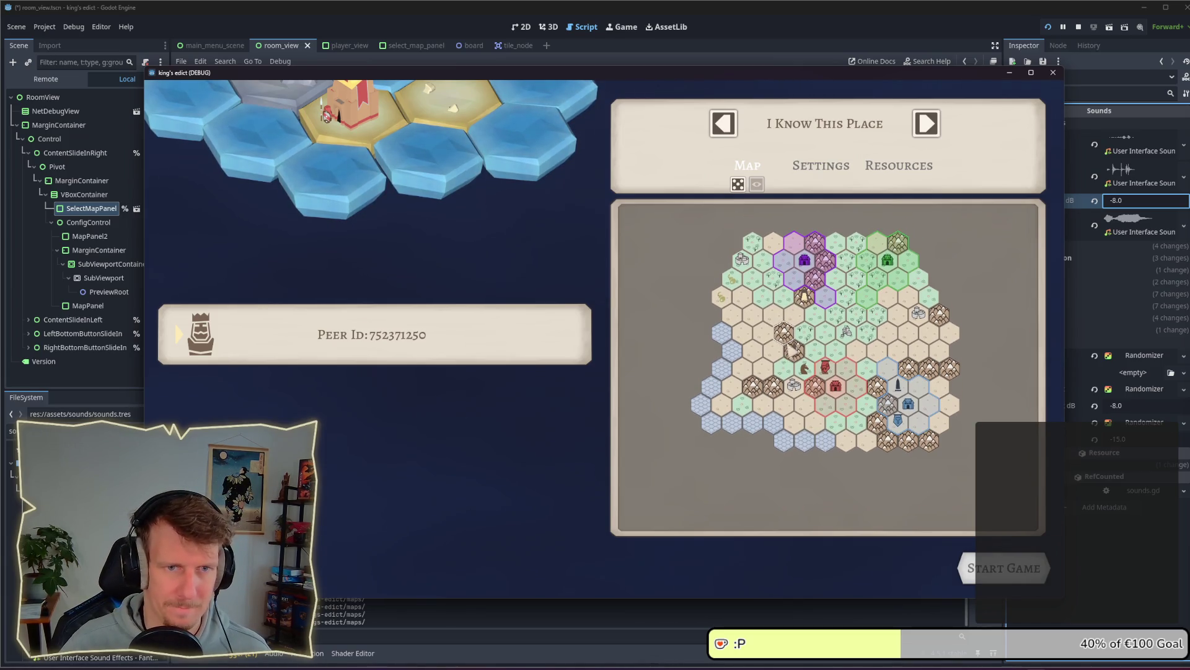
Stop the game, save the scene, and open board.gd by filtering files for 'bo'
click(1079, 32)
key(ctrl+s)
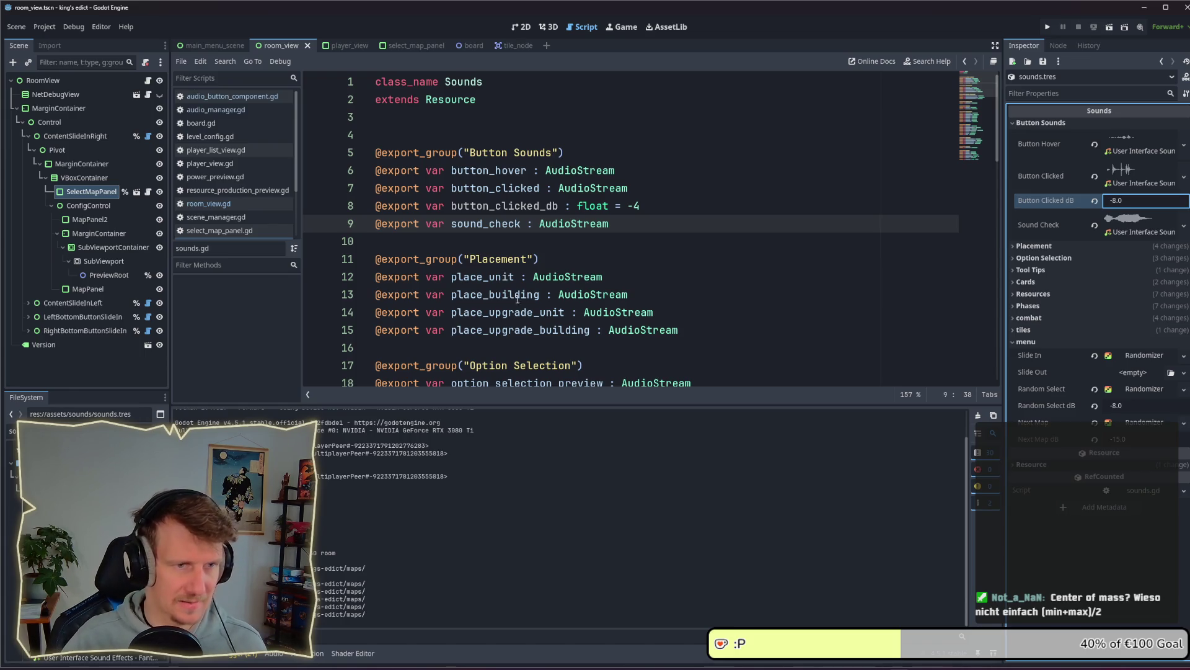
click(630, 219)
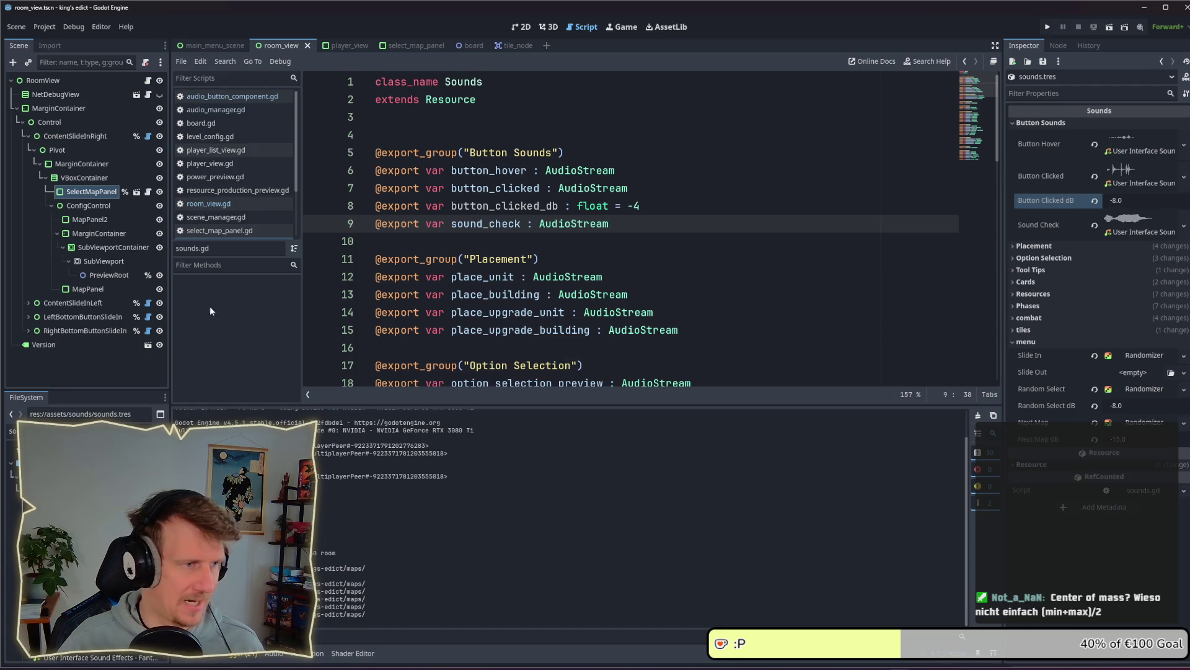
click(93, 431)
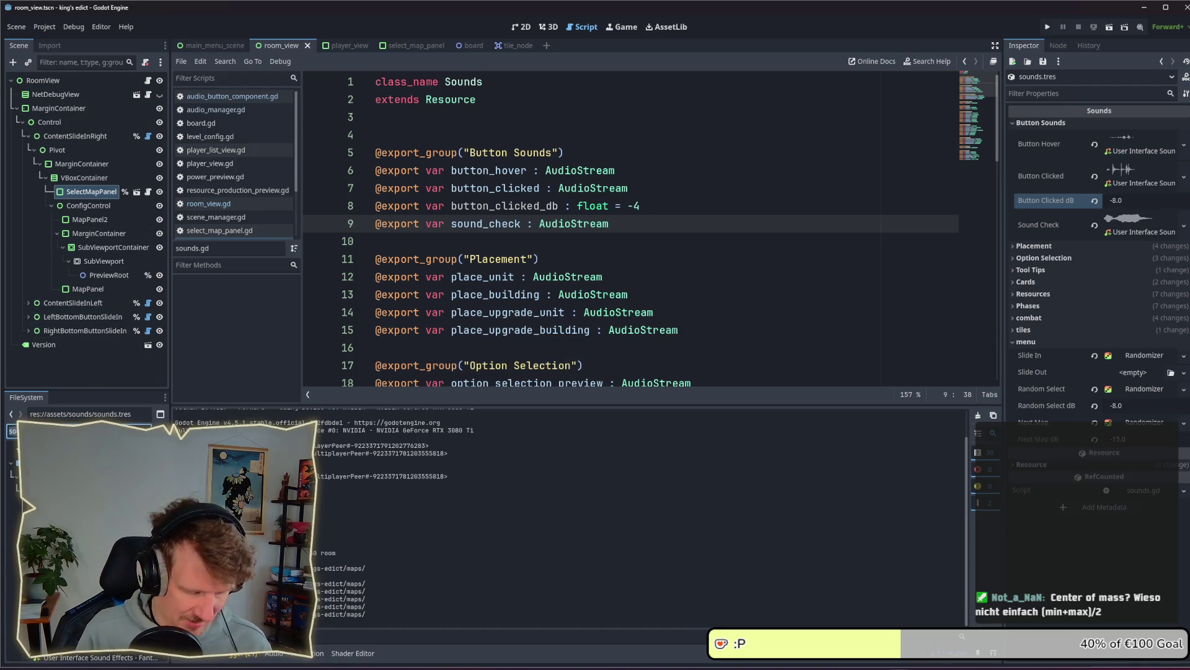
text(bo)
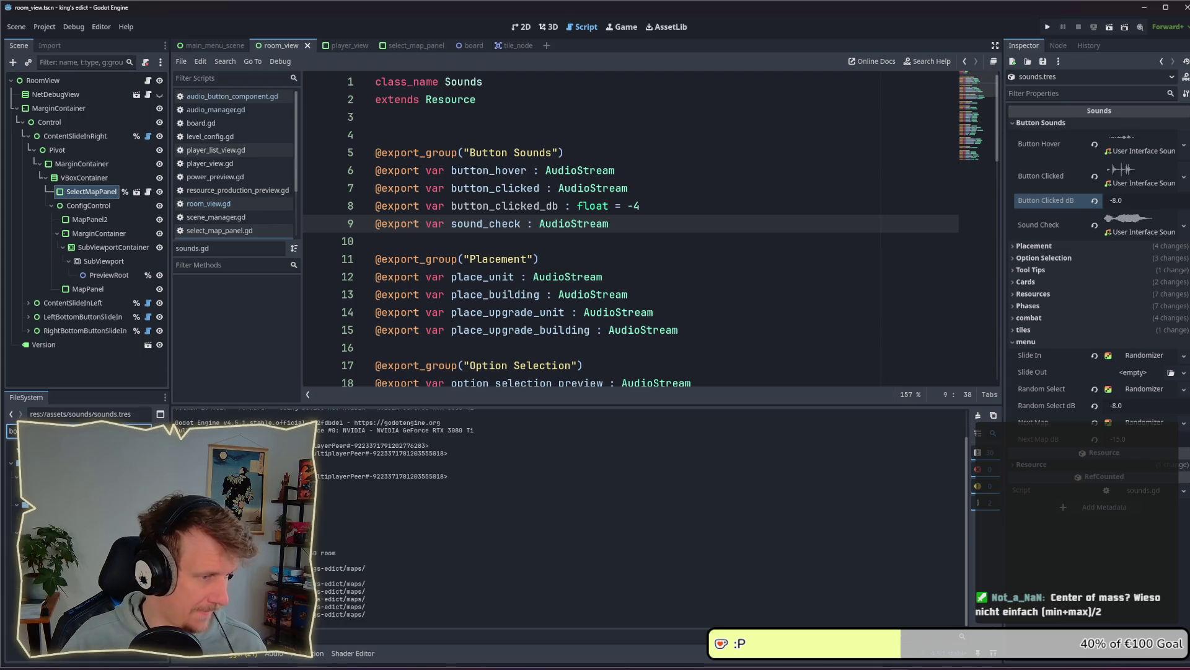
double_click(24, 471)
Enlarge the code editor and open blank lines below the effect loop for a new function
scroll(620, 248, down, 4)
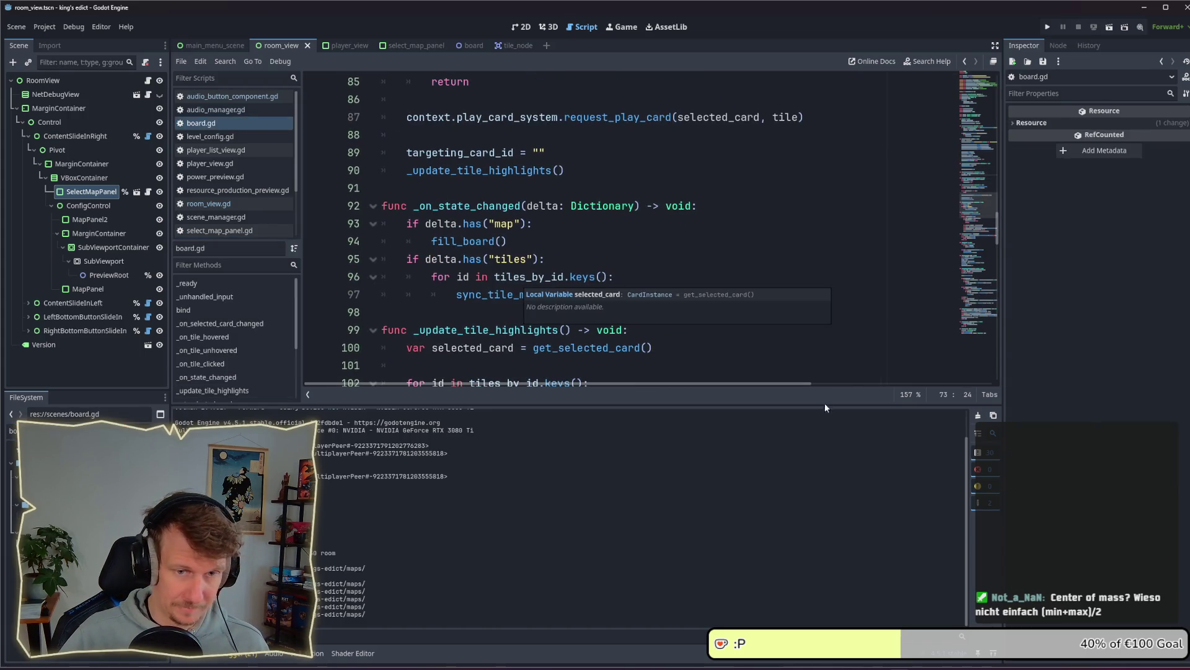
drag(825, 408, 806, 488)
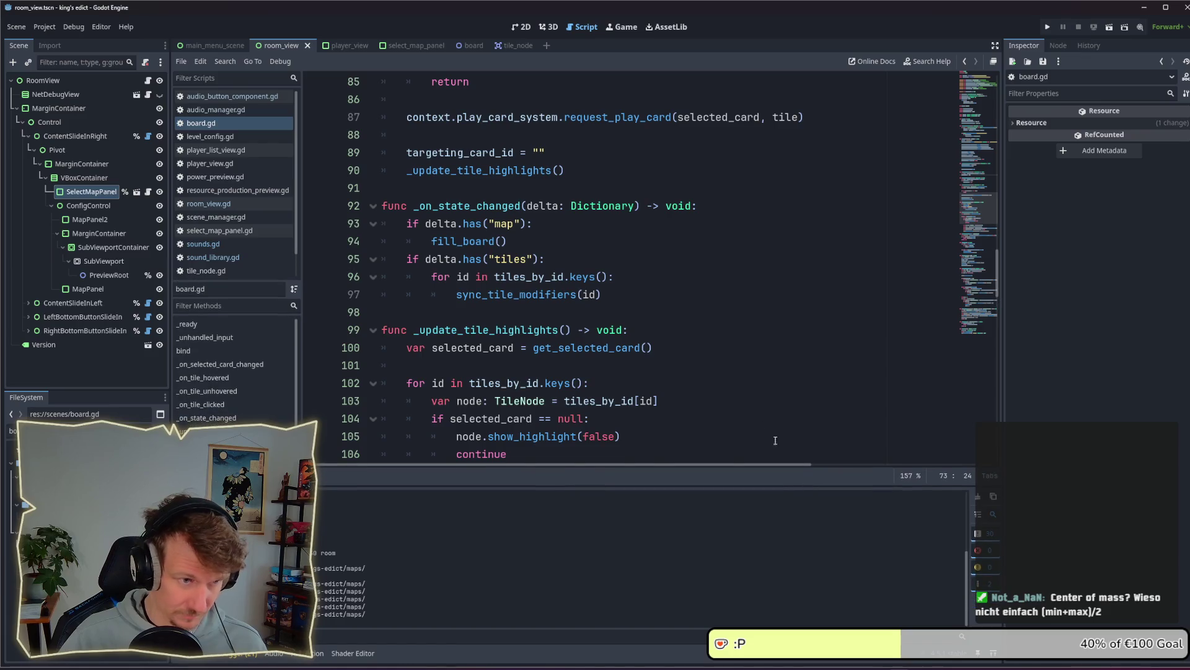
scroll(775, 440, down, 5)
scroll(553, 371, up, 2)
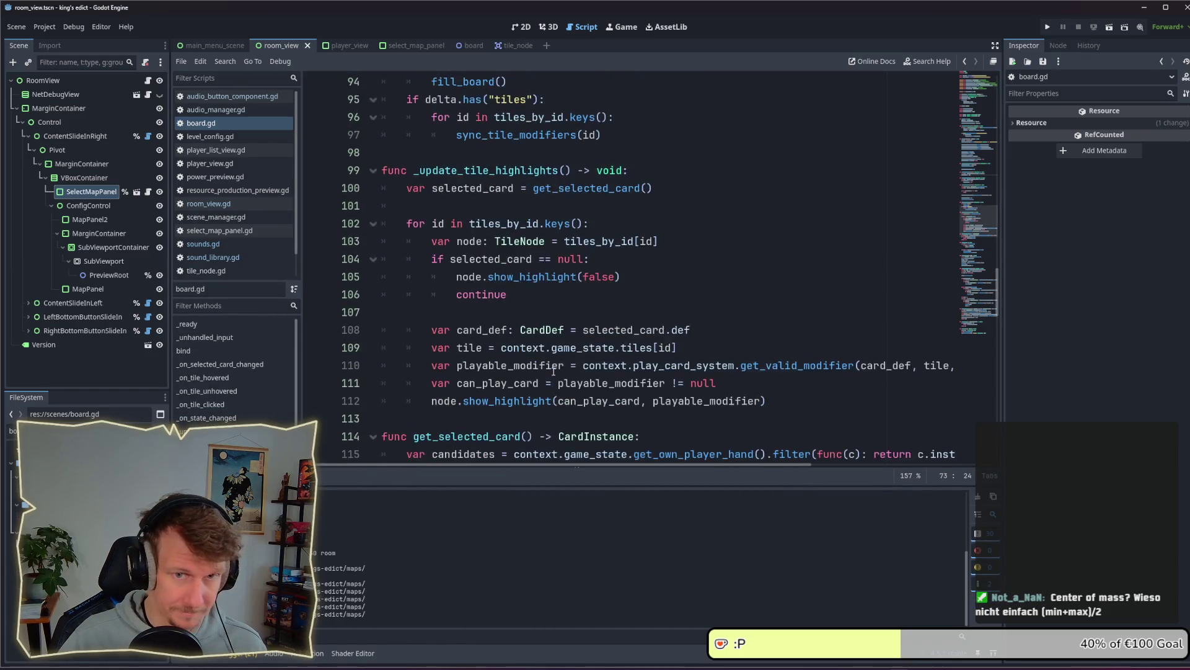
scroll(553, 371, down, 20)
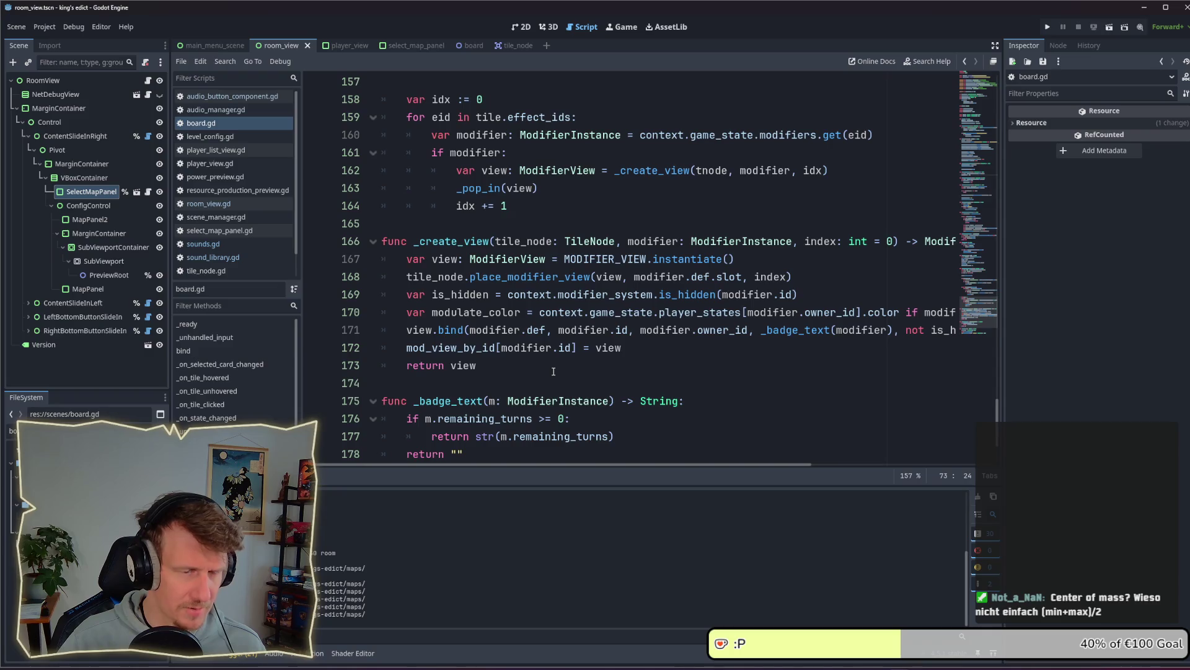
scroll(554, 371, down, 2)
scroll(459, 322, up, 9)
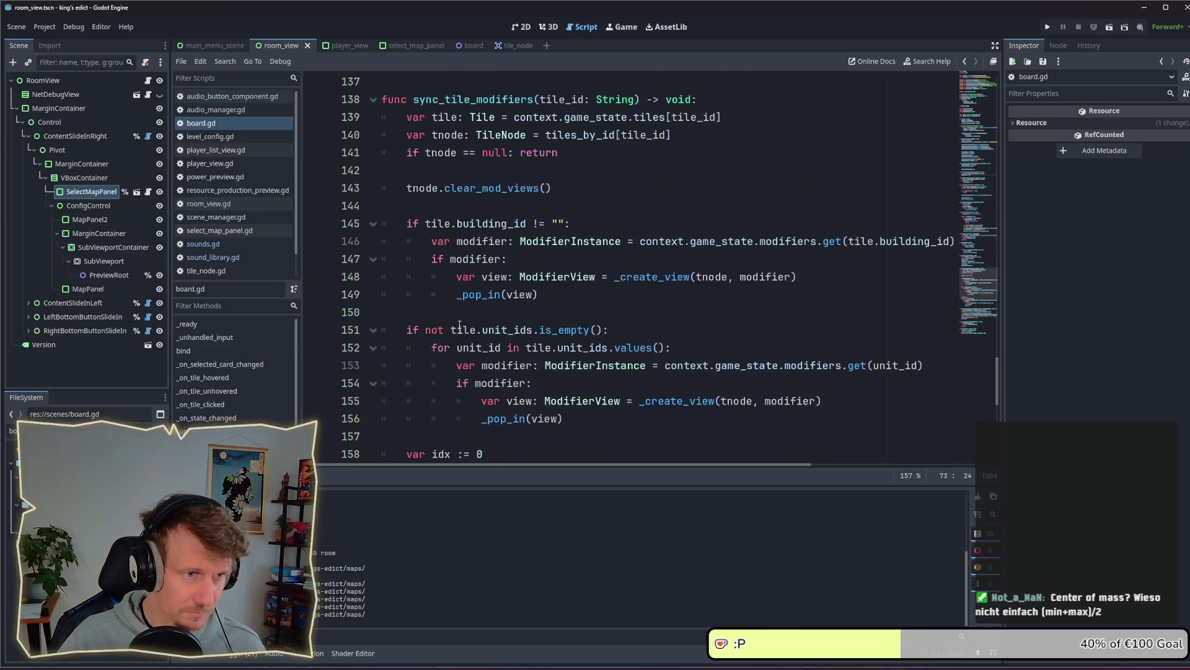
scroll(459, 324, up, 4)
scroll(424, 298, down, 8)
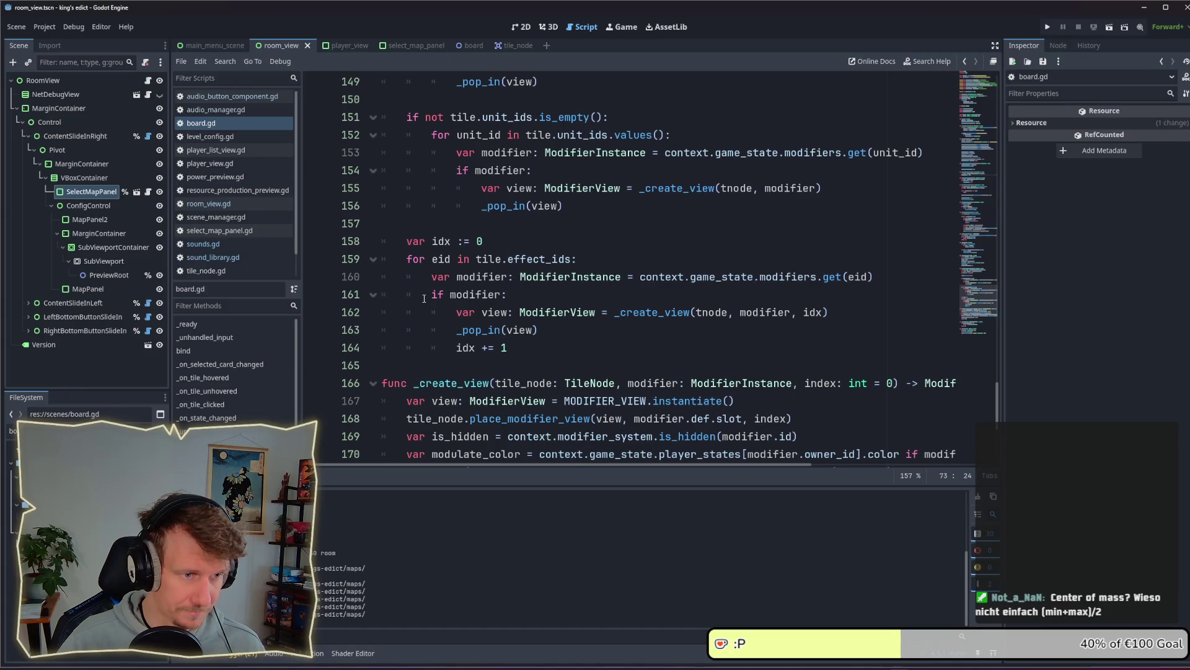
click(418, 364)
key(Return)
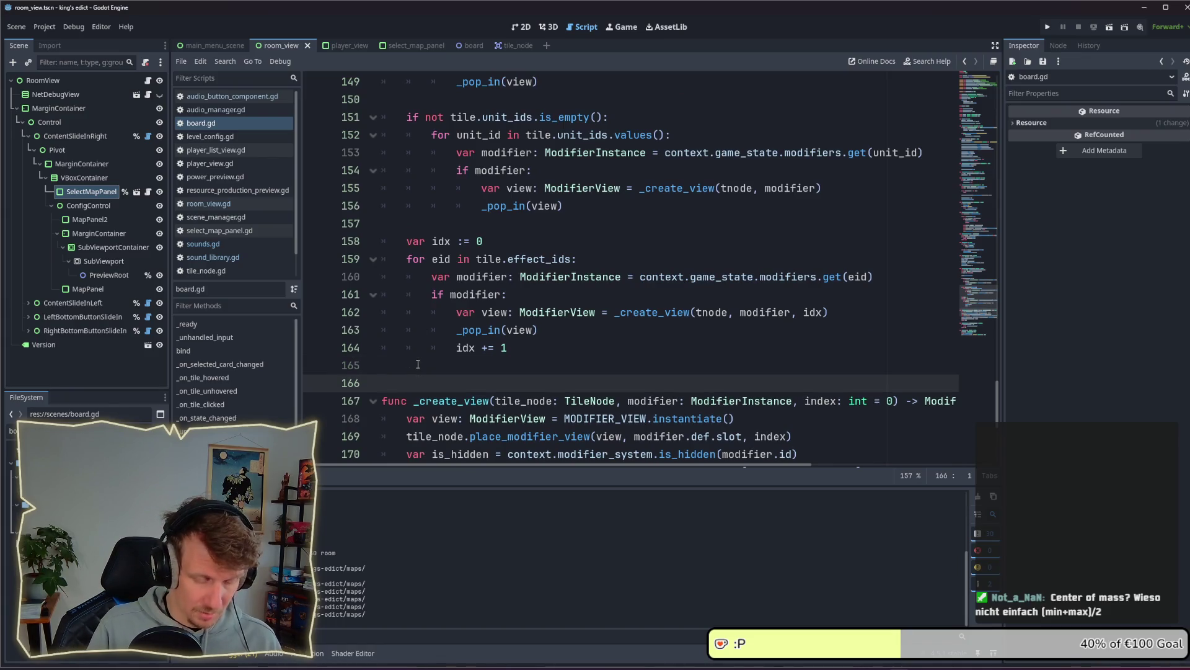
key(Return)
key(Up)
Write 'func get_center() -> Vector2:' with the body 'return Vector2.ZERO'
text(func ge)
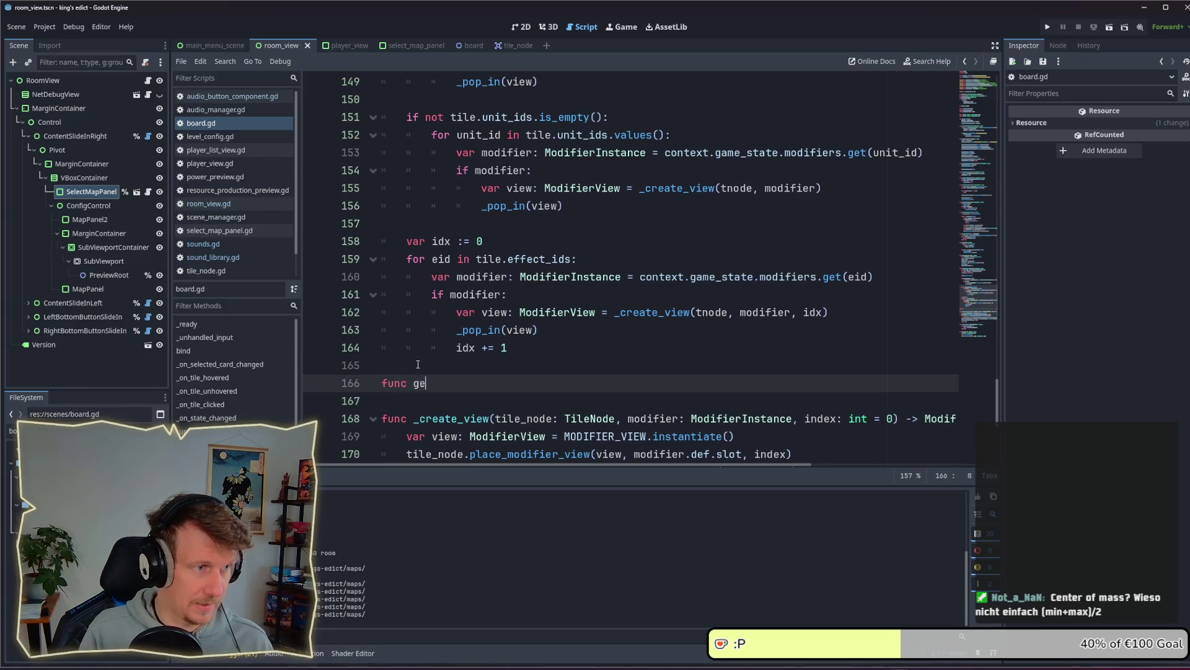
text(t_center)
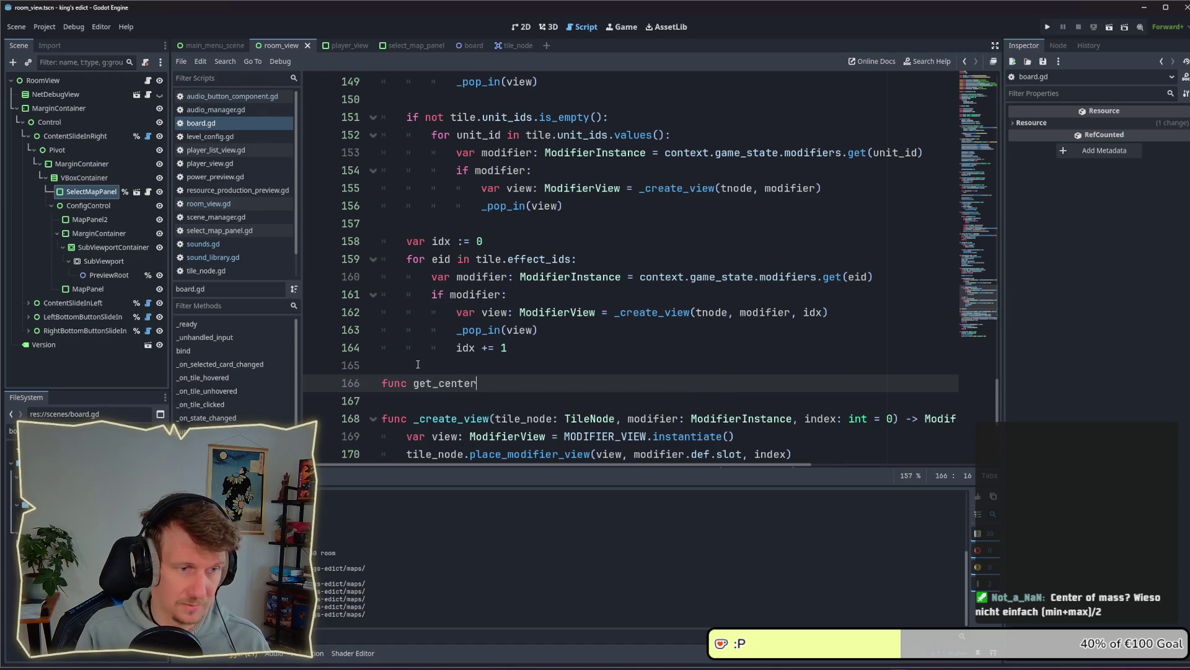
text(() -> Vect)
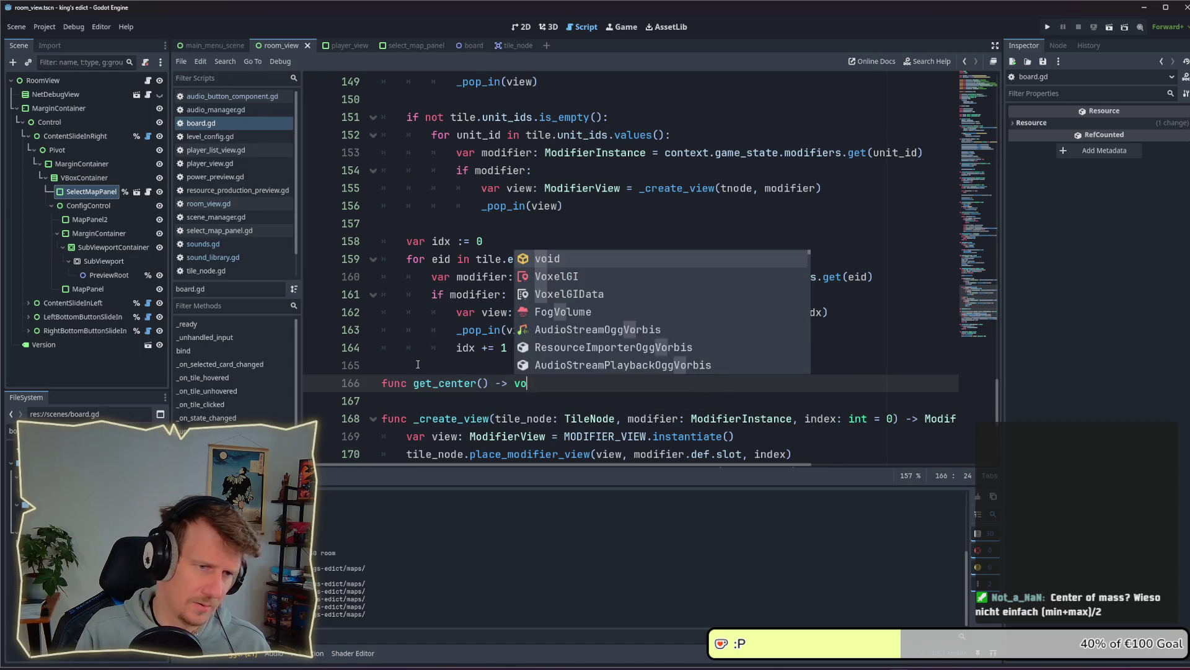
text(or2)
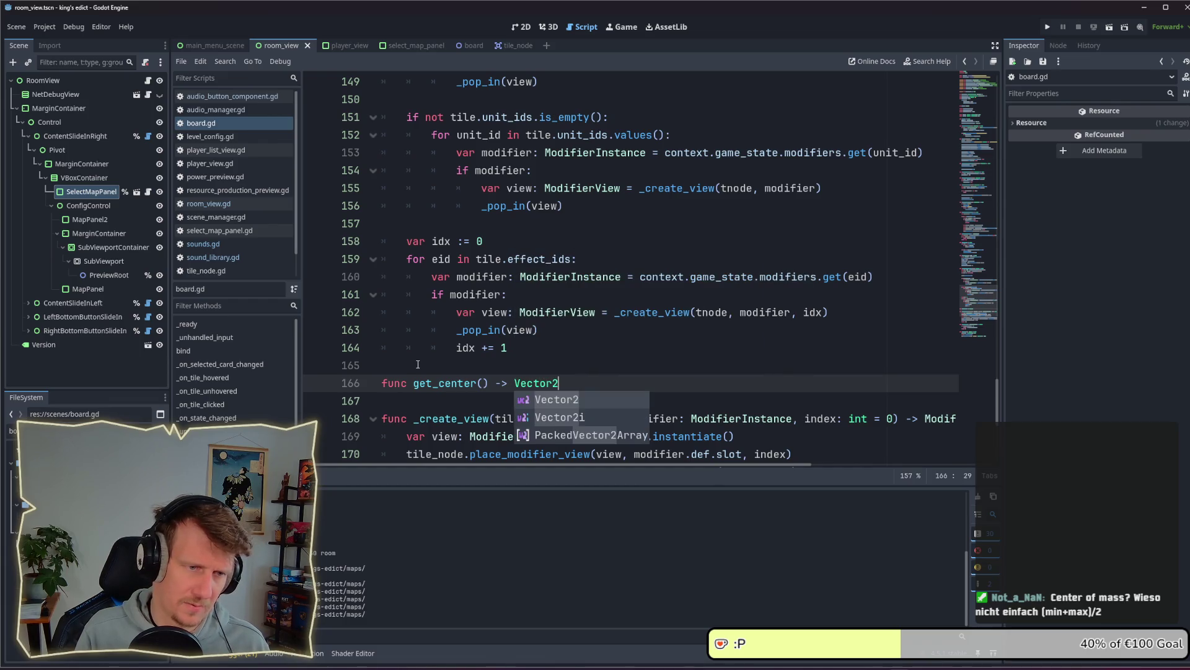
text(:)
key(Return)
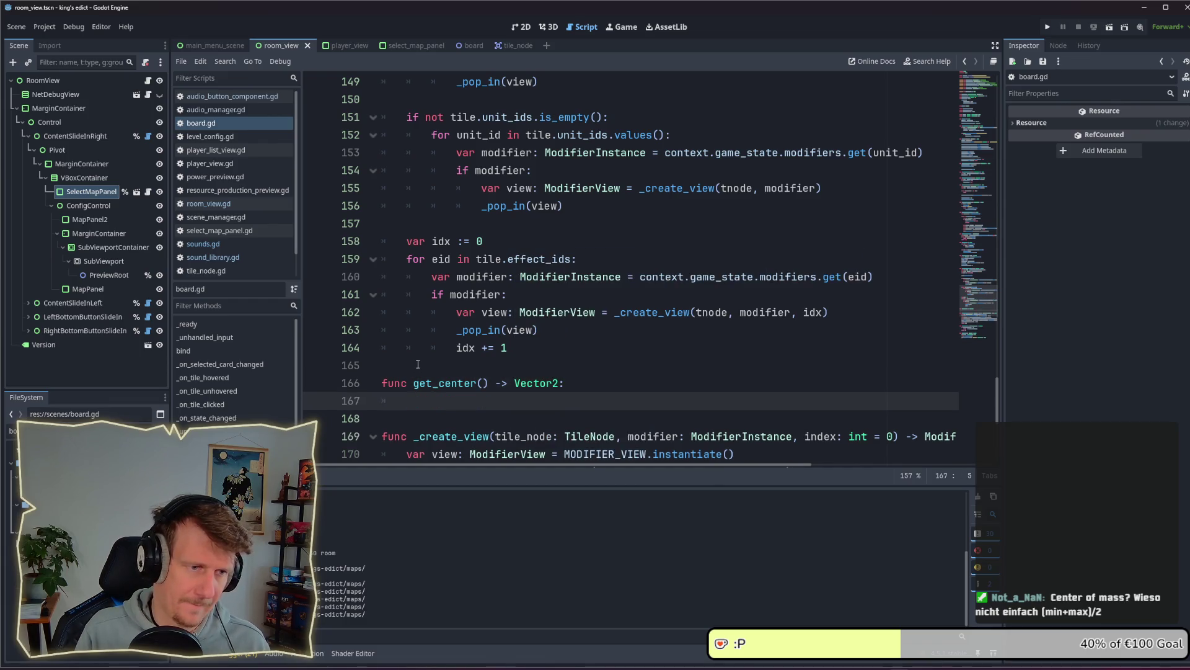
text(return Vect)
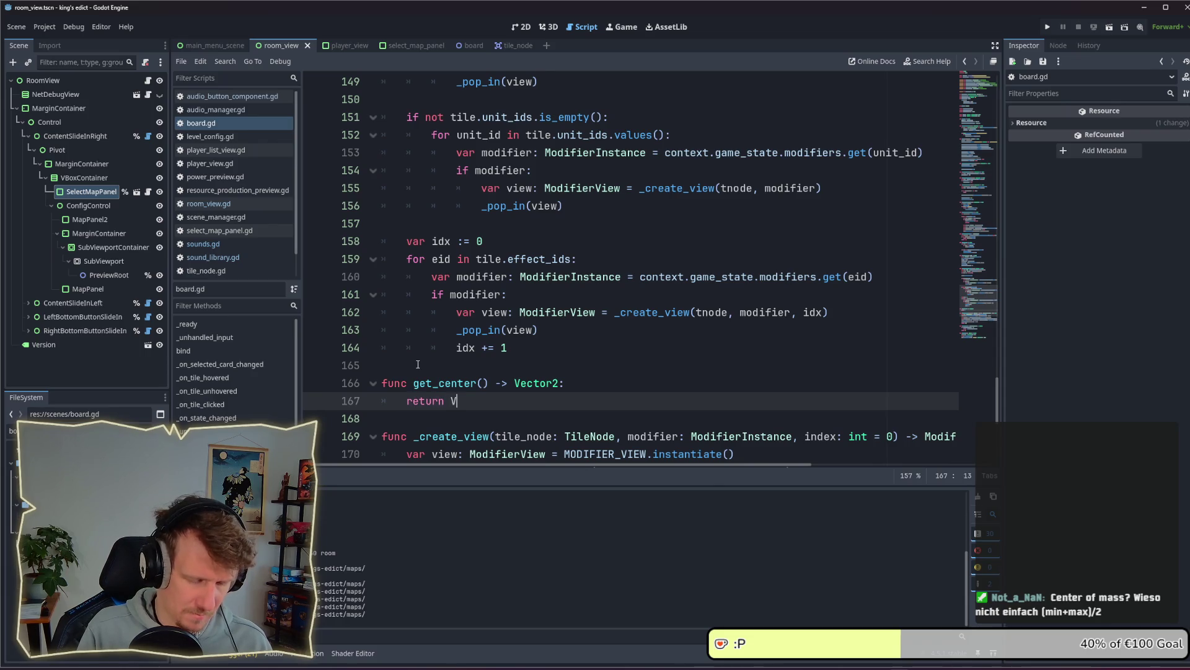
text(or2.Z)
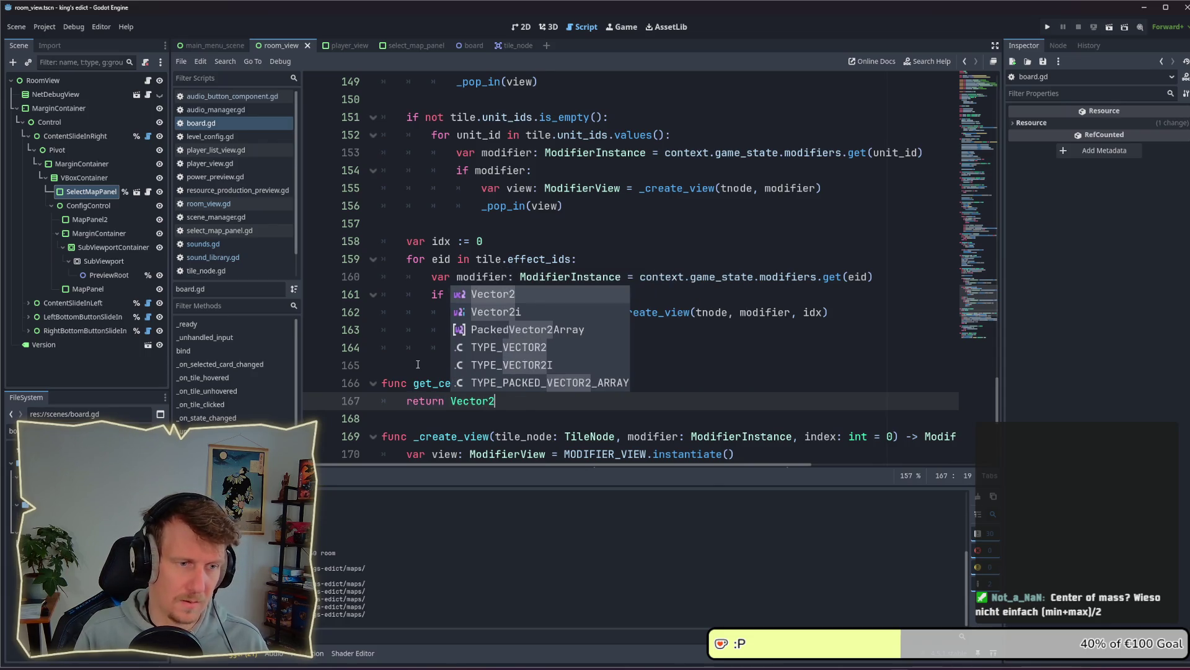
key(Return)
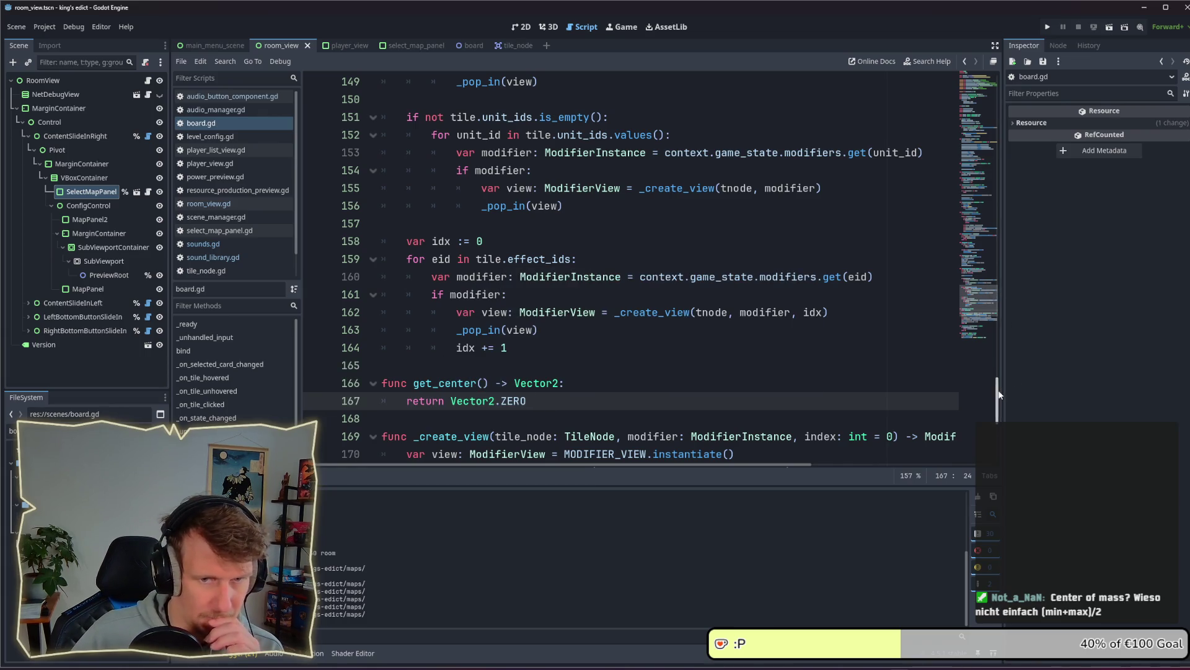
scroll(620, 266, up, 8)
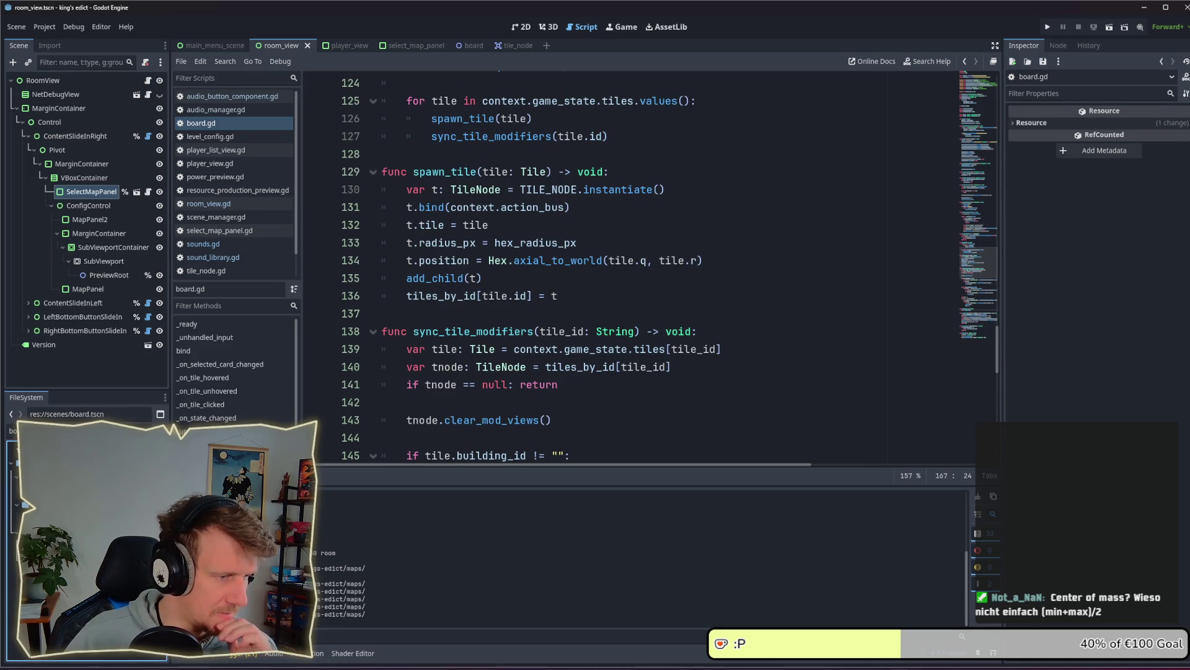
Switch to the board scene and select RegionsView, then the Board root node
click(462, 45)
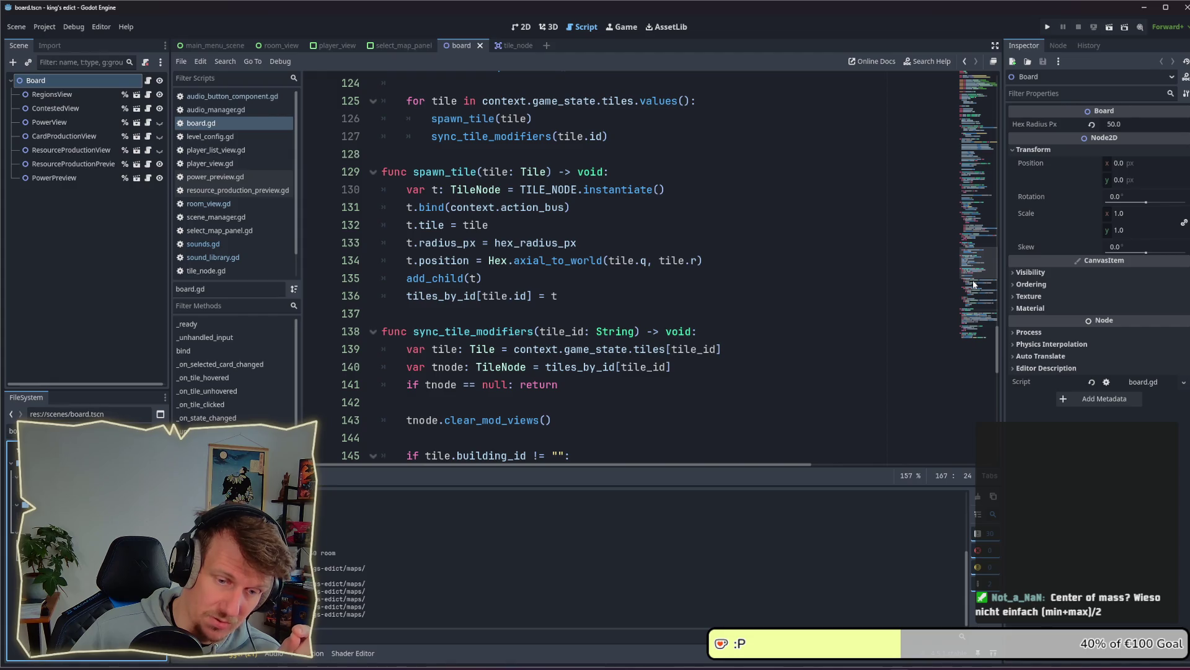
click(56, 94)
click(54, 81)
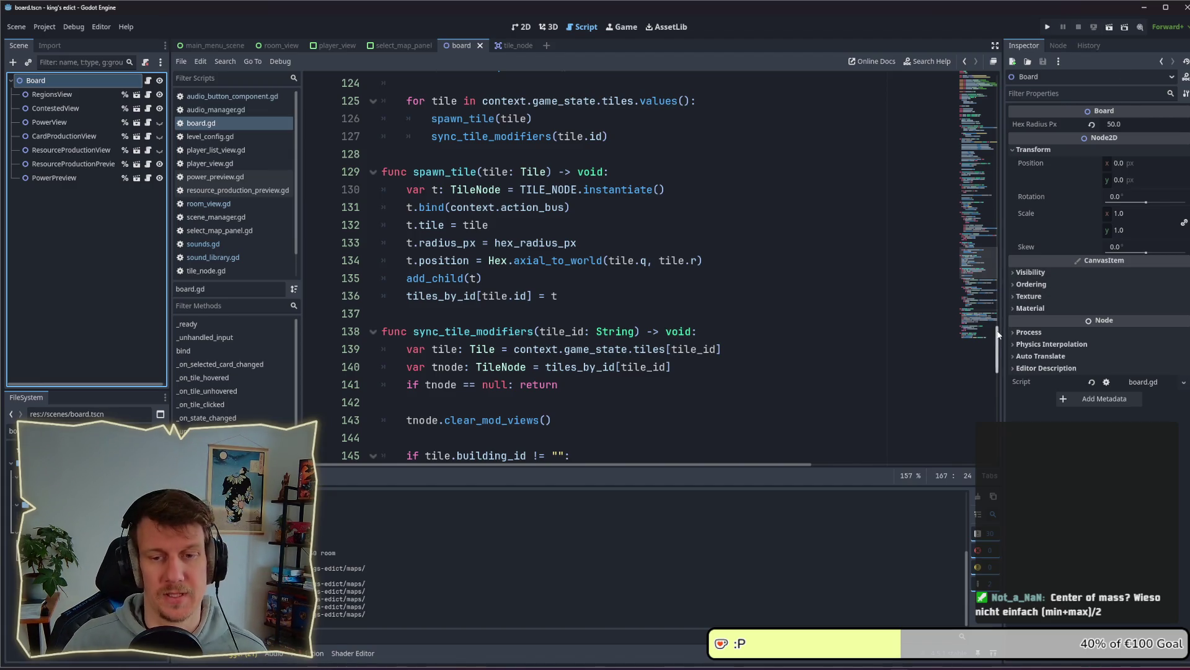
drag(998, 335, 999, 390)
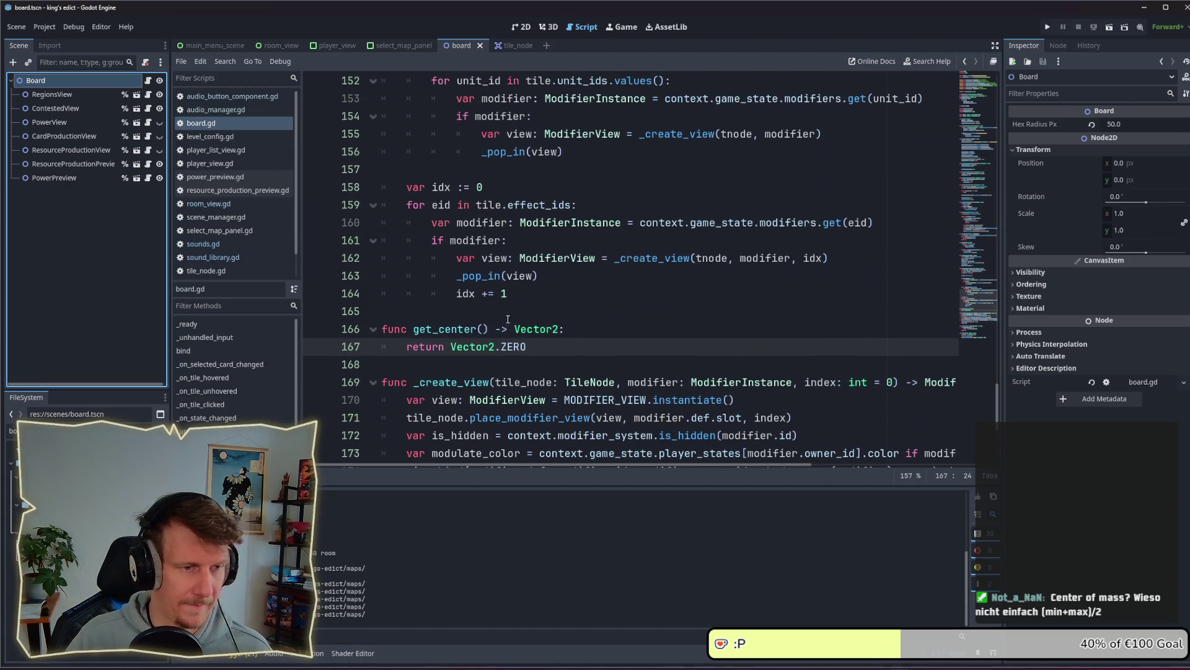
Rename the function get_center to get_center_offset
click(474, 329)
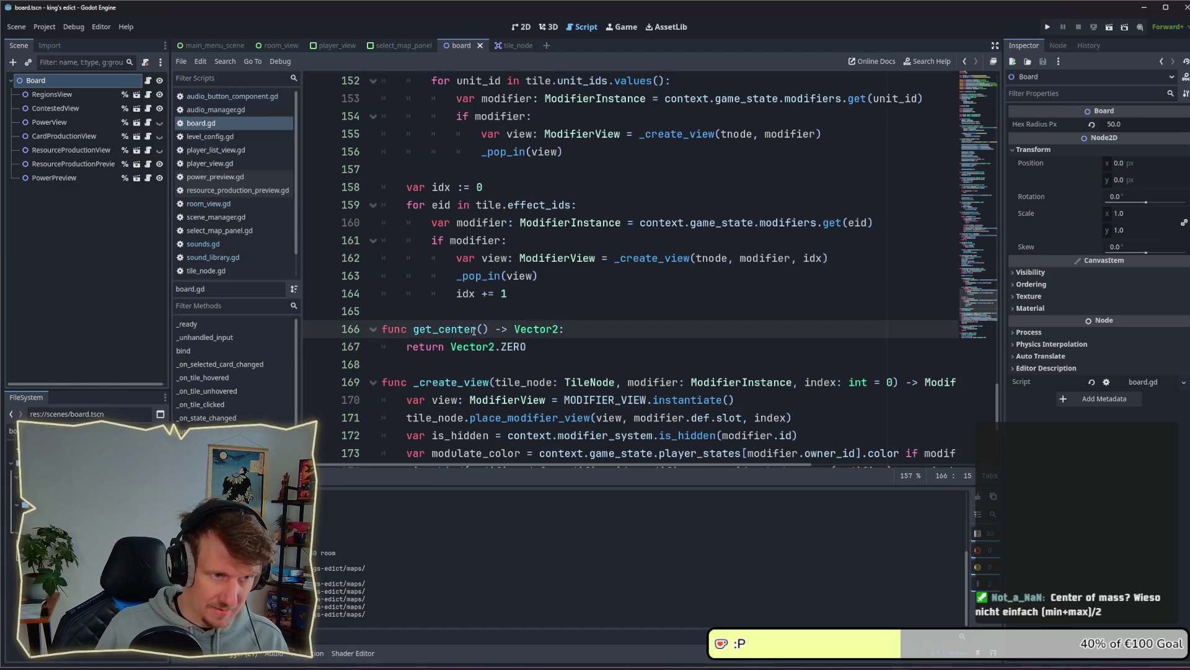
key(Right)
text(_of)
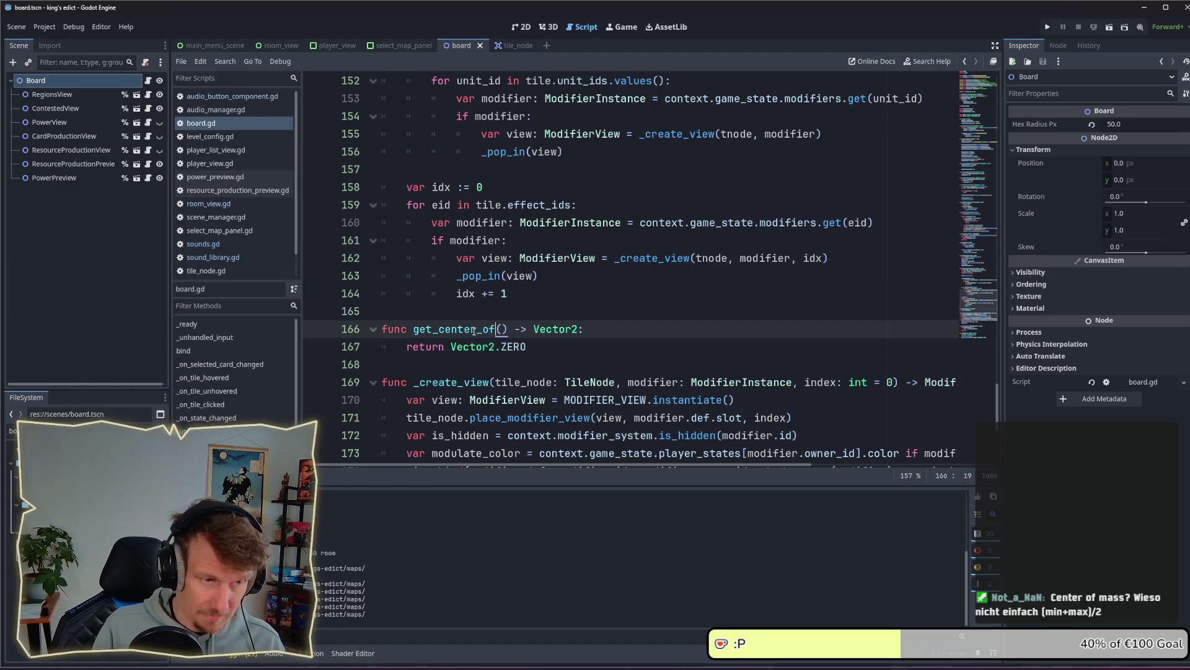
text(fset)
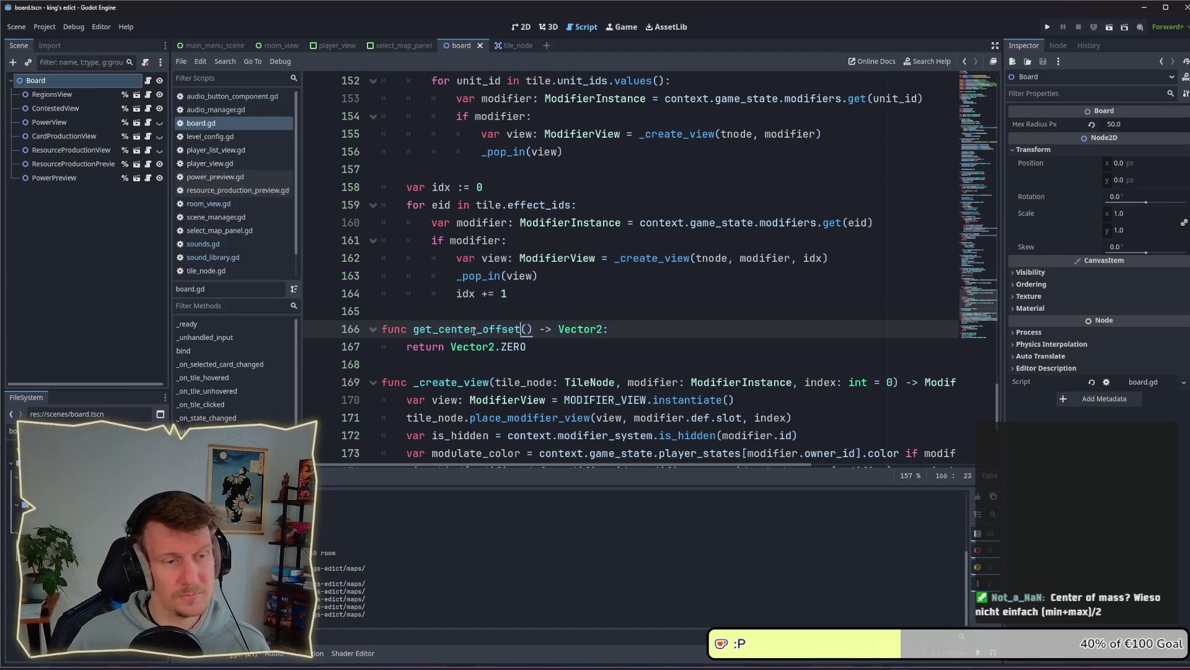
Add a '# x offset' comment line directly below the function header
click(577, 347)
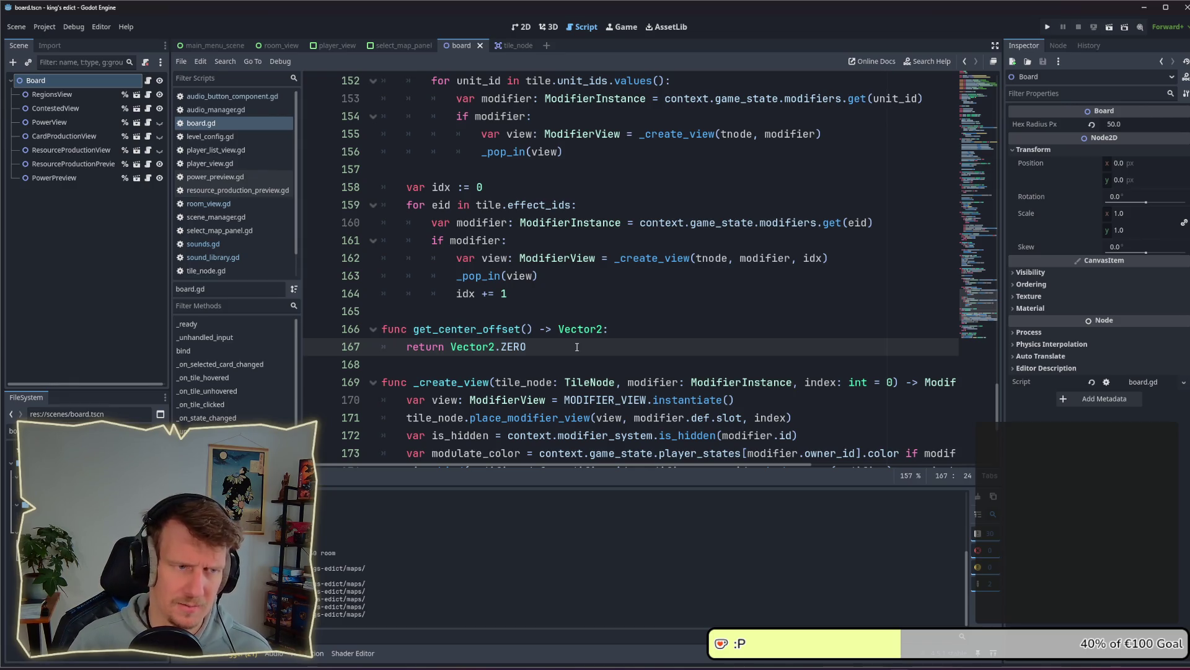
key(Up)
key(Down)
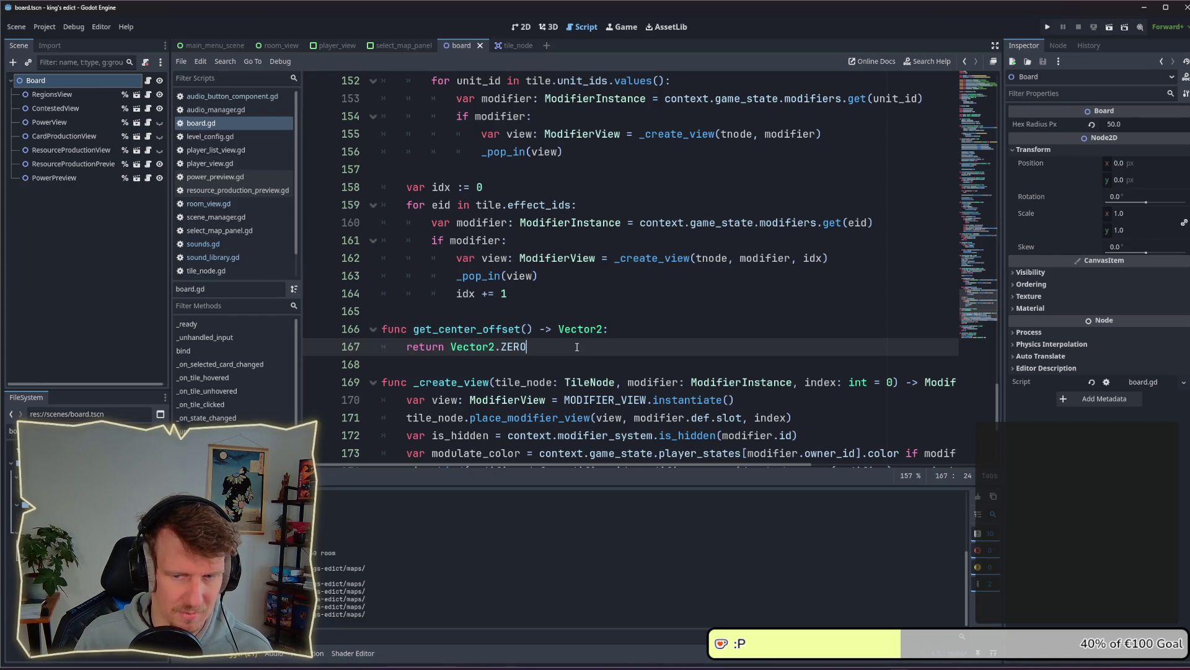
key(Up)
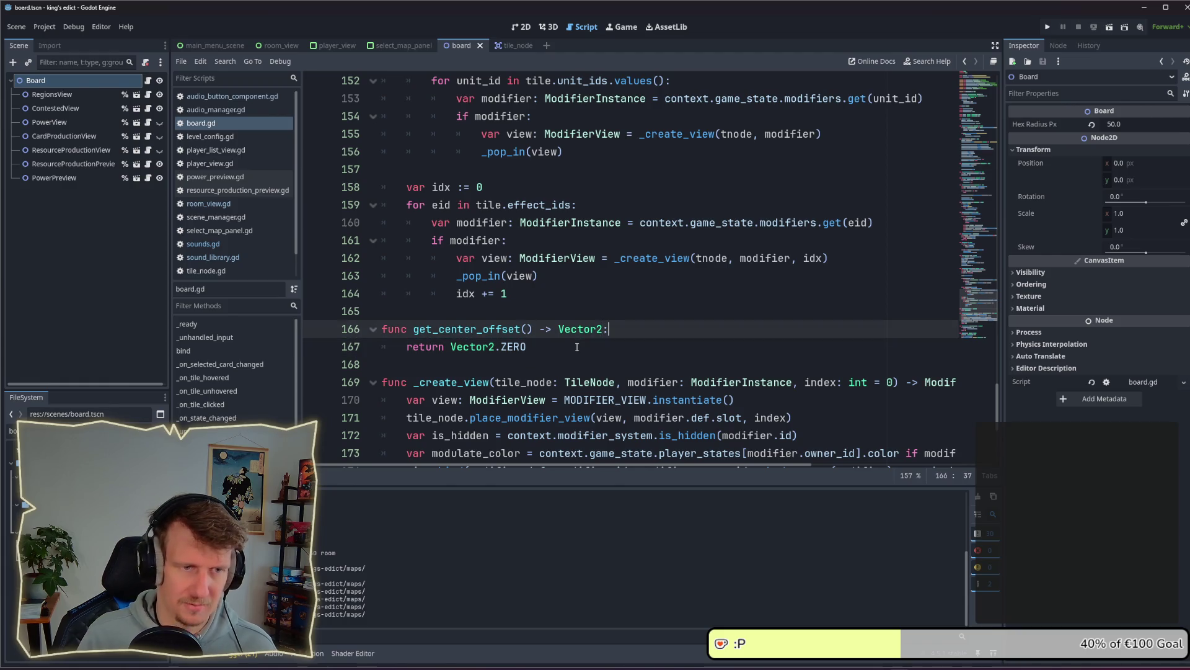
key(Return)
text(# )
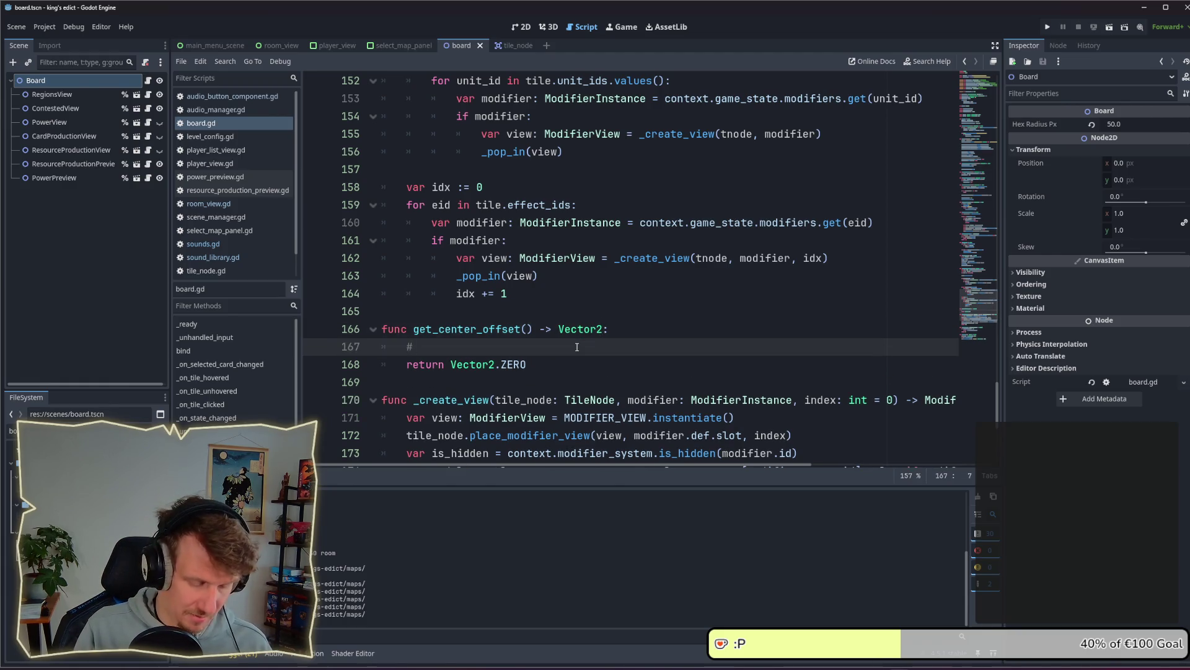
text(x of)
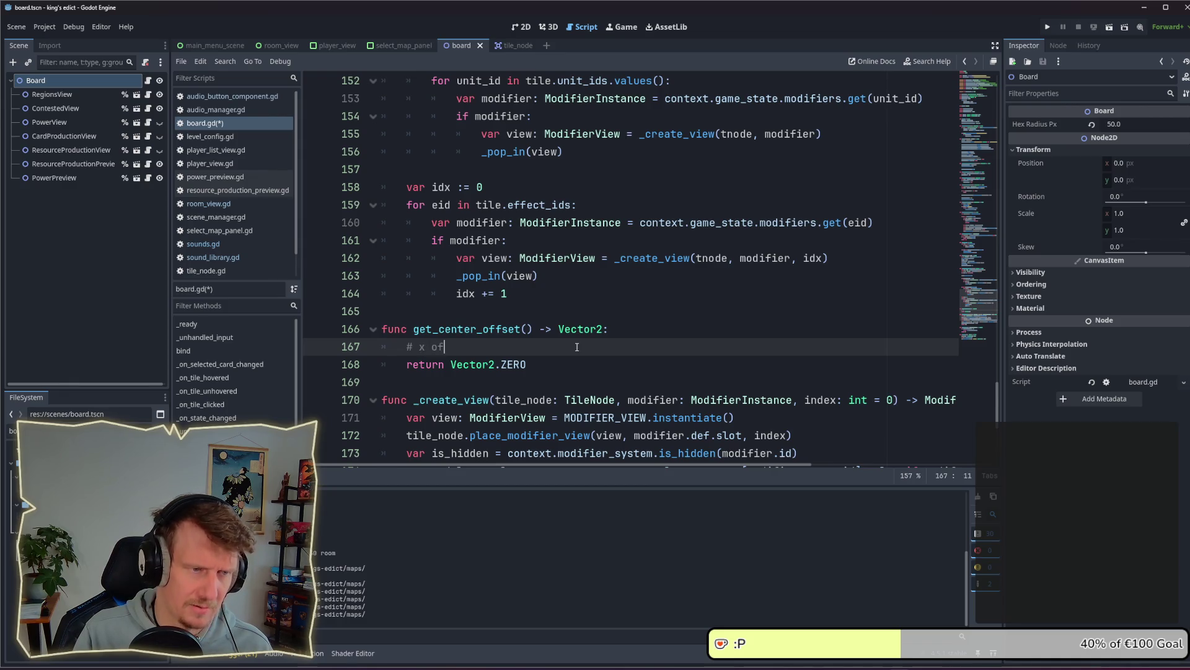
text(fset)
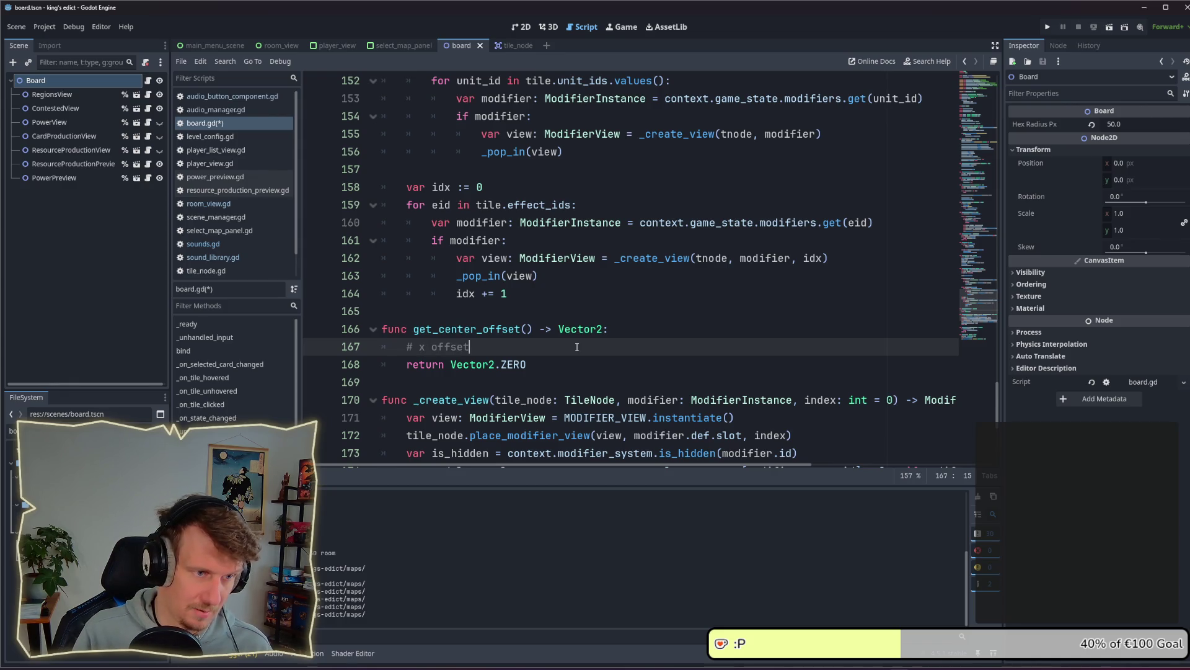
Extend the comment to note offset left and offset right
key(ctrl+Left)
key(ctrl+Left)
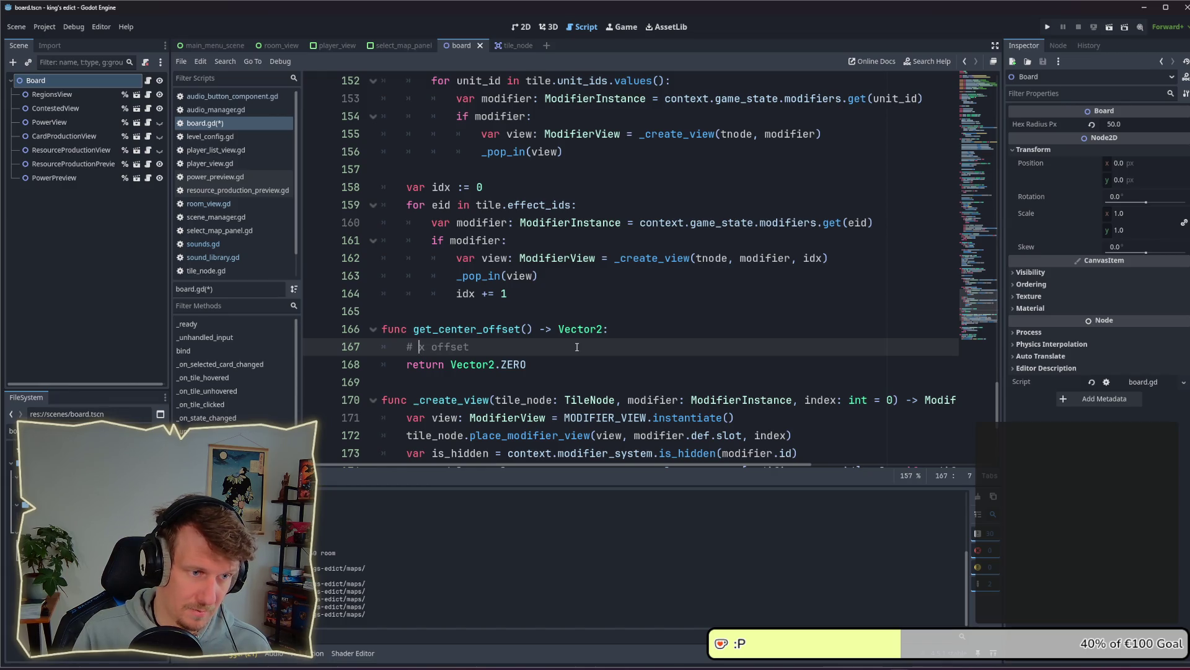
text(lef)
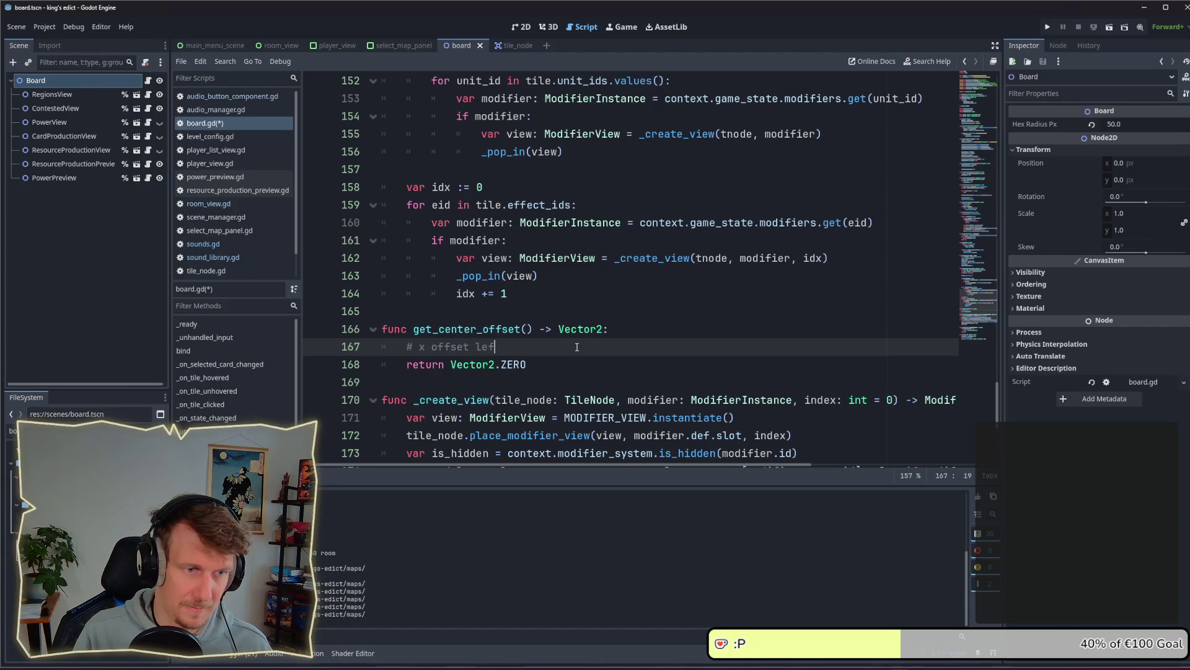
text(t , <)
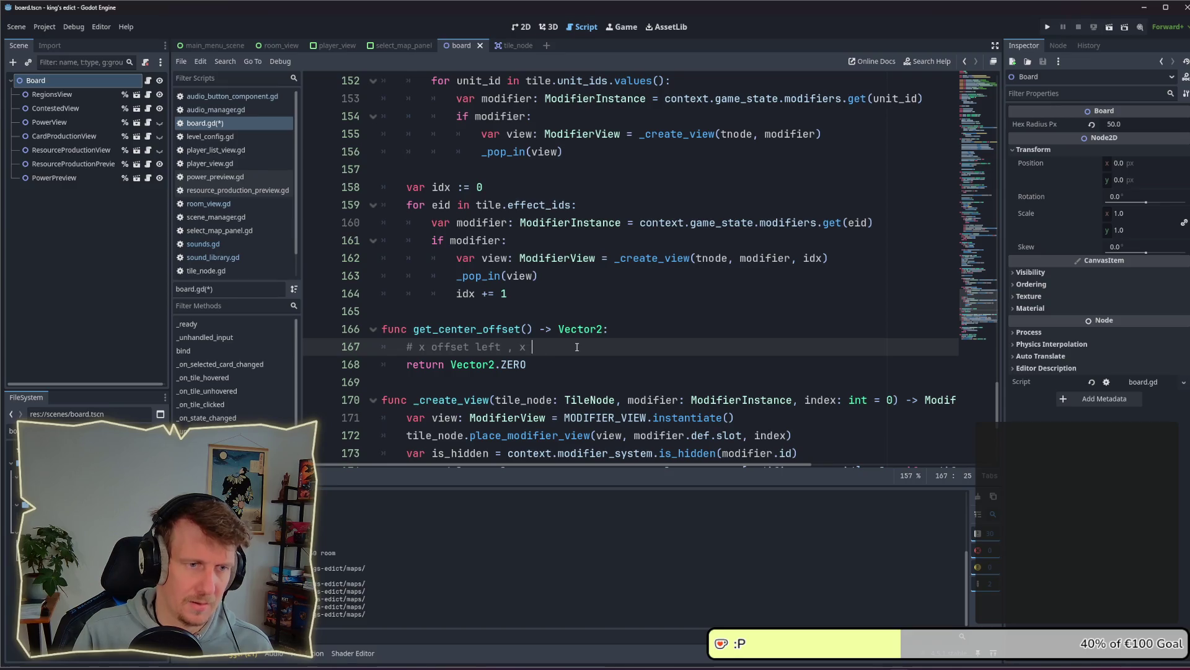
text(offset right)
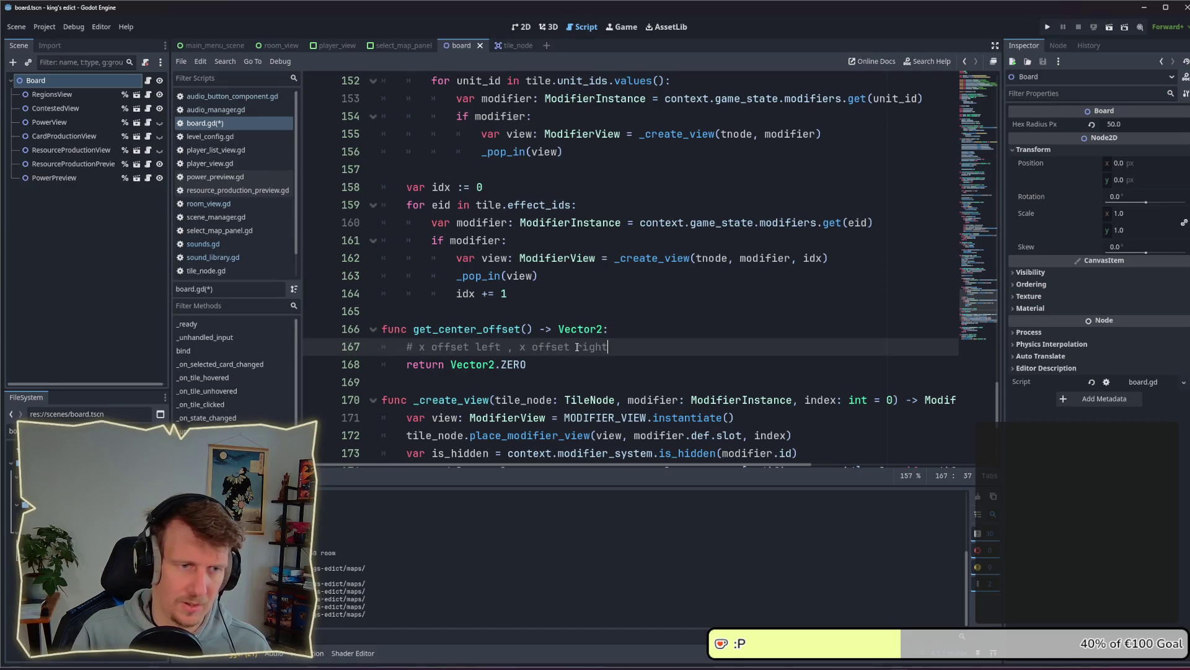
key(Return)
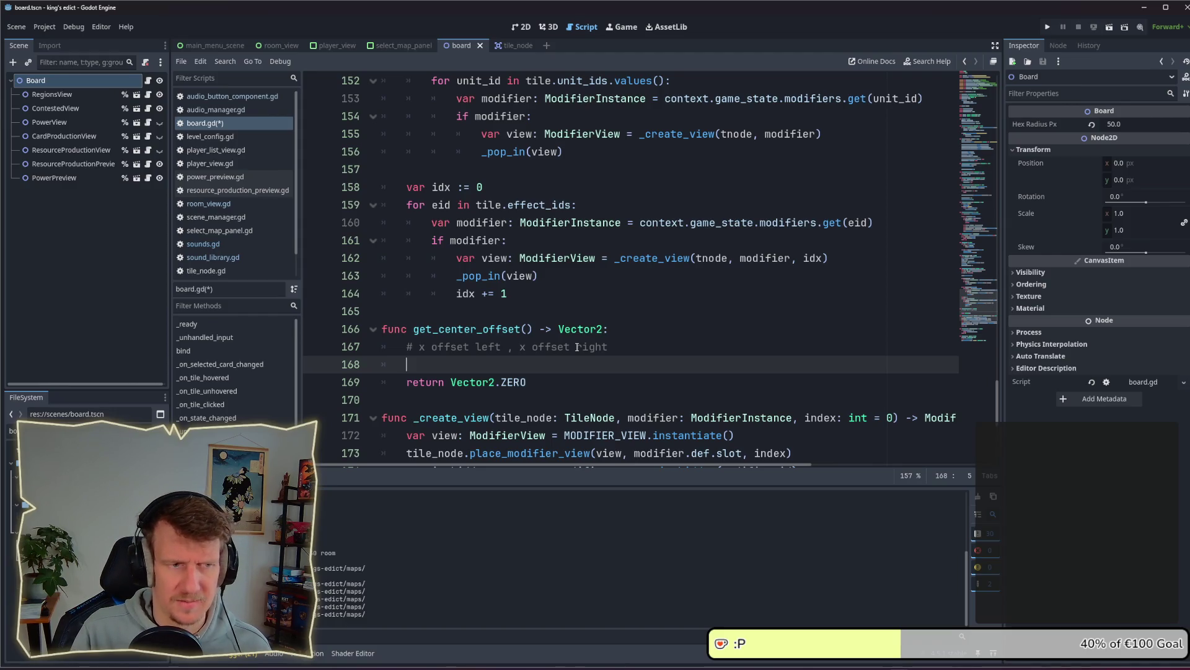
Add a '# x total / 2 - x offset left' comment and select the old left/right note
key(Up)
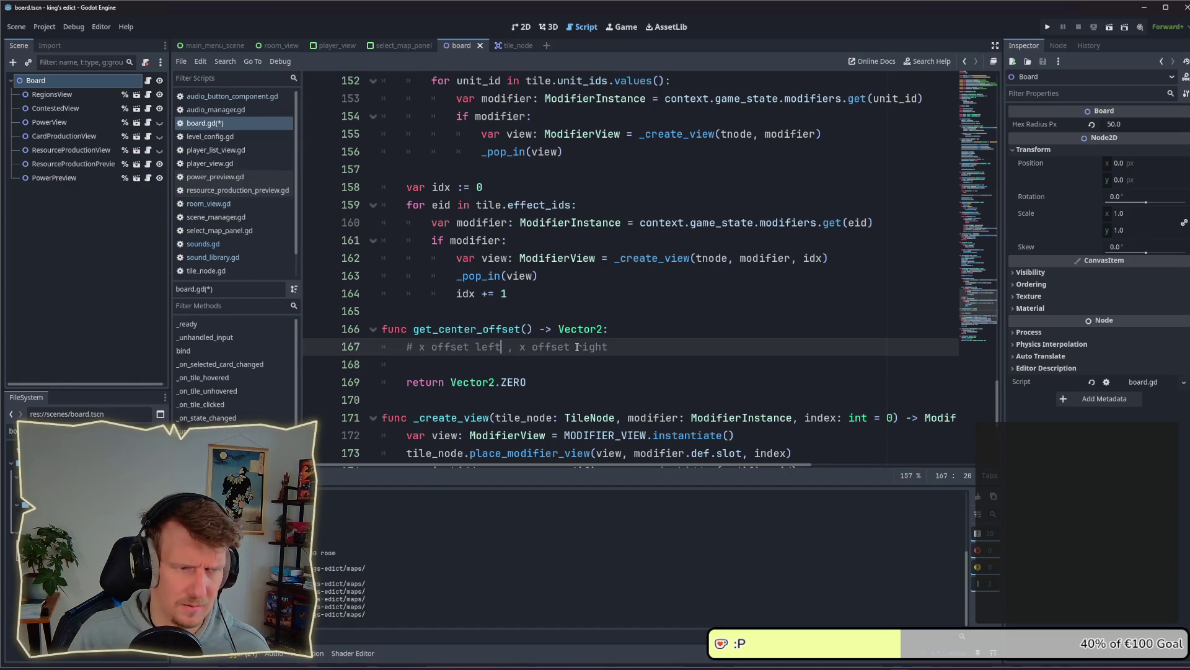
key(Return)
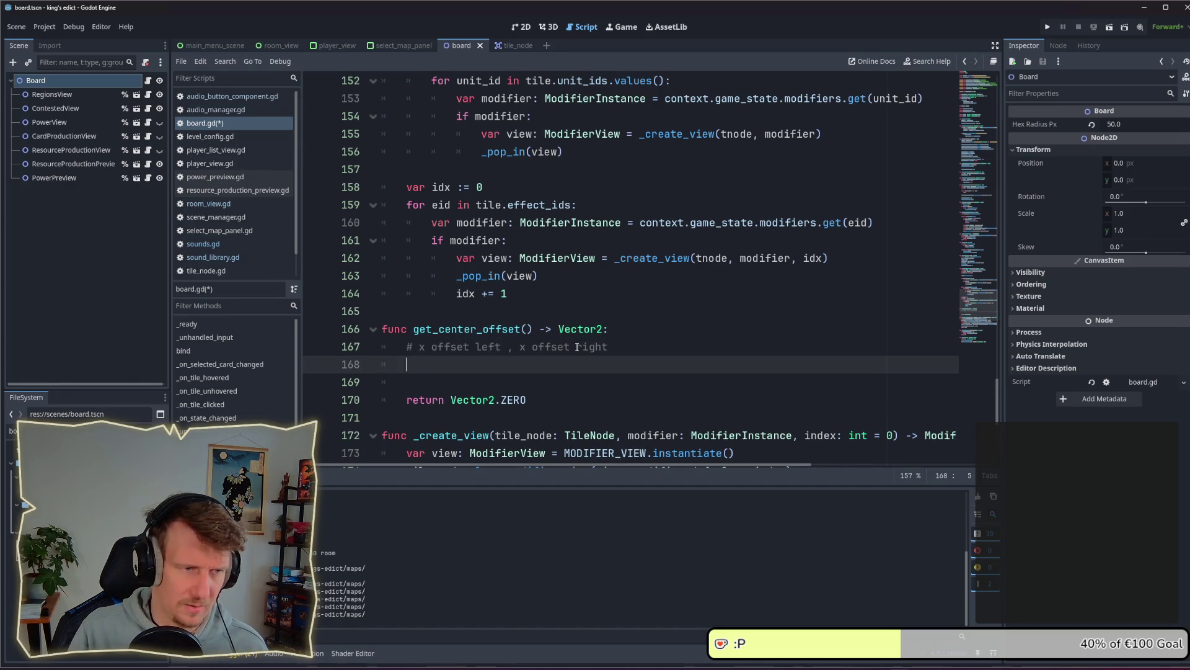
text(# x )
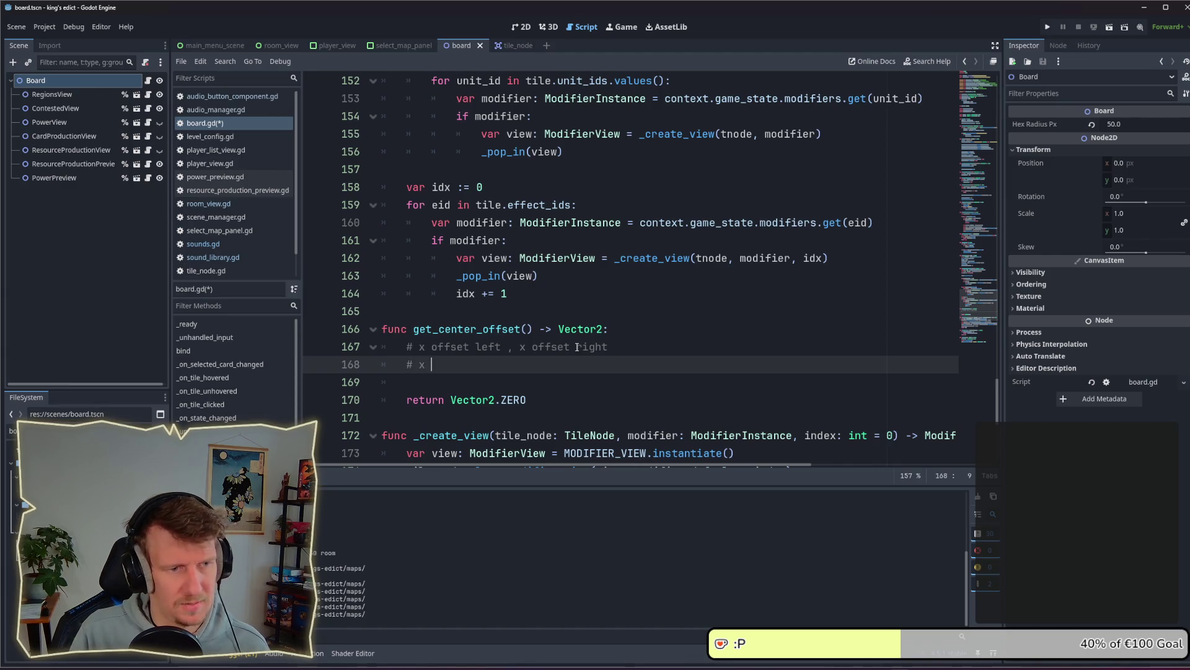
text(total)
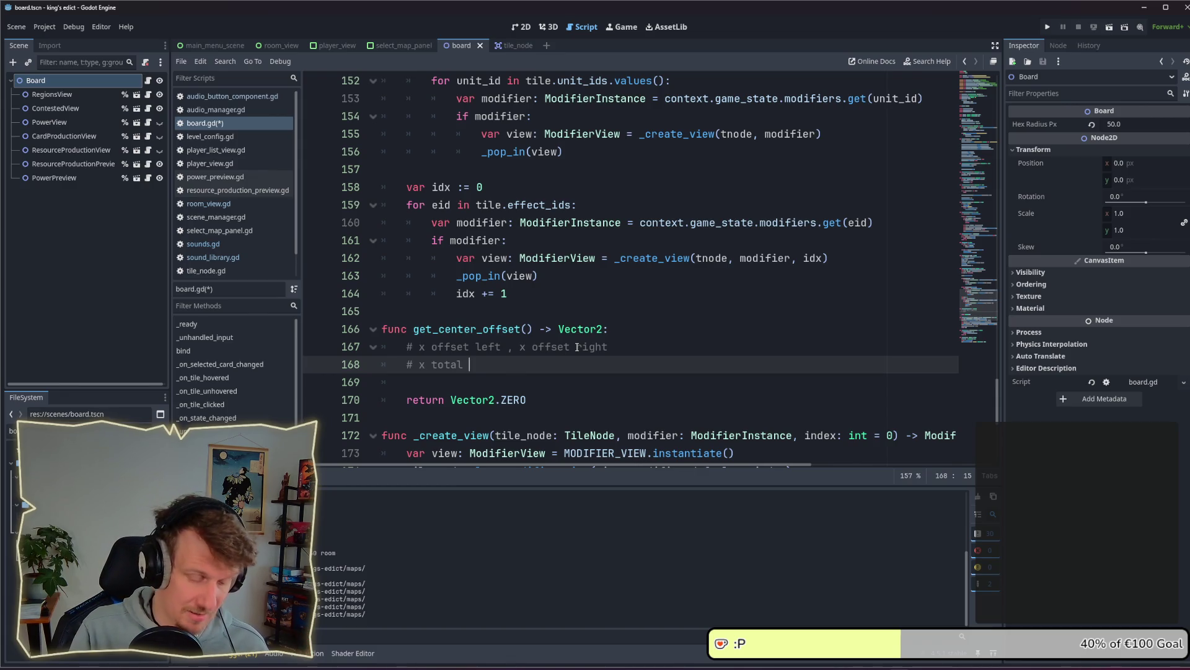
text(/ 2)
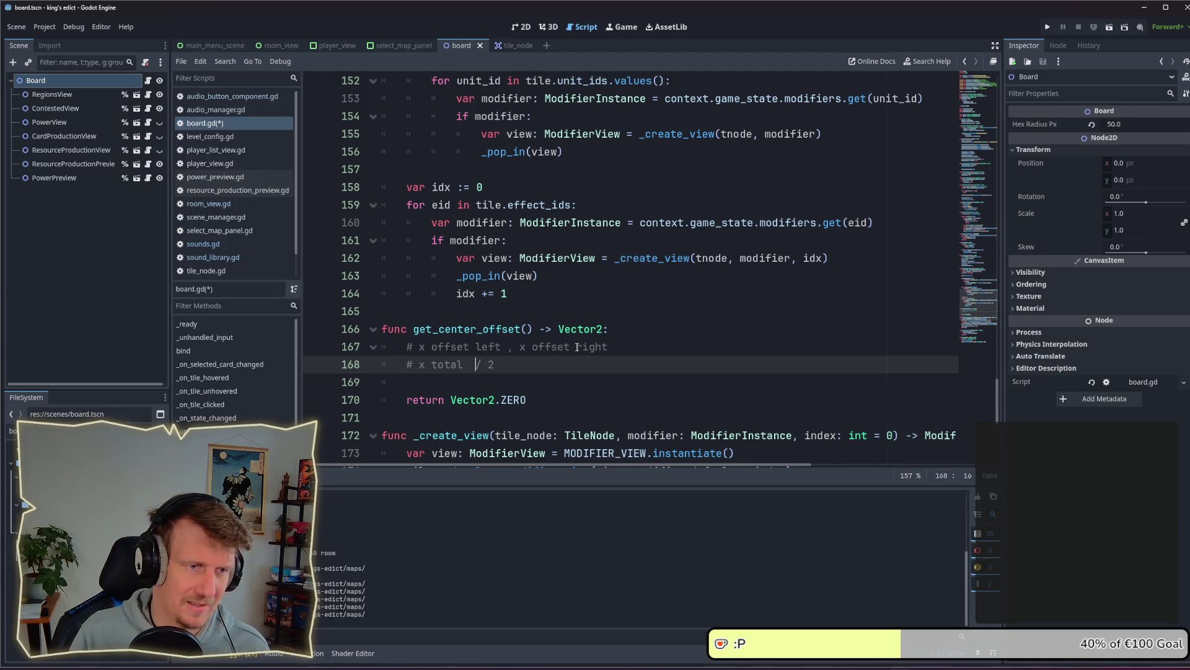
key(Down)
key(Up)
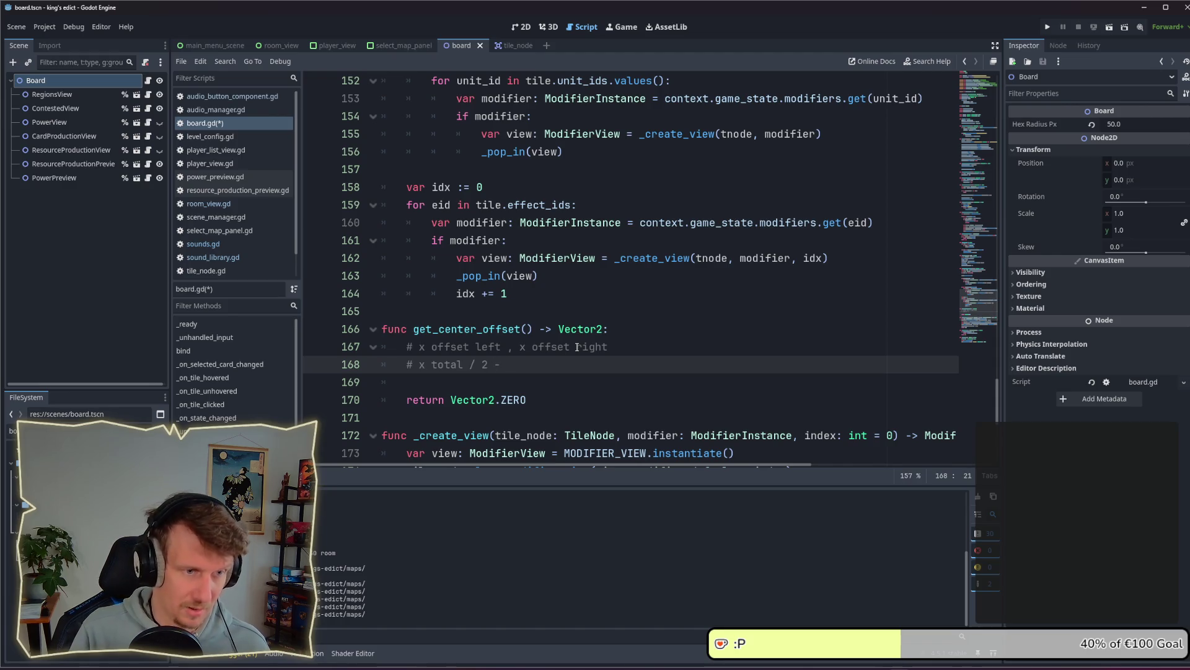
text(x o)
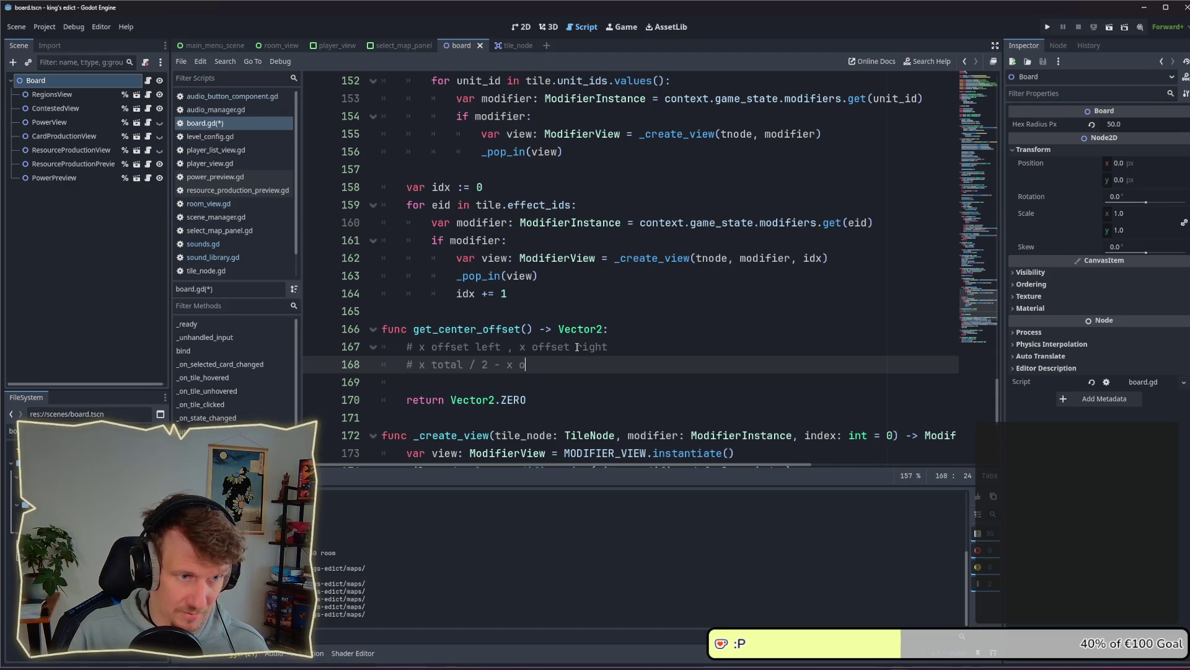
text(ffset left)
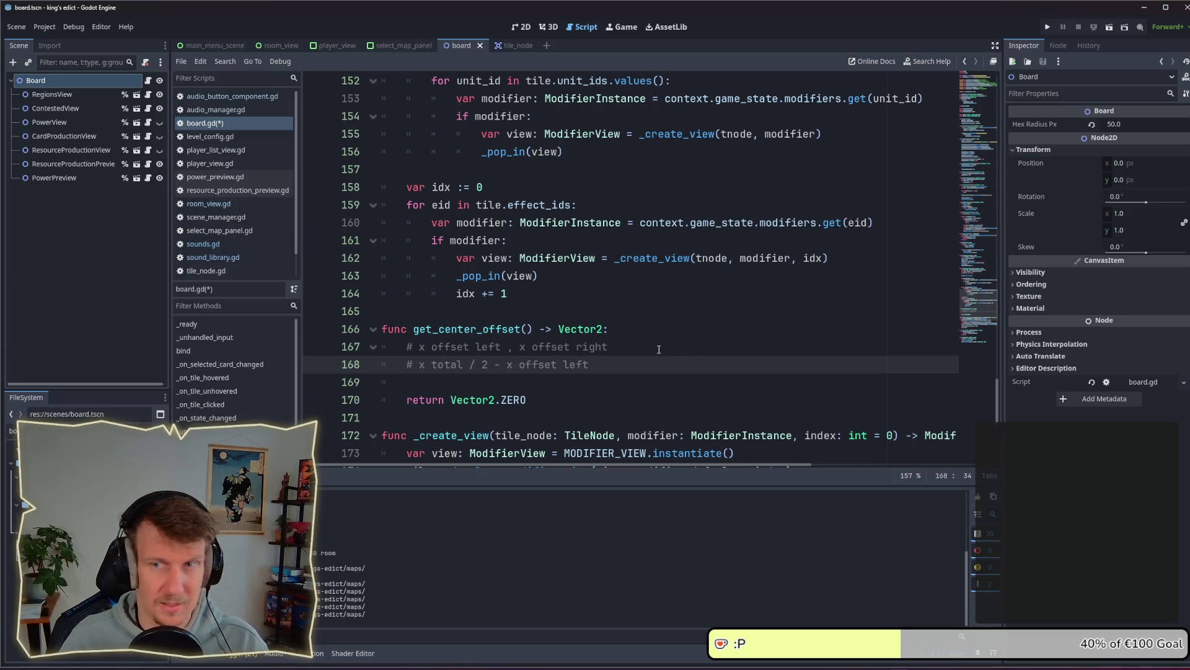
drag(648, 349, 375, 349)
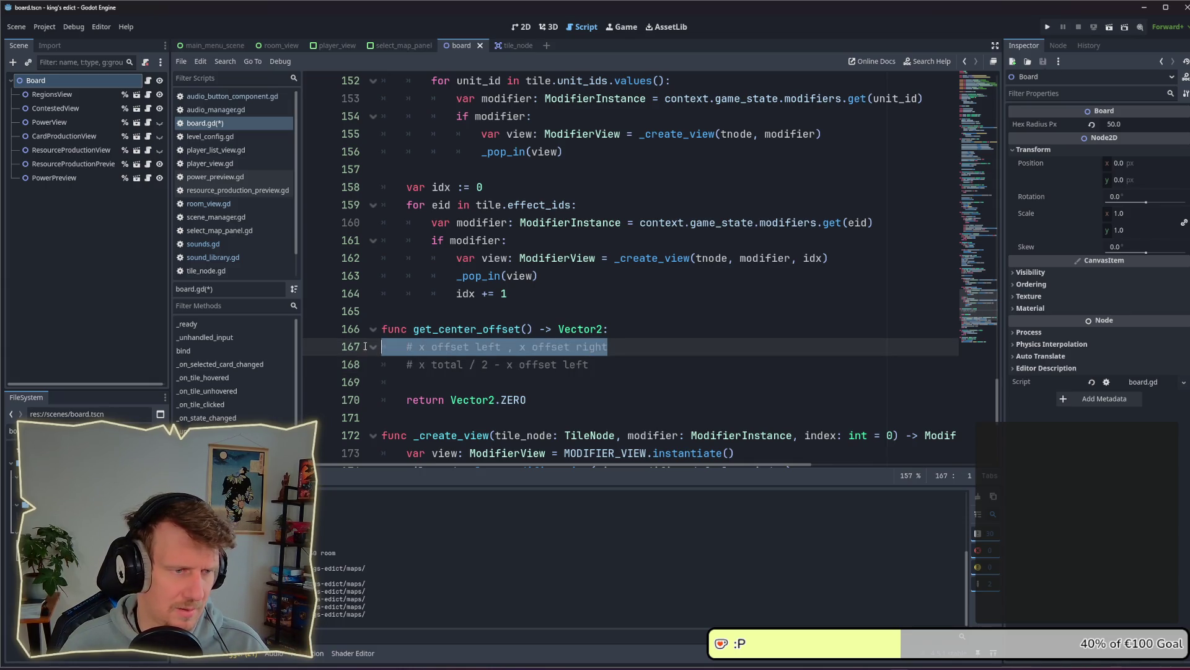
Delete the left/right note and bracket the formula as '(x total / 2) - x offset left'
key(BackSpace)
key(BackSpace)
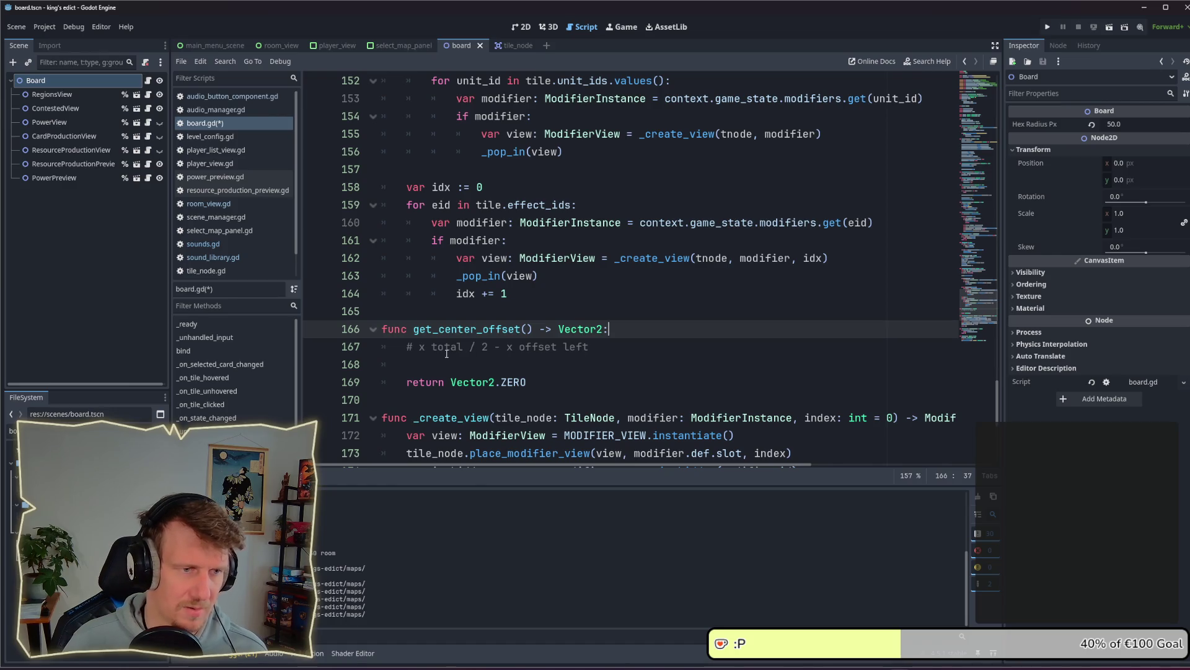
click(446, 353)
drag(462, 348, 424, 347)
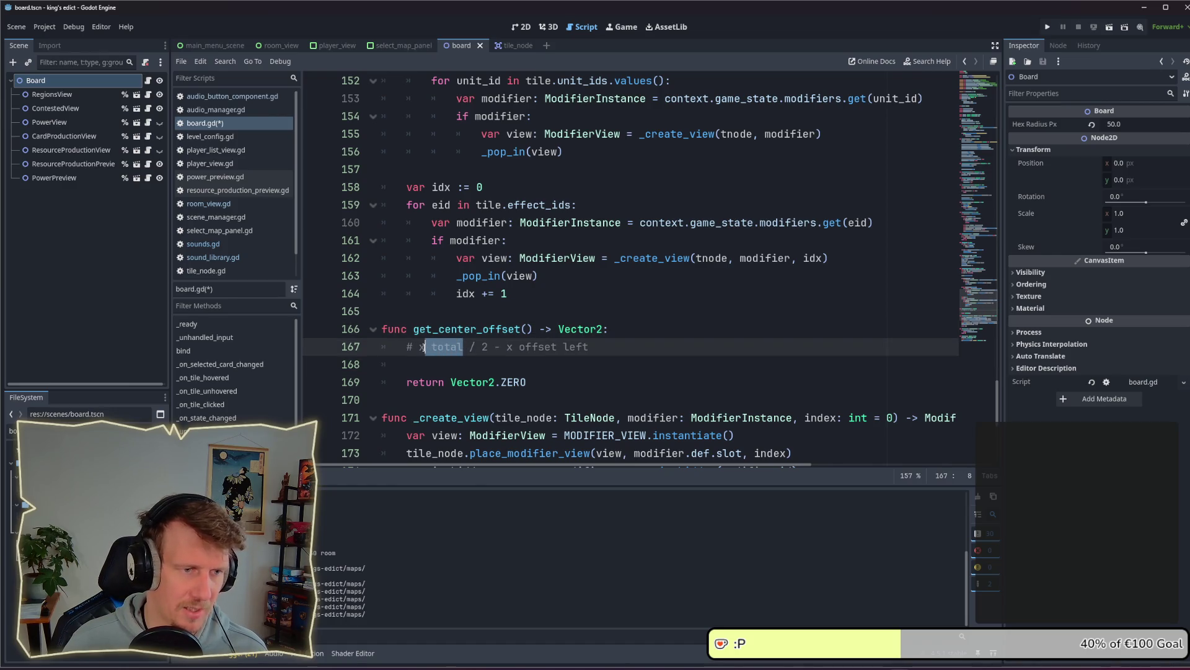
click(422, 347)
text(()
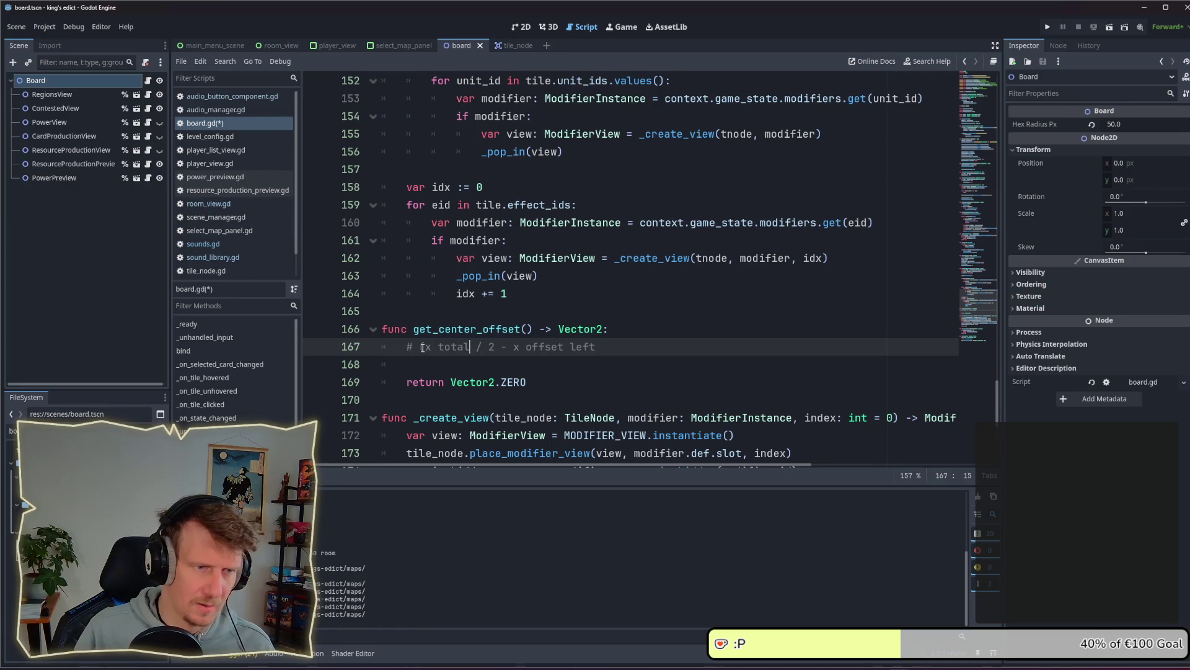
key(Right)
key(Right)
key(Right)
text())
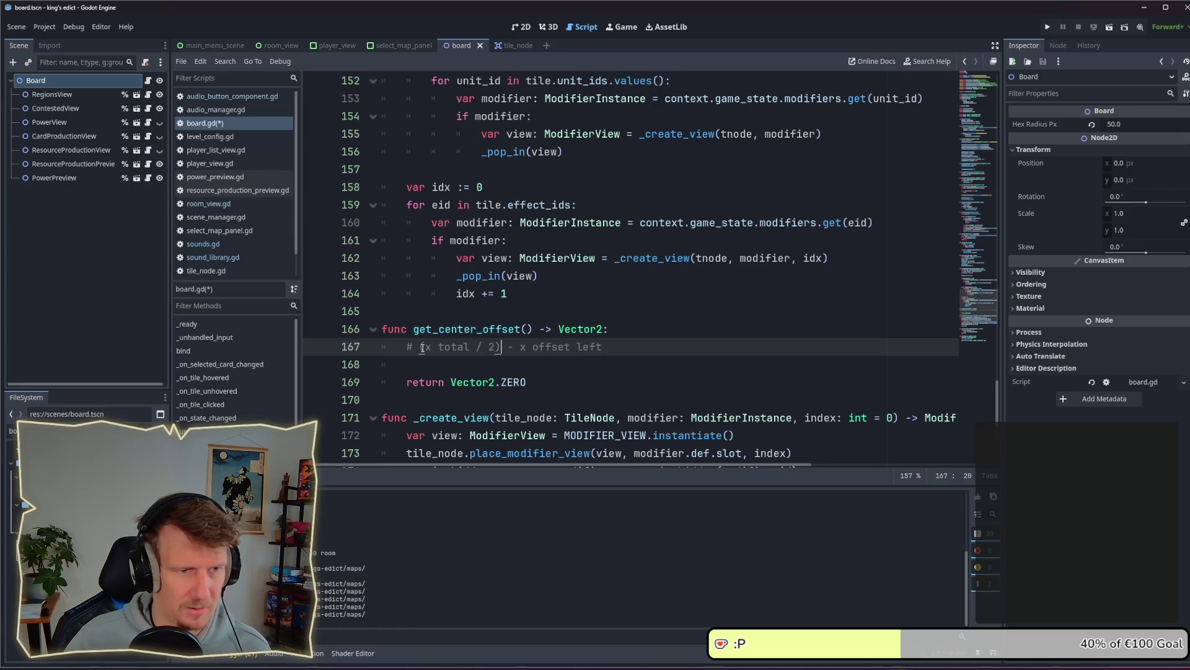
Copy the x formula comment and paste a duplicate on a new line below
drag(603, 347, 532, 348)
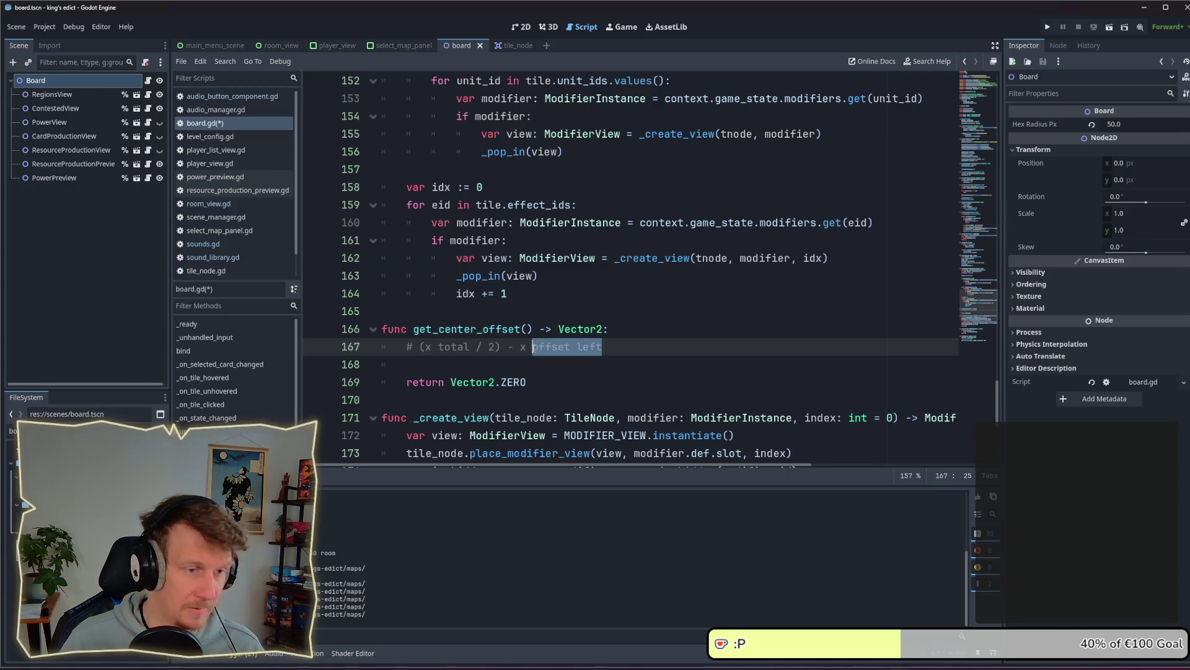
click(517, 362)
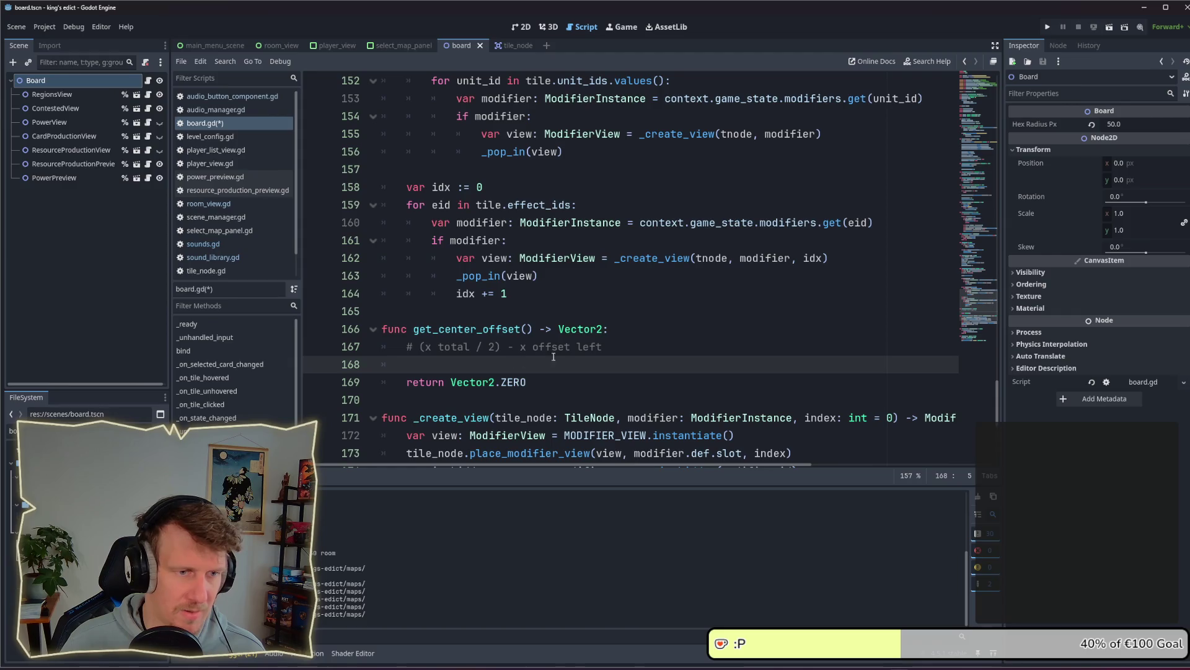
click(612, 349)
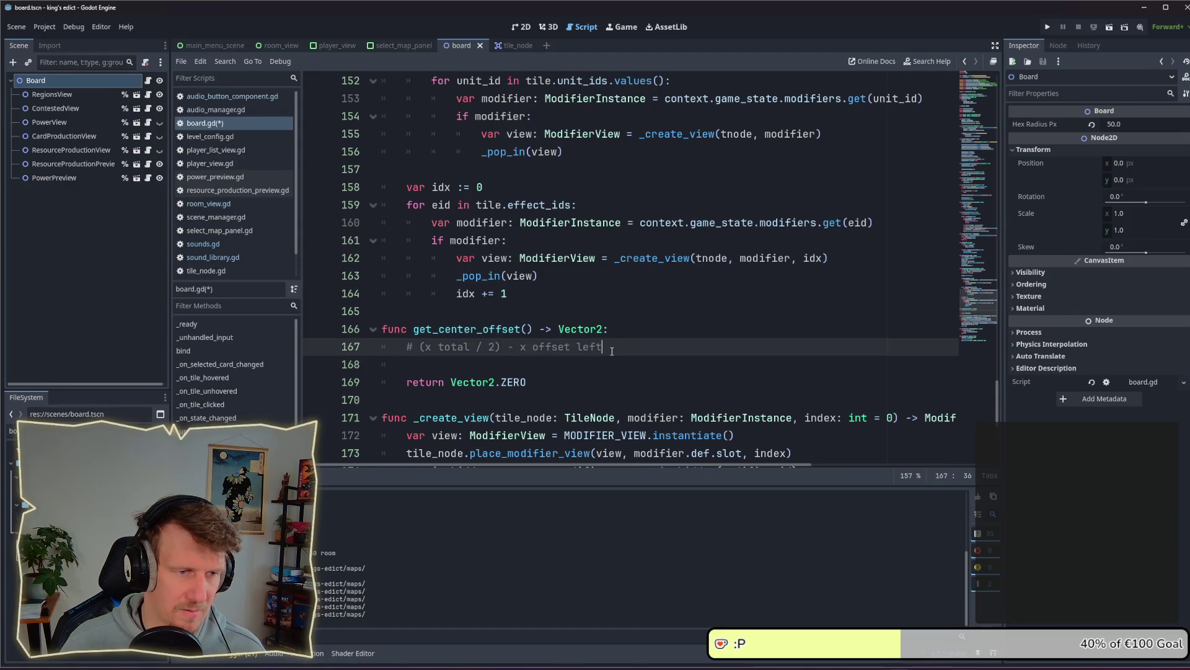
drag(612, 351, 406, 348)
key(ctrl+c)
click(427, 369)
key(Return)
key(Return)
key(Up)
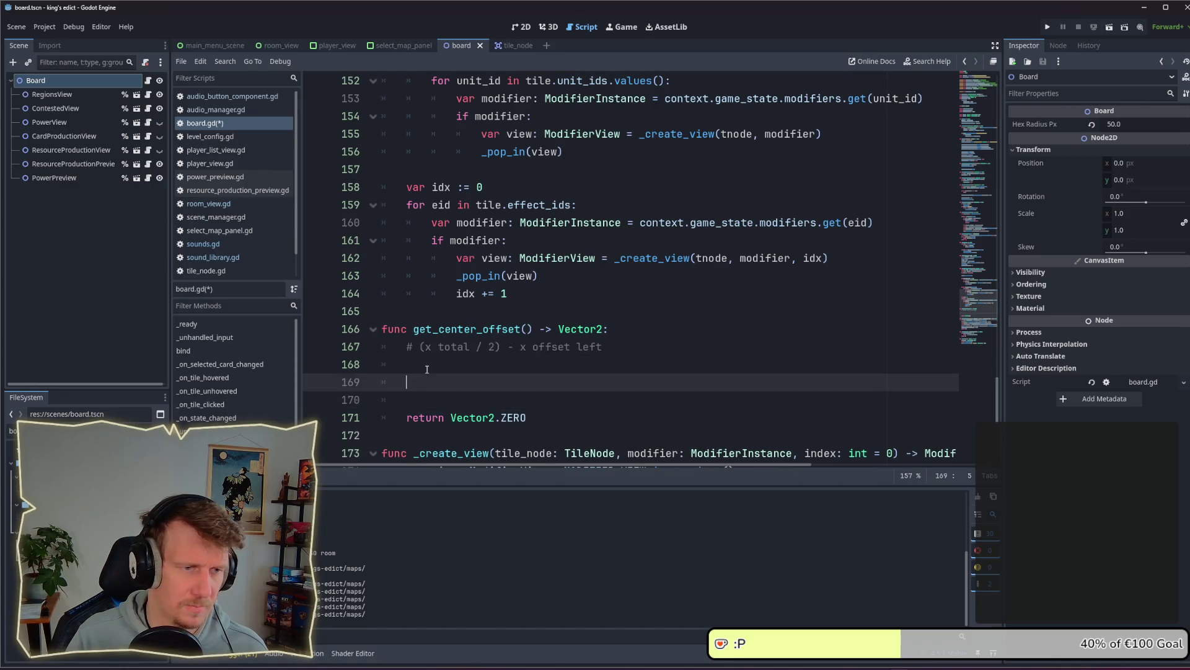
key(ctrl+v)
Change both x's in the copy to y, giving '(y total / 2) - y offset left'
double_click(427, 381)
text(y)
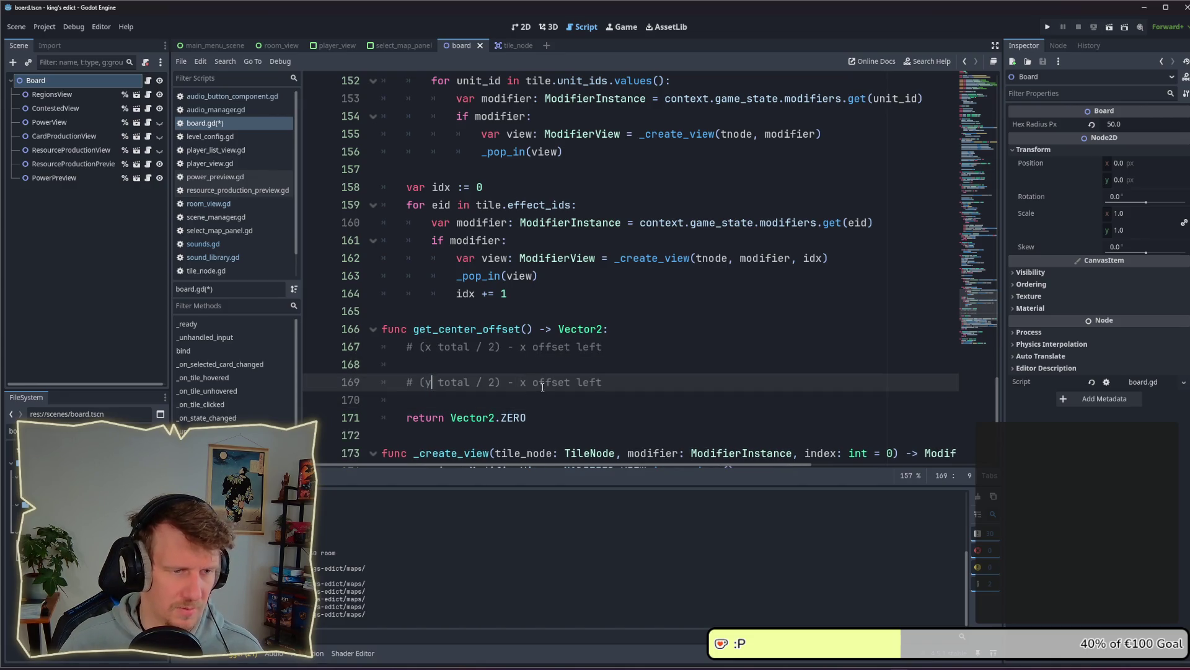
double_click(524, 383)
text(y)
click(515, 401)
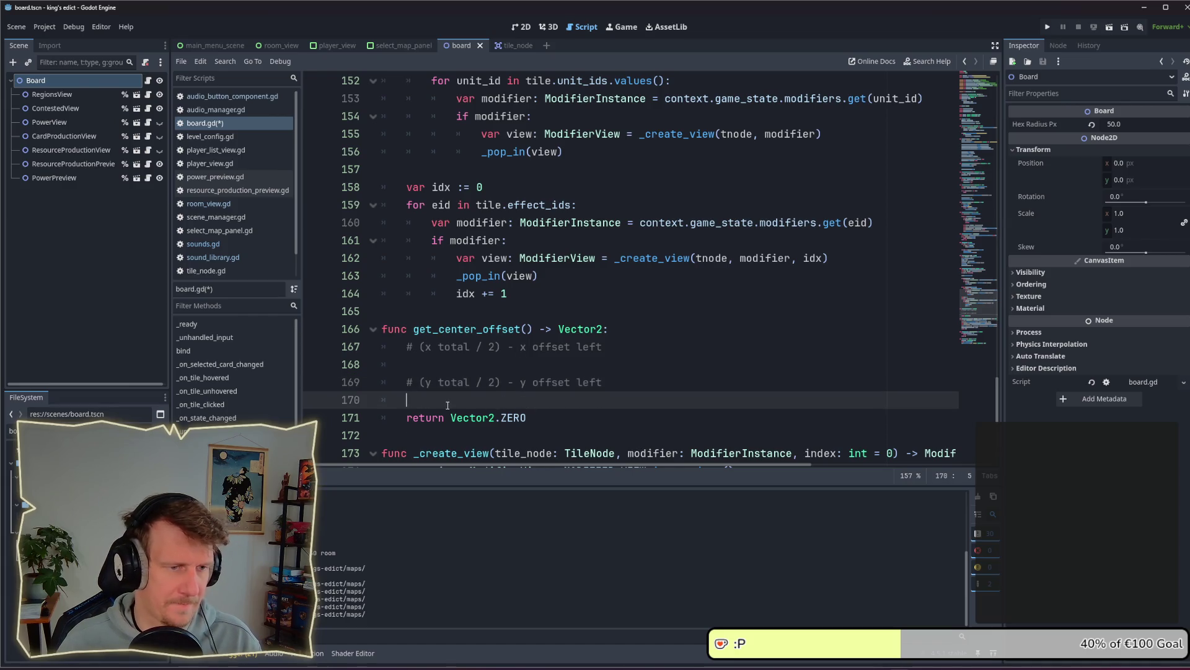
click(429, 365)
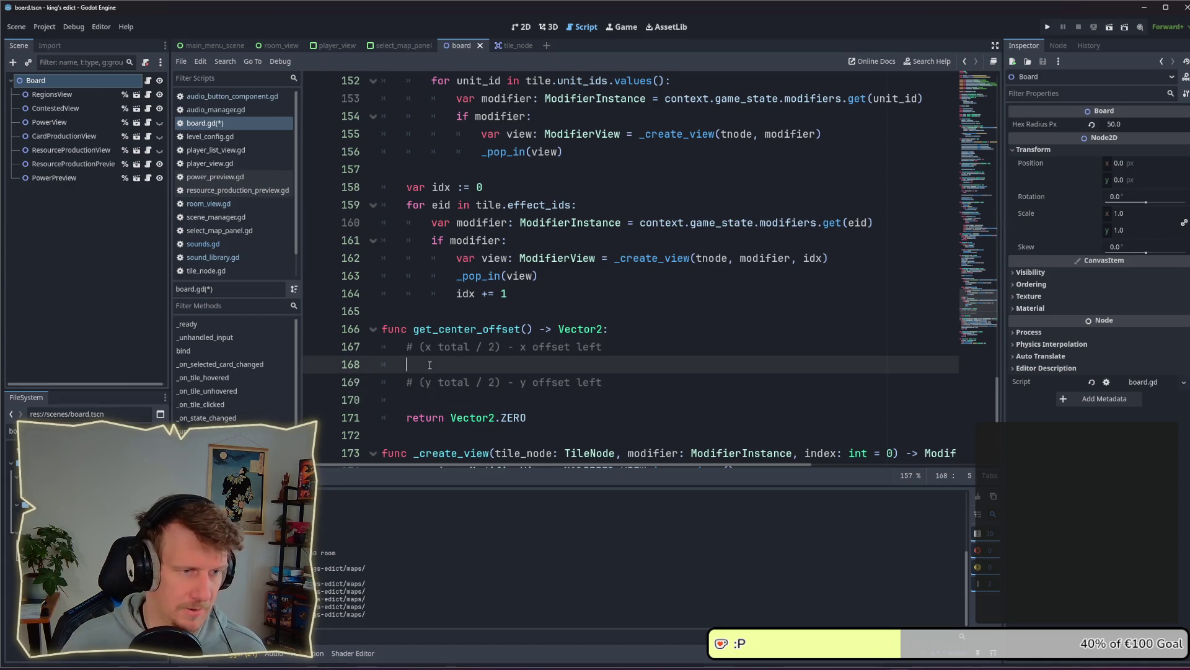
Declare var offset_x and var offset_y under the x and y formula comments
text(va)
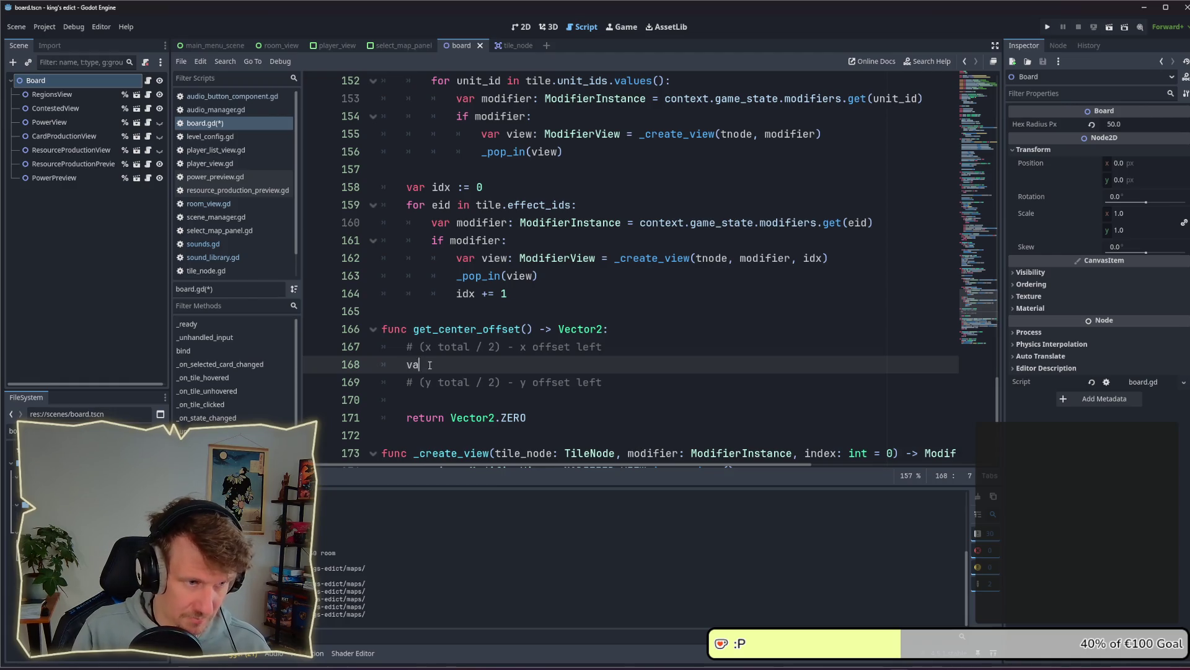
text(r offset_x)
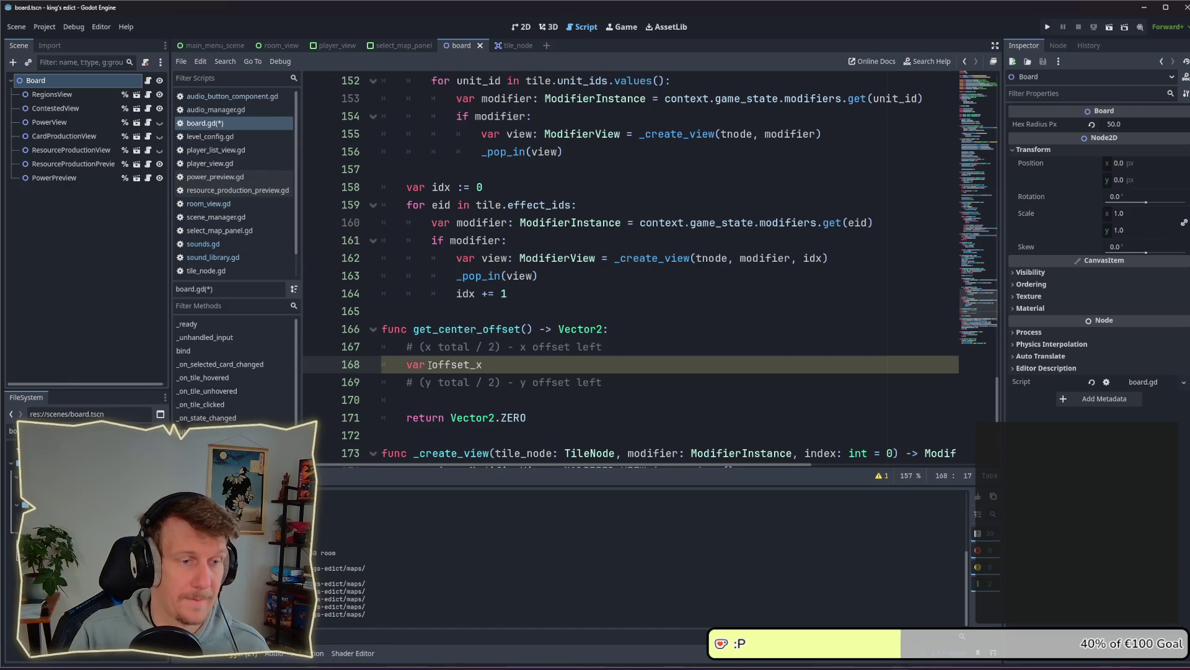
key(Down)
key(Down)
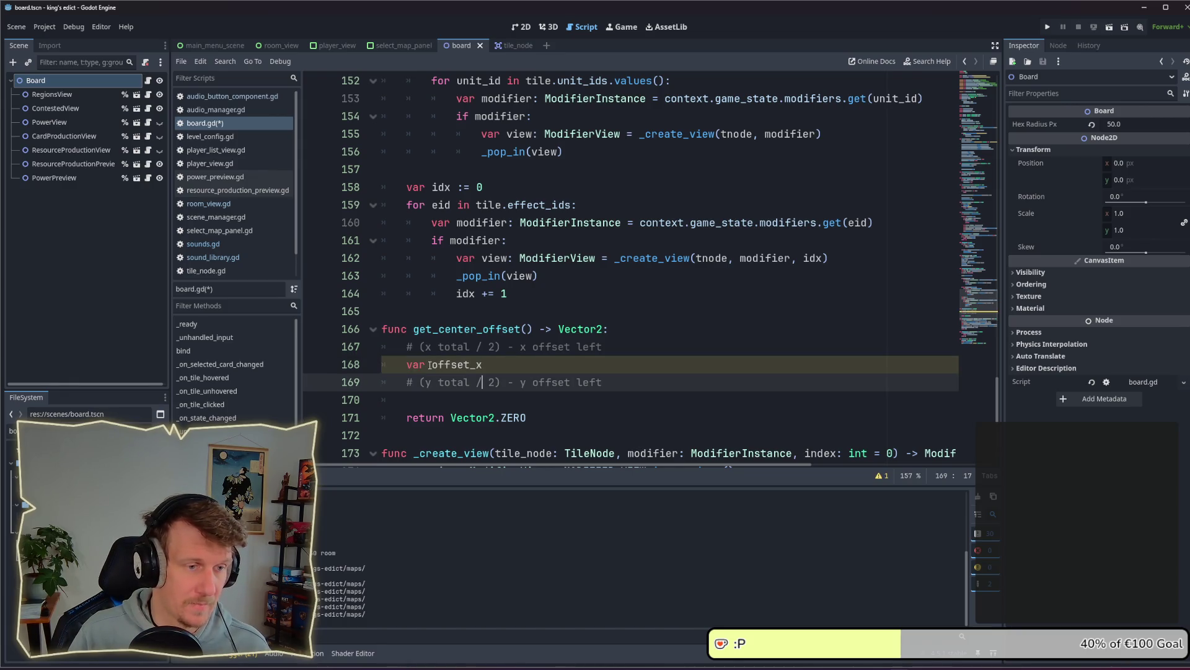
text(var offset_y)
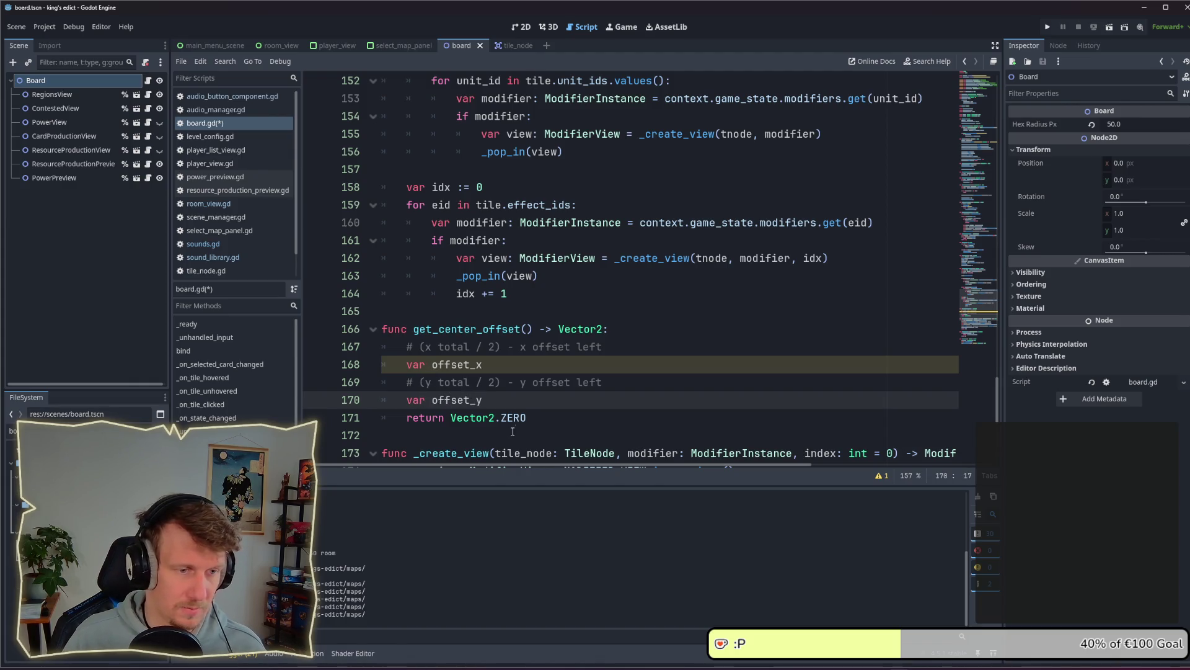
Replace the Vector2.ZERO return value with Vector2(offset_x, offset_y)
drag(526, 417, 450, 418)
text(Vect)
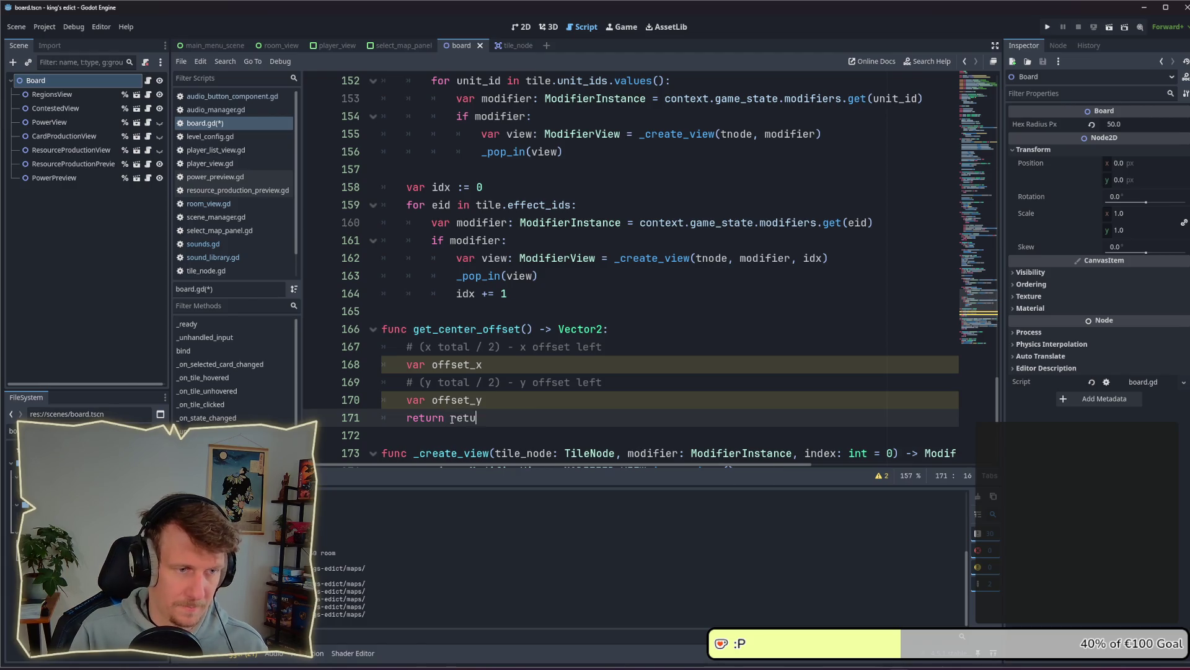
key(BackSpace)
key(BackSpace)
key(BackSpace)
text(VC)
key(BackSpace)
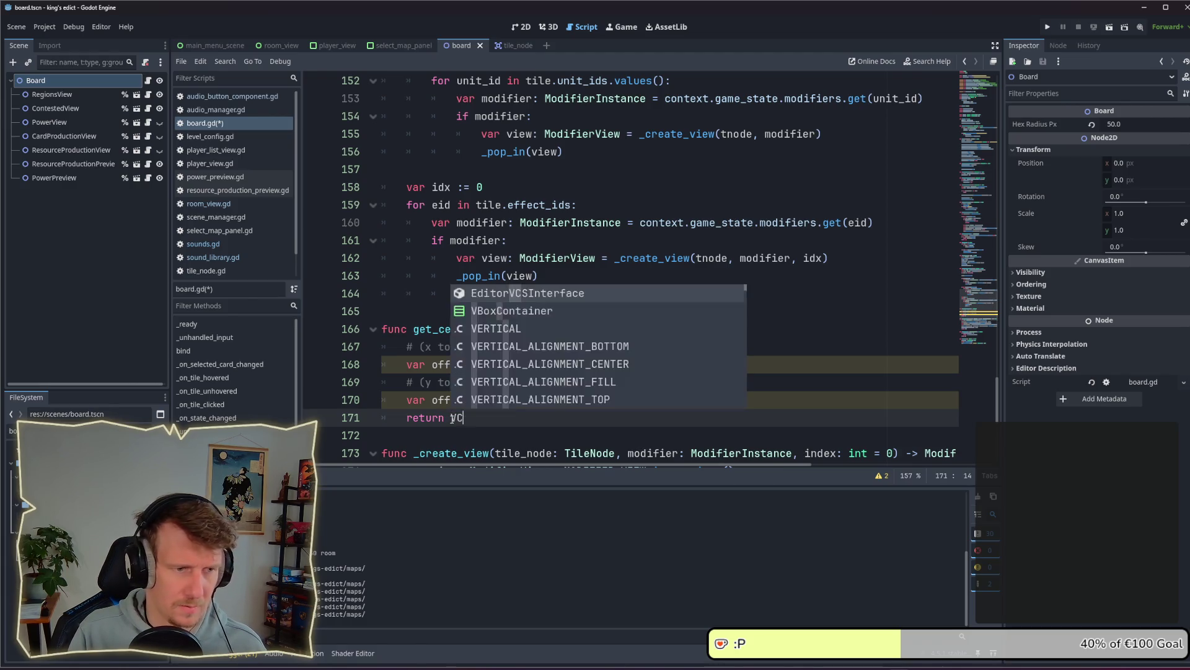
text(ector2)
text((off)
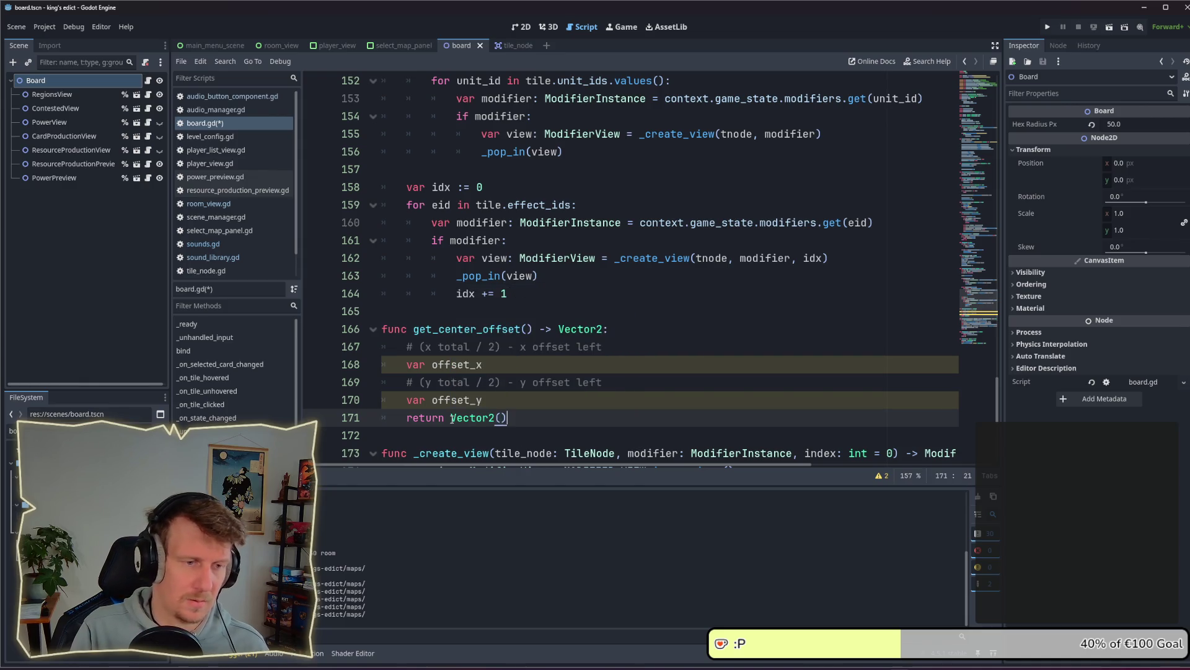
text(set)
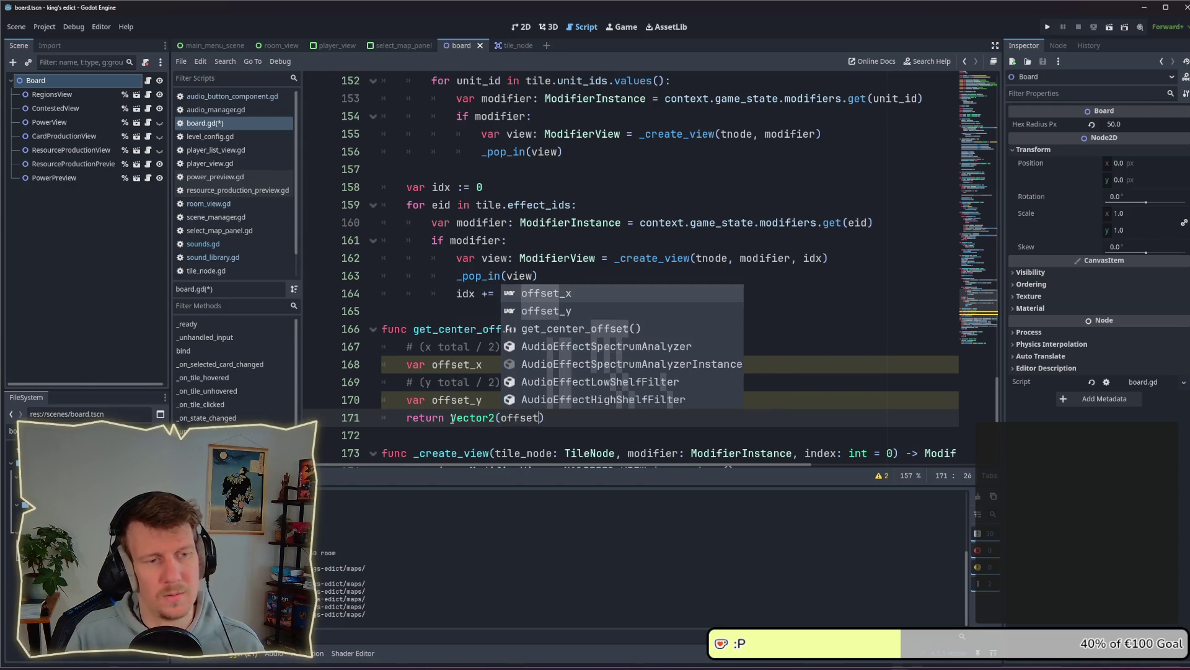
key(Return)
text(, offset_y)
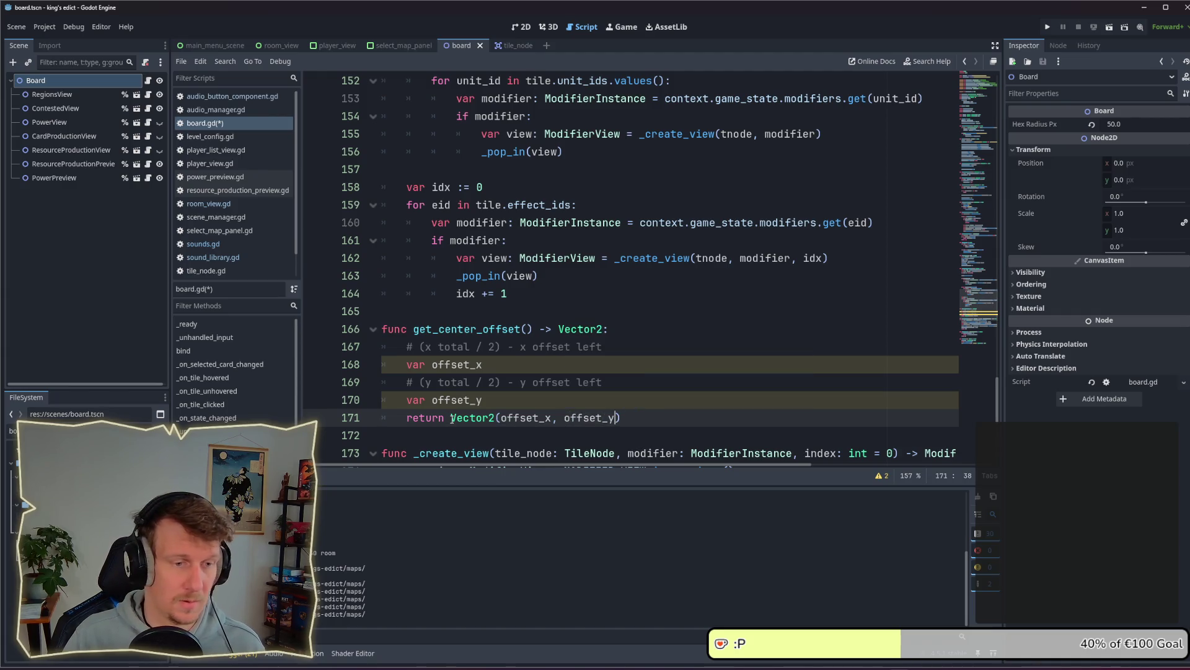
Remove a stray plus sign after the offset_y declaration and save the script
click(505, 402)
text(+)
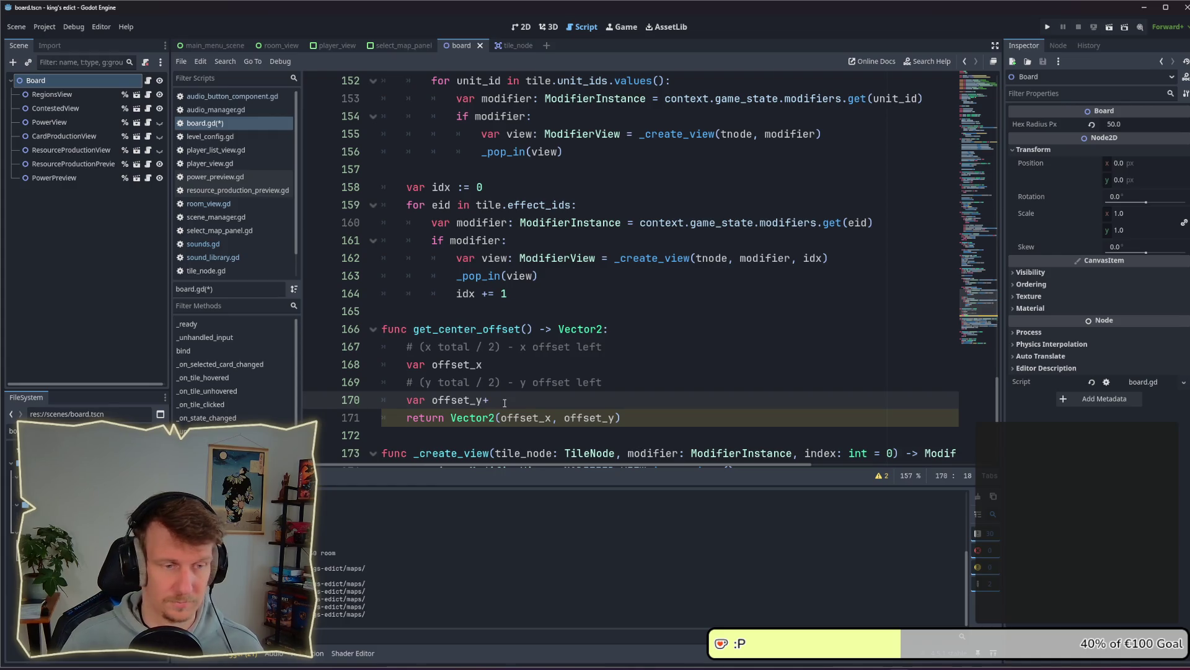
key(BackSpace)
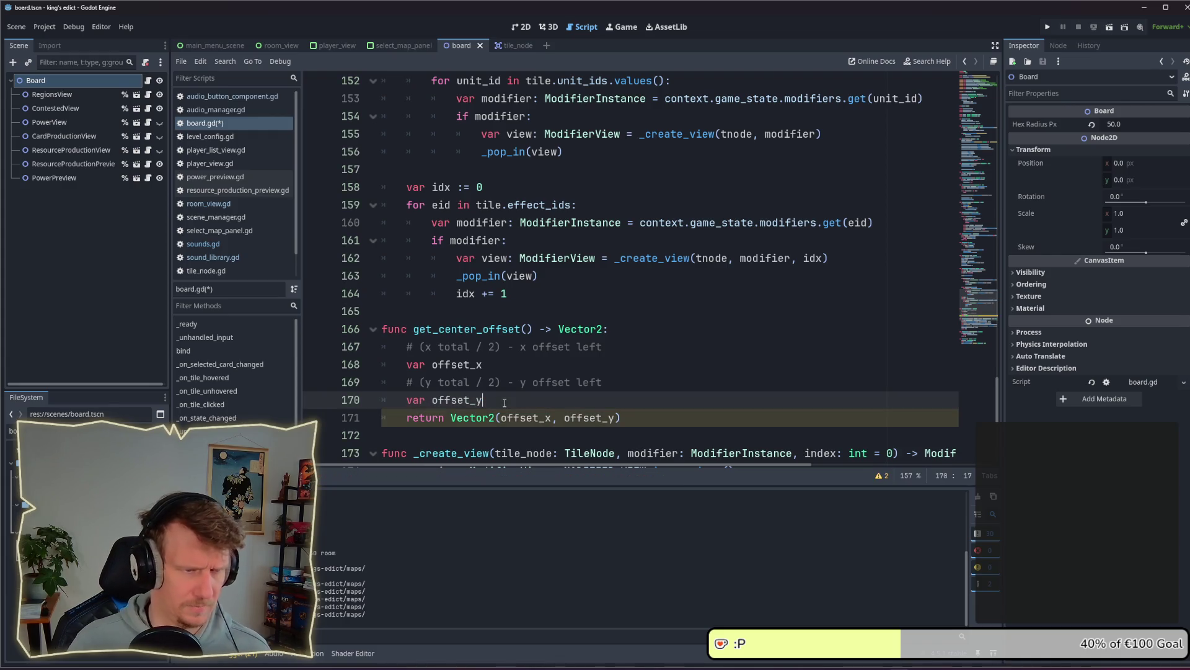
key(ctrl+s)
Add new empty lines at the top of the get_center_offset function body
scroll(504, 402, down, 1)
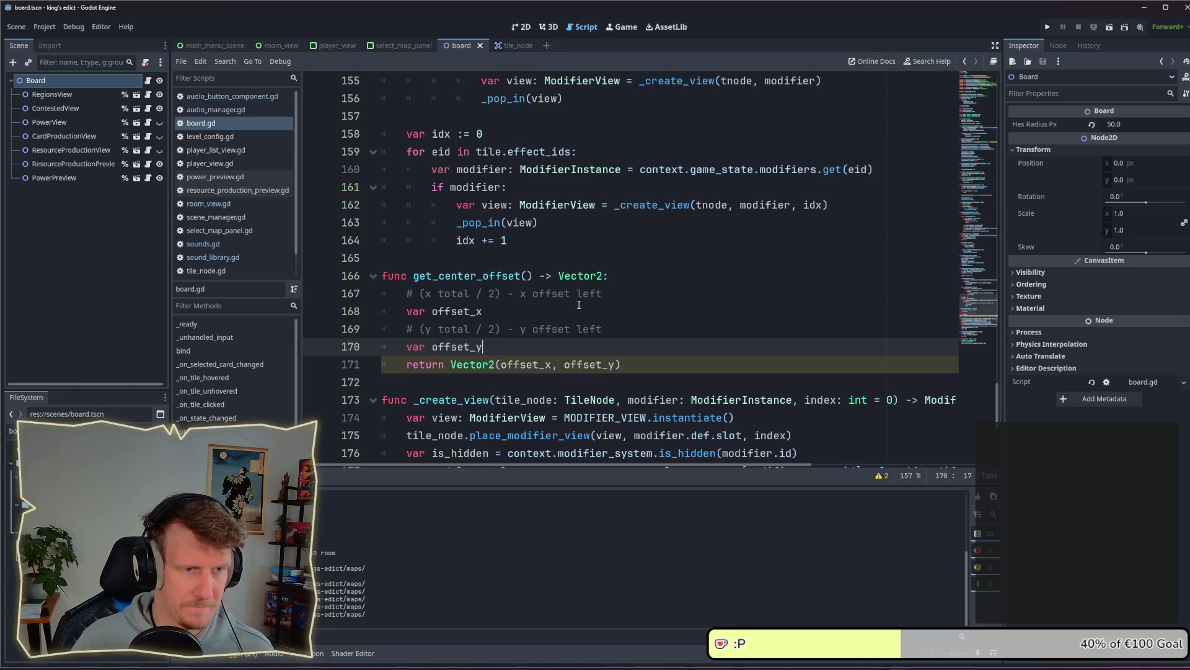
click(618, 292)
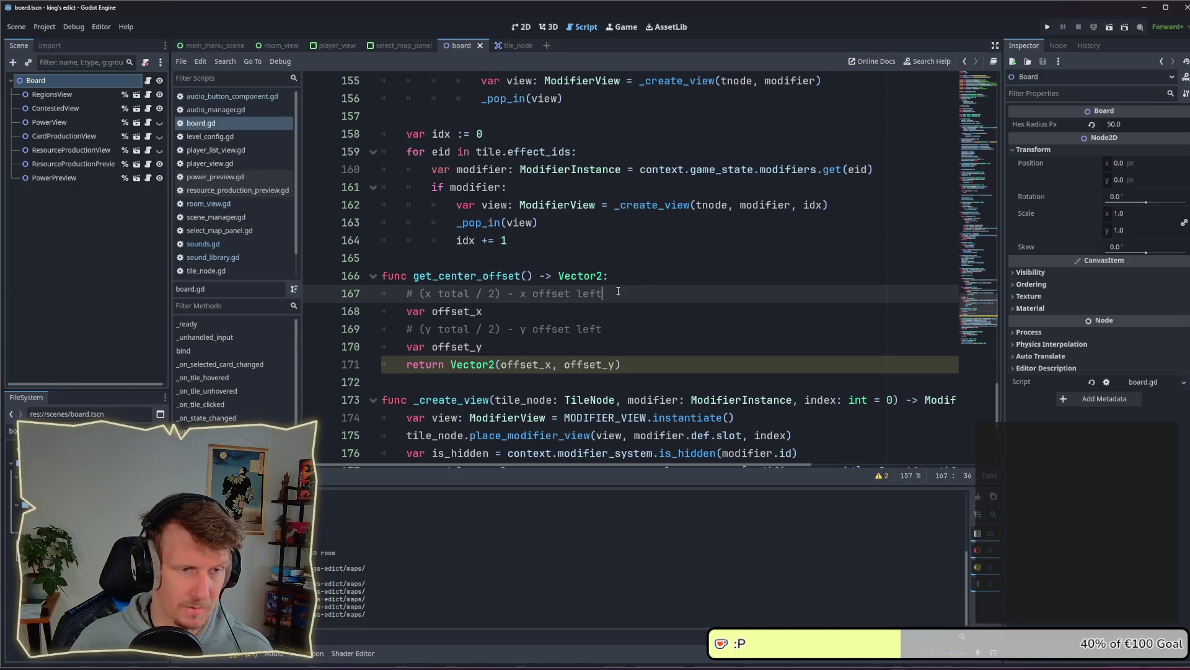
click(655, 285)
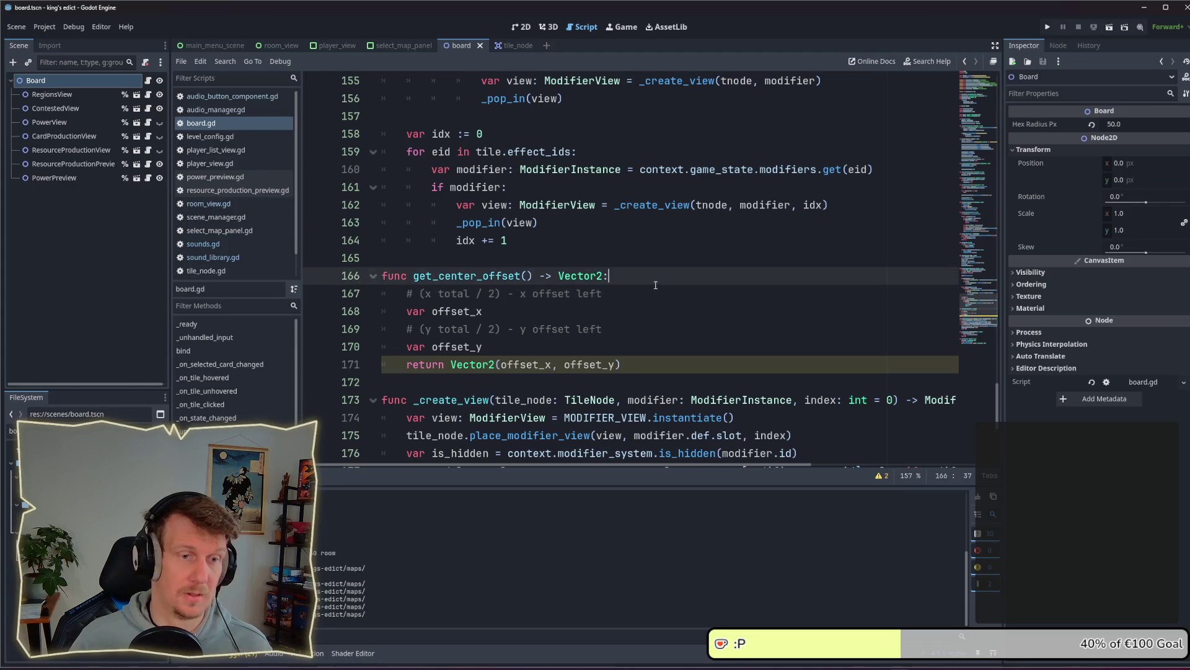
key(Return)
key(Return)
Write 'for tile in tiles_by_id.values():' as the first body line, with two blank lines above it
key(Up)
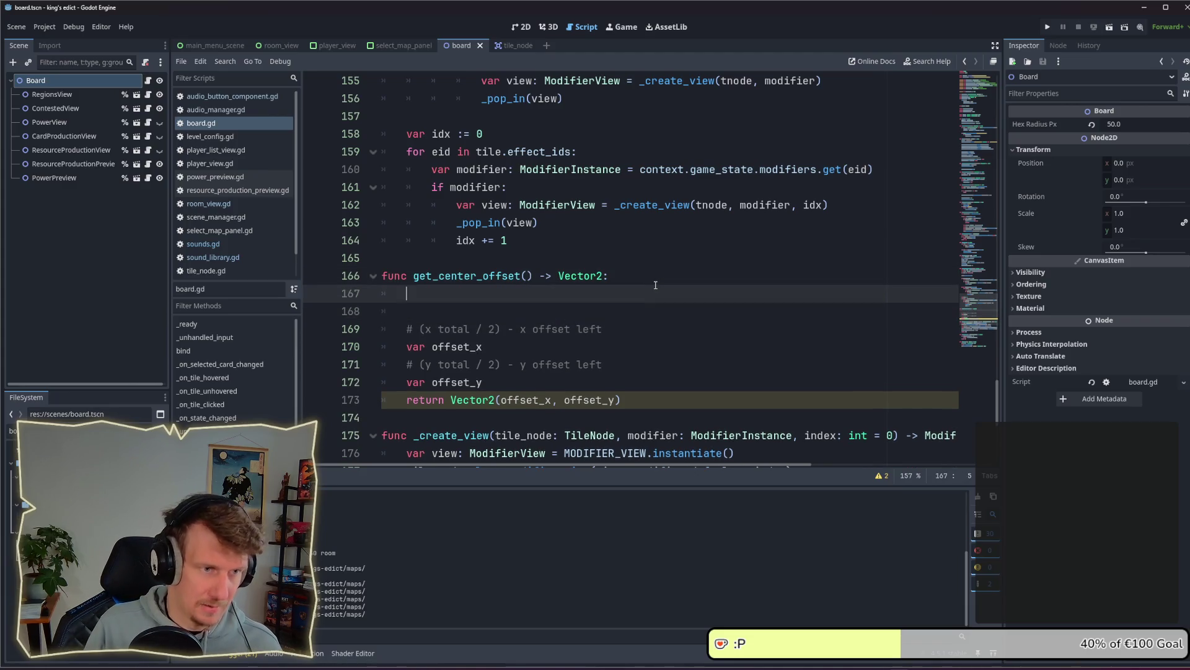
text(for )
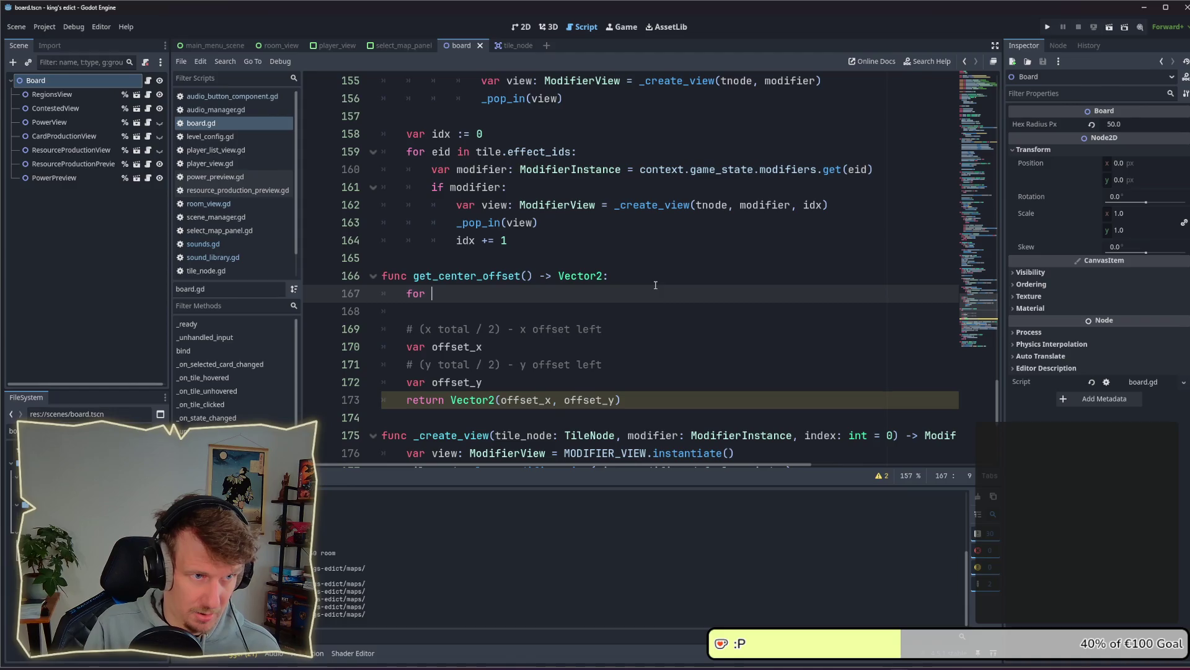
text(if)
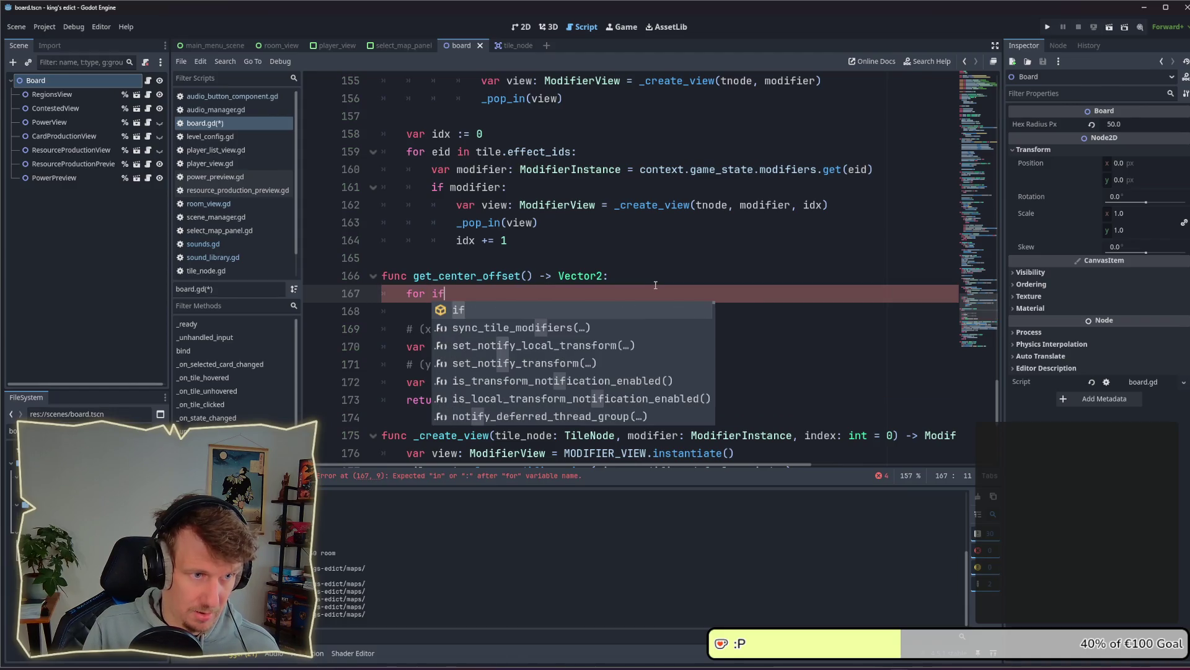
key(BackSpace)
text(d)
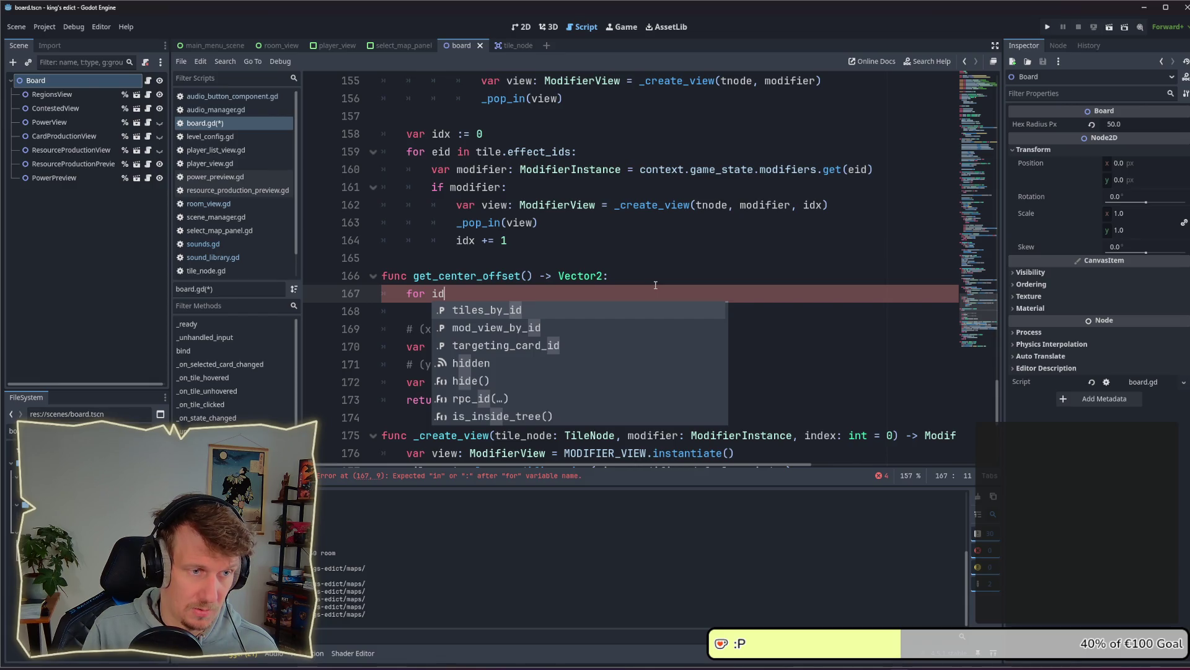
text( in )
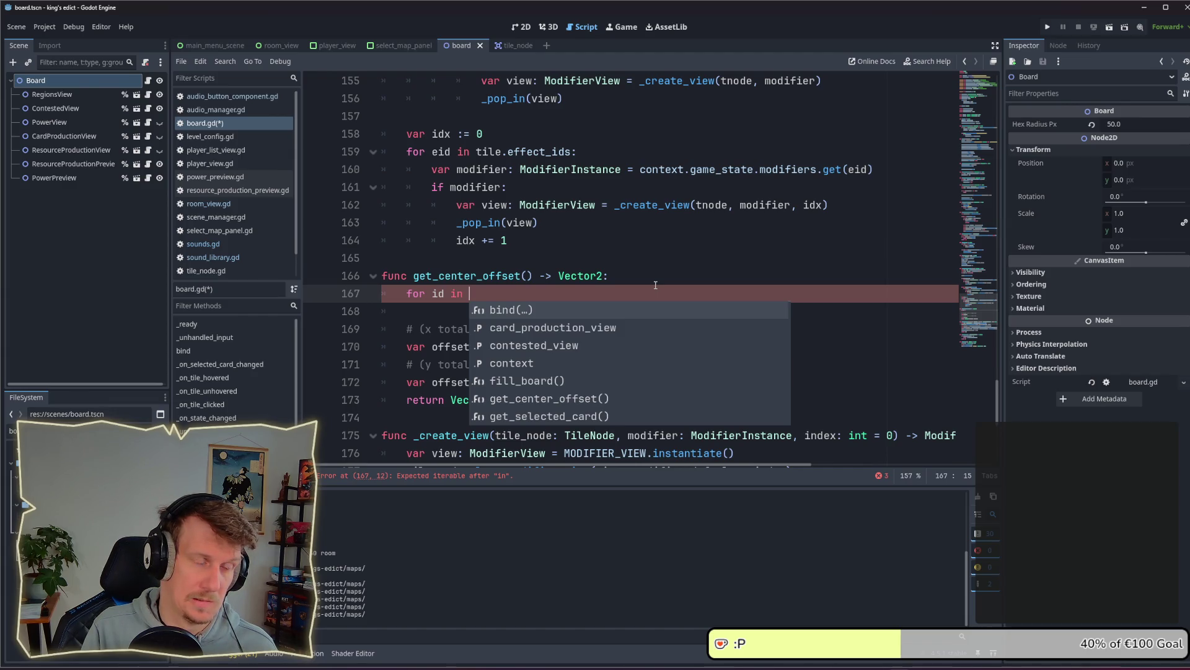
key(BackSpace)
key(BackSpace)
key(BackSpace)
key(BackSpace)
key(BackSpace)
key(BackSpace)
text(til)
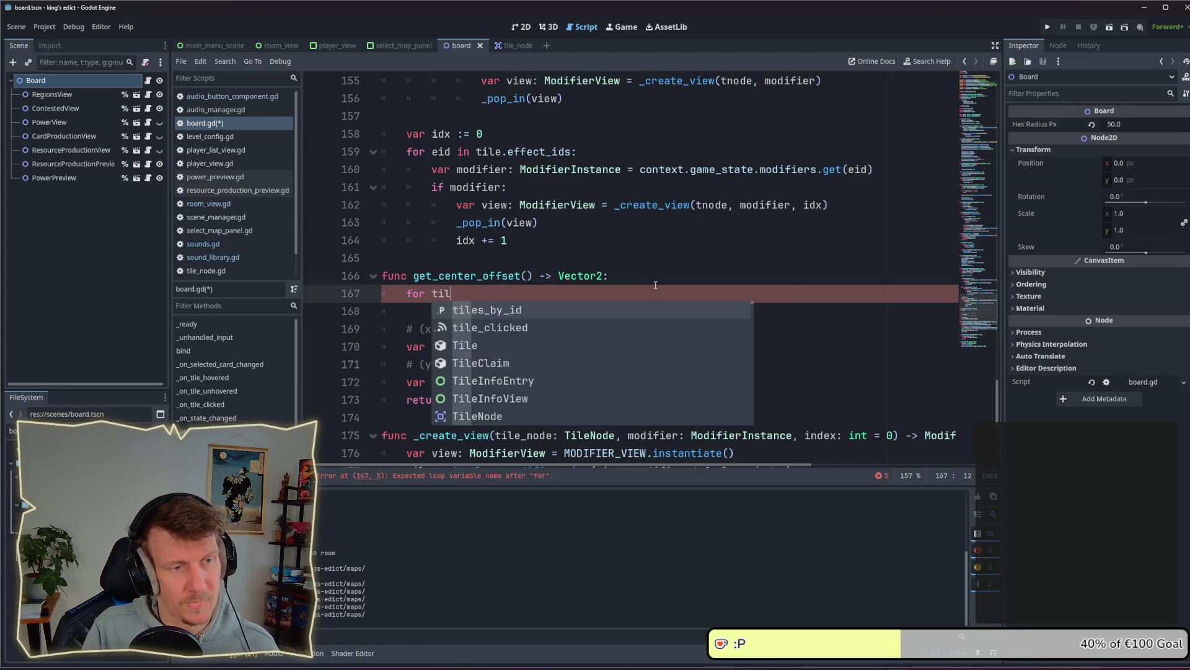
text(e in tile)
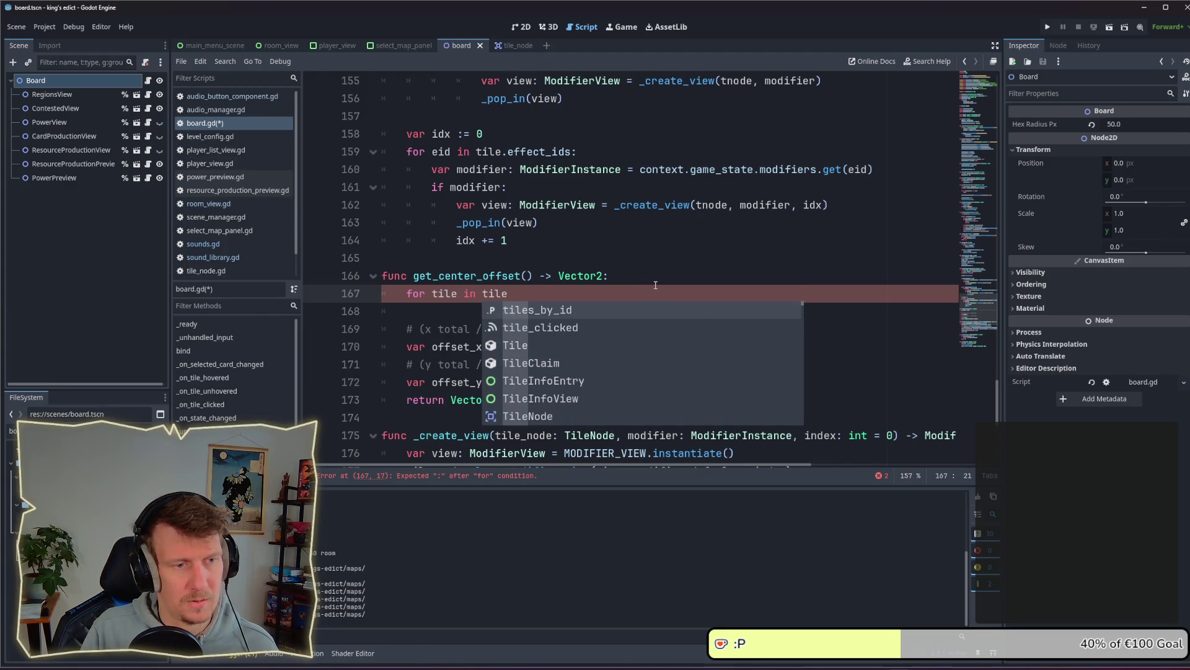
text(s)
key(Return)
text(.)
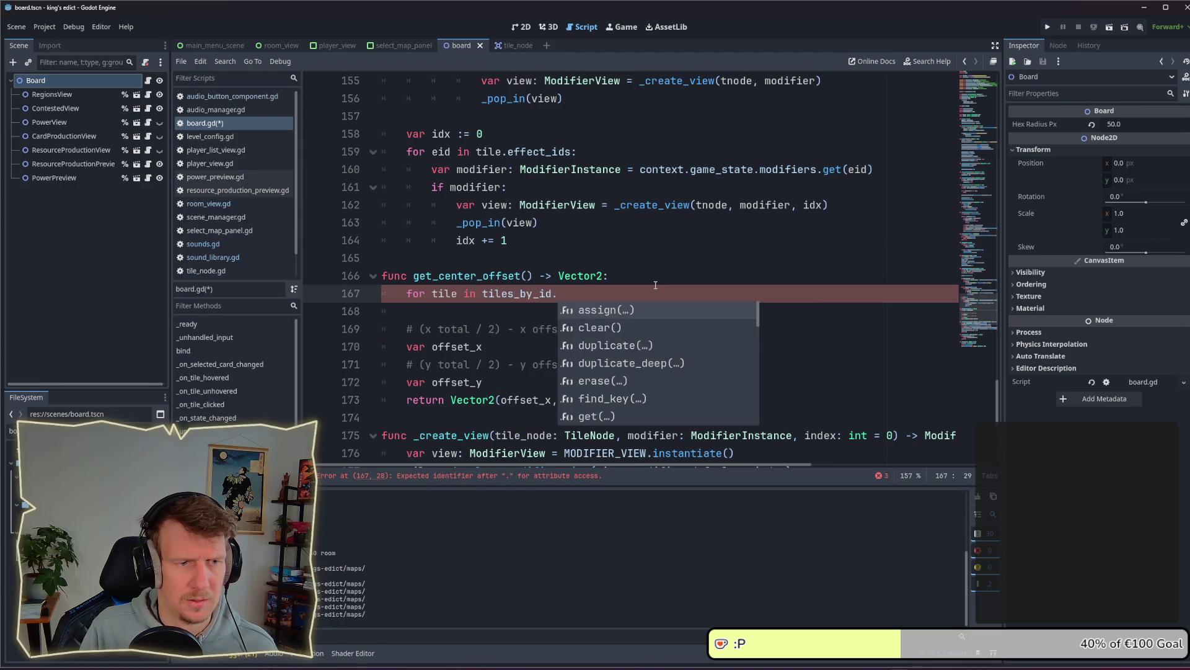
text(value)
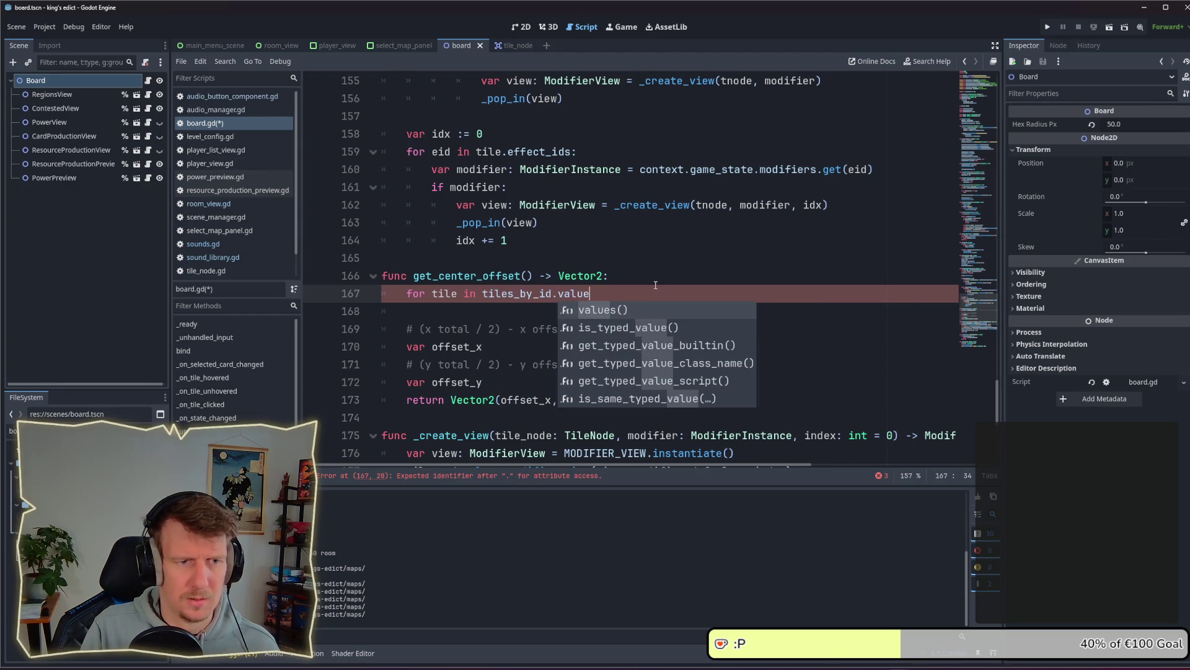
key(Return)
text(:)
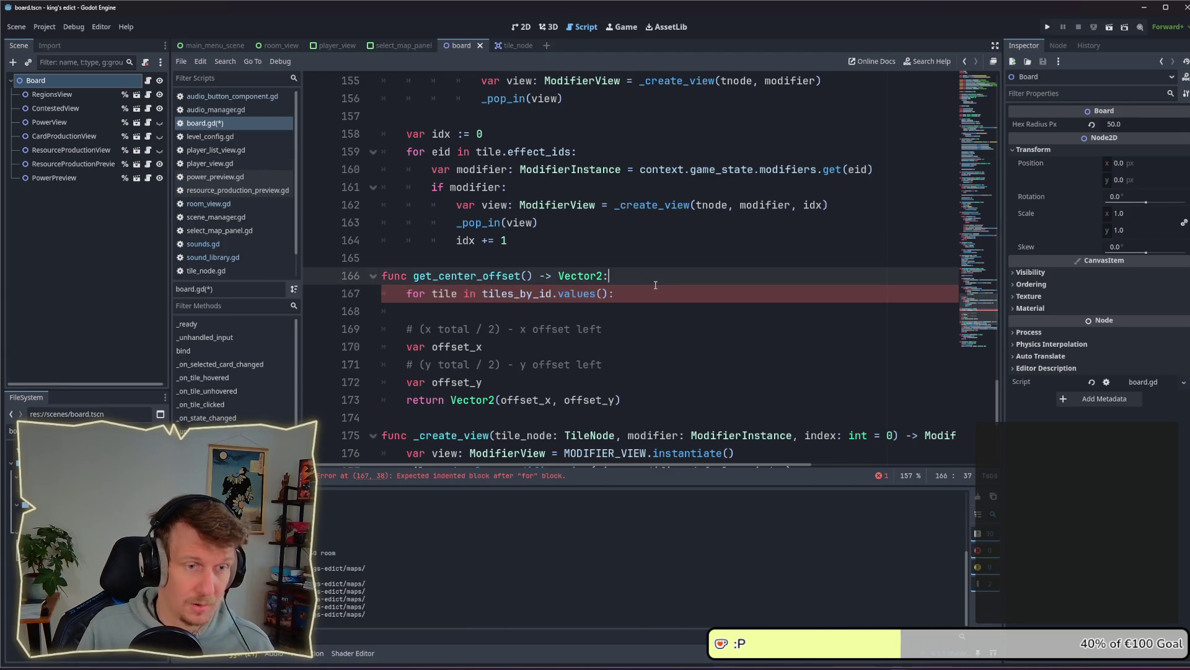
key(Up)
key(Return)
key(Return)
Declare var x_min = -INF on the first blank line above the tile loop
key(Up)
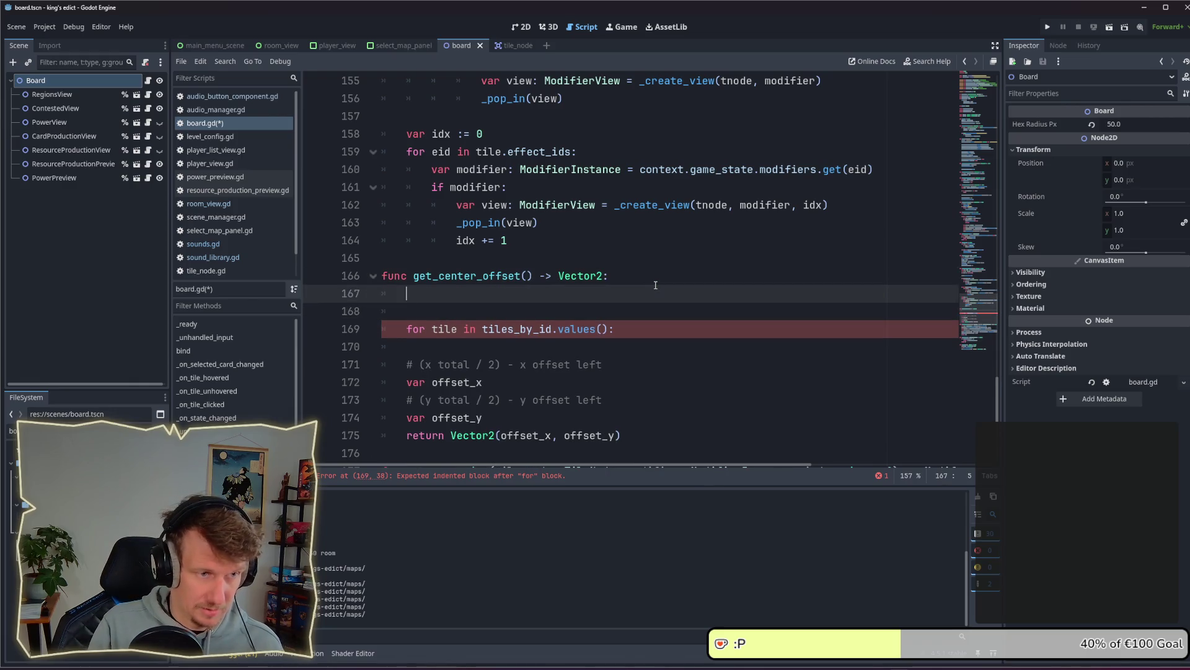
text(var x)
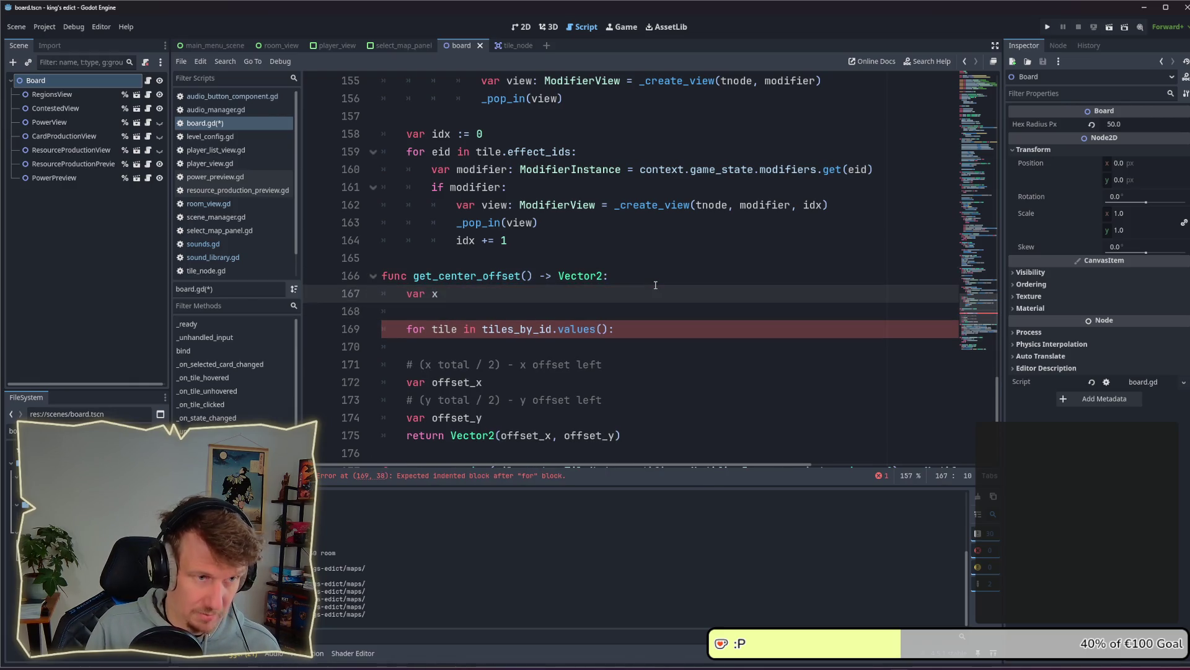
text(_min = )
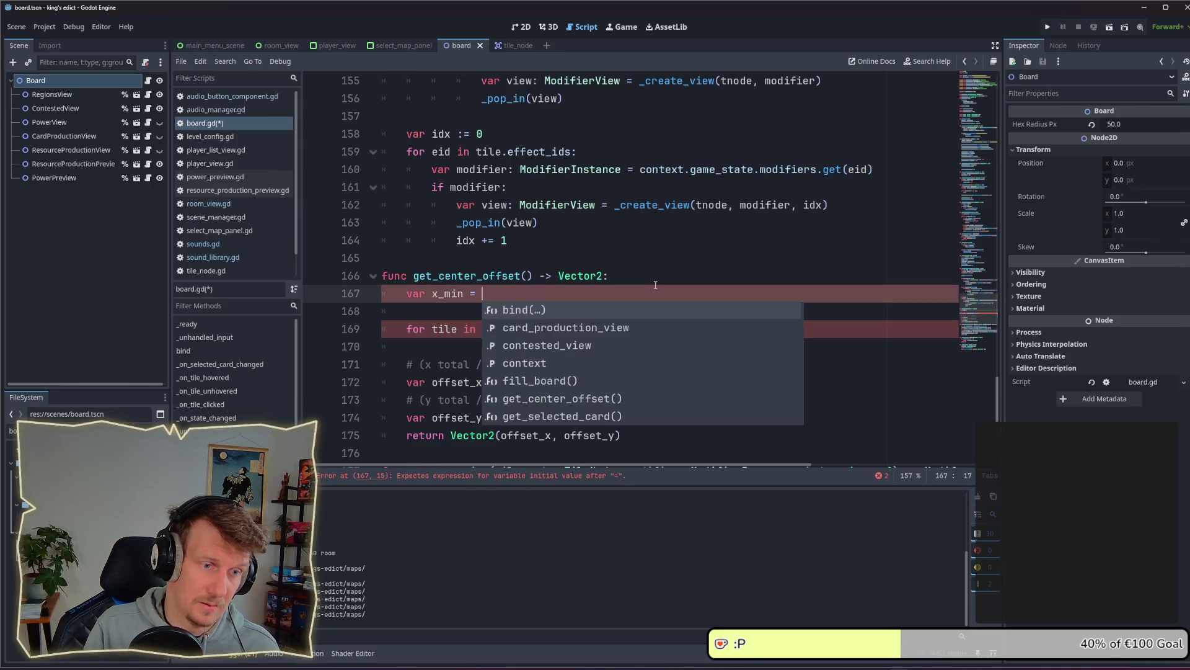
text(IN)
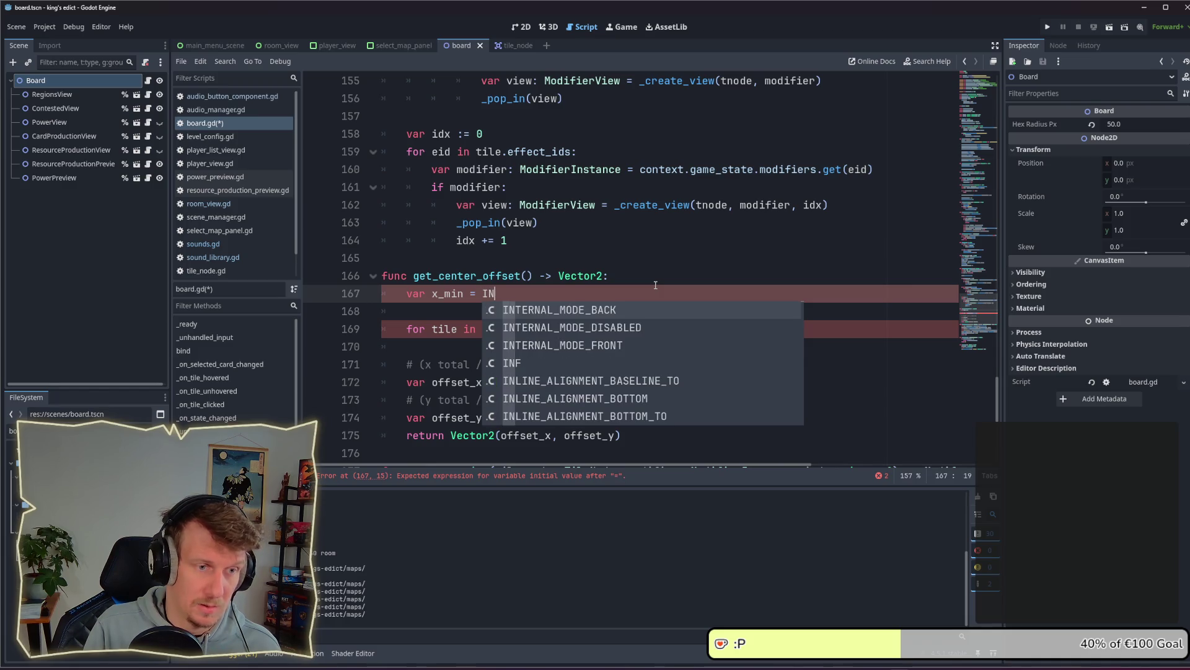
key(Down)
key(Return)
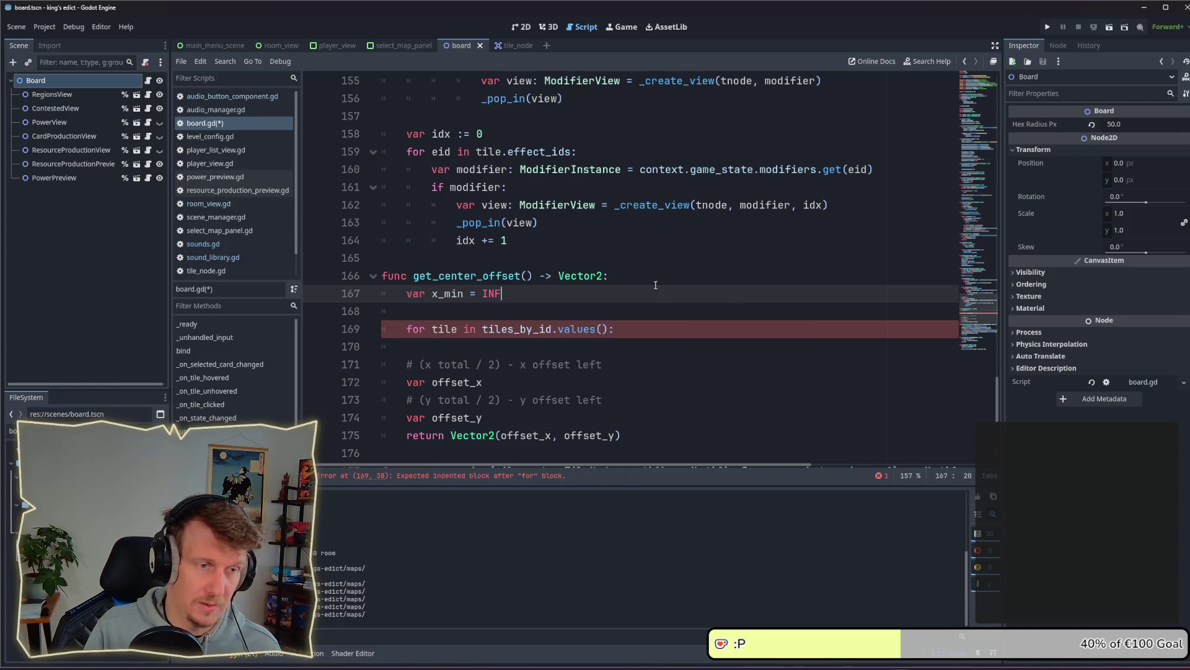
key(Left)
key(Left)
text(-)
Duplicate the x_min line into var y_min = -INF
key(Down)
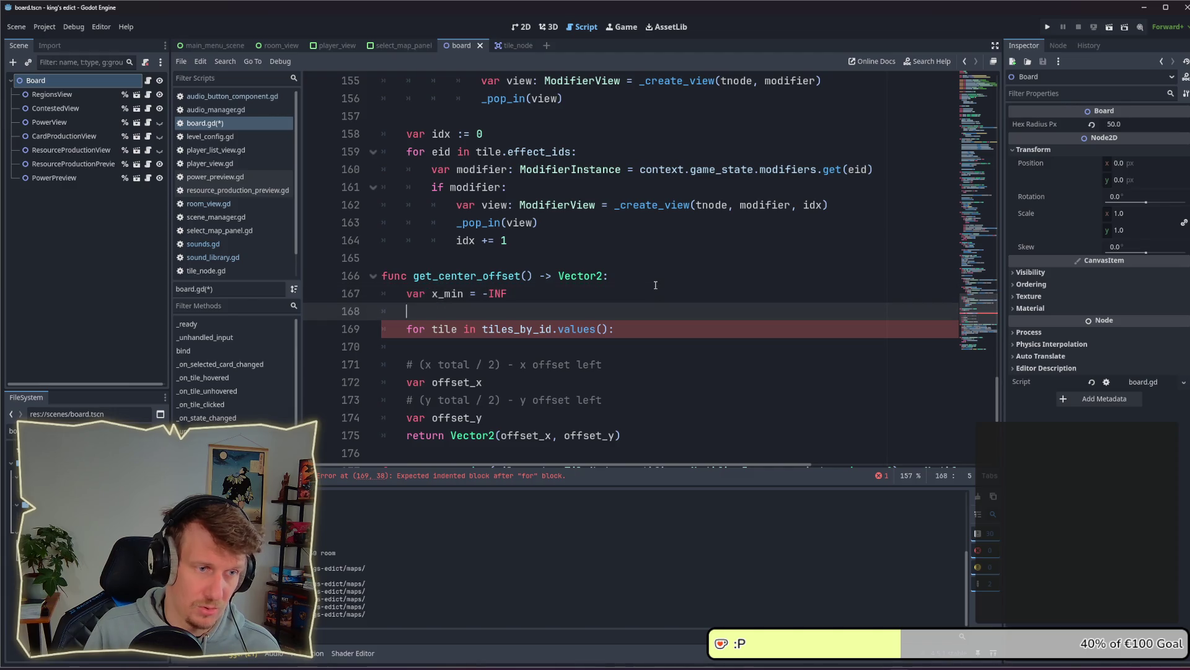
key(Up)
key(ctrl+shift+d)
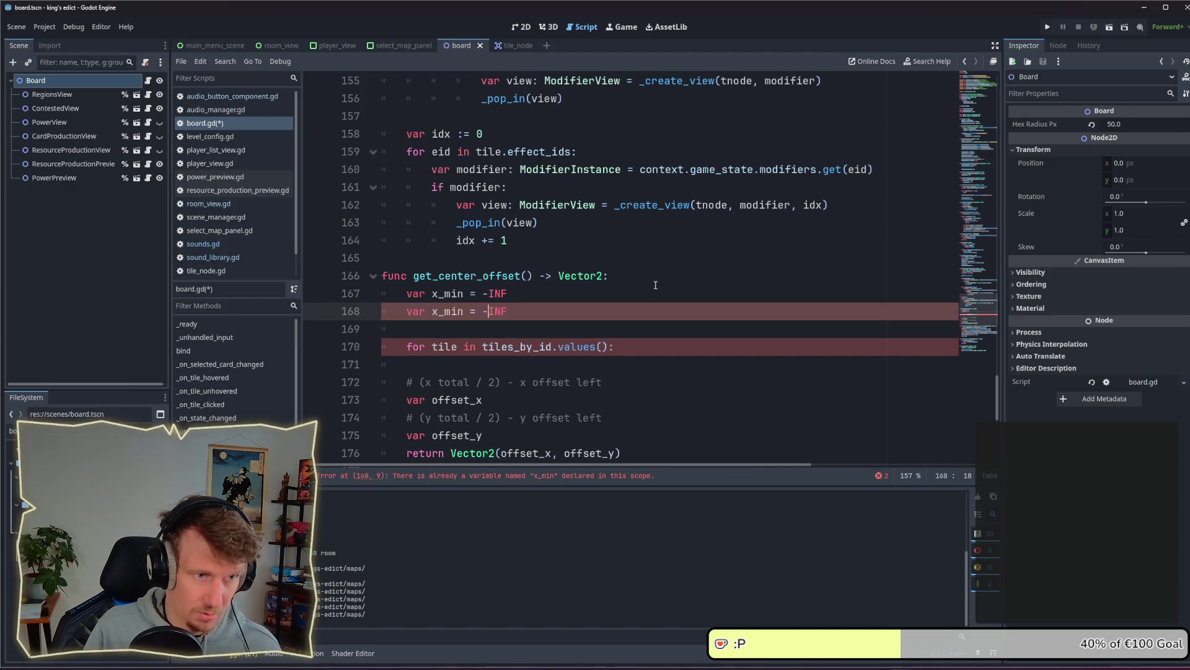
key(BackSpace)
key(Delete)
text(y)
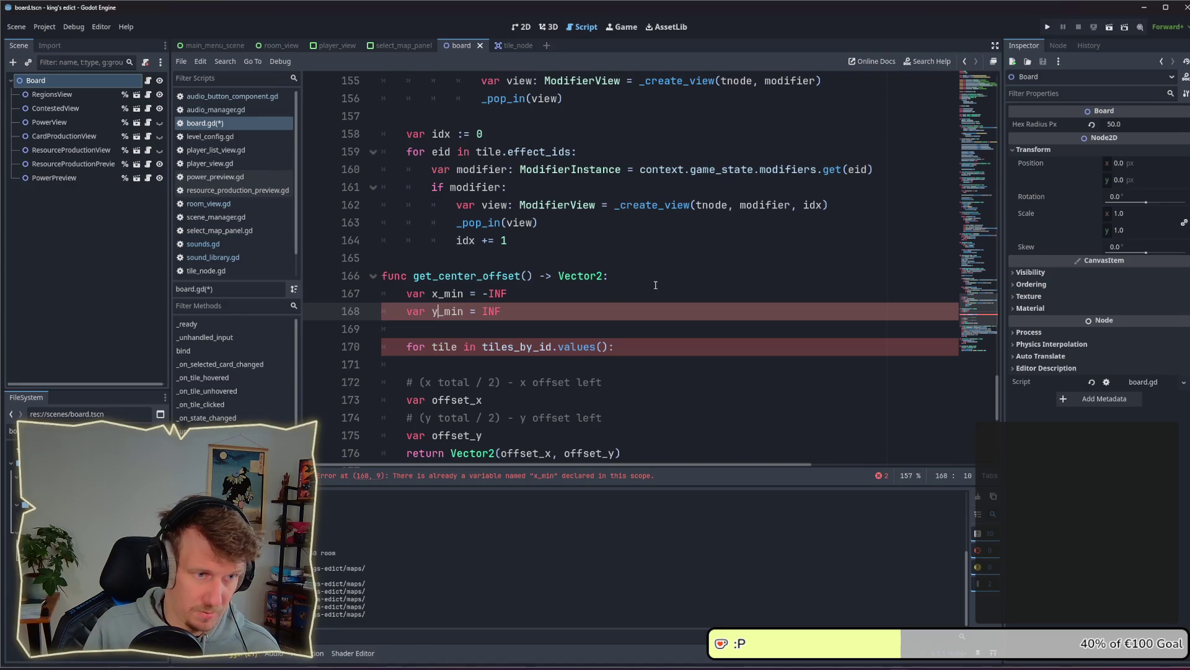
key(BackSpace)
text(x)
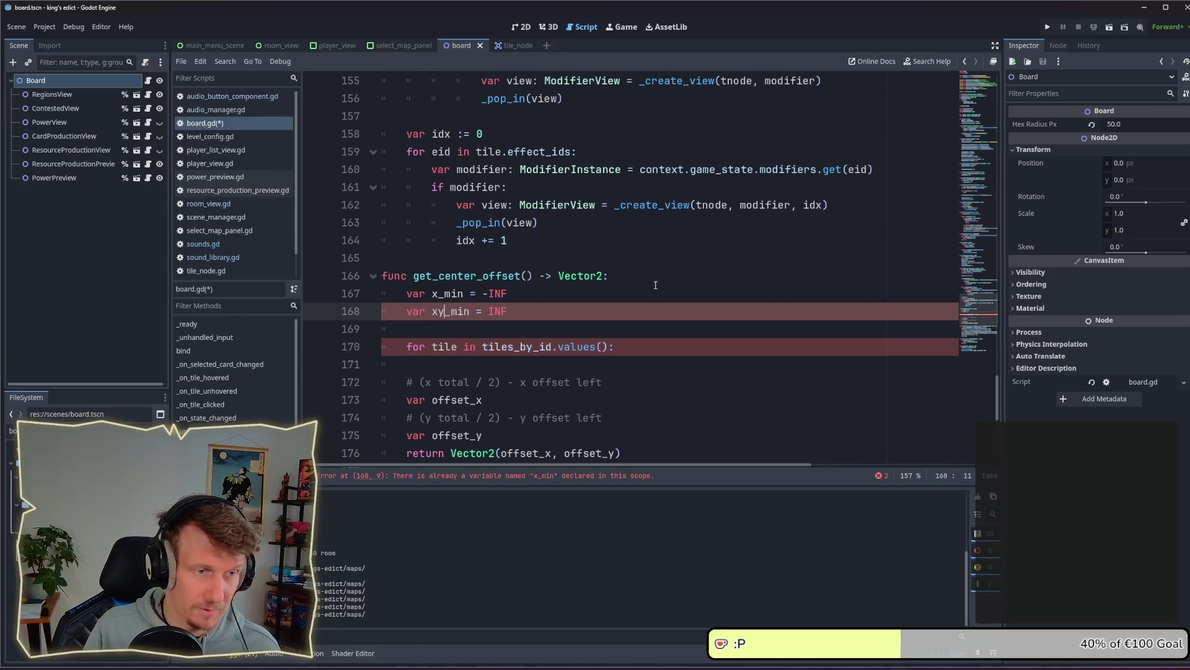
text(y)
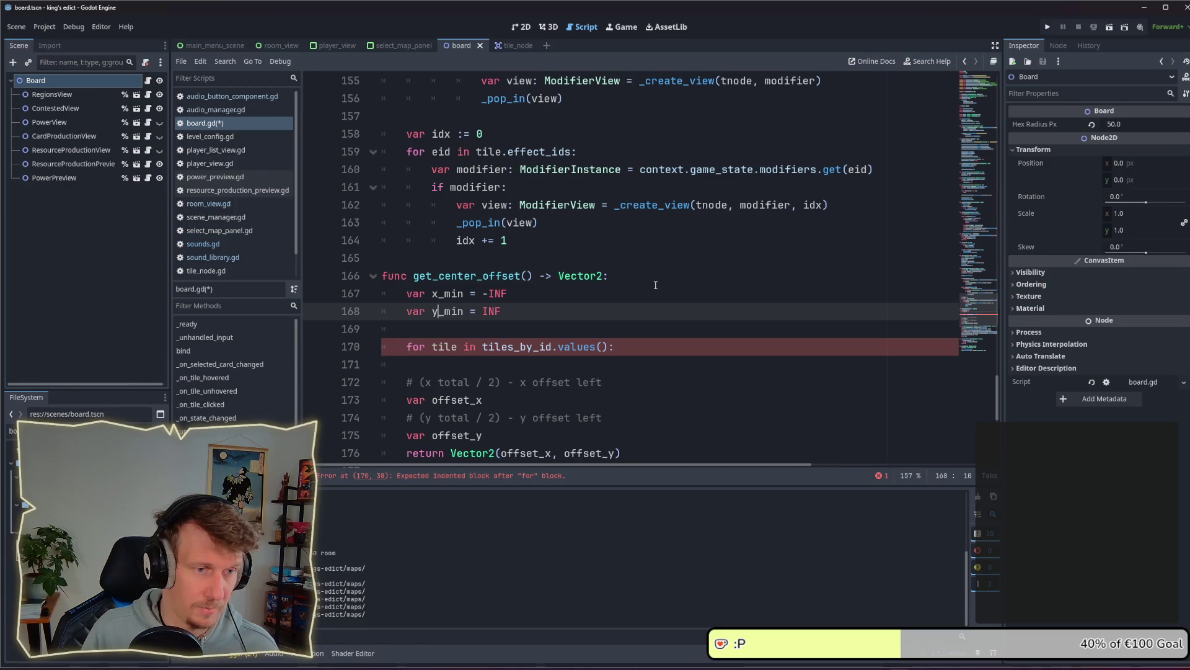
key(Left)
key(Left)
key(Left)
text(-)
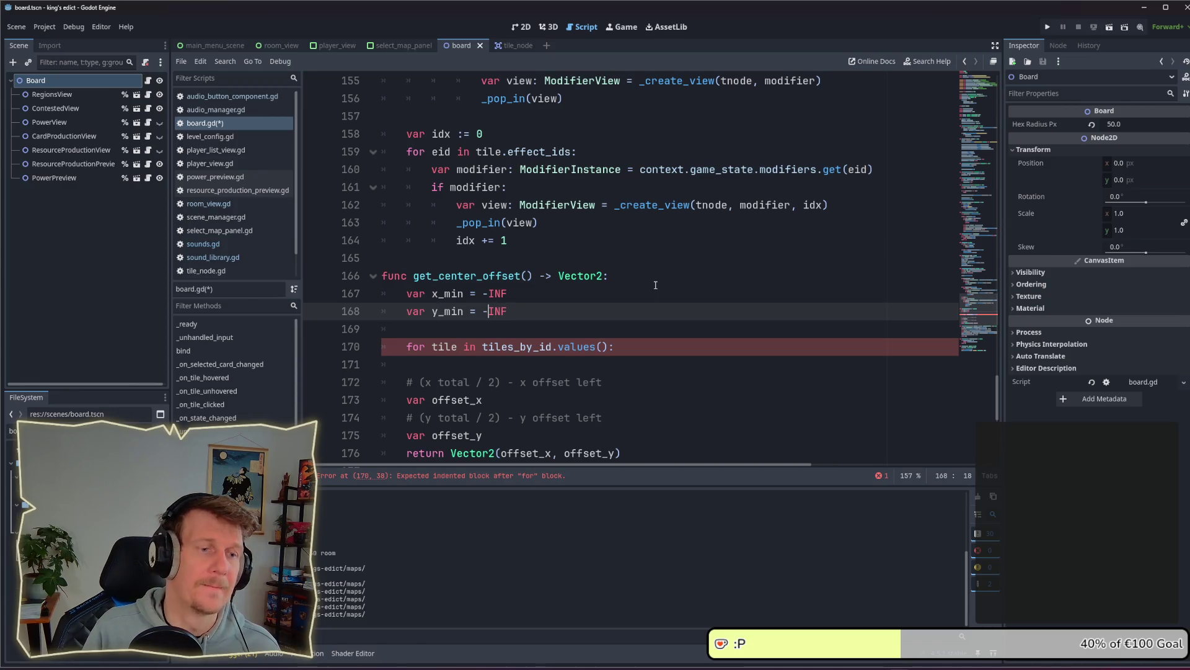
Duplicate the x_min line into var x_max = INF
key(Up)
key(ctrl+shift+d)
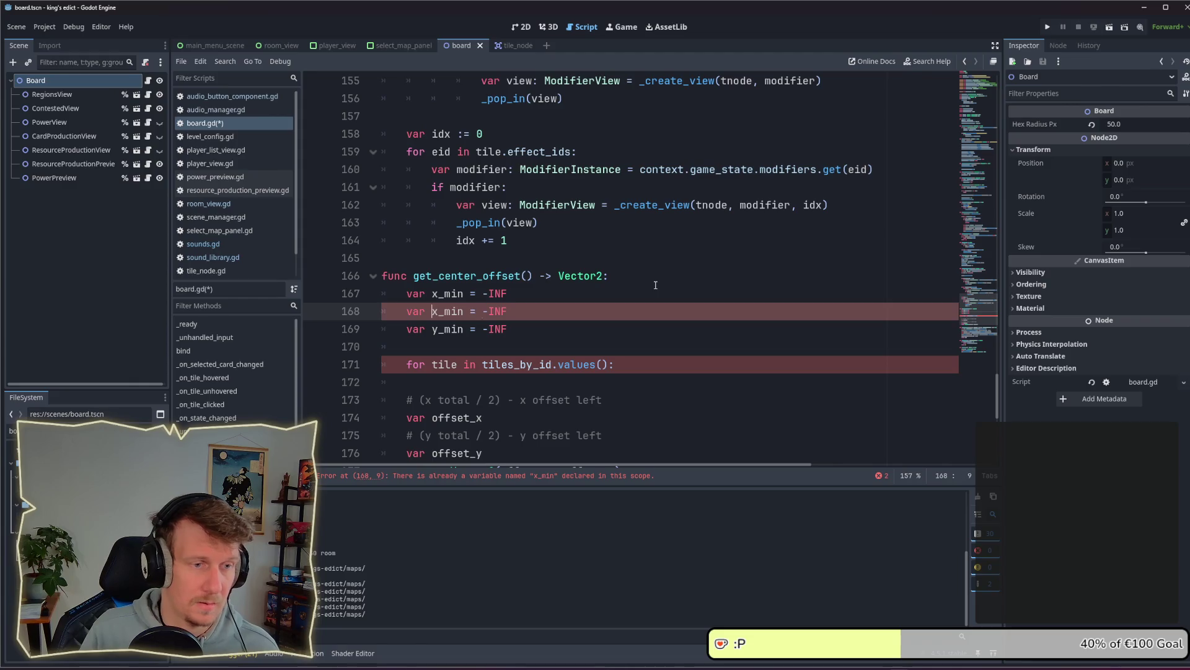
key(Right)
key(Delete)
key(Delete)
key(Delete)
text(max)
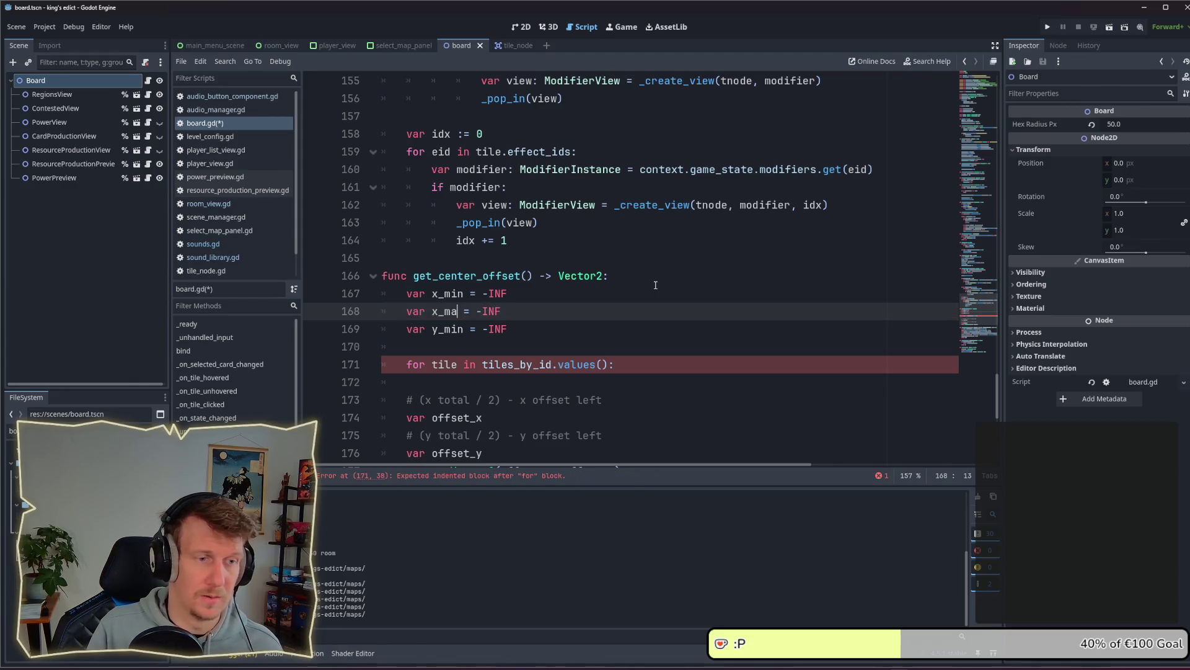
key(End)
key(BackSpace)
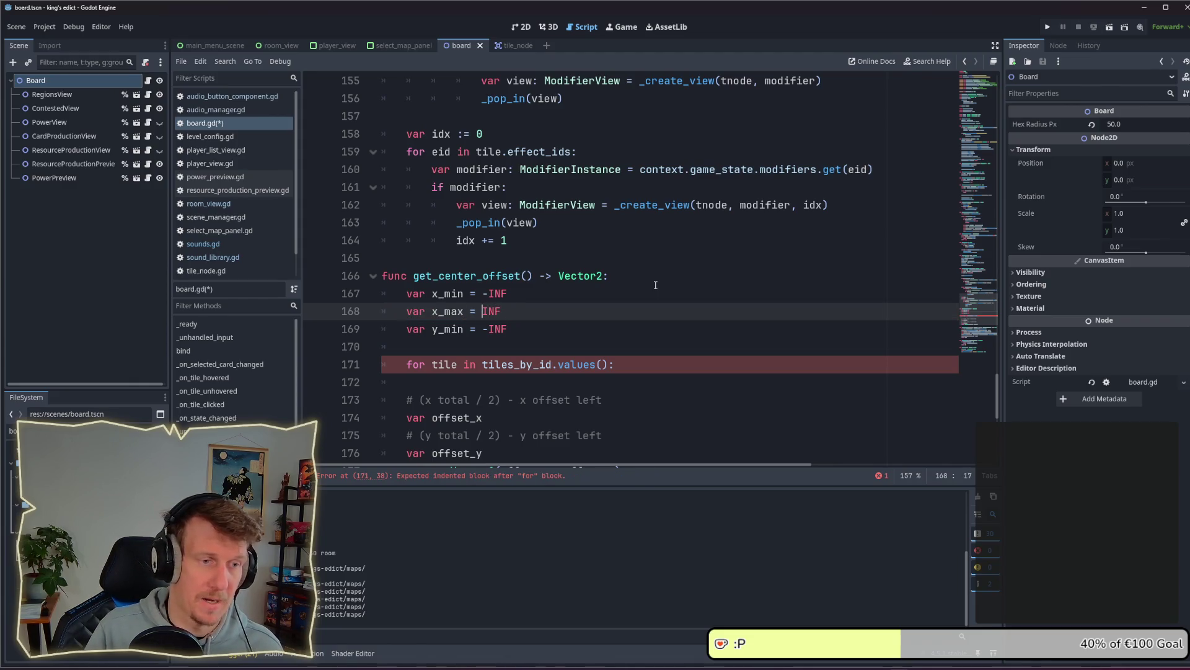
Duplicate the y_min line into var y_max = INF and save board.gd
key(Down)
key(ctrl+shift+d)
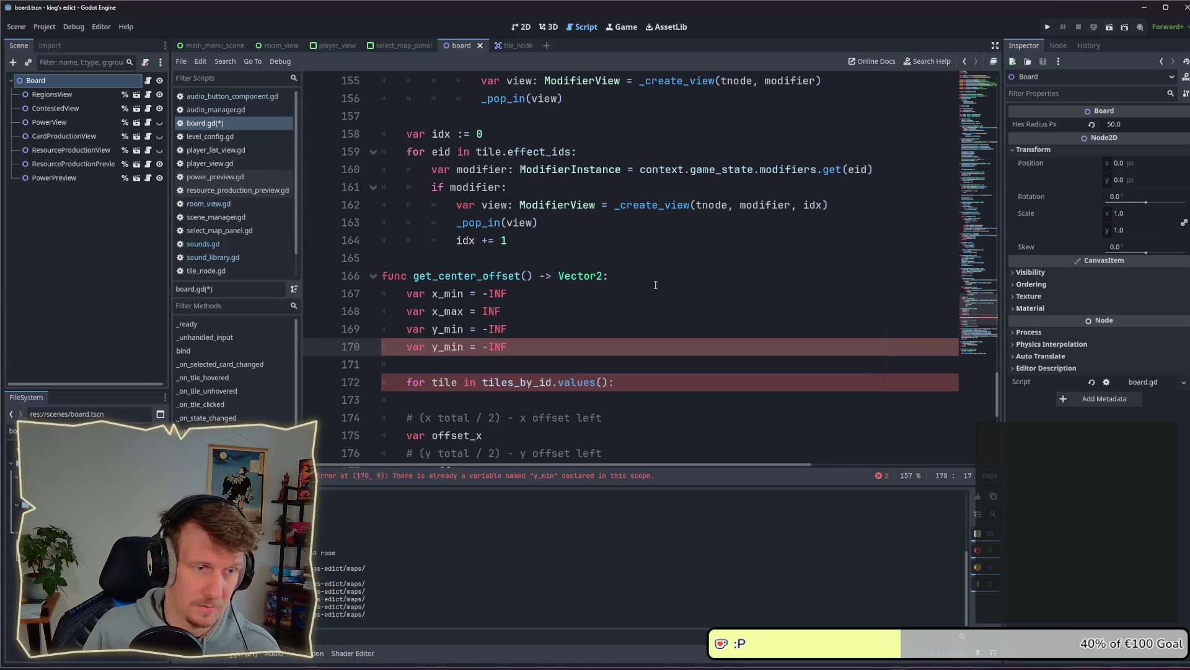
key(BackSpace)
key(ctrl+Left)
key(ctrl+Left)
key(Right)
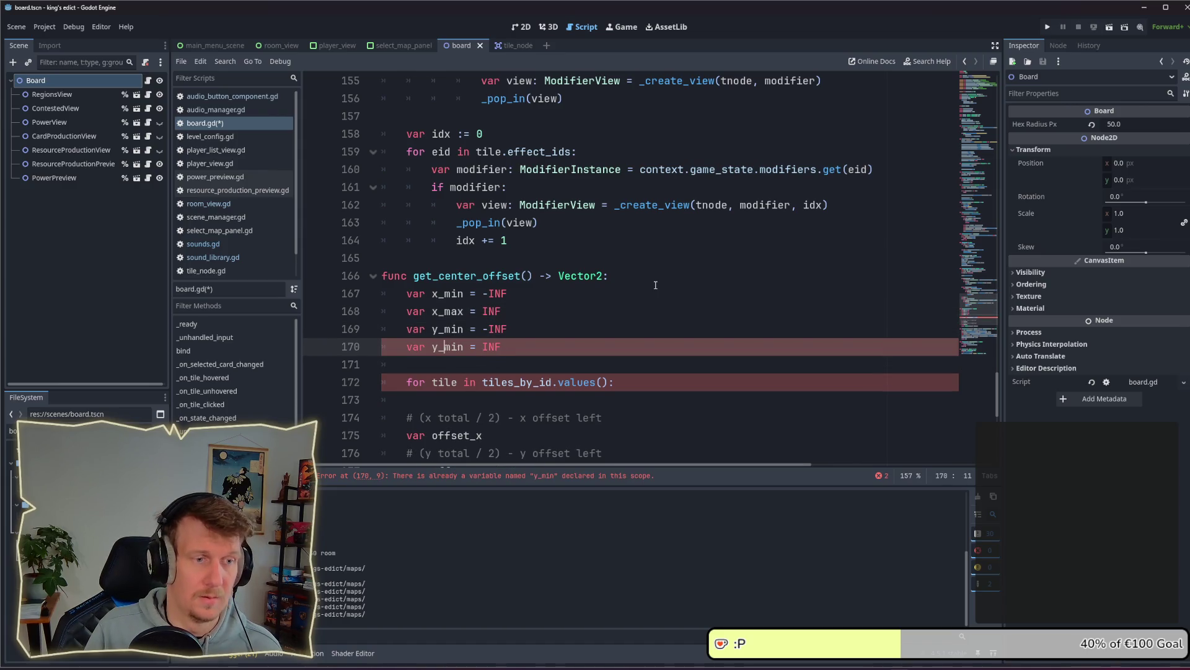
key(Delete)
key(Delete)
key(Delete)
text(max)
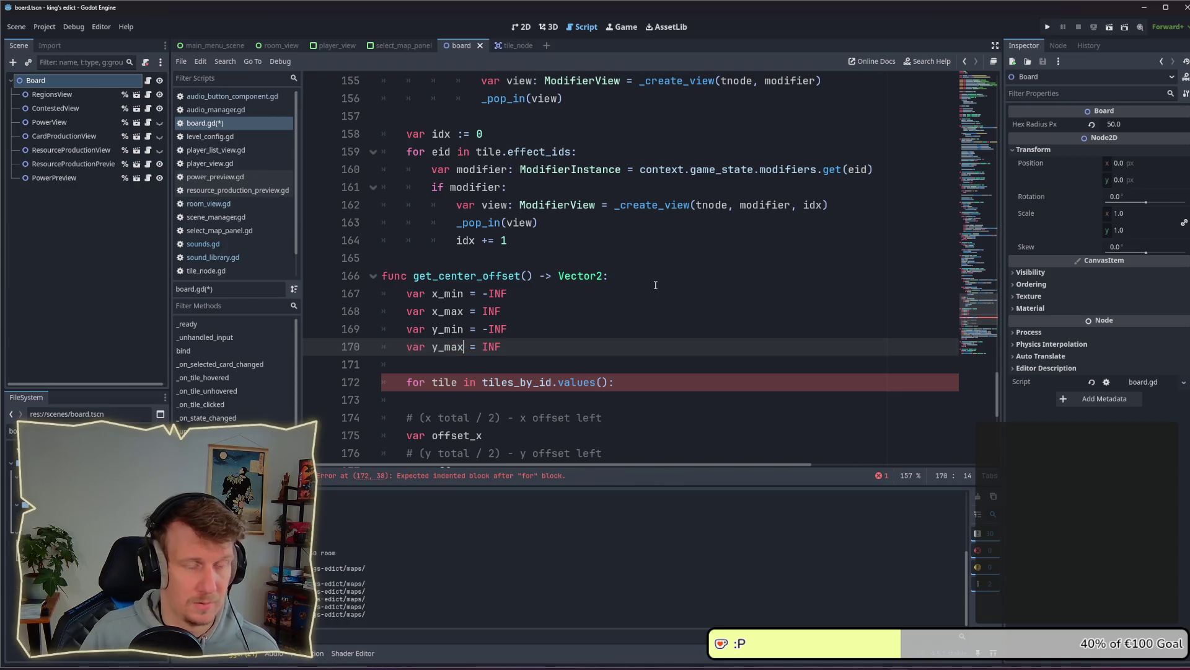
key(ctrl+s)
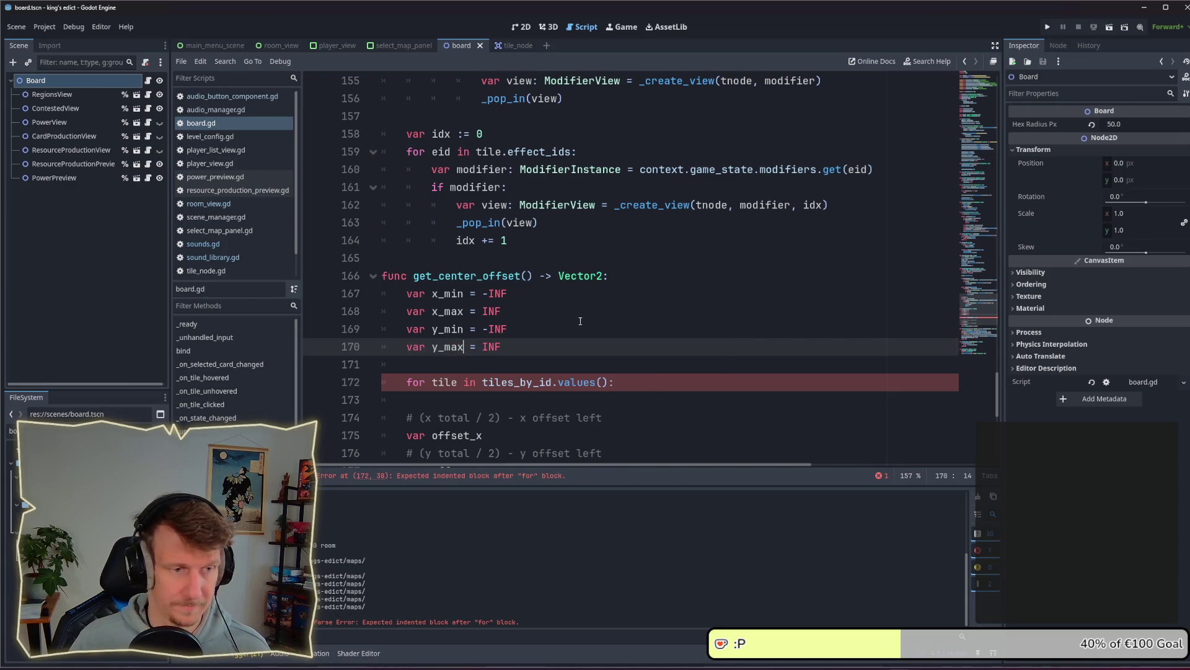
scroll(614, 322, down, 1)
Start the tile loop body with an unfinished 'if tile' condition
click(647, 328)
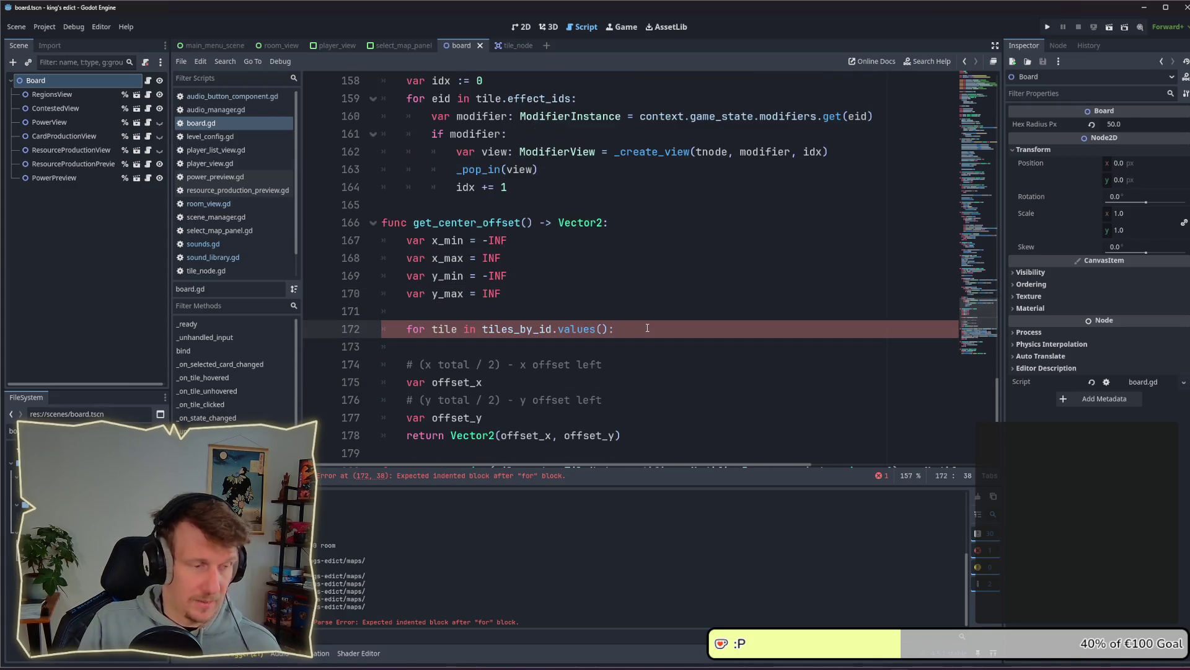
key(Return)
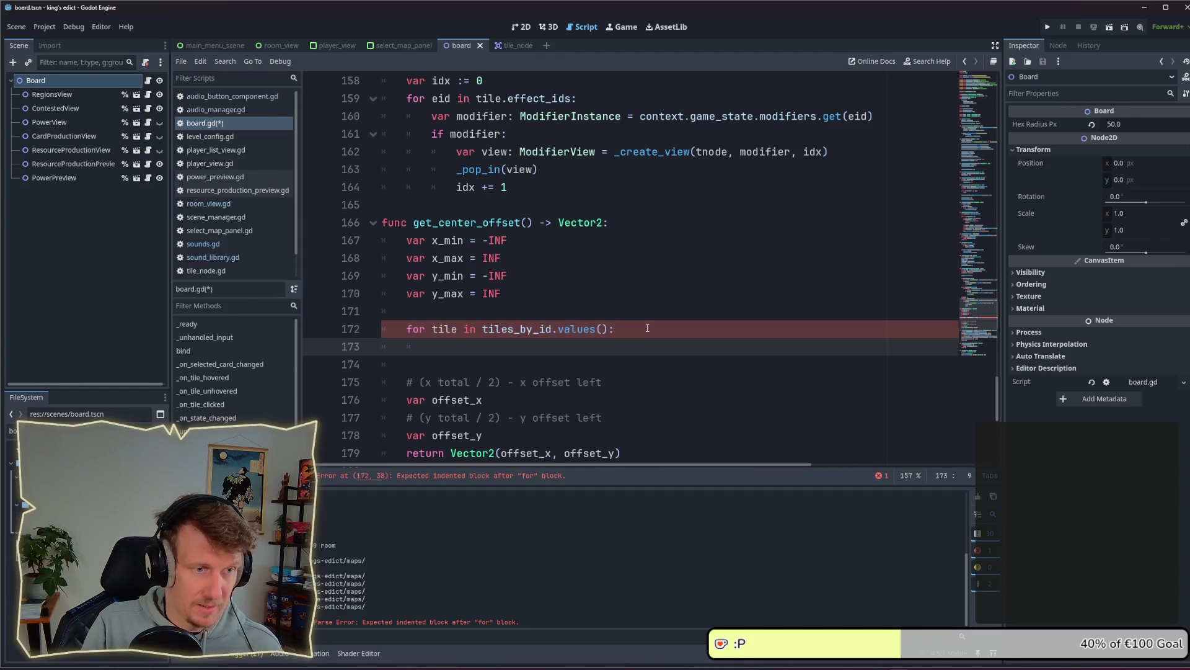
text(i)
text(f)
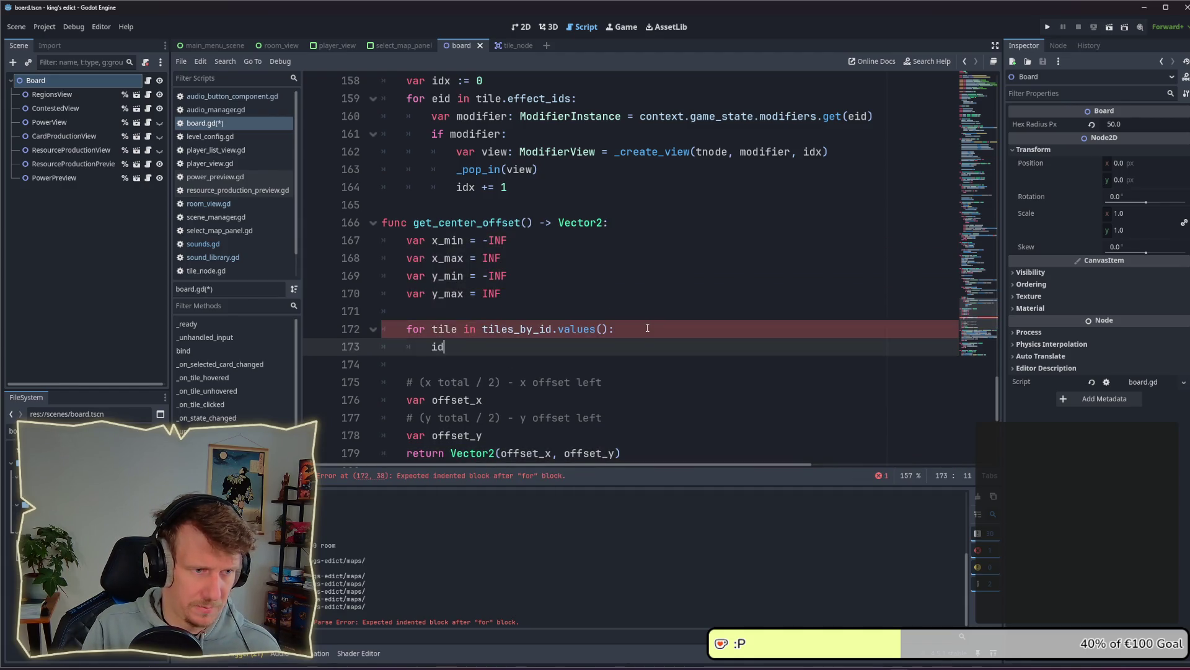
text( tile)
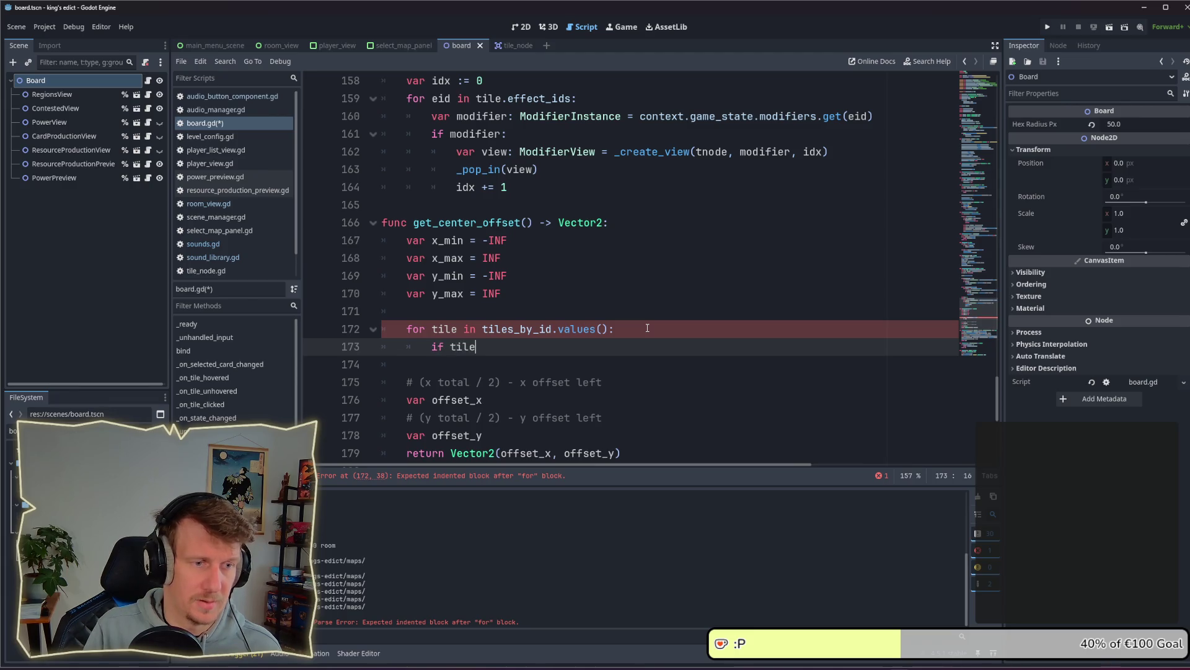
key(Escape)
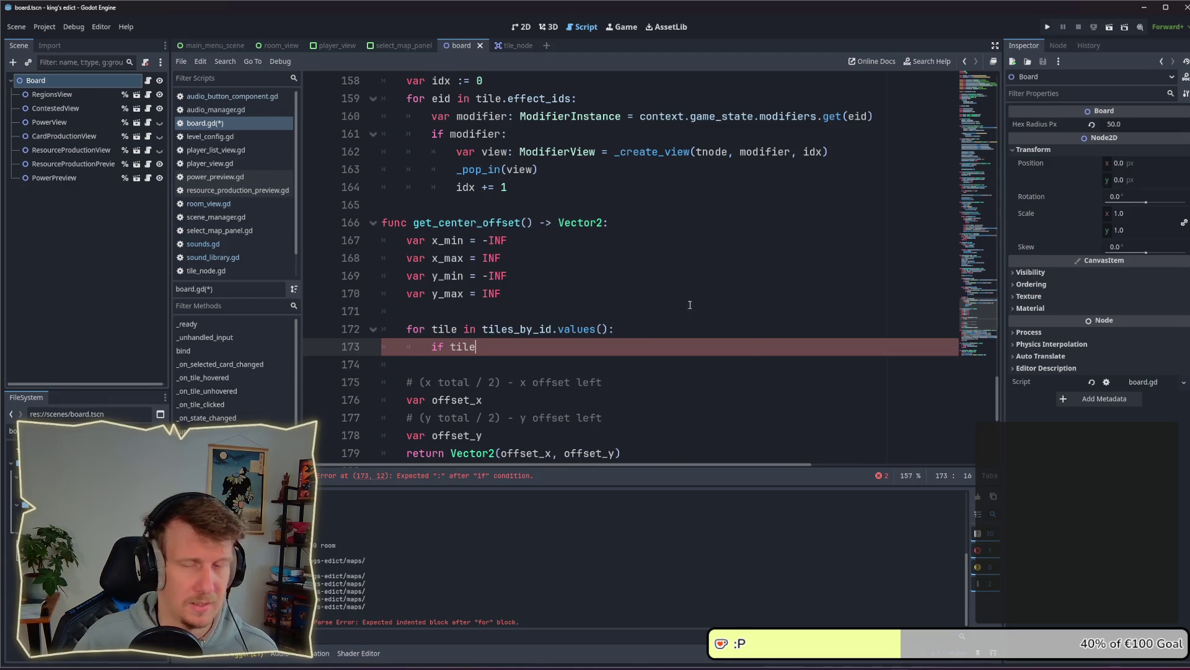
scroll(613, 229, up, 20)
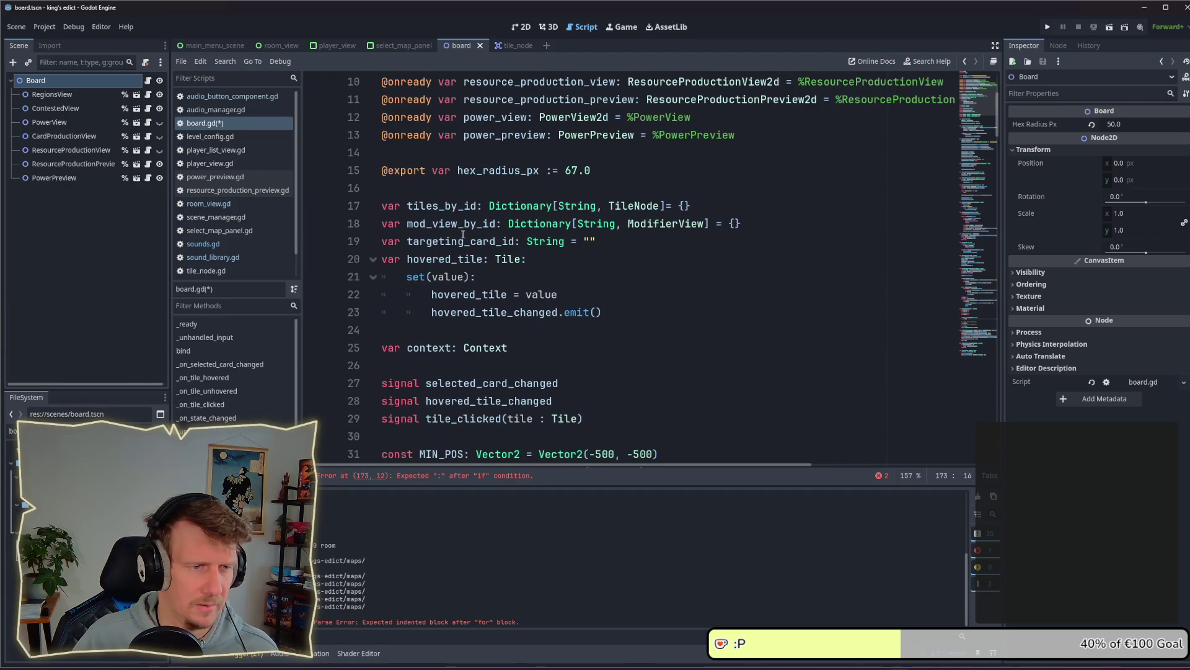
Jump from the TileNode type in tiles_by_id to its tile_node.gd class definition
click(621, 205)
ctrl+click(621, 206)
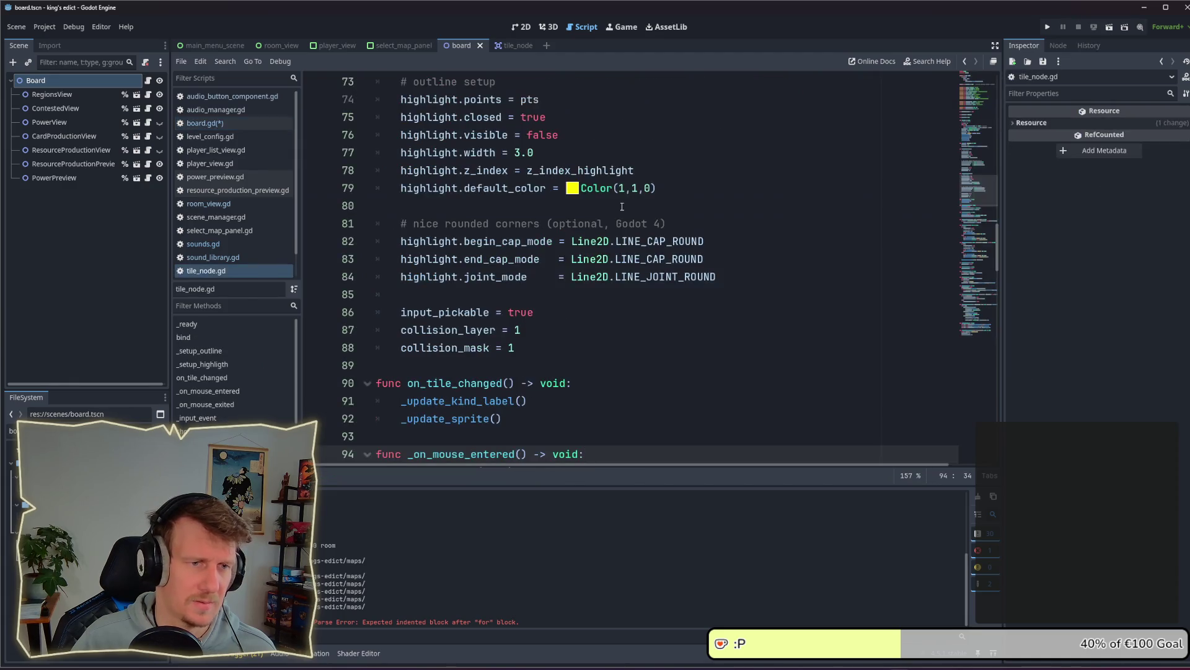
scroll(622, 248, up, 12)
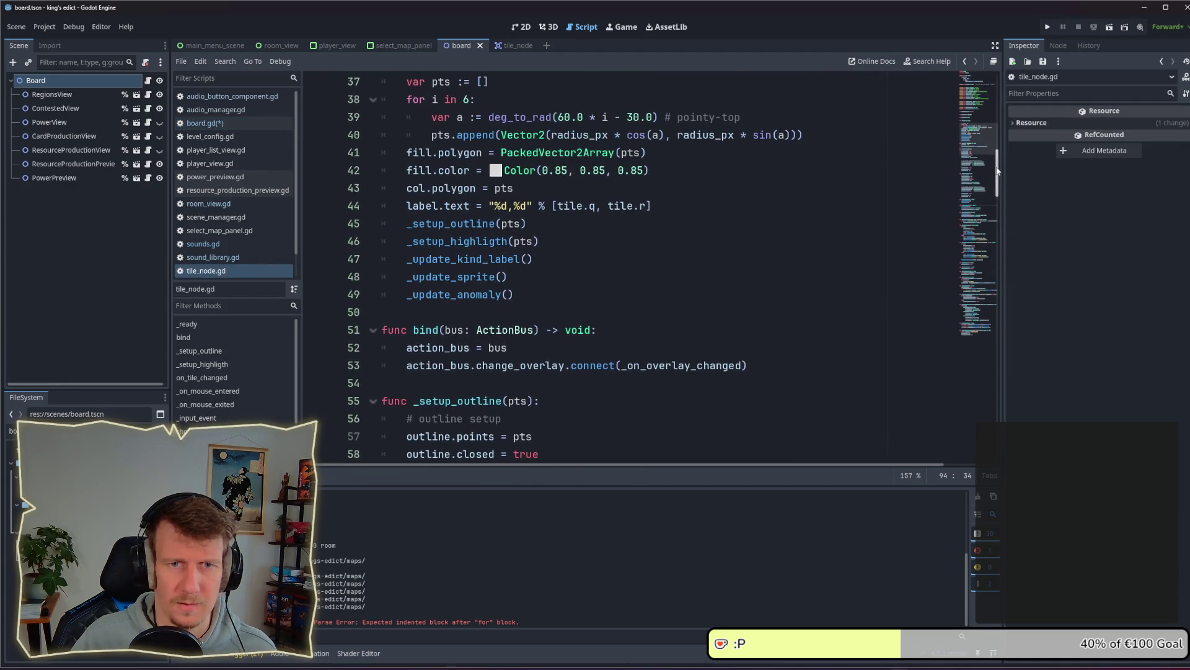
drag(997, 171, 995, 95)
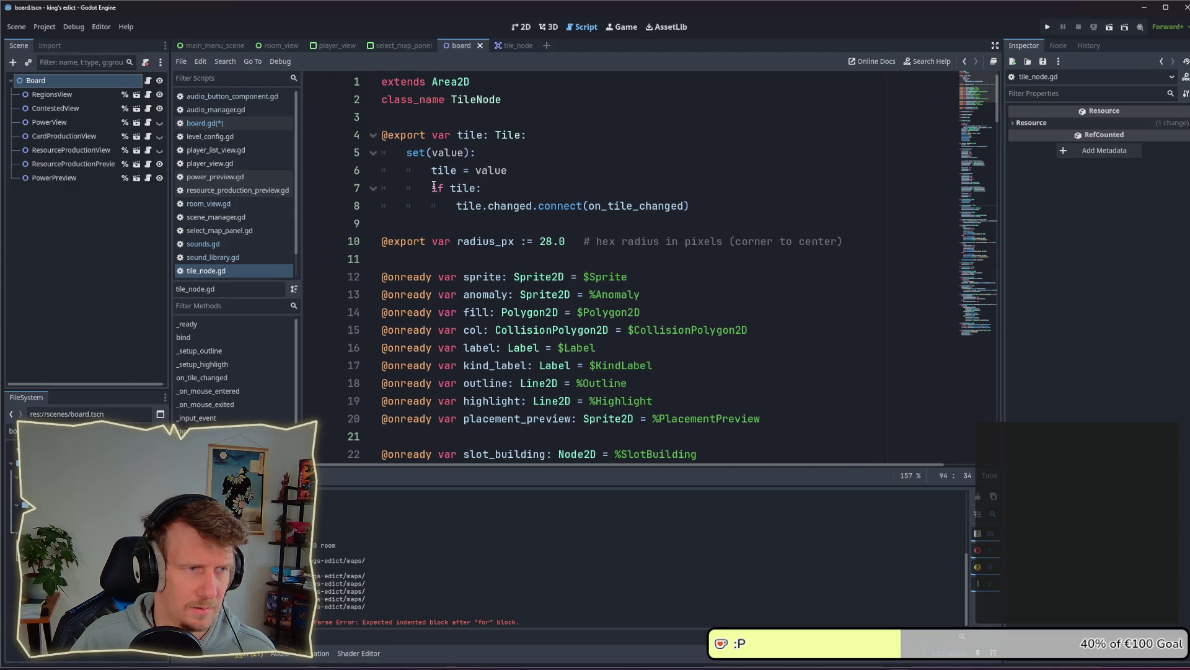
Filter the FileSystem dock by 'tile' and open tile_node.tscn
click(13, 430)
text(tile)
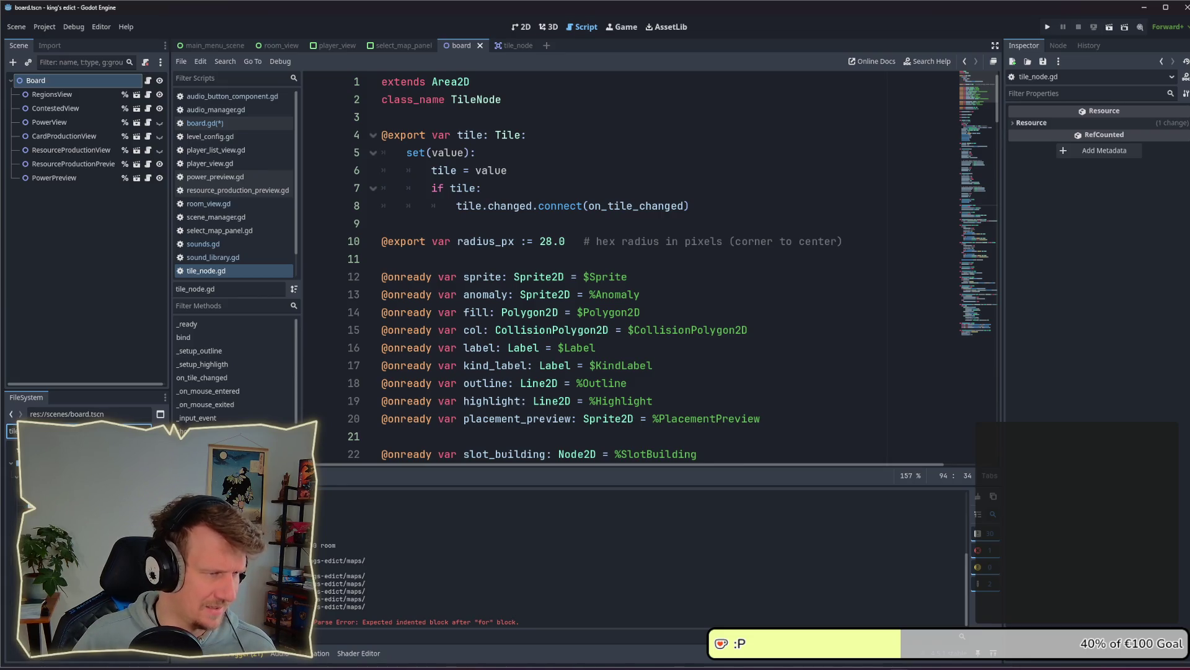
double_click(56, 469)
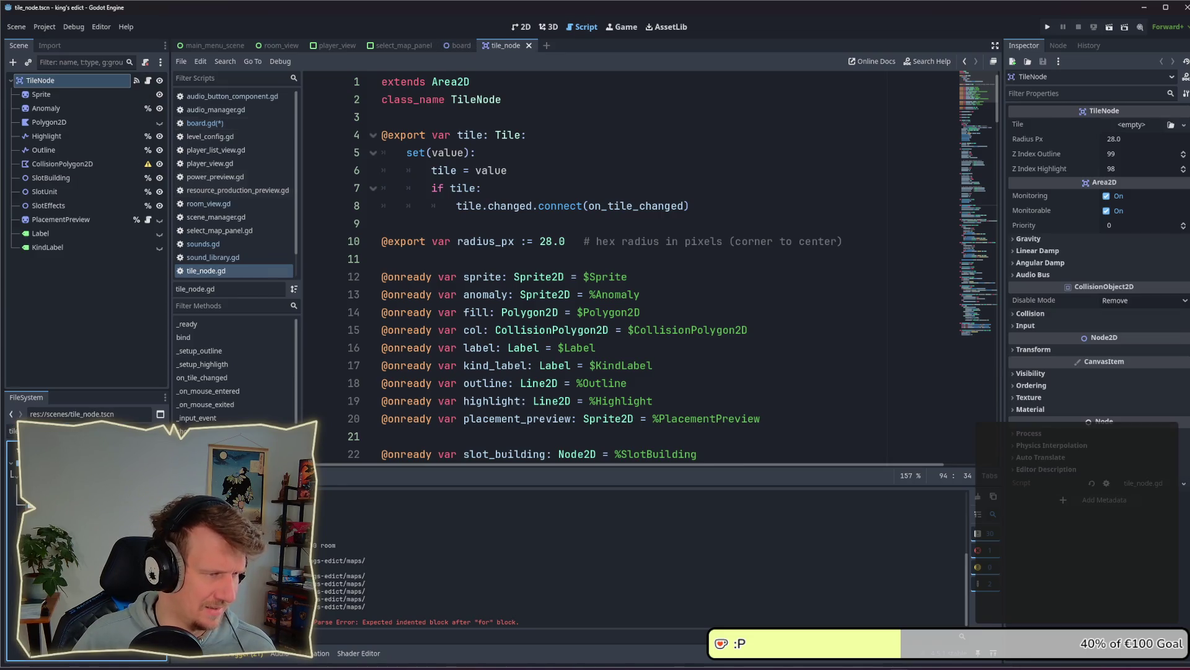
View the hexagon tile in the 2D workspace, then return to board.gd in the Script editor
click(523, 27)
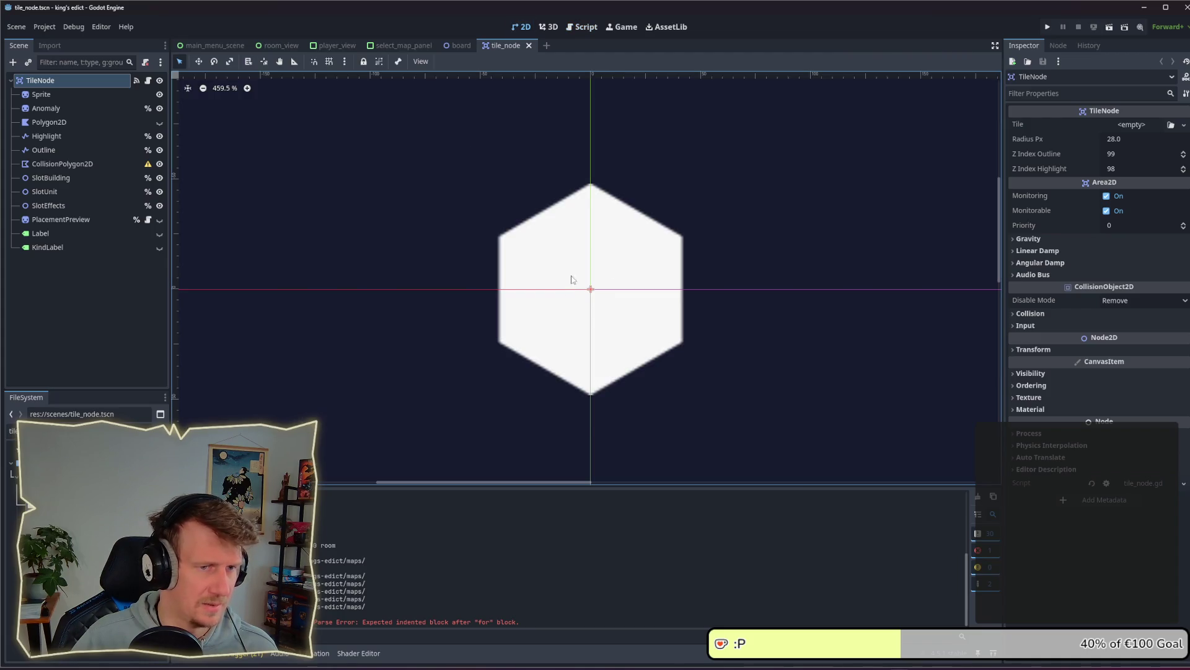
click(690, 372)
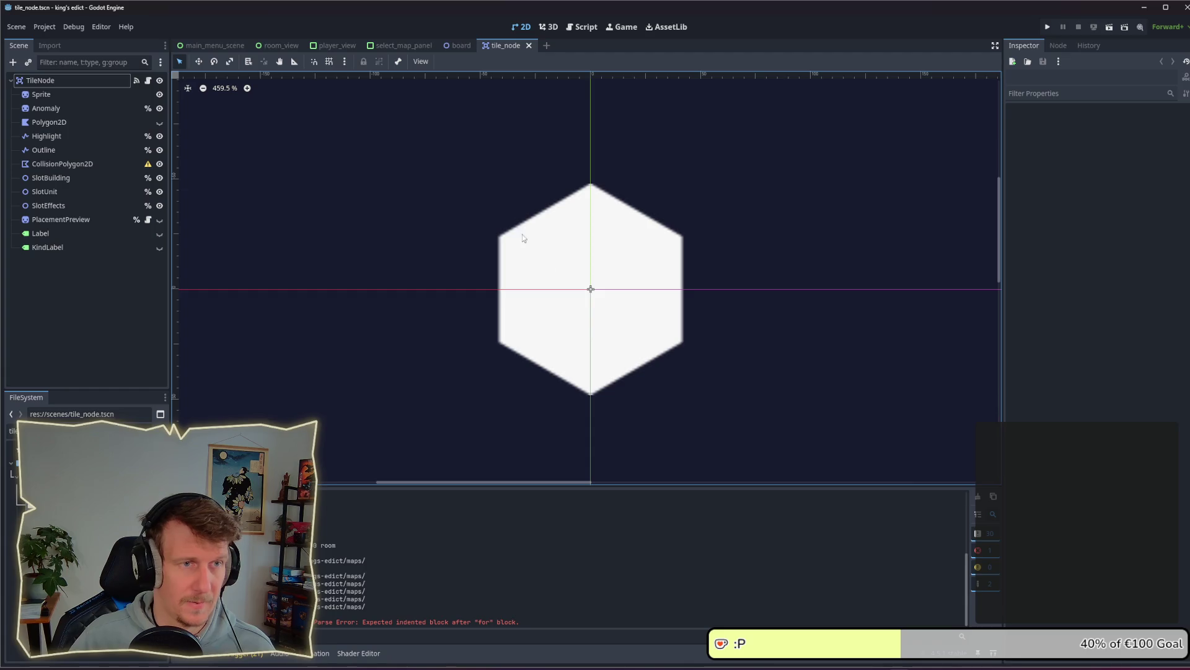
click(581, 27)
click(204, 123)
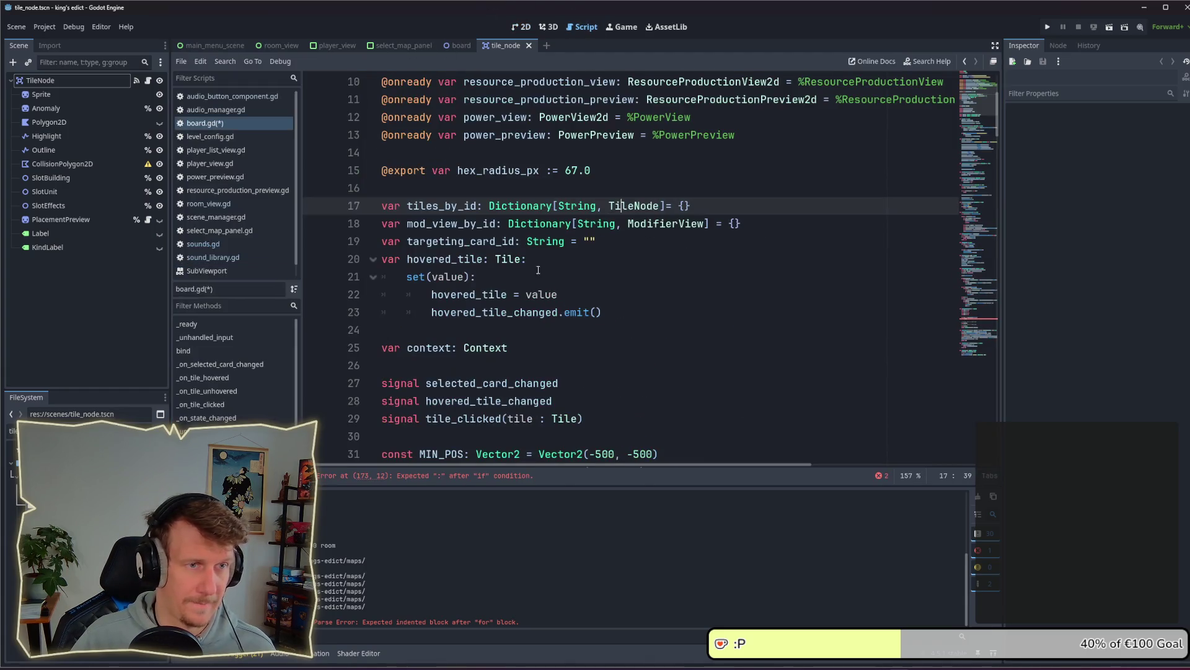
scroll(942, 325, down, 15)
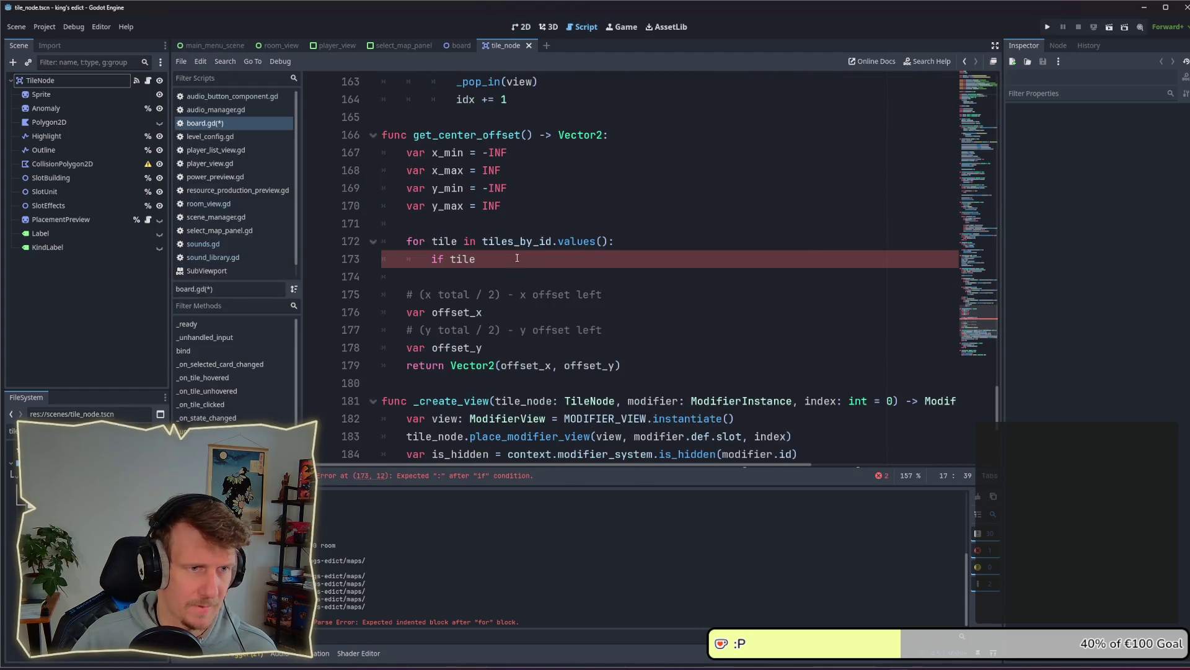
Rename the loop variable to tile_node and extend the condition to 'if tile_node.position.x >'
click(466, 242)
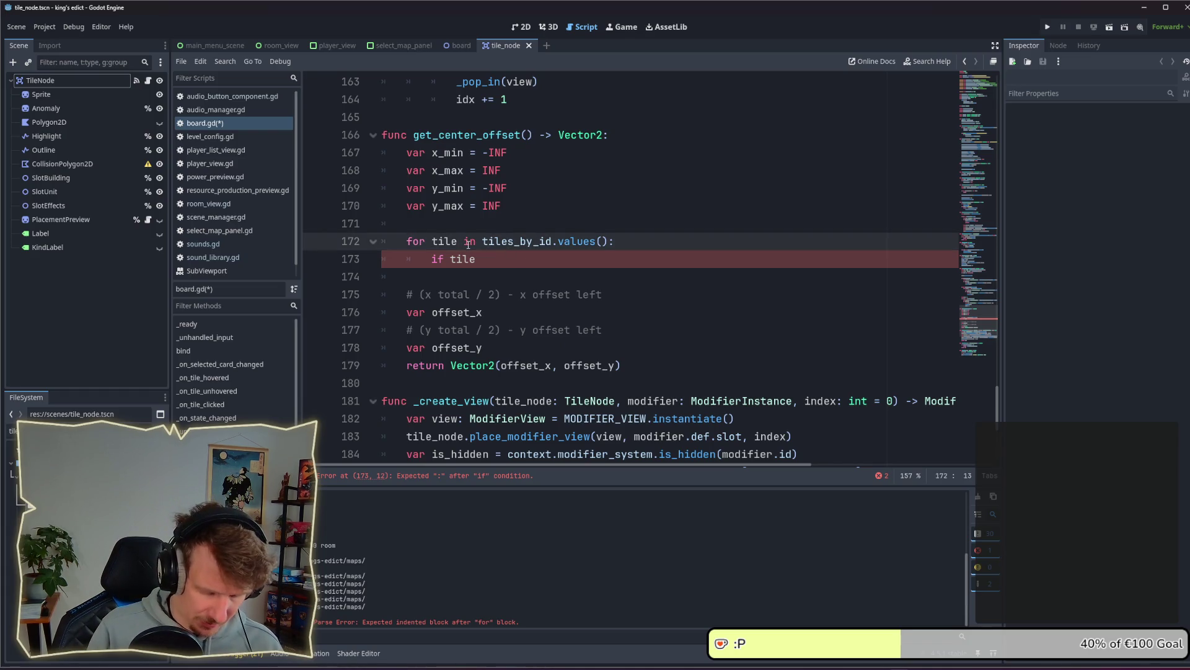
text(_node)
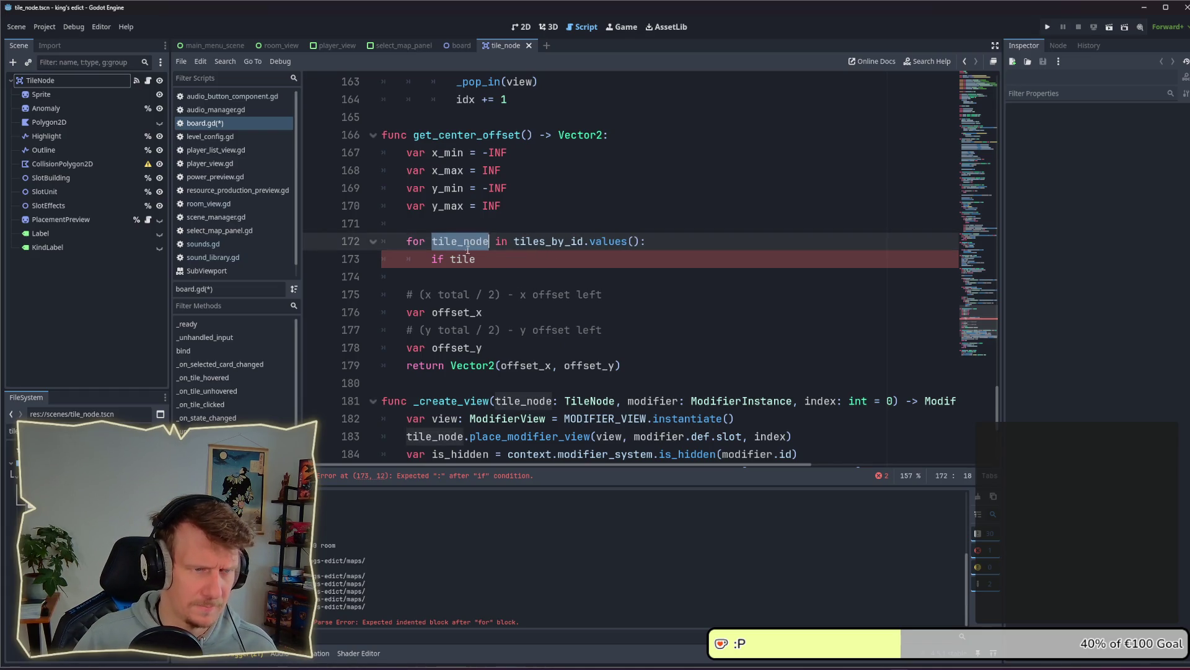
click(524, 260)
text(_node. p)
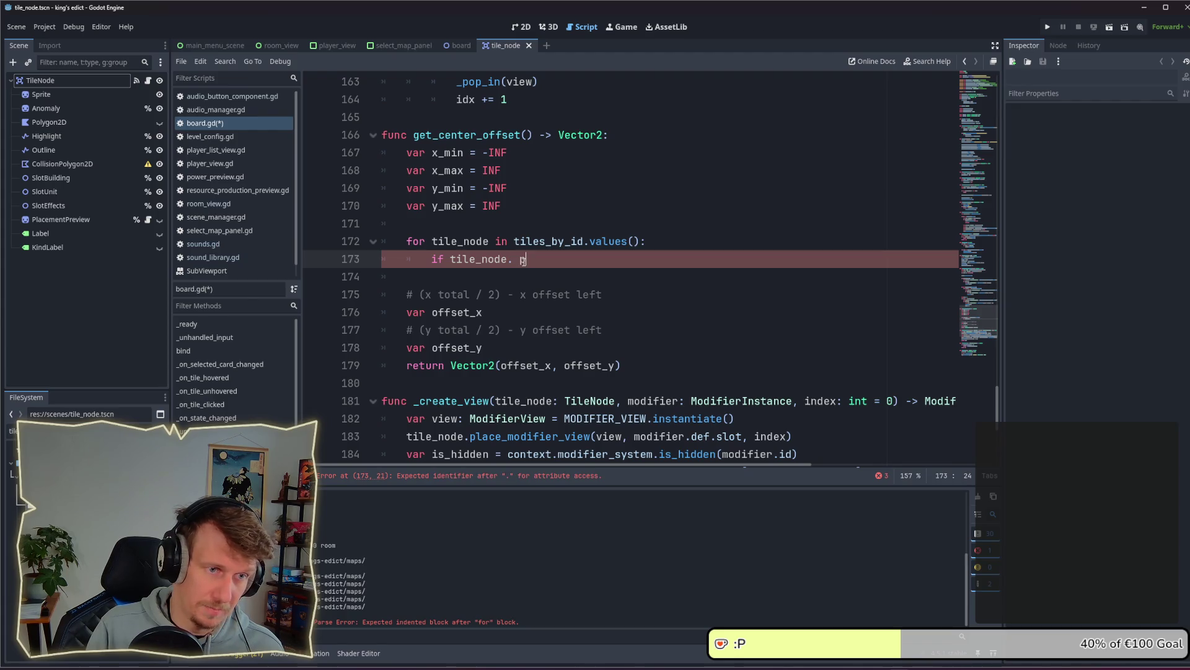
key(BackSpace)
text(pos)
text(ition =)
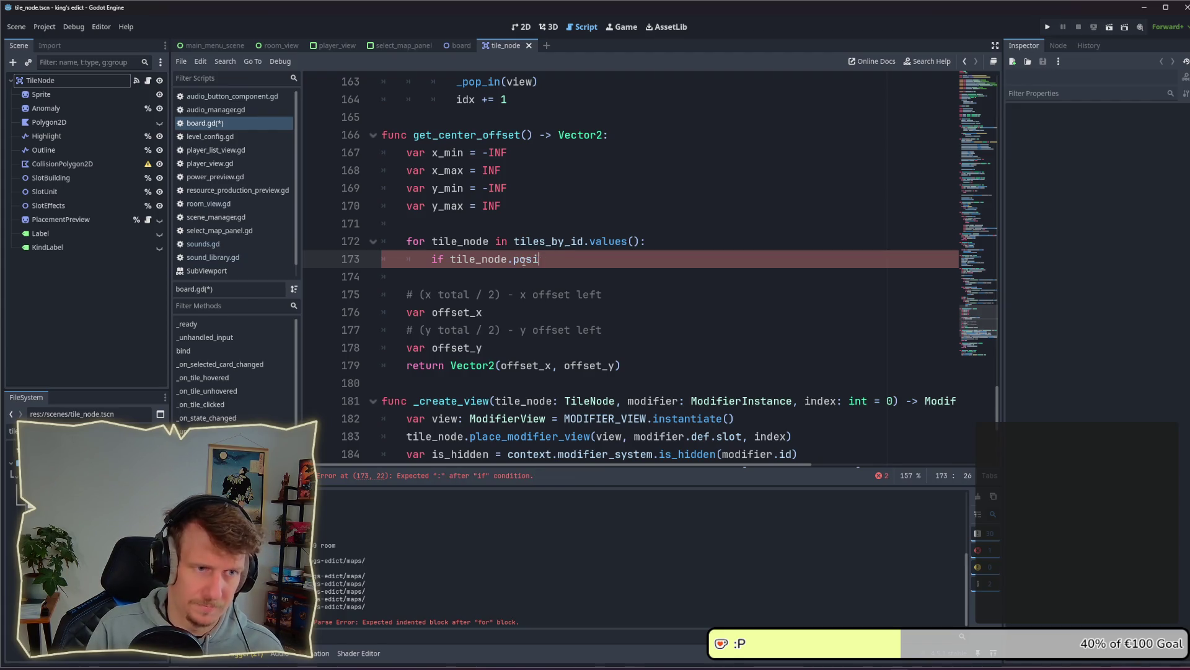
key(BackSpace)
key(BackSpace)
key(BackSpace)
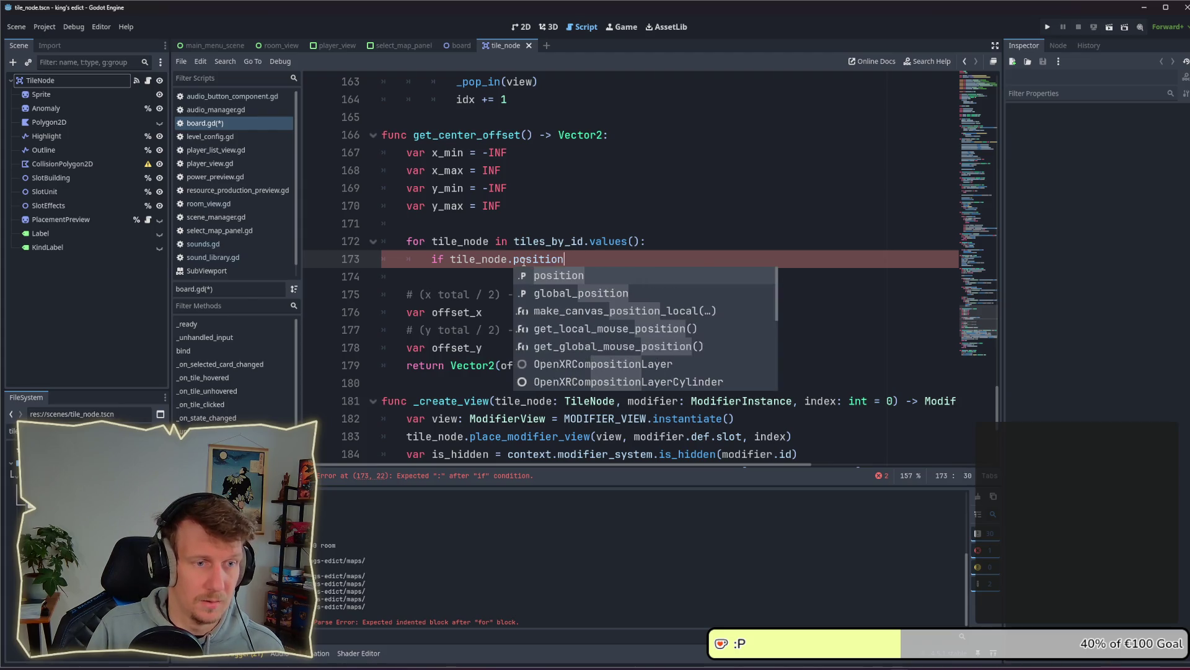
text(.y)
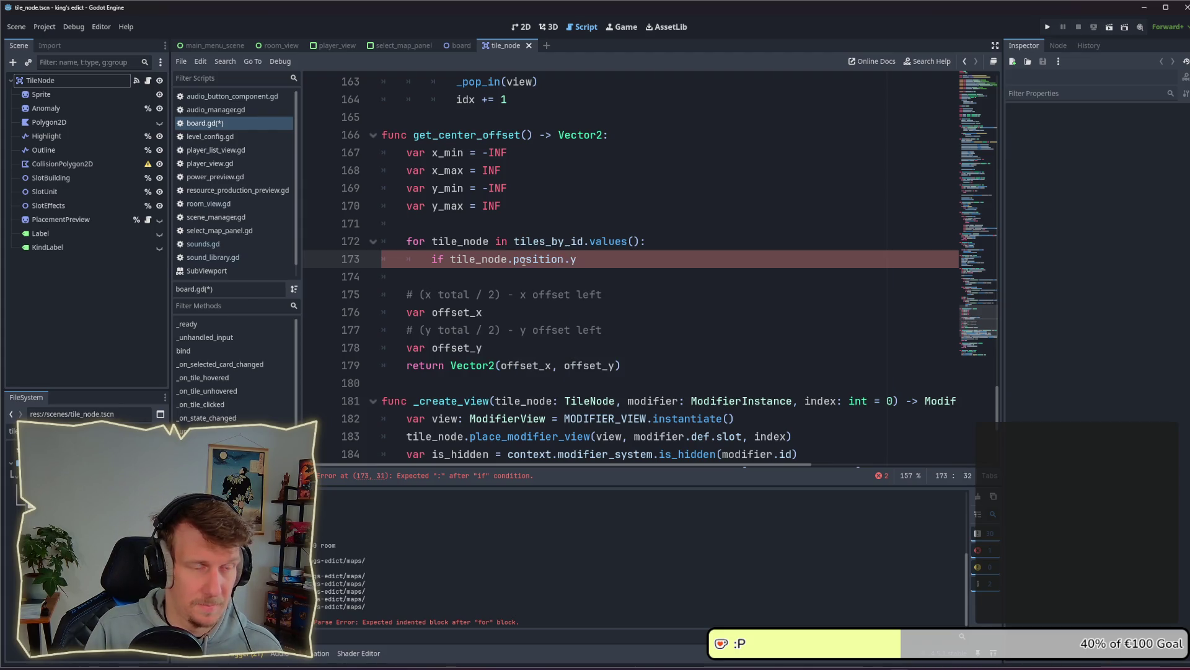
text( >)
key(BackSpace)
key(BackSpace)
key(BackSpace)
text(x )
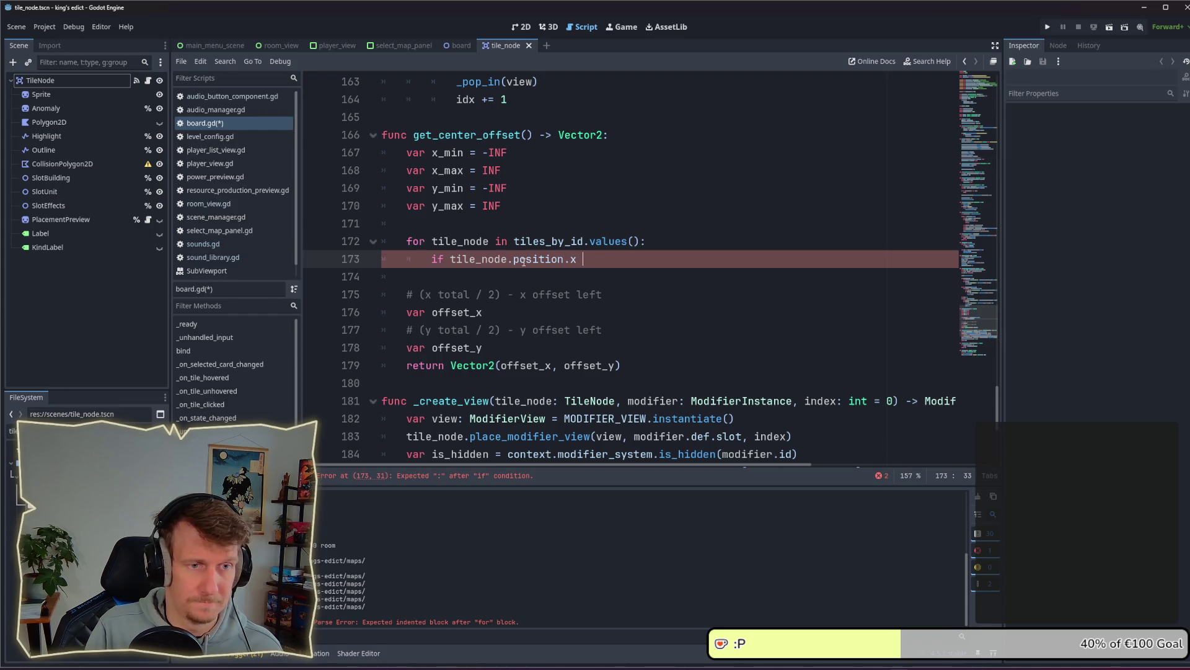
text(>)
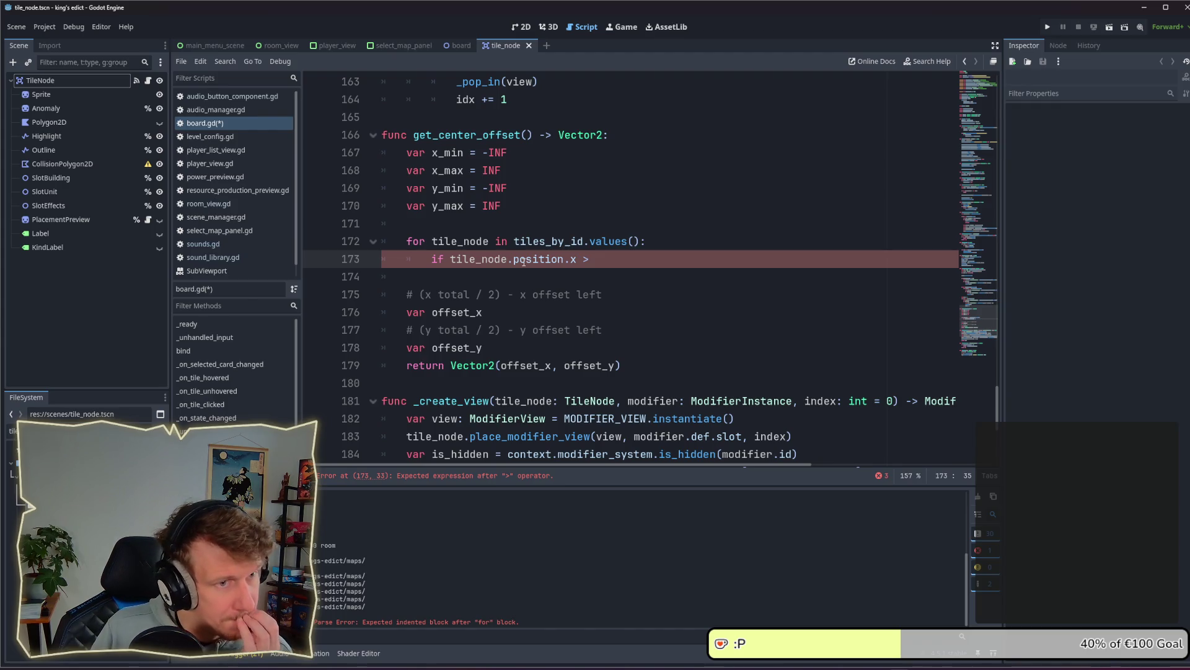
Flip the bounds: x_min and y_min start at INF, x_max and y_max at -INF
click(483, 172)
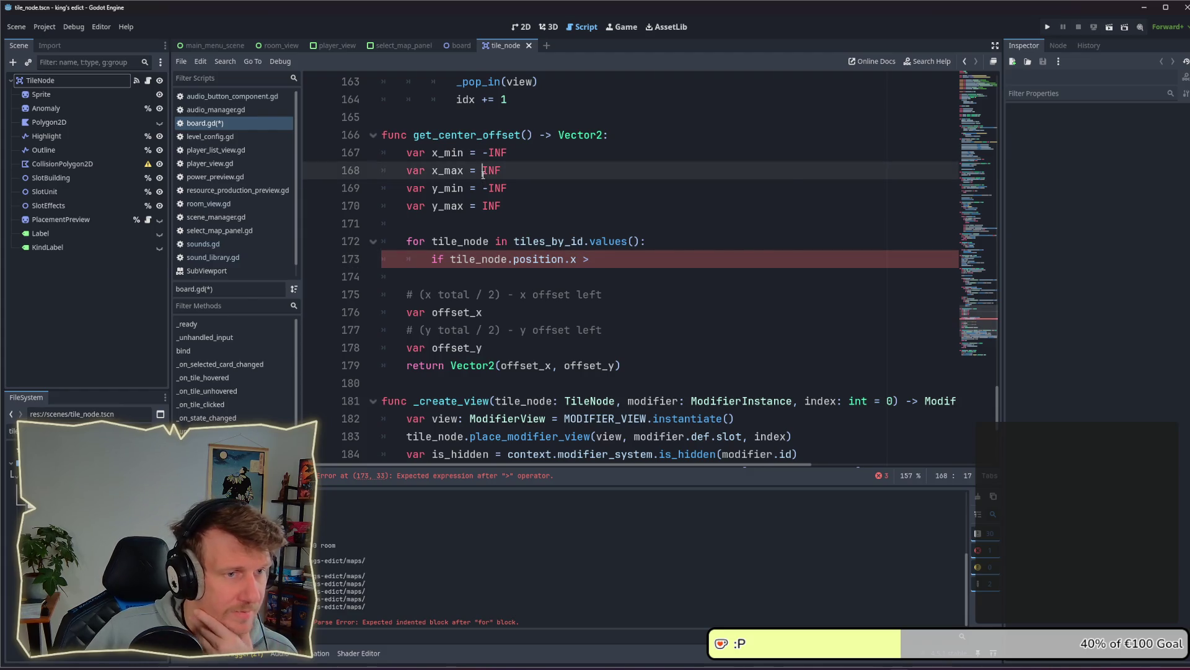
click(485, 154)
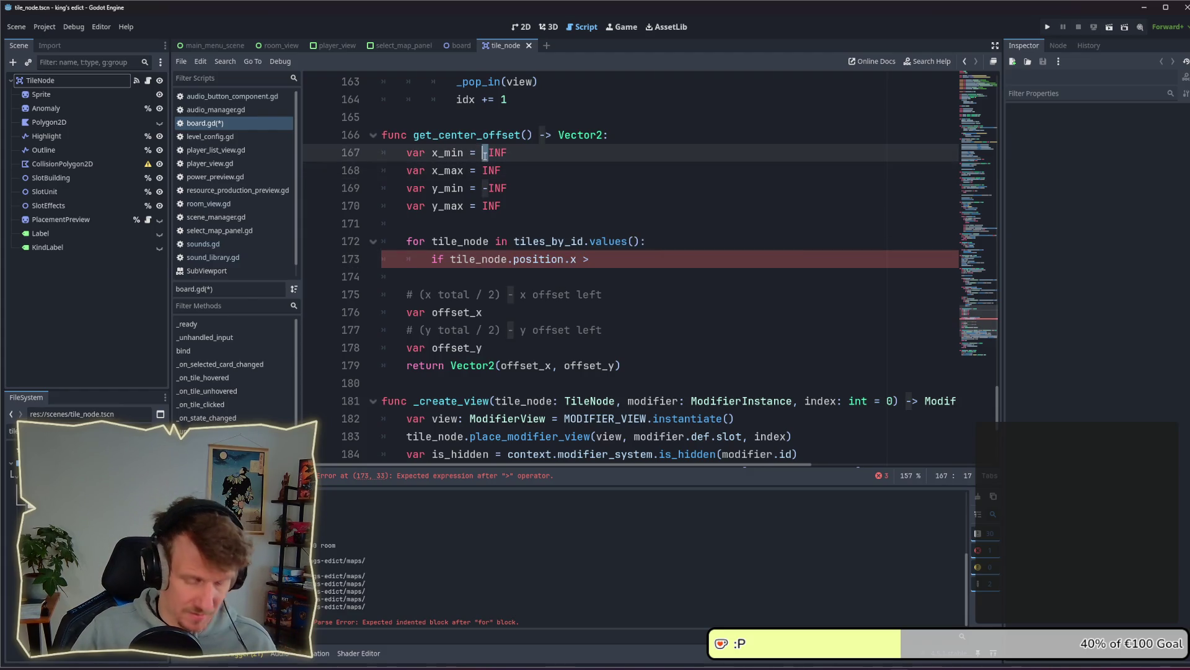
key(Delete)
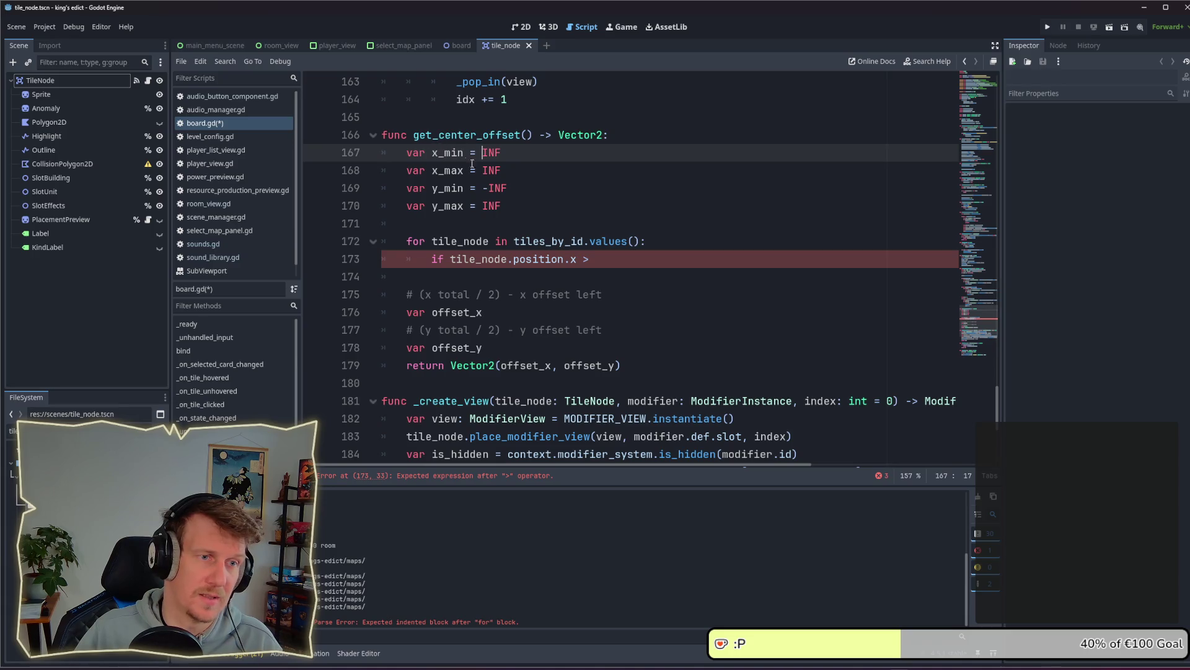
key(Down)
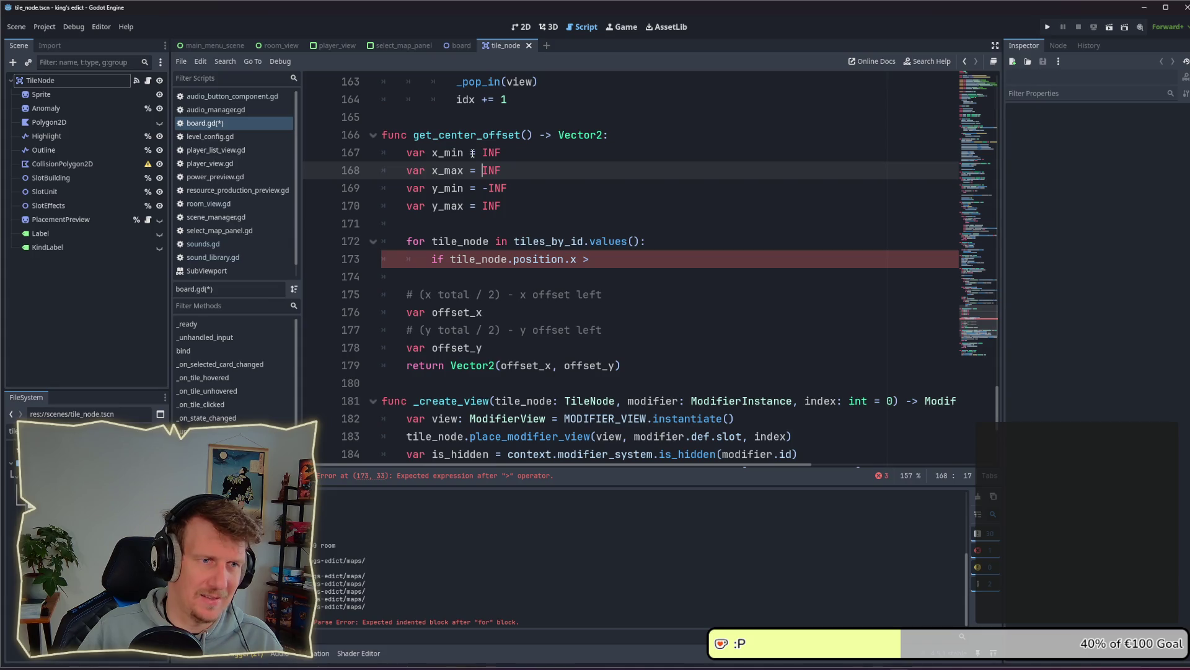
drag(505, 154, 483, 153)
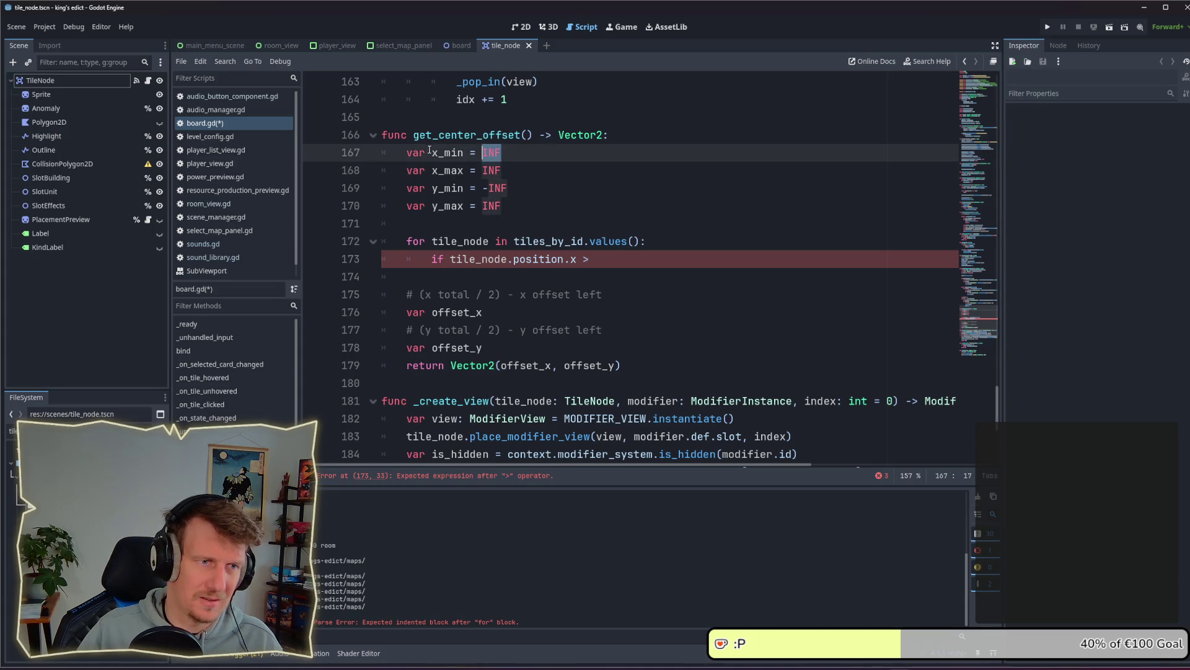
click(483, 171)
text(-)
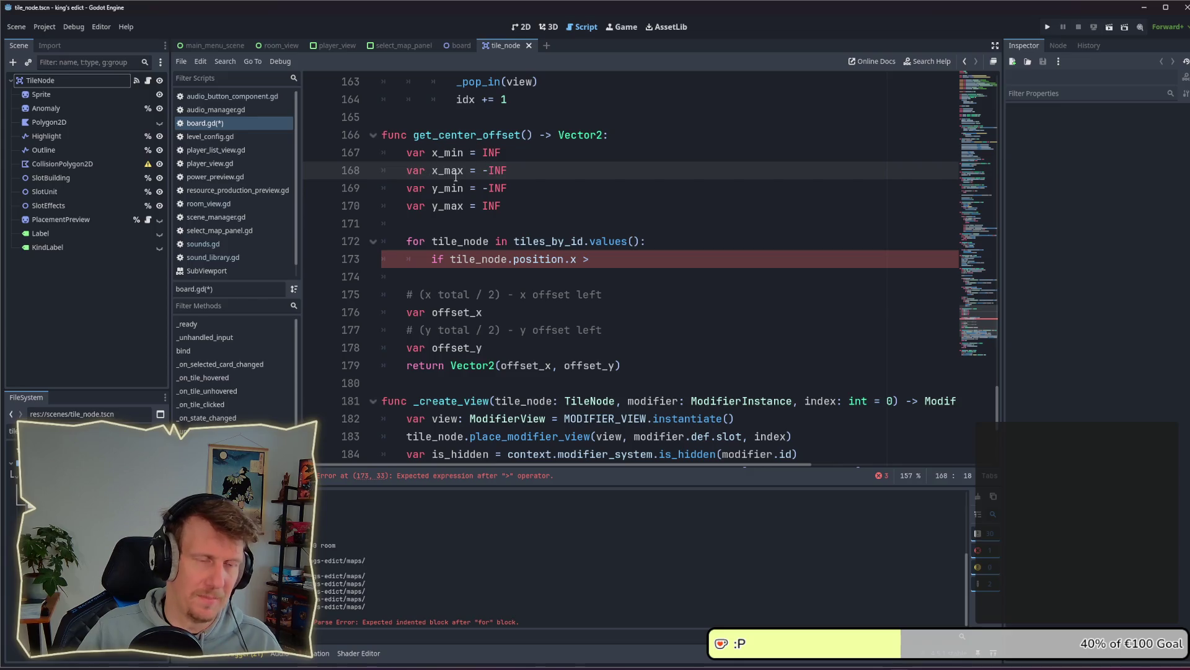
click(484, 189)
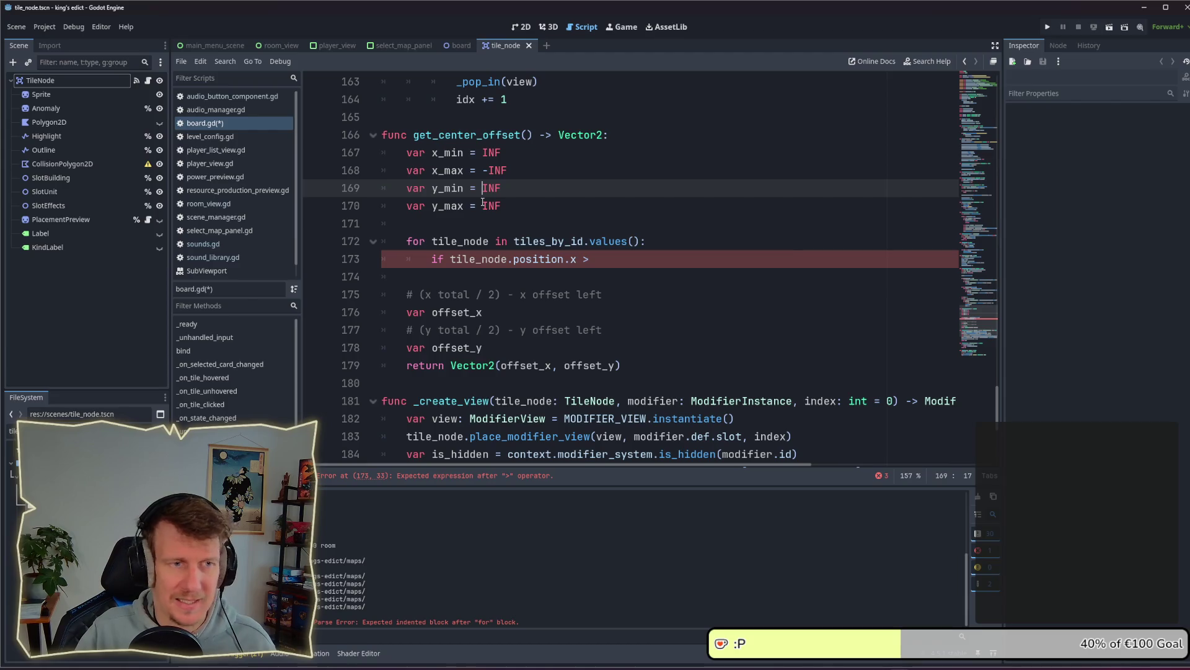
click(482, 201)
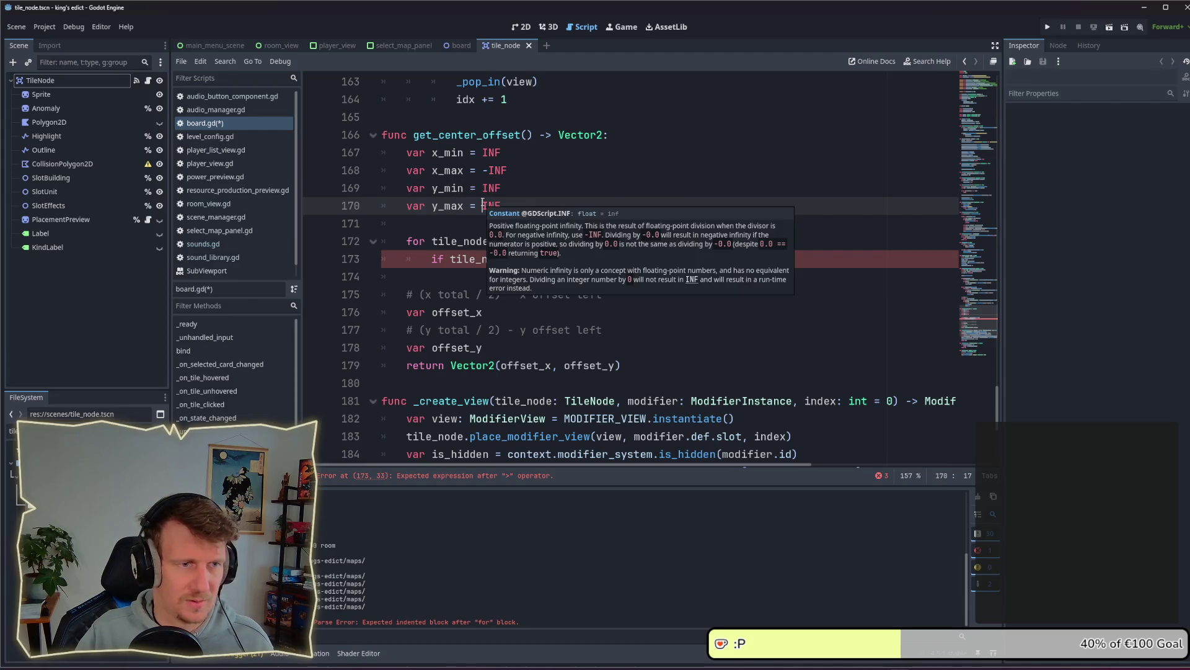
text(-)
key(Down)
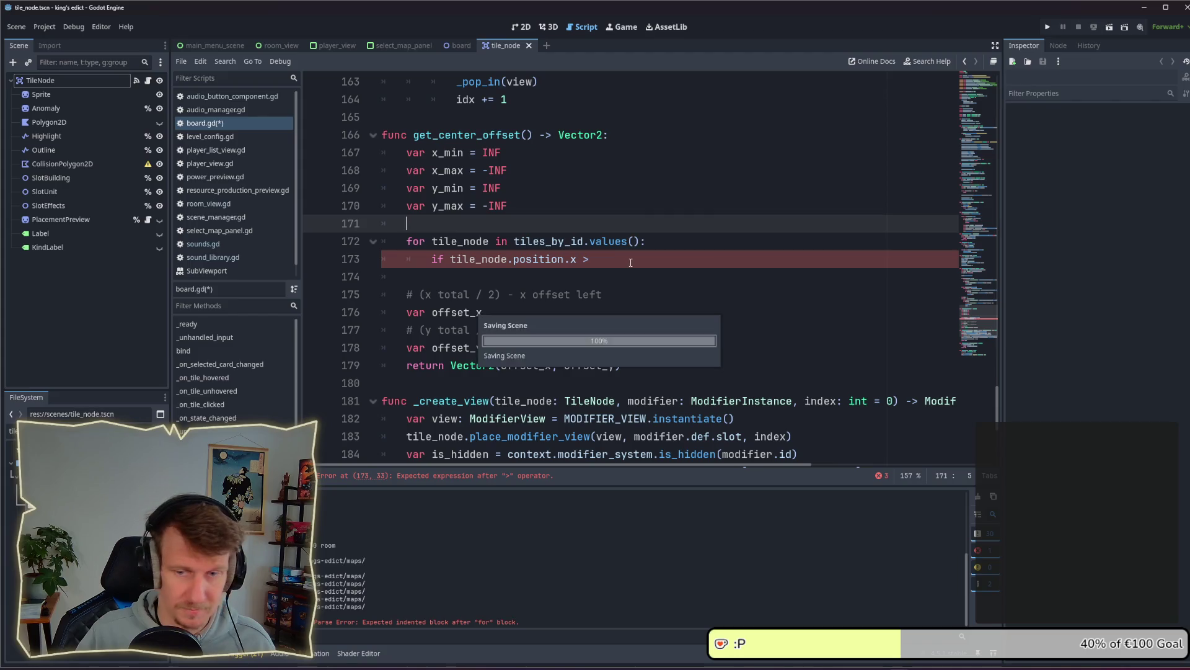
Complete the x_min check: if tile_node.position.x < x_min, set x_min to tile_node.position.x
click(630, 262)
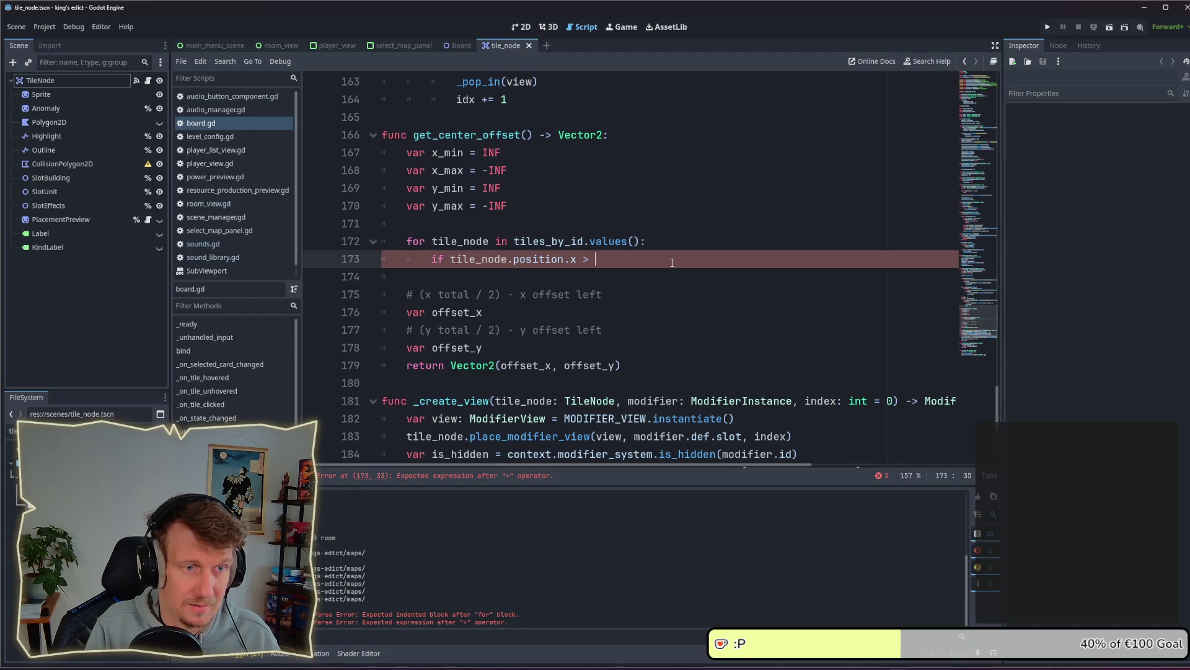
key(BackSpace)
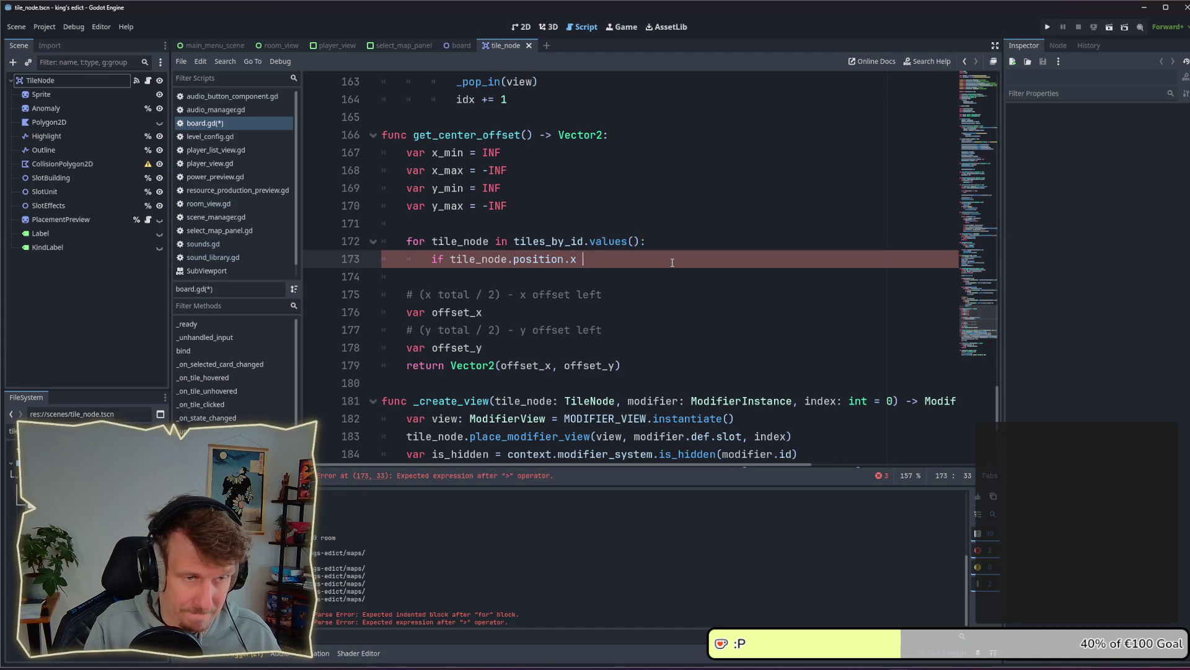
text(< x_min)
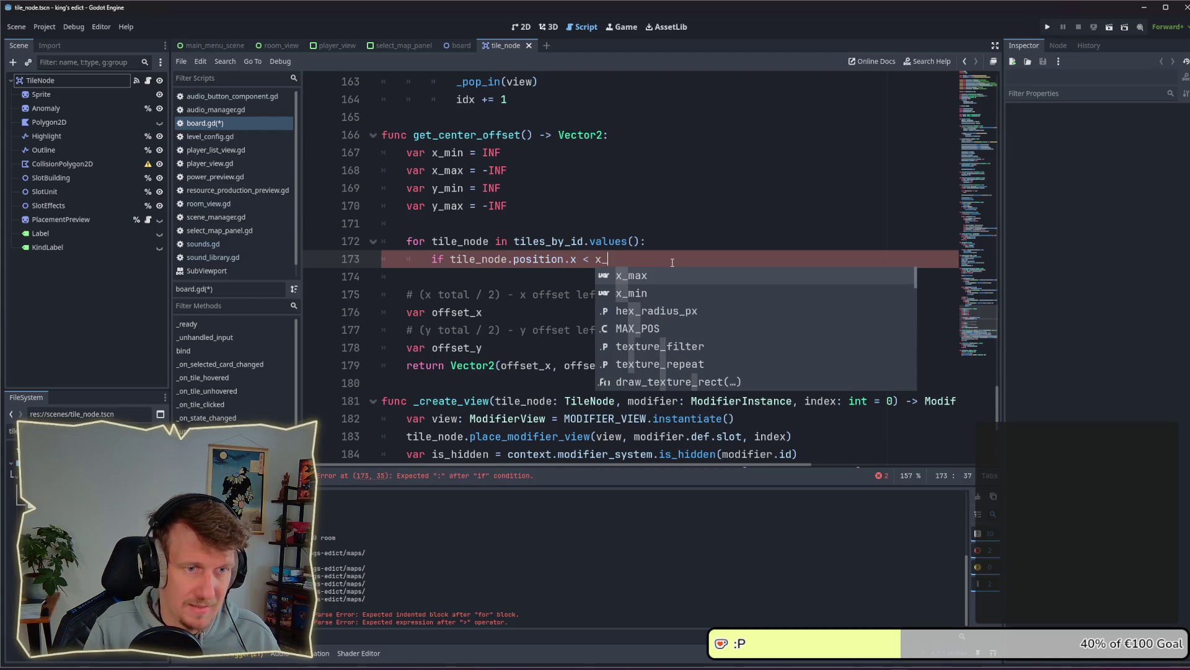
key(Escape)
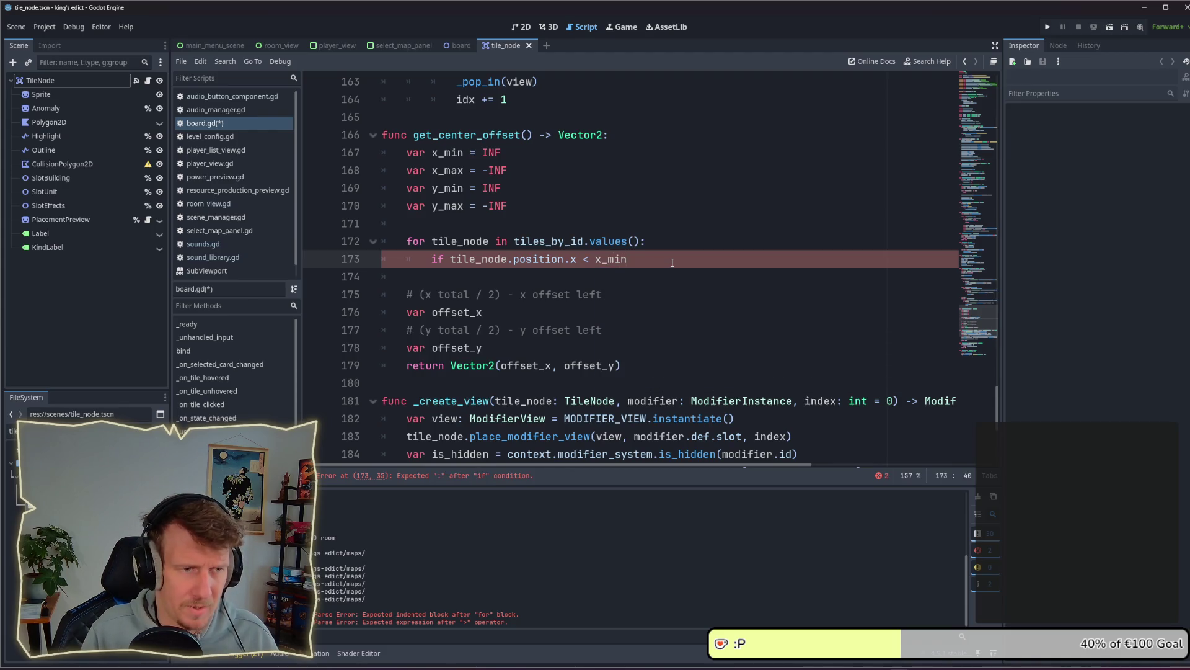
text(:)
key(Return)
text(x)
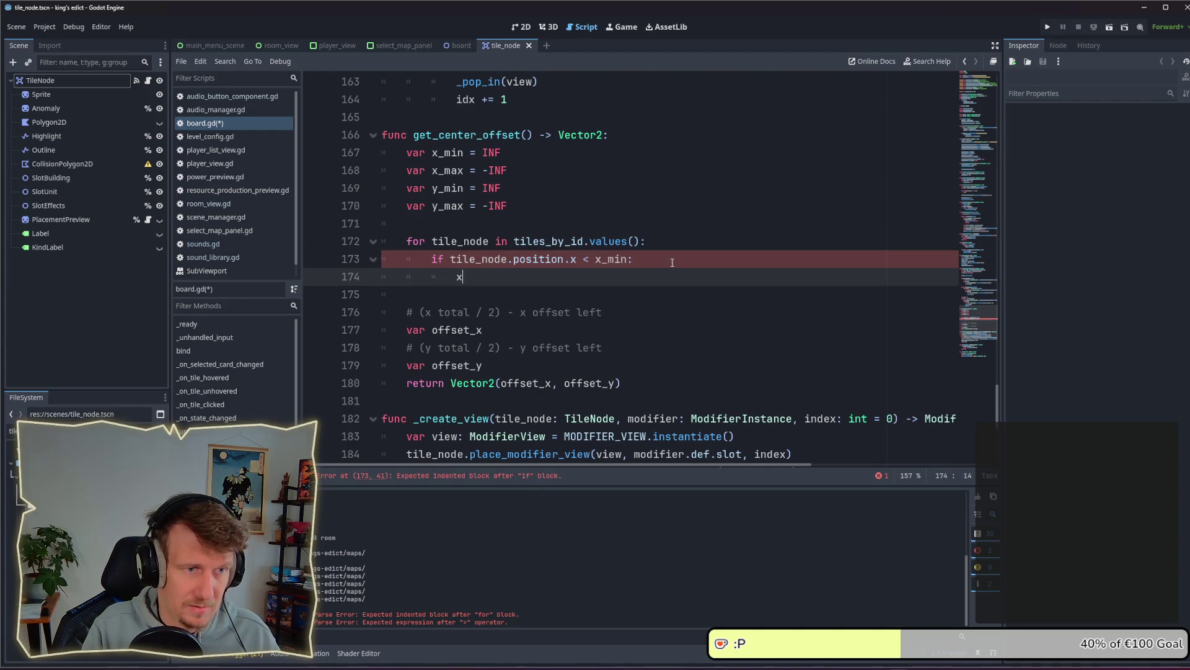
text(_min =)
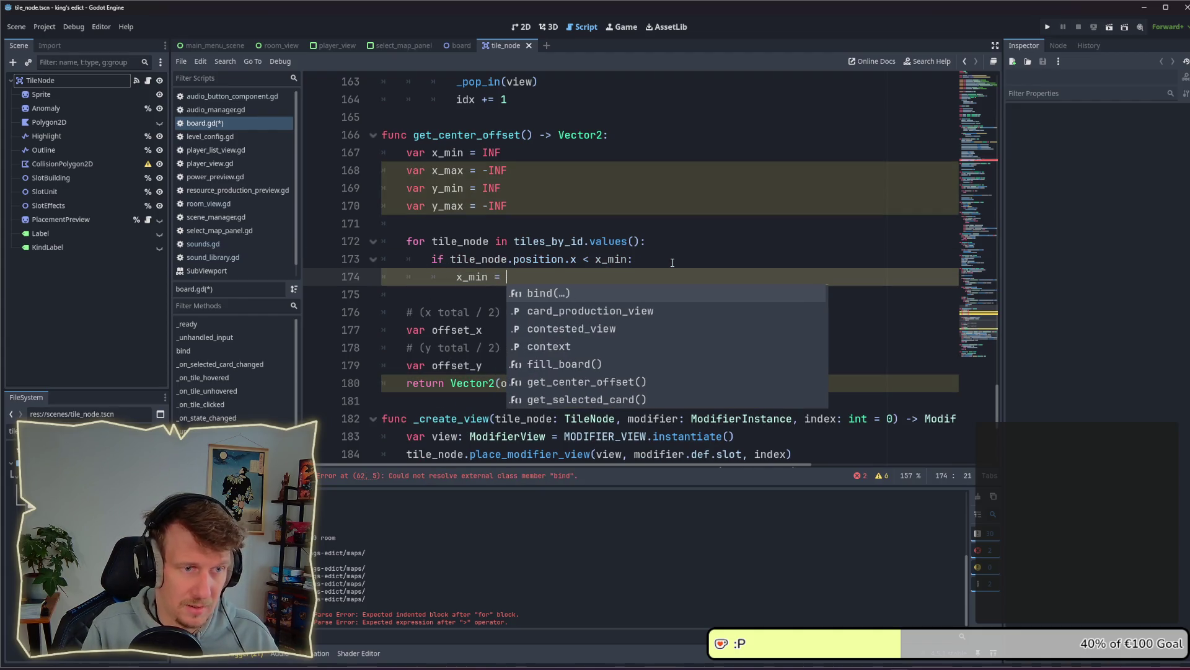
drag(450, 259, 581, 259)
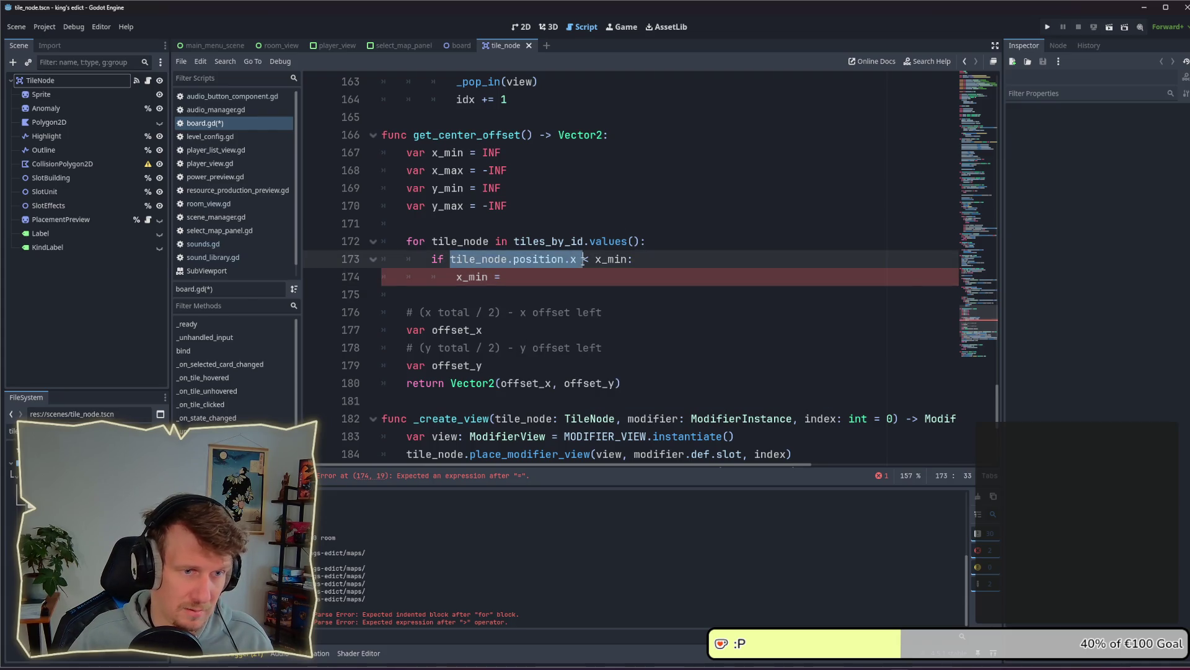
key(ctrl+c)
click(552, 276)
key(ctrl+v)
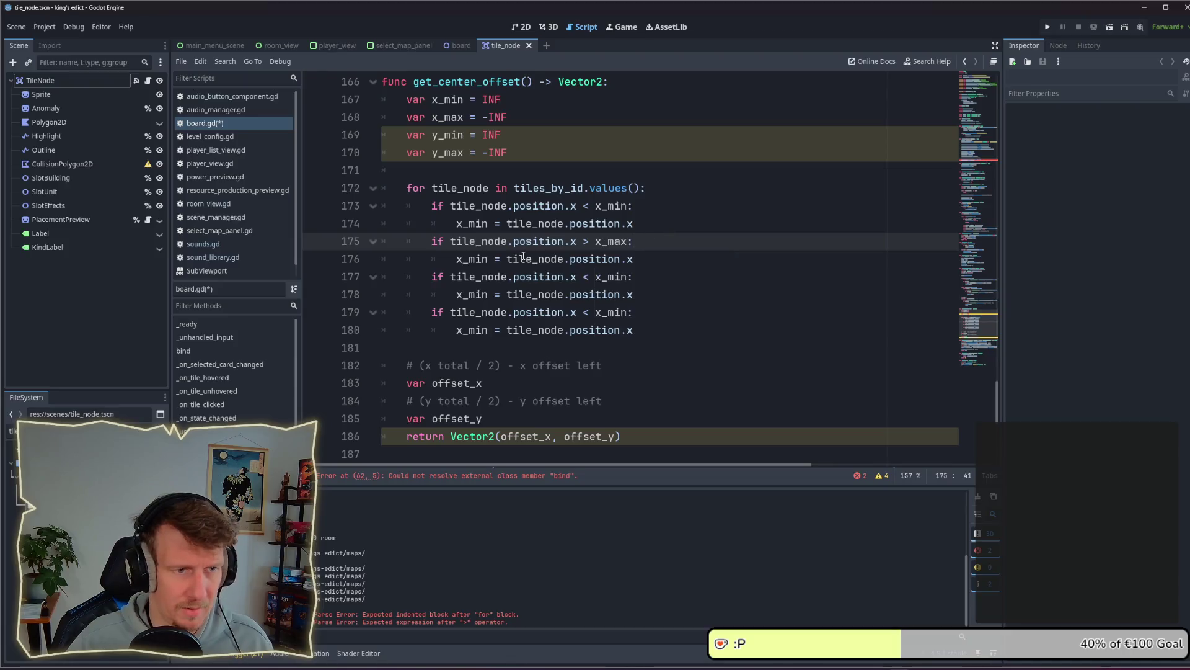
Change line 176 to x_max and make line 177 compare tile_node.position.y against y_min
drag(470, 259, 488, 259)
text(max)
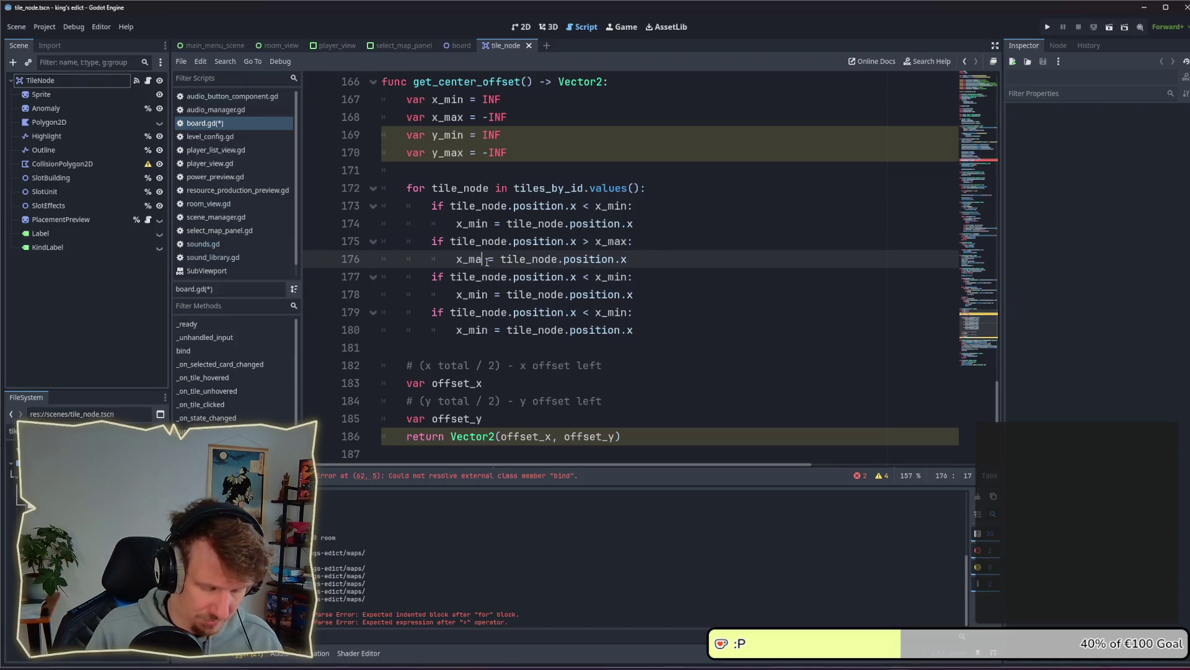
click(642, 259)
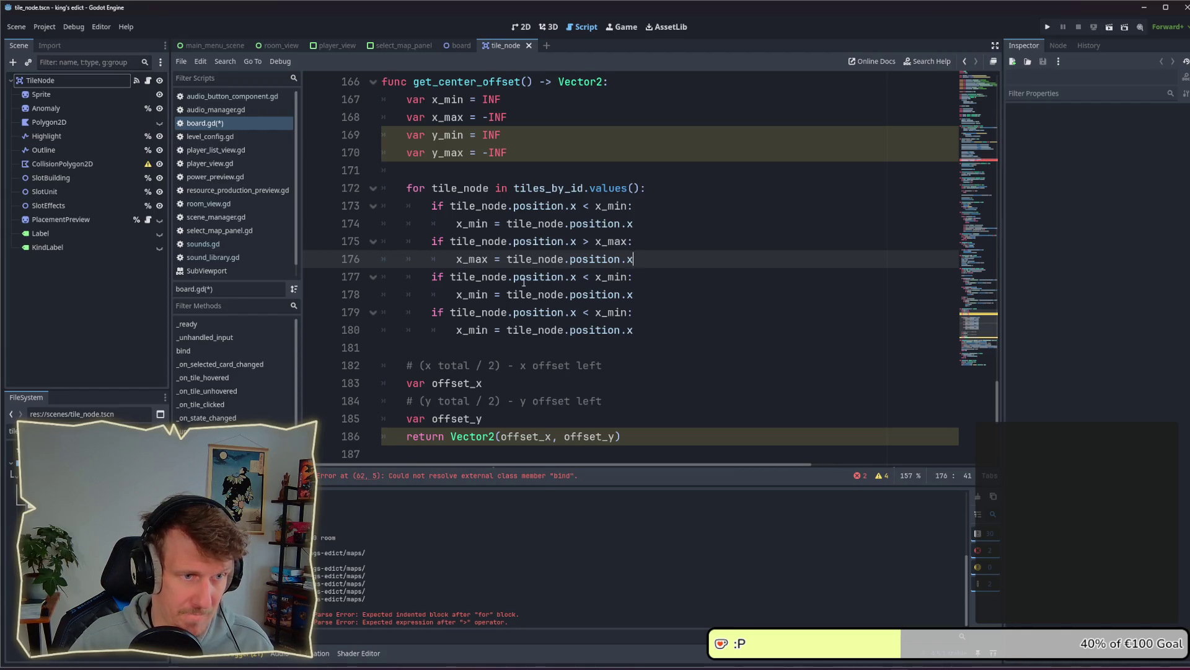
double_click(574, 277)
text(y)
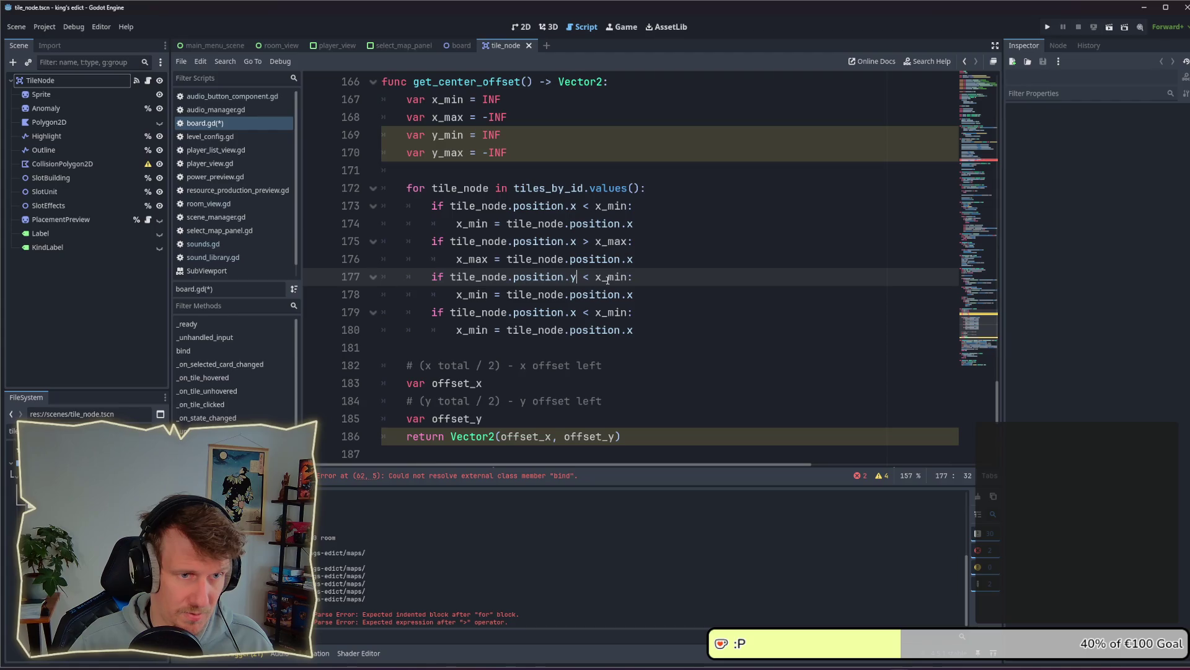
key(Right)
key(Right)
key(Right)
key(shift+Left)
text(y)
Make line 178 assign tile_node.position.y to y_min
click(457, 295)
key(shift+Right)
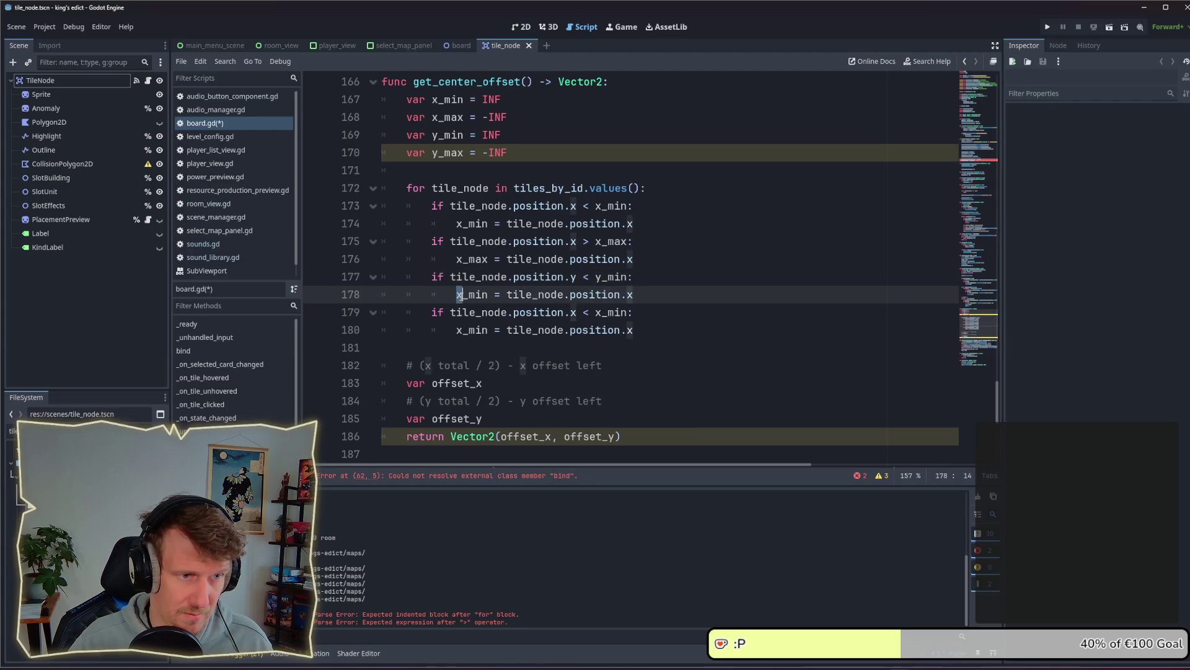
text(y)
click(629, 295)
key(shift+Right)
text(y)
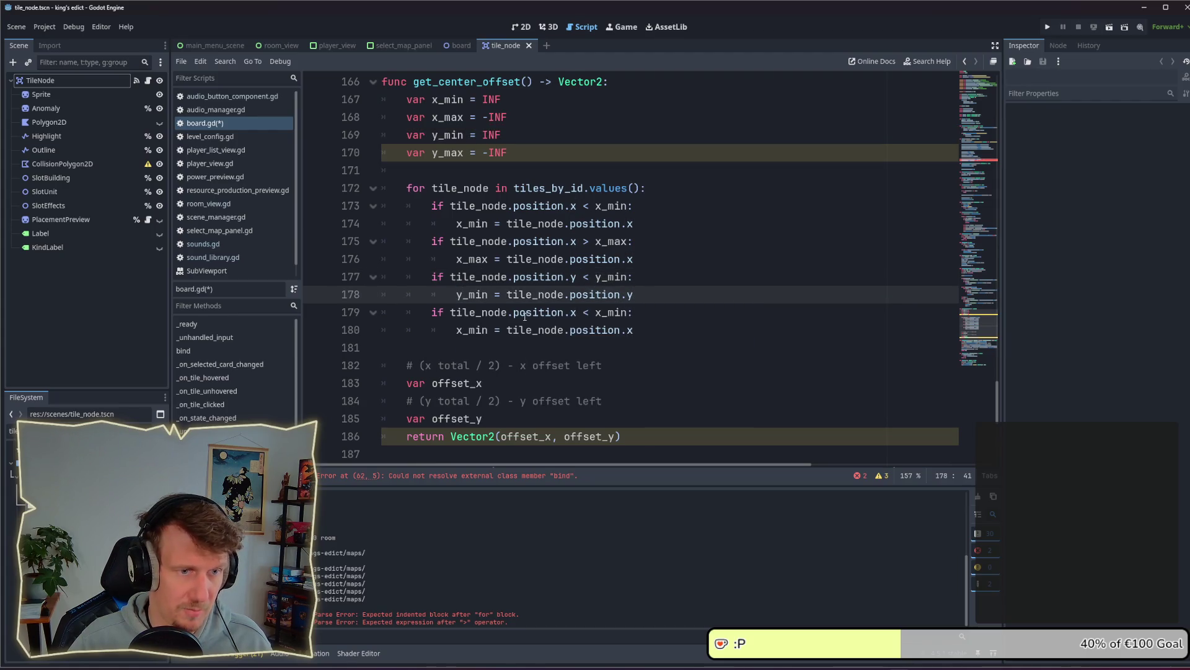
Turn line 179 into a check of tile_node.position.y against y_max
double_click(575, 312)
text(y)
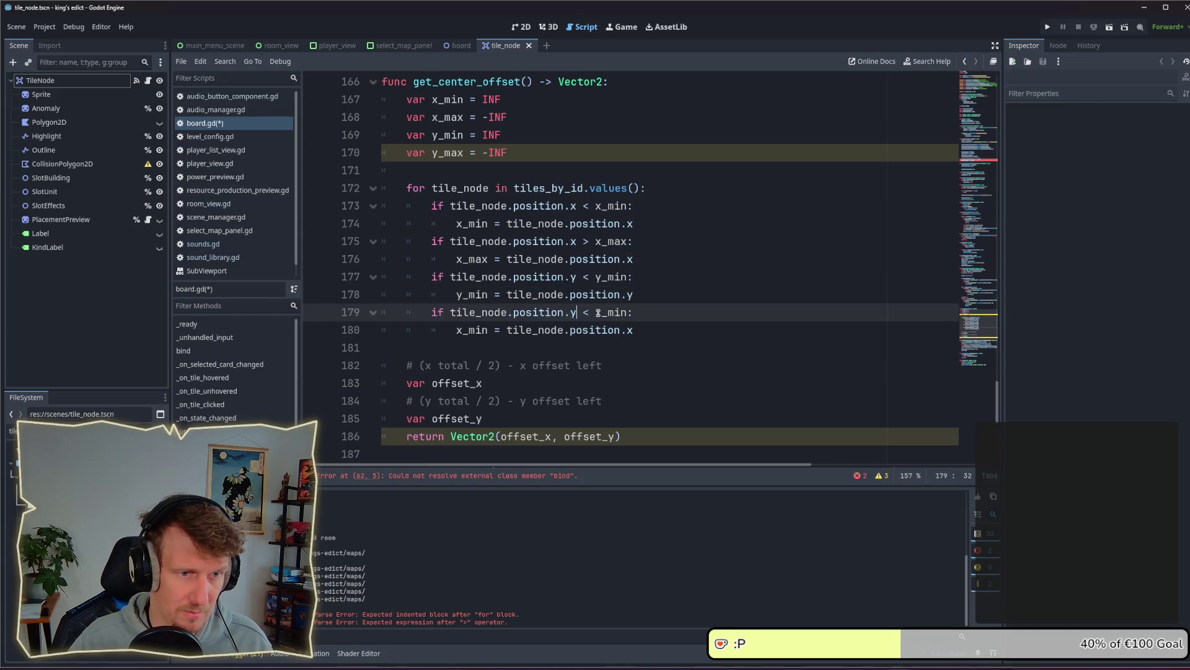
click(597, 312)
key(shift+Right)
text(y)
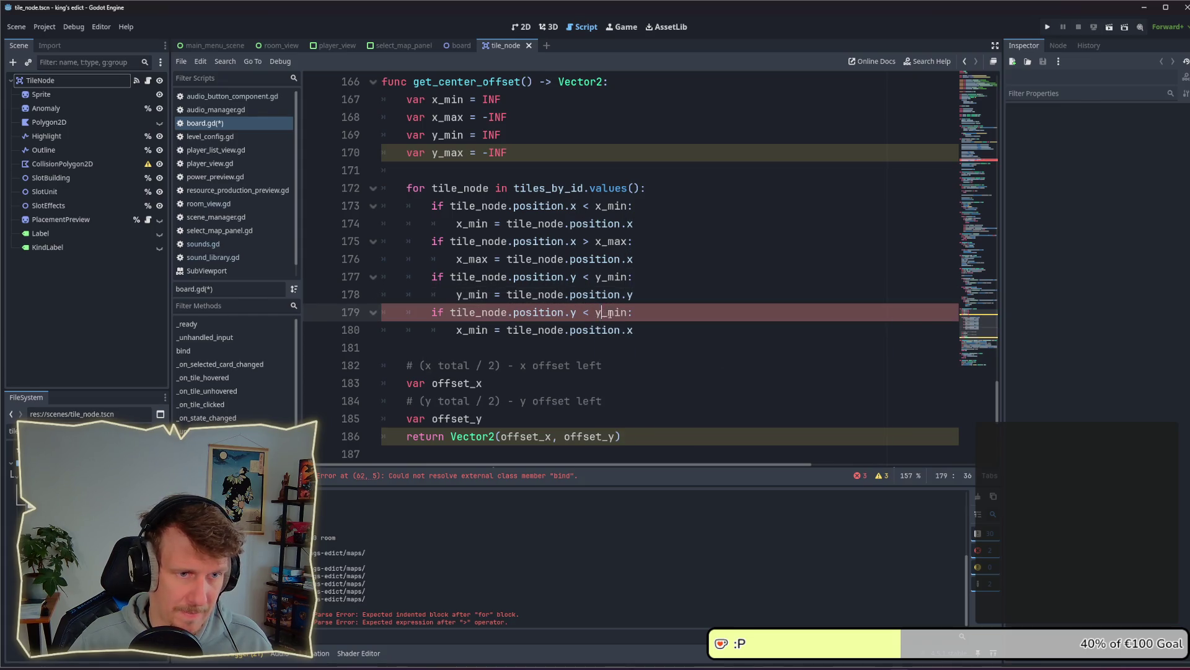
drag(608, 312, 622, 313)
key(shift+Right)
text(max)
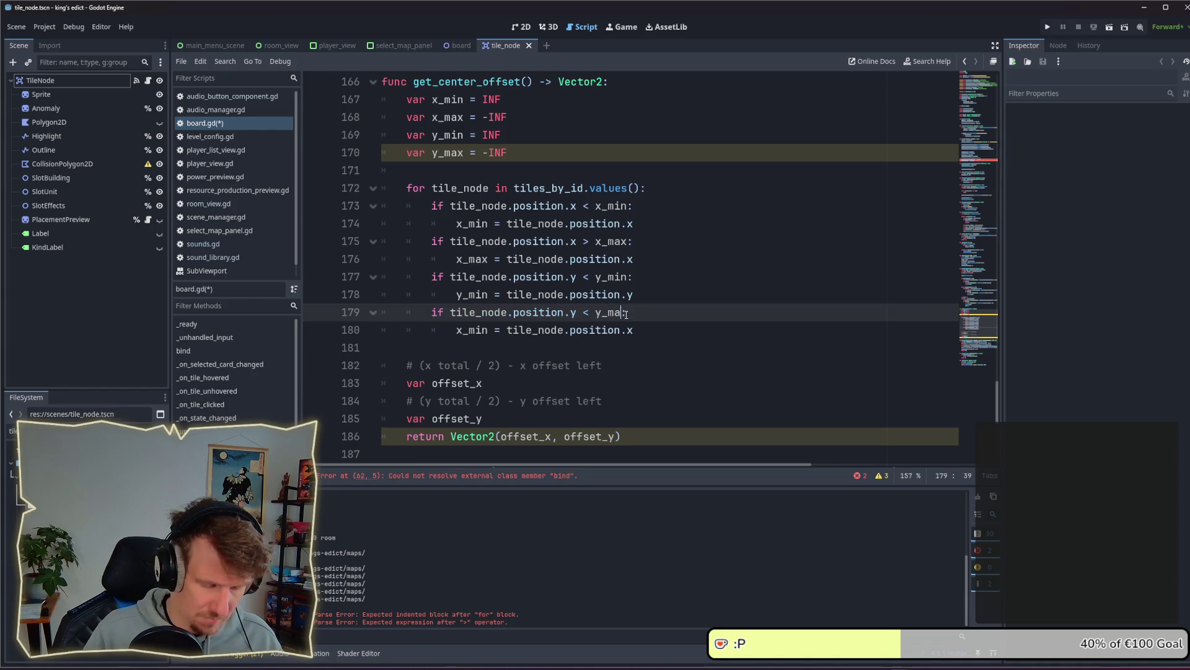
Rename the assigned bound on line 180 to y_max
click(457, 330)
key(shift+Right)
text(y)
drag(473, 330, 487, 331)
key(BackSpace)
key(BackSpace)
text(,a)
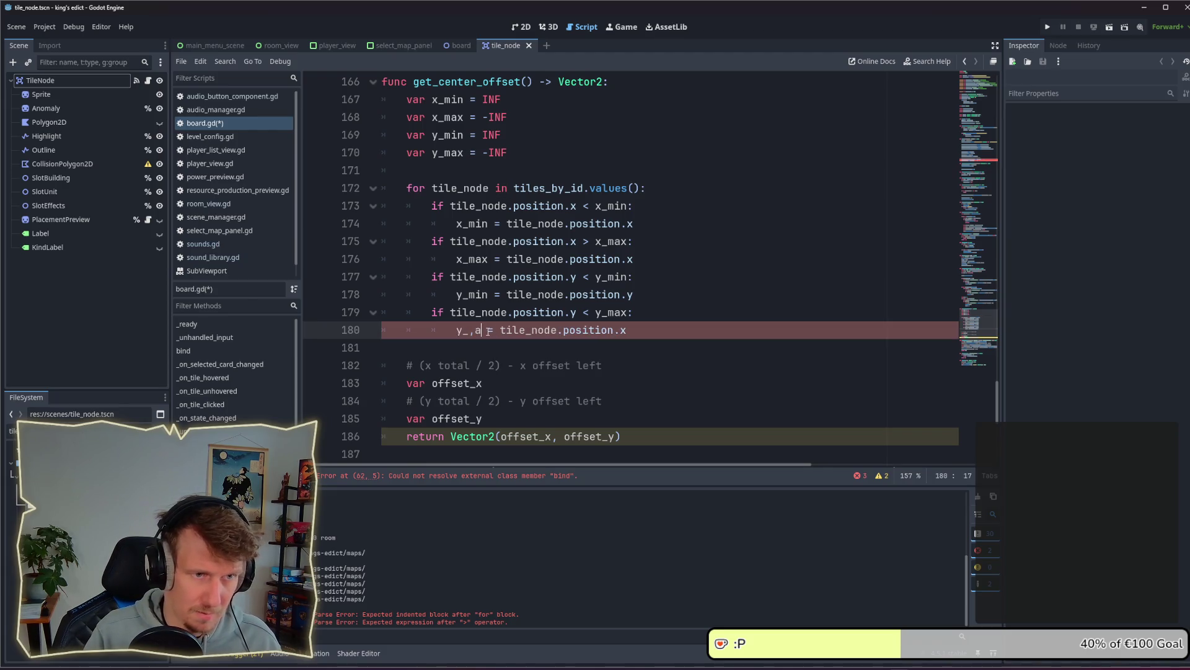
key(BackSpace)
key(BackSpace)
text(max)
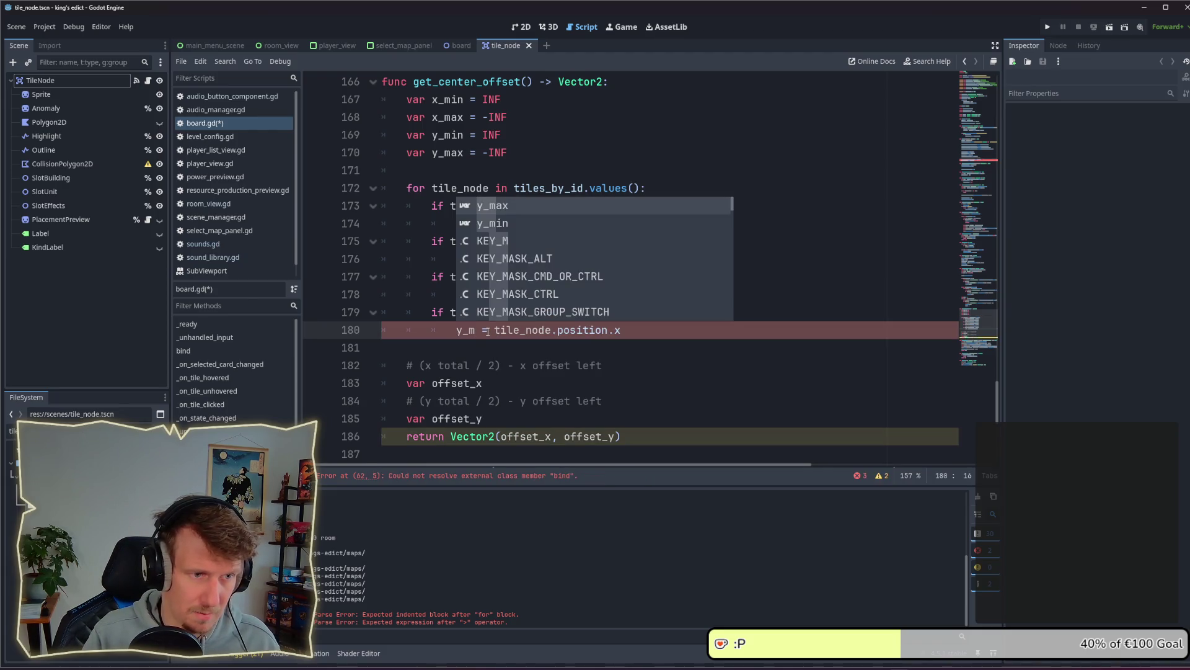
key(Escape)
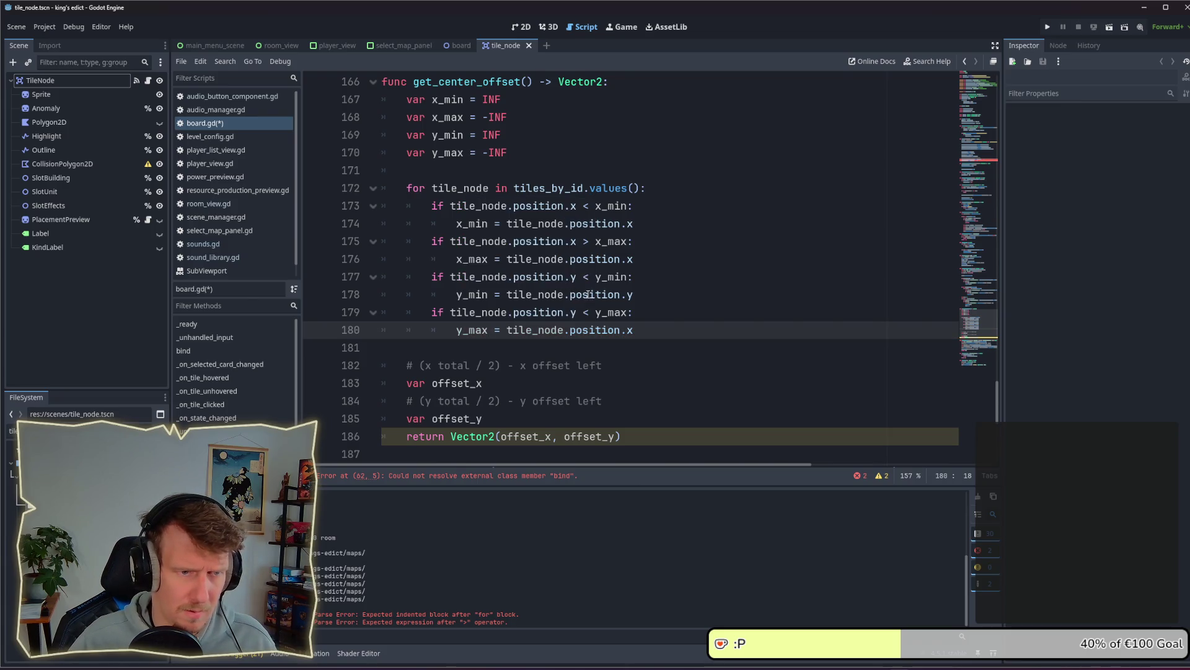
Use > in the y_max comparison and assign tile_node.position.y to y_max
double_click(586, 312)
text(>)
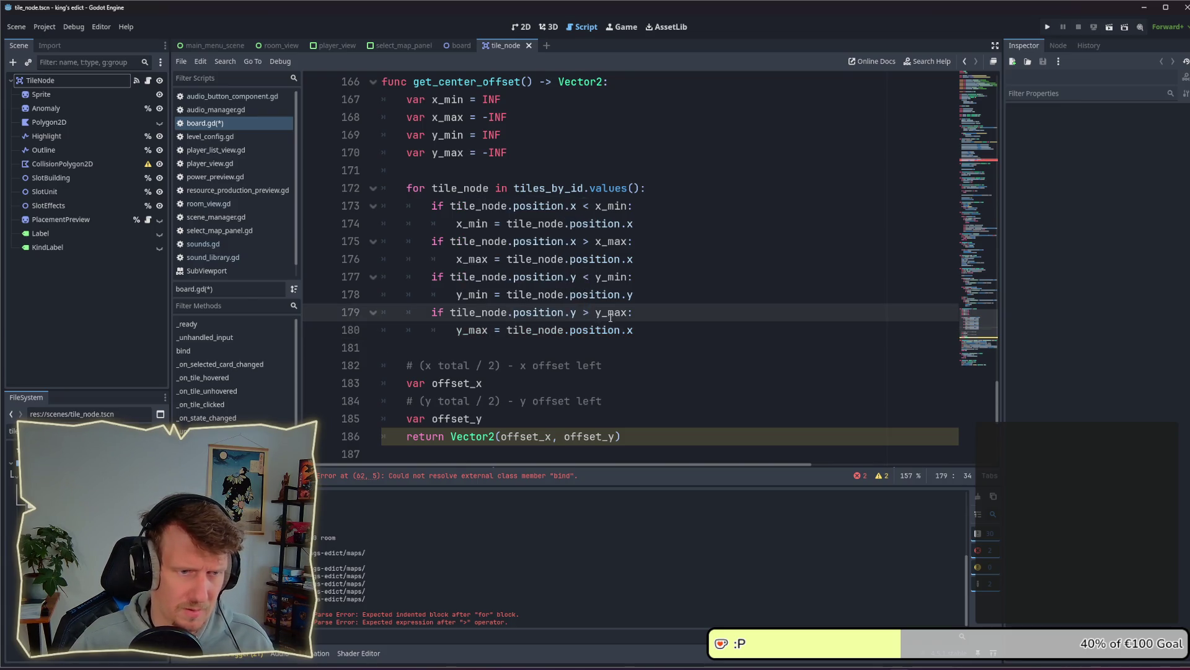
double_click(632, 330)
text(y)
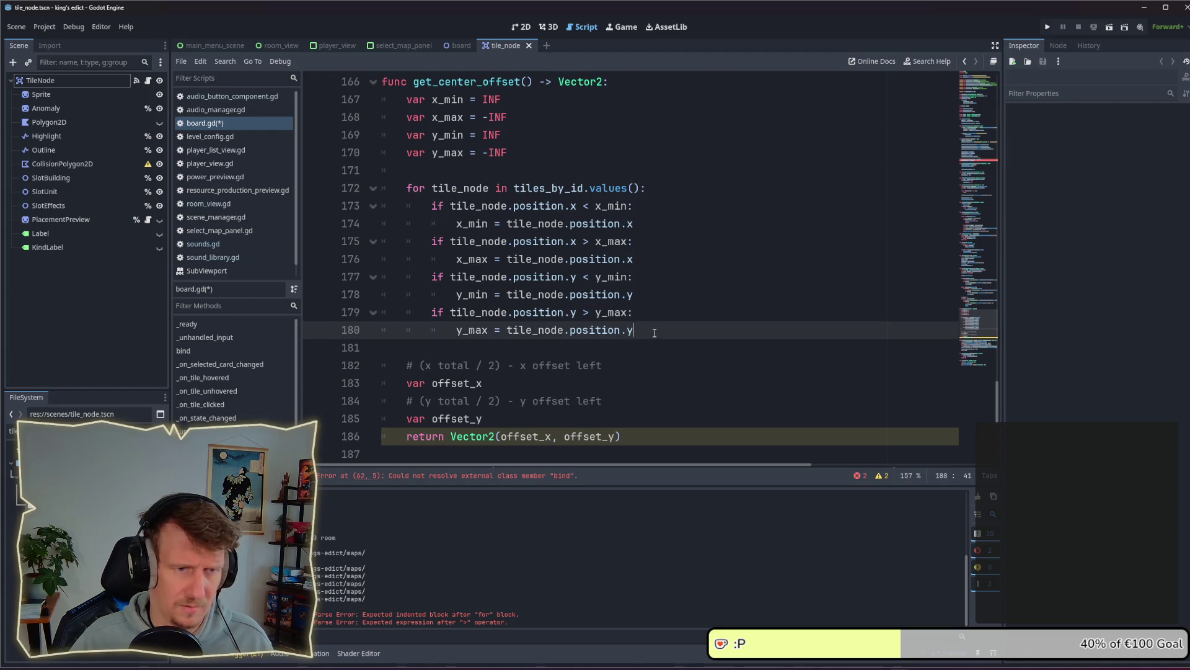
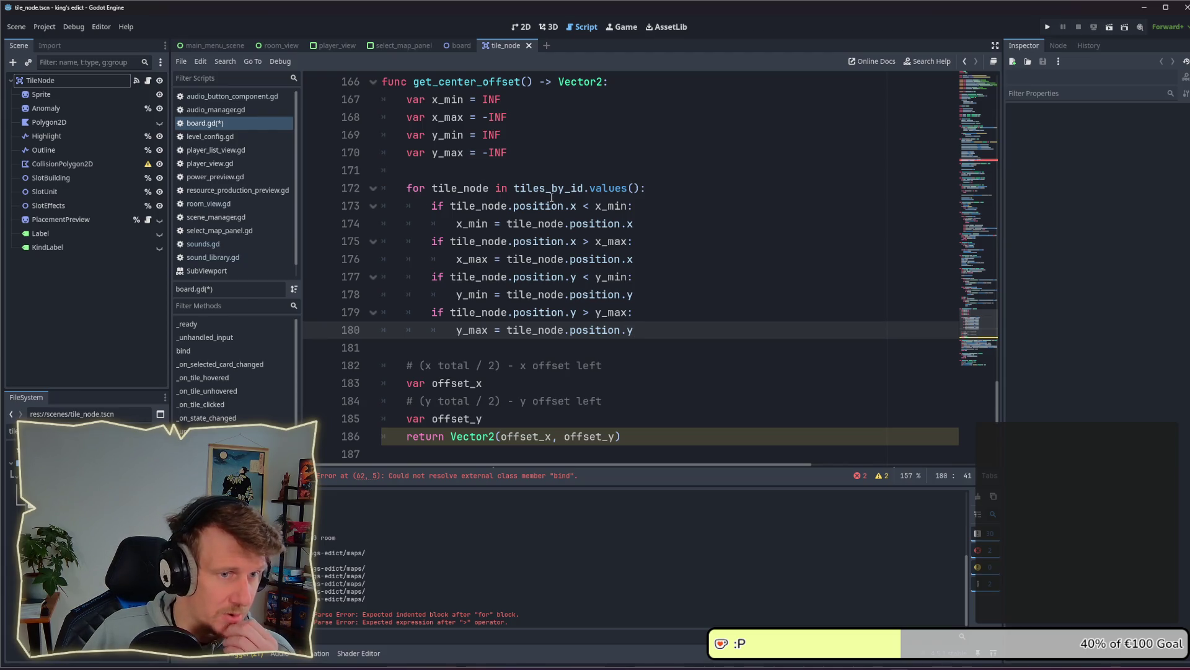
Paste the comment's formula after 'var offset_x =' on line 183
scroll(552, 300, down, 2)
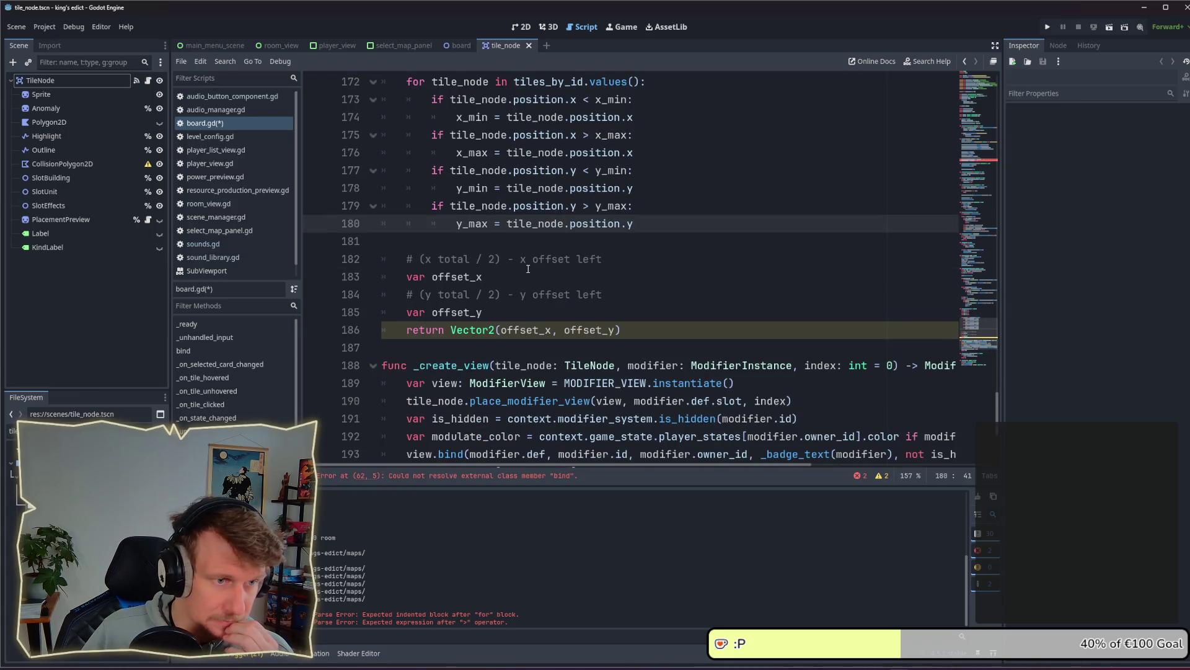
click(545, 279)
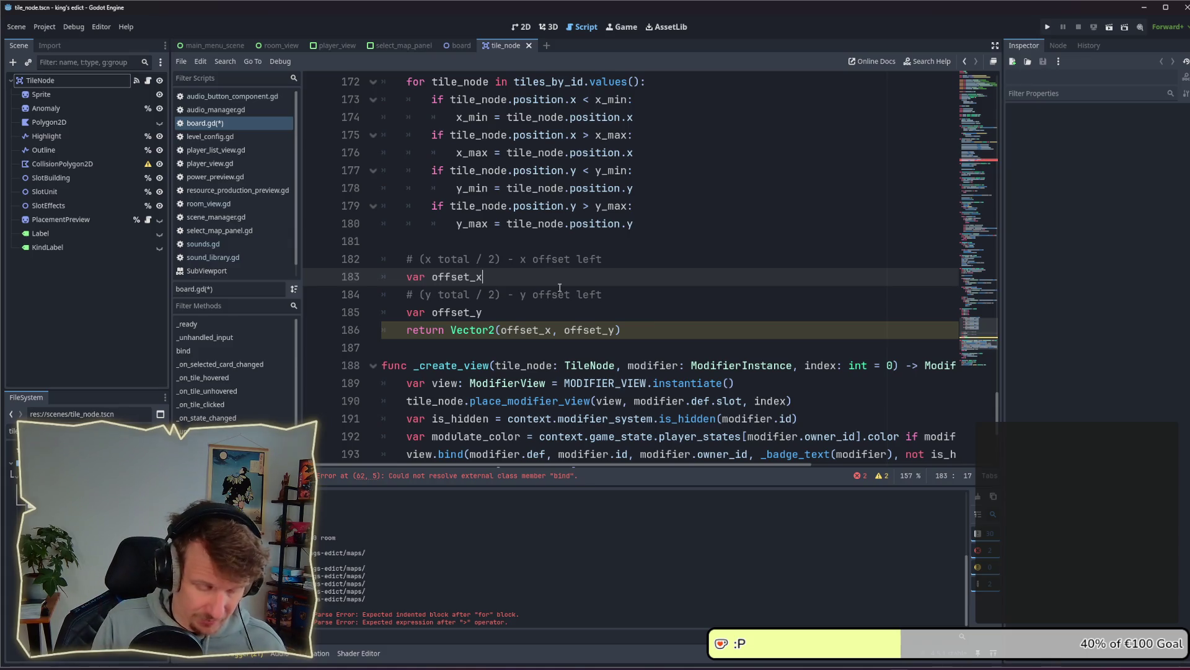
text( =)
key(Escape)
key(Up)
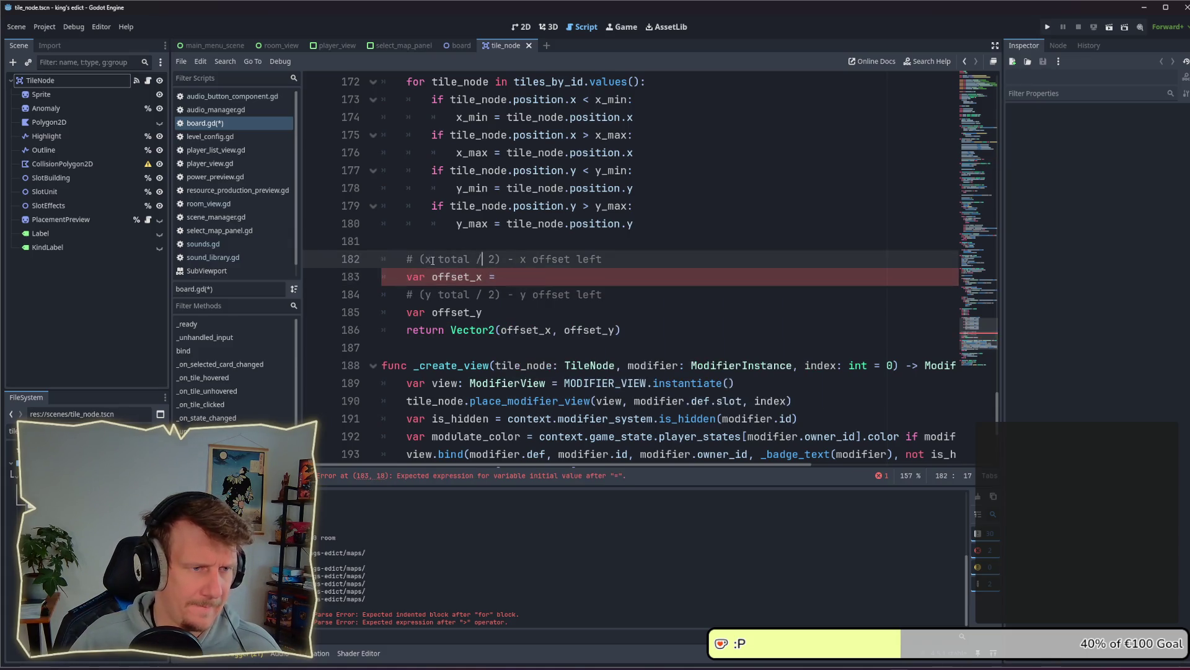
drag(420, 259, 602, 259)
click(565, 275)
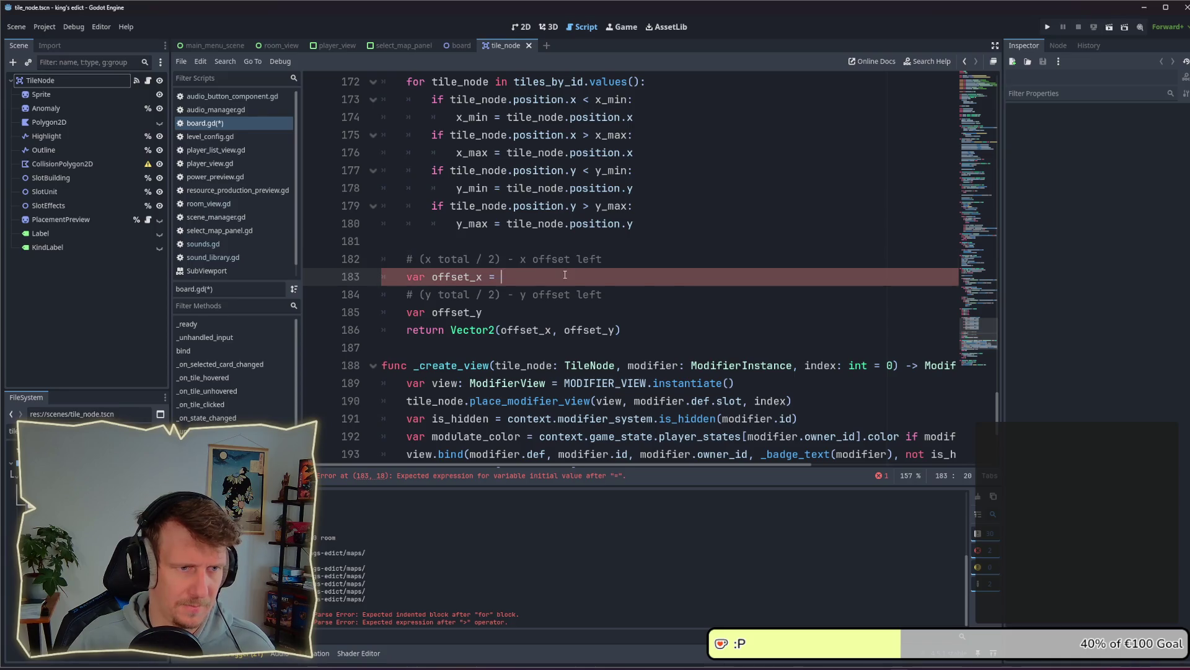
text((x total / 2) - x offset left)
Replace 'x total' in the pasted formula with 'x_max - x_min'
click(549, 279)
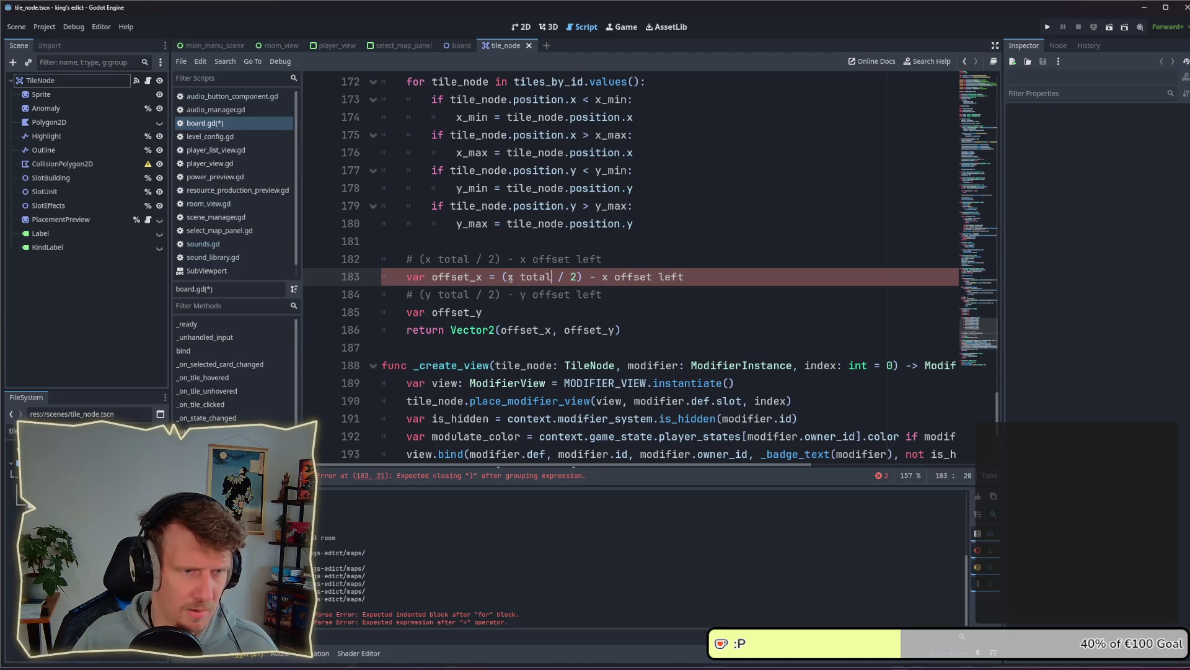
drag(510, 278, 552, 279)
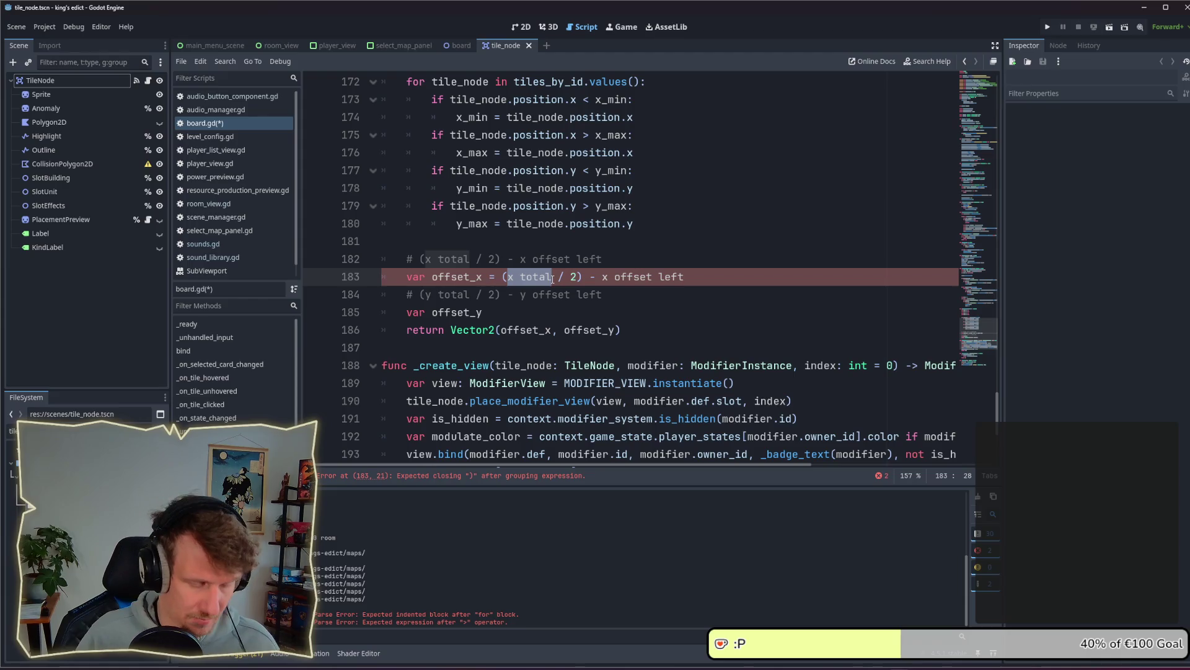
text(x_)
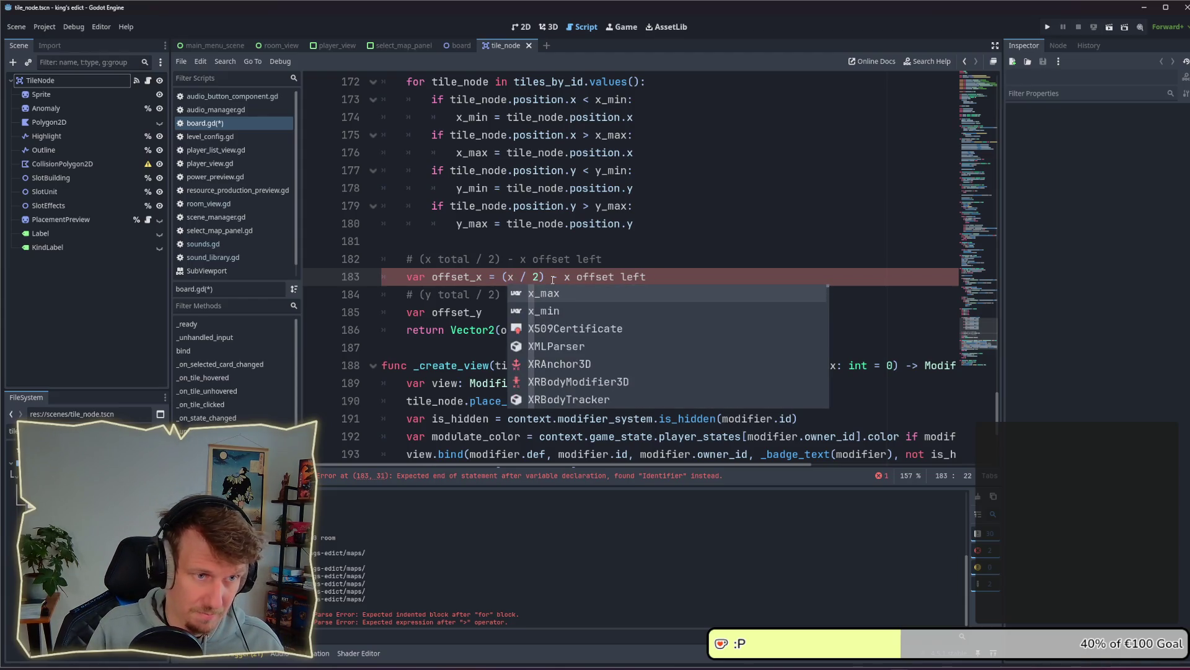
key(Escape)
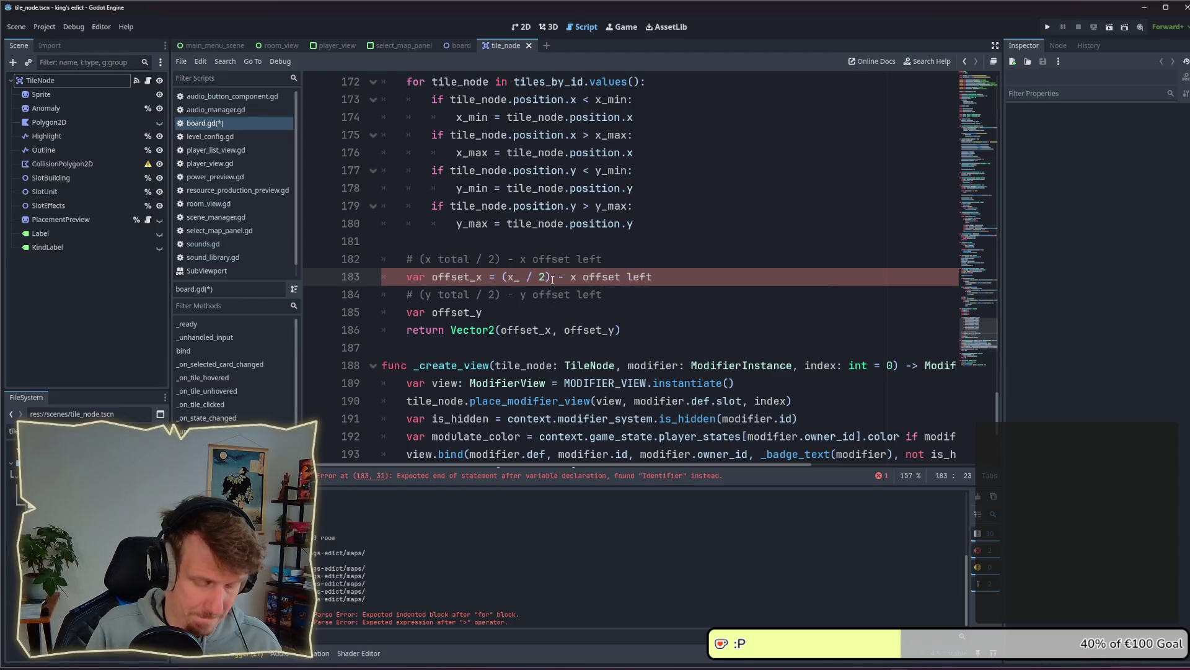
text(mx)
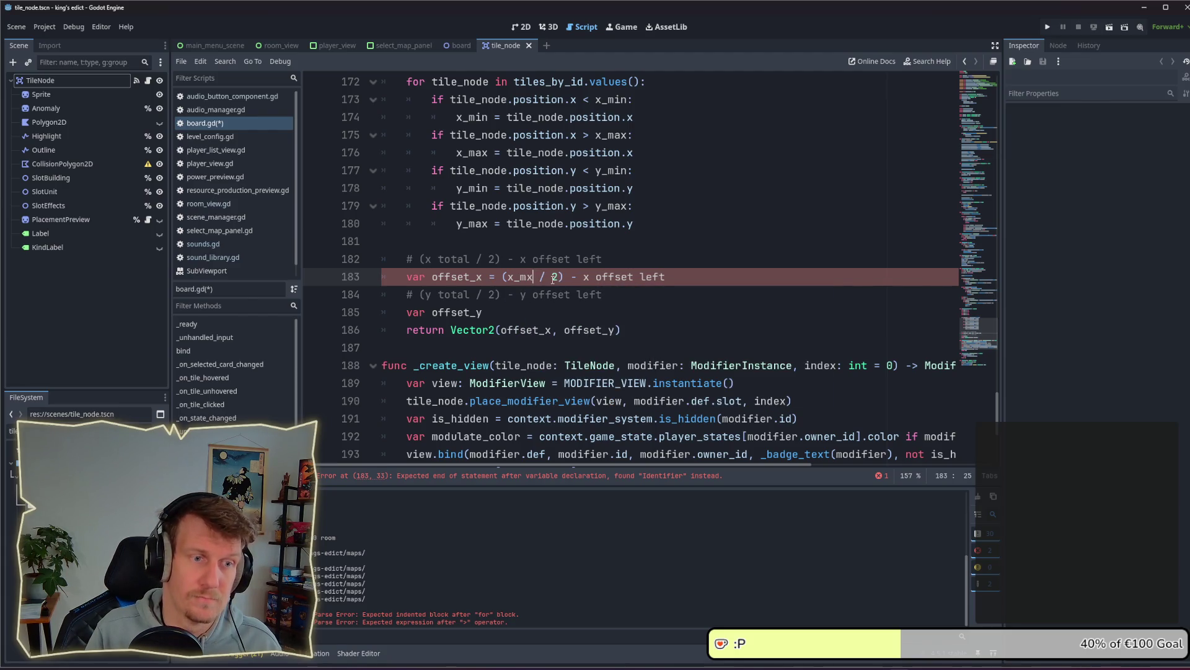
key(BackSpace)
text(ay -)
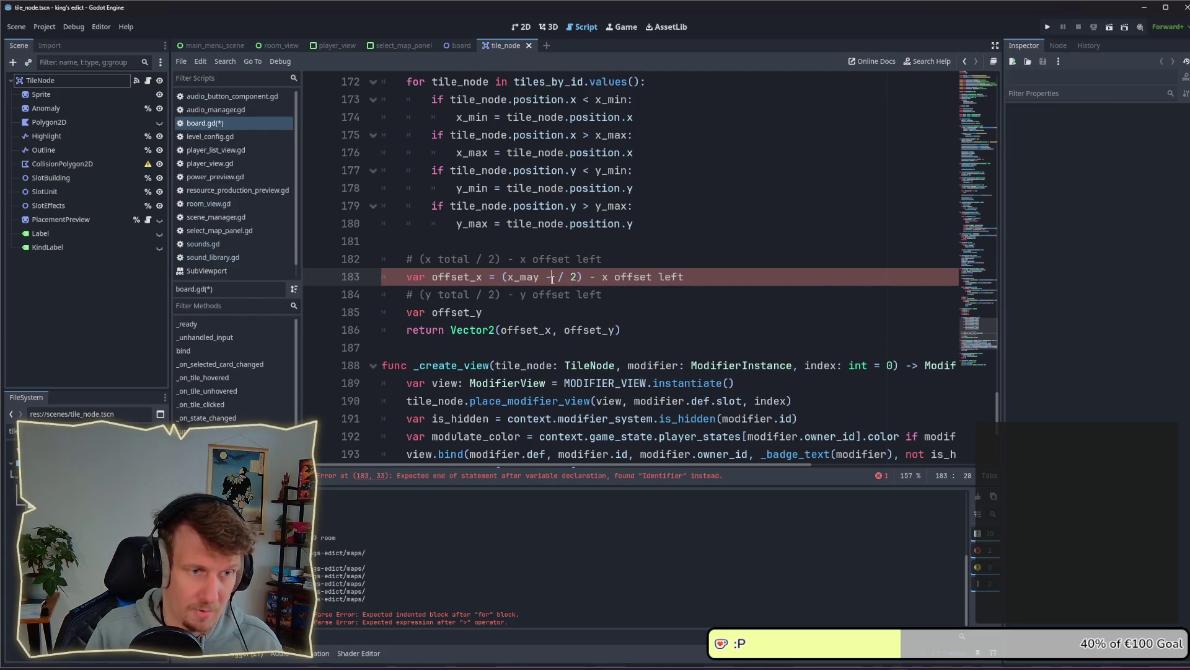
key(BackSpace)
key(BackSpace)
key(BackSpace)
text(x -)
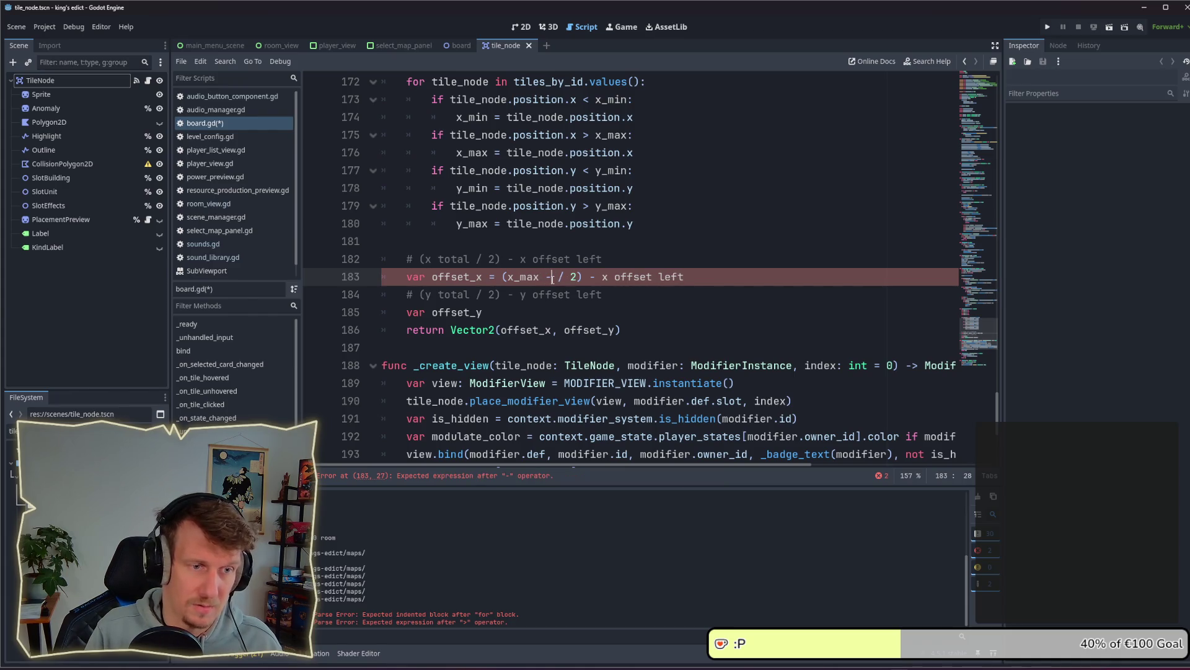
text(x_)
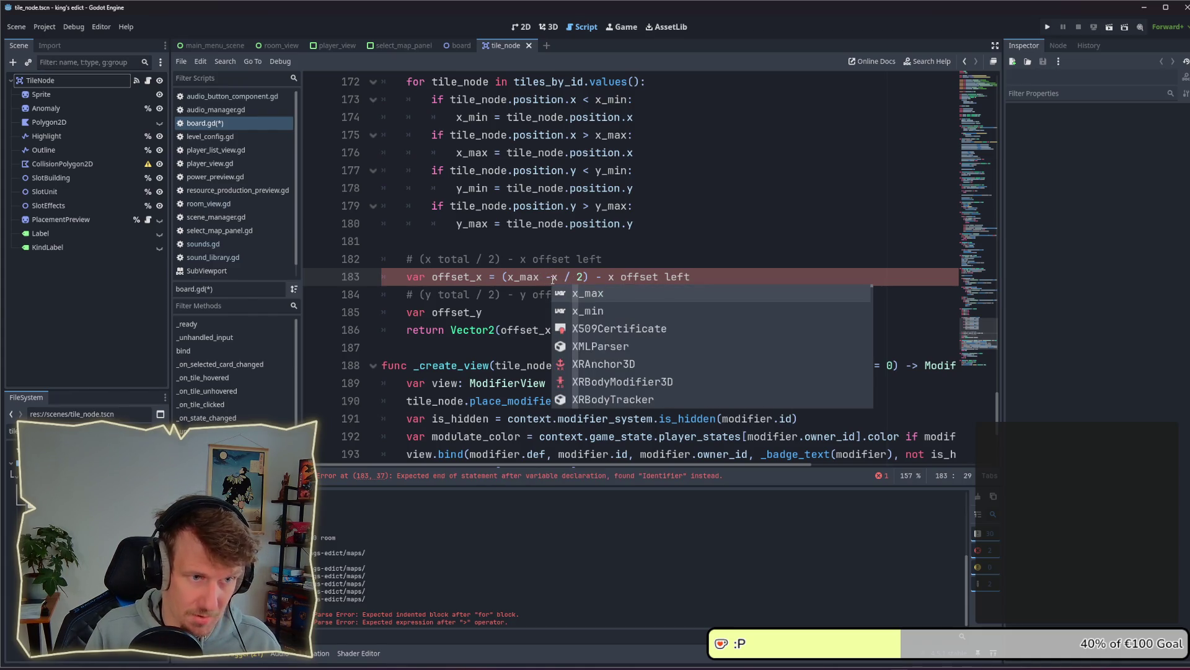
key(Down)
key(Return)
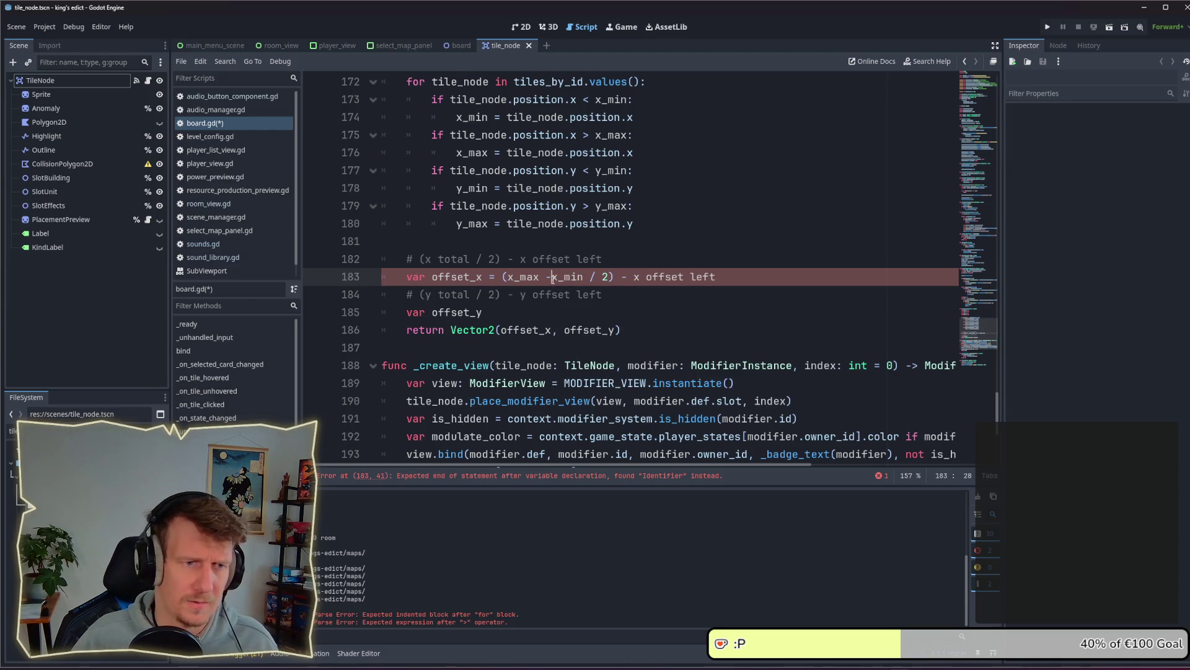
Wrap x_max - x_min in parentheses and select the 'x offset left' placeholder
click(506, 277)
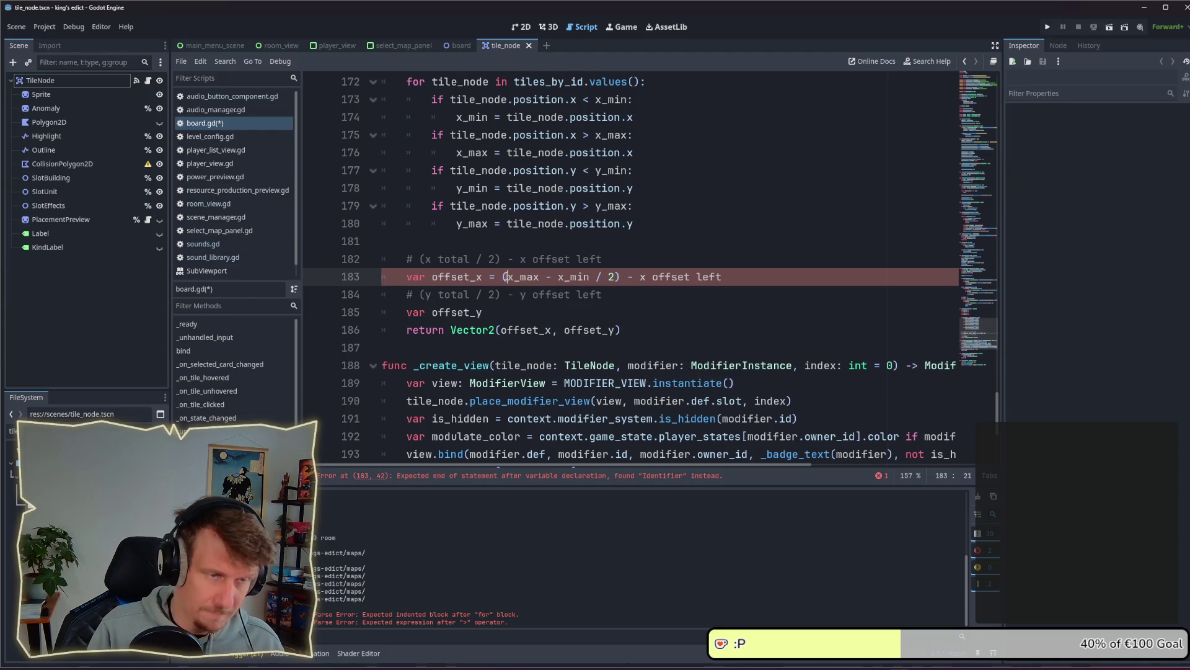
text(()
key(ctrl+Right)
key(ctrl+Right)
key(ctrl+Right)
text())
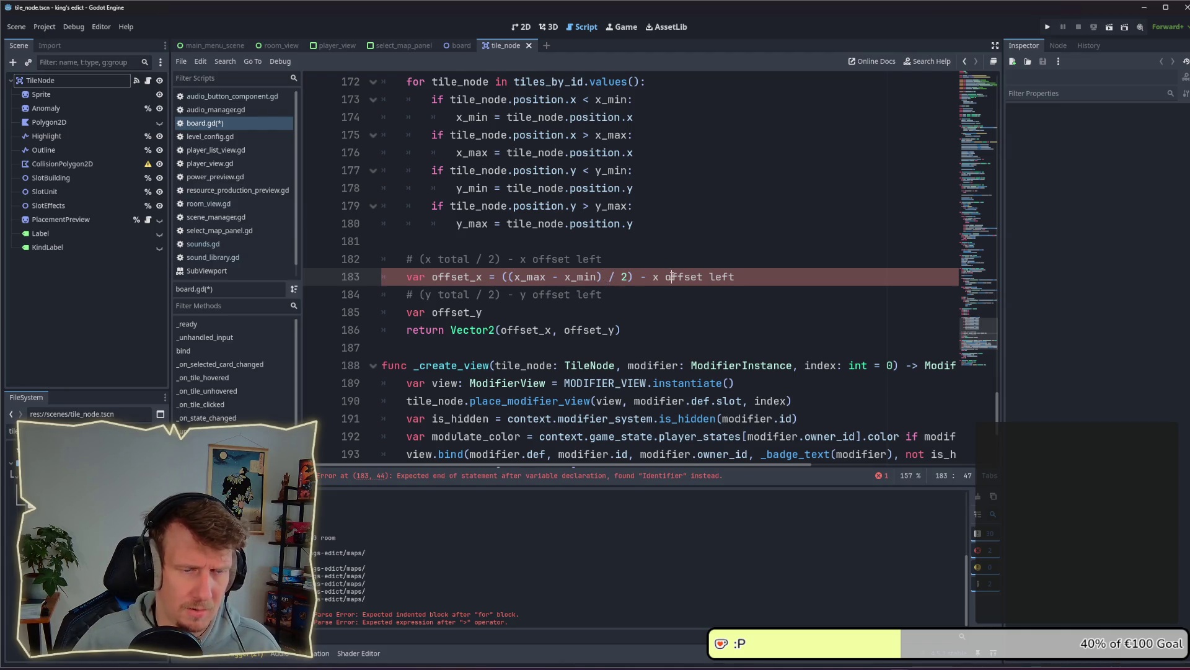
drag(652, 277, 738, 277)
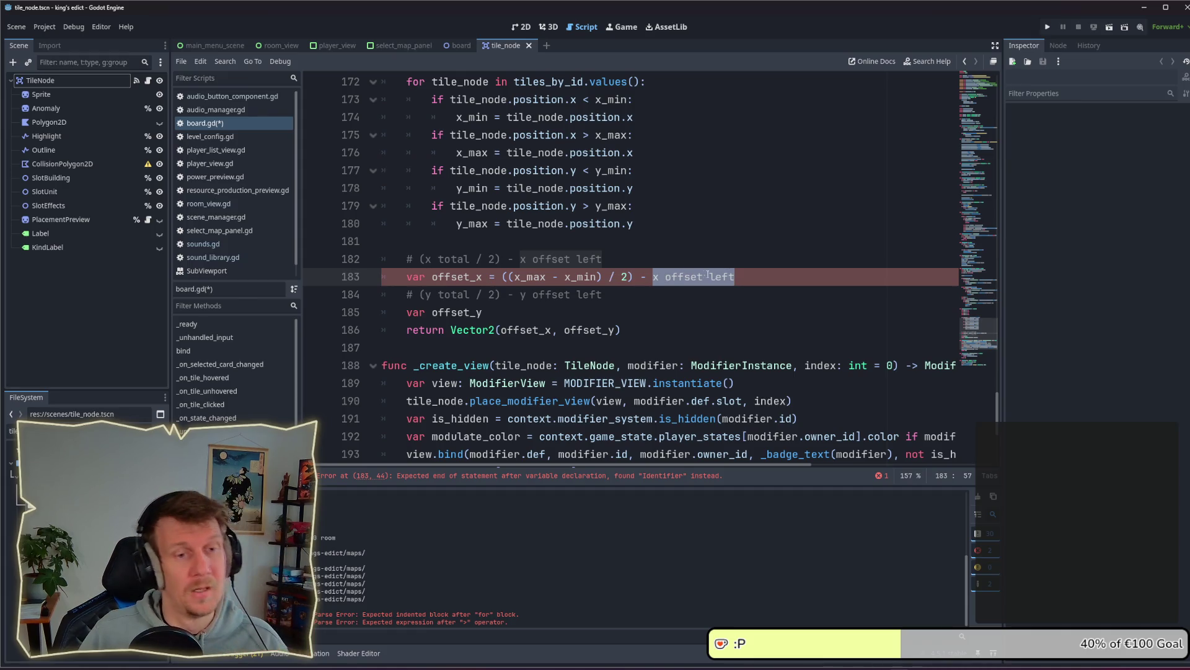
drag(734, 277, 655, 277)
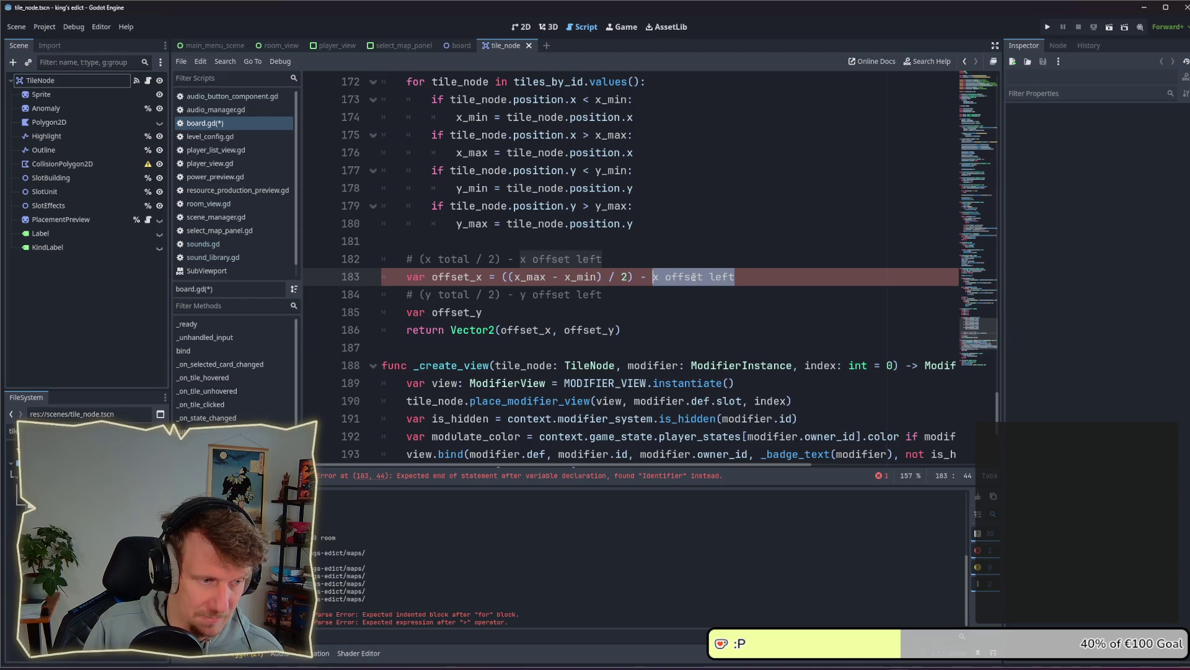
Replace the 'x offset left' placeholder with x_min
key(BackSpace)
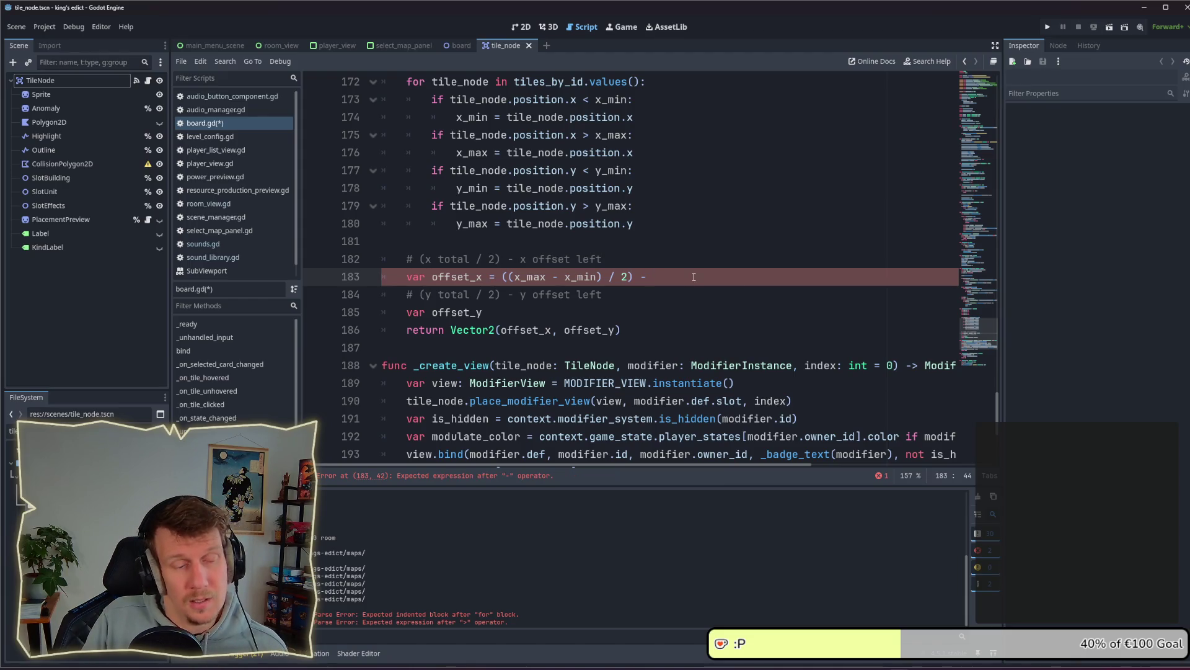
text(x)
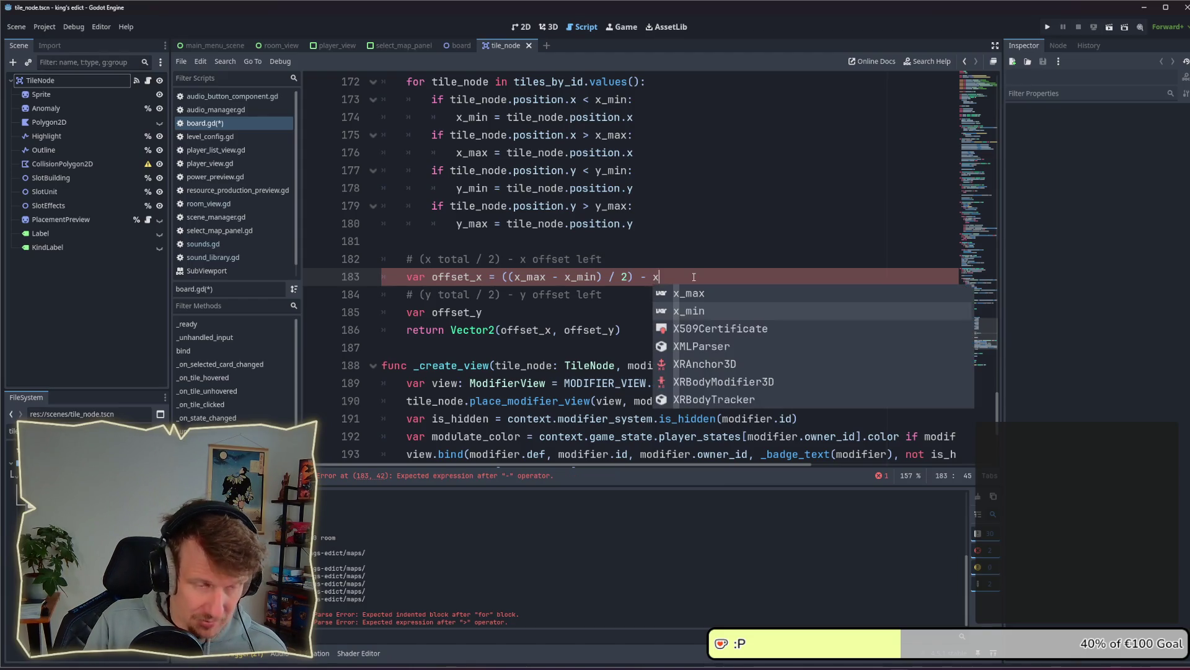
key(Return)
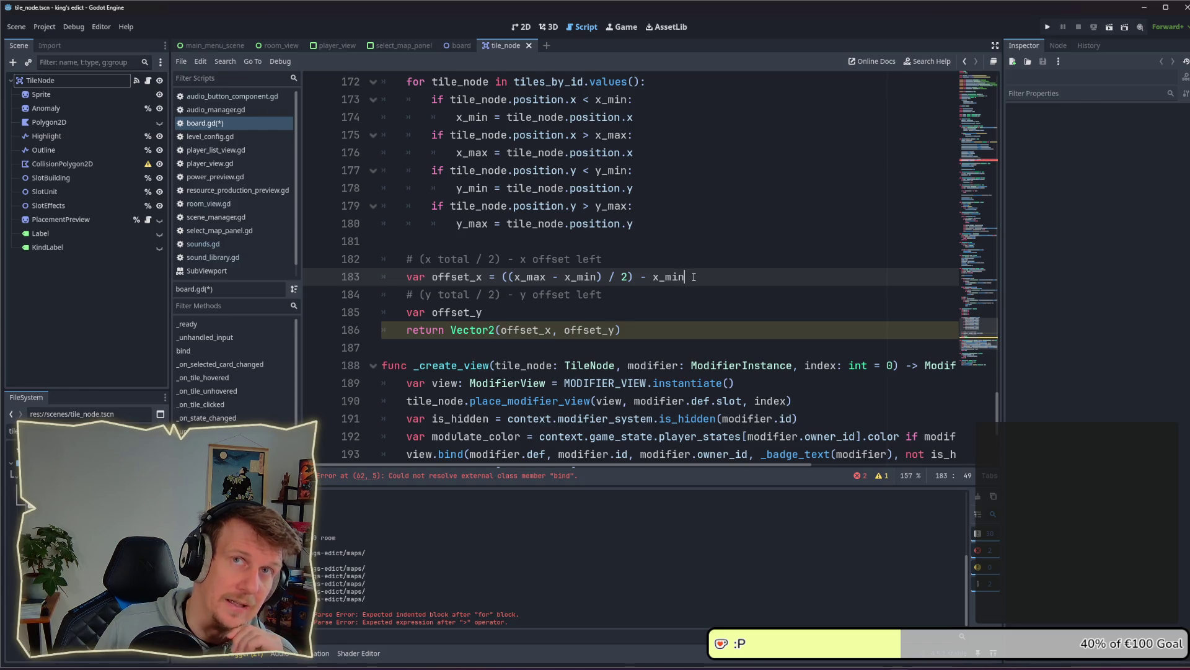
Review the finished offset_x formula, checking its x_max, x_min and half-width parts
drag(686, 277, 504, 276)
click(584, 277)
click(518, 277)
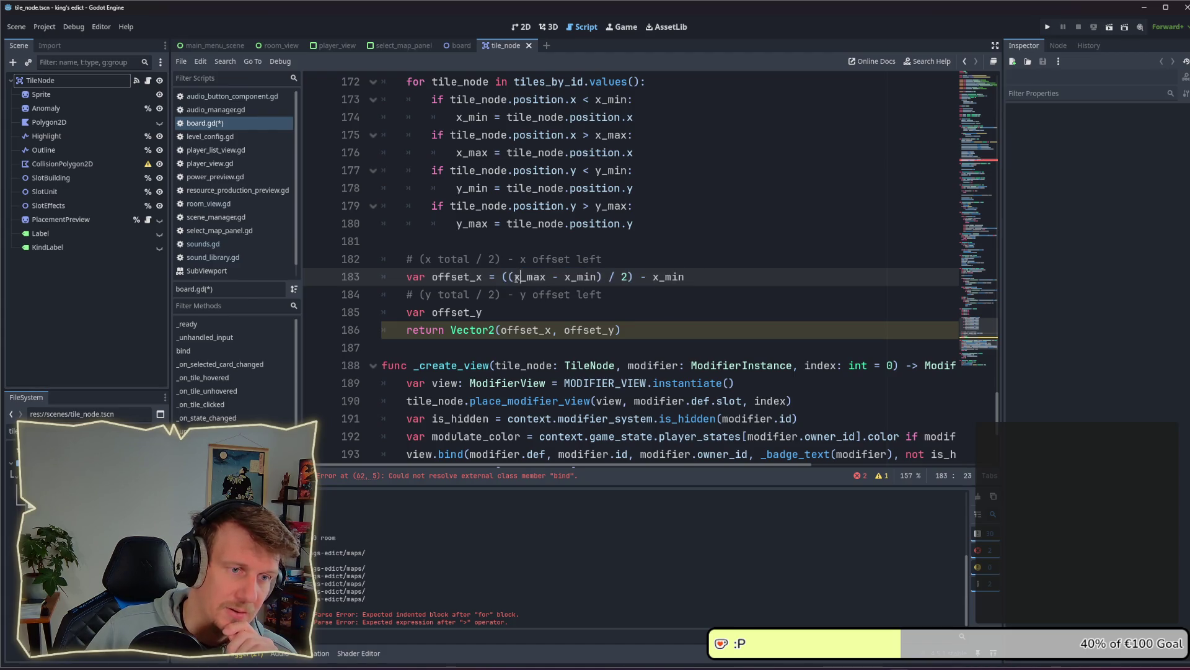
double_click(518, 277)
drag(566, 276, 598, 276)
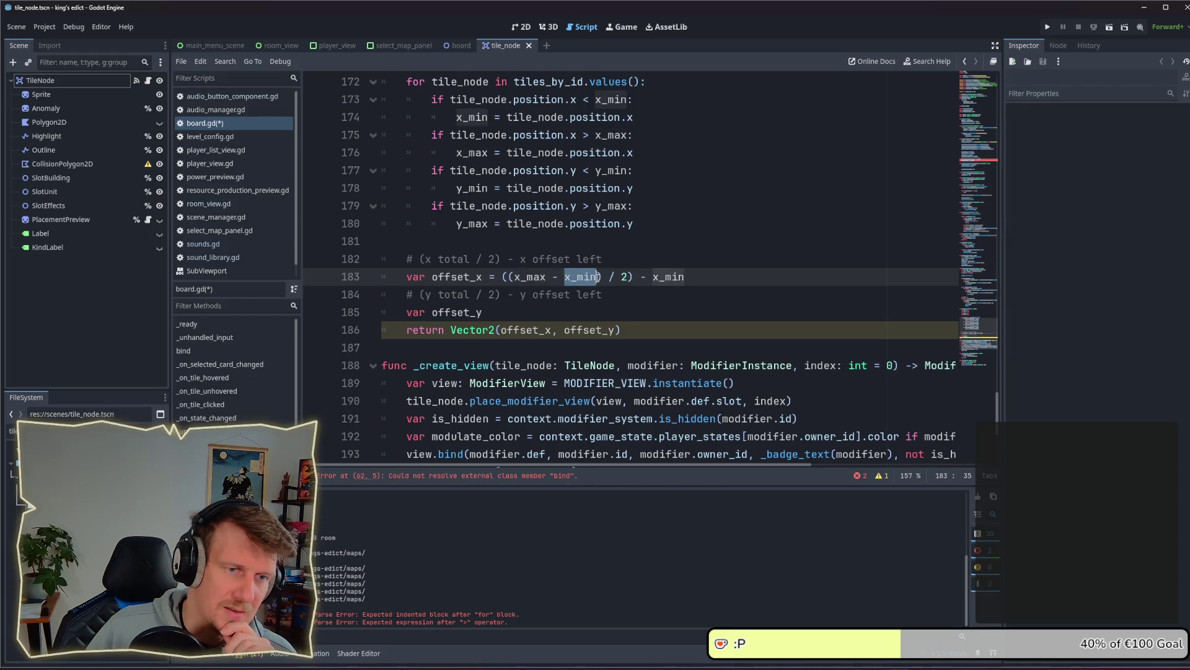
click(518, 277)
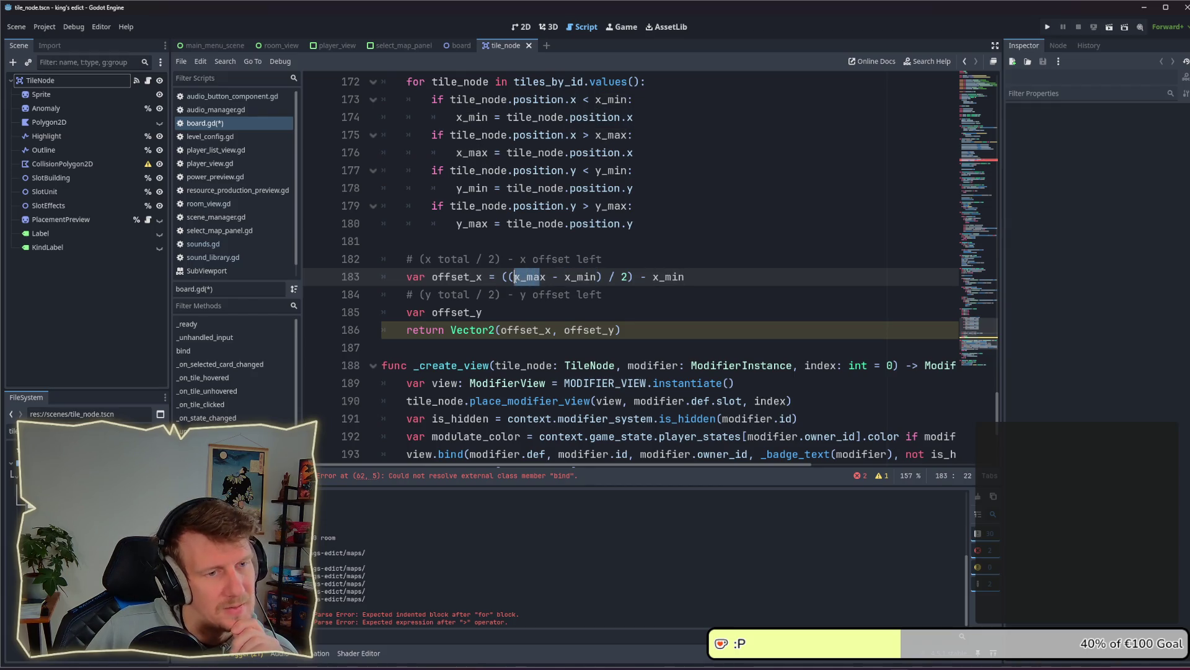
drag(519, 277, 545, 278)
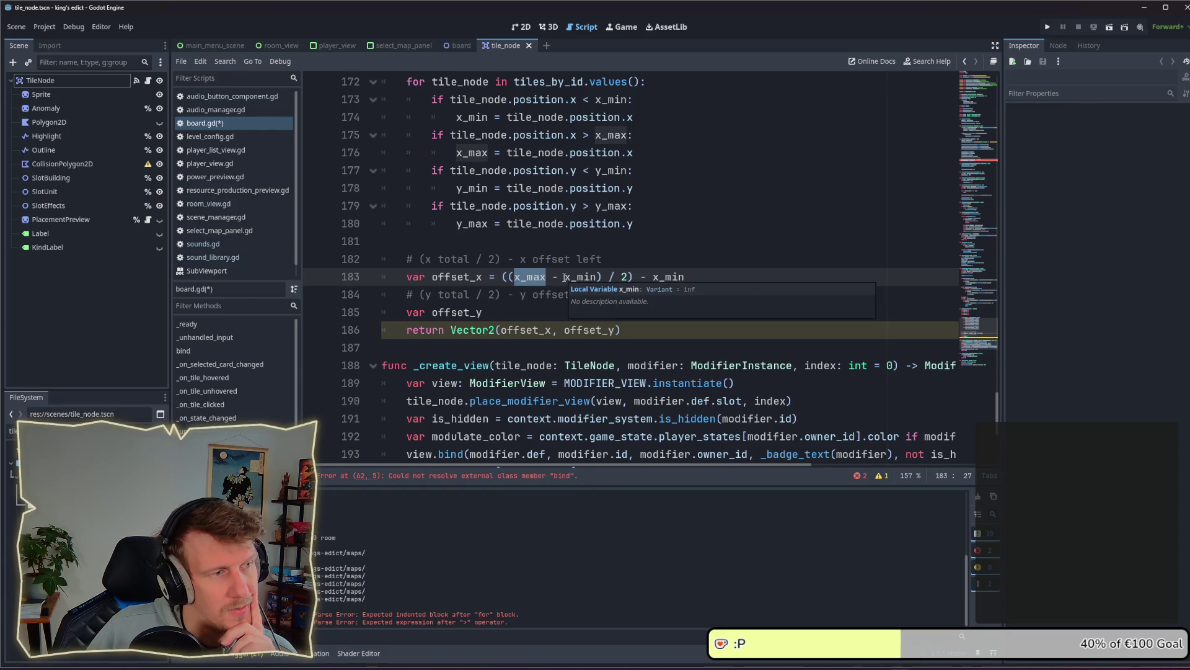
drag(565, 277, 596, 277)
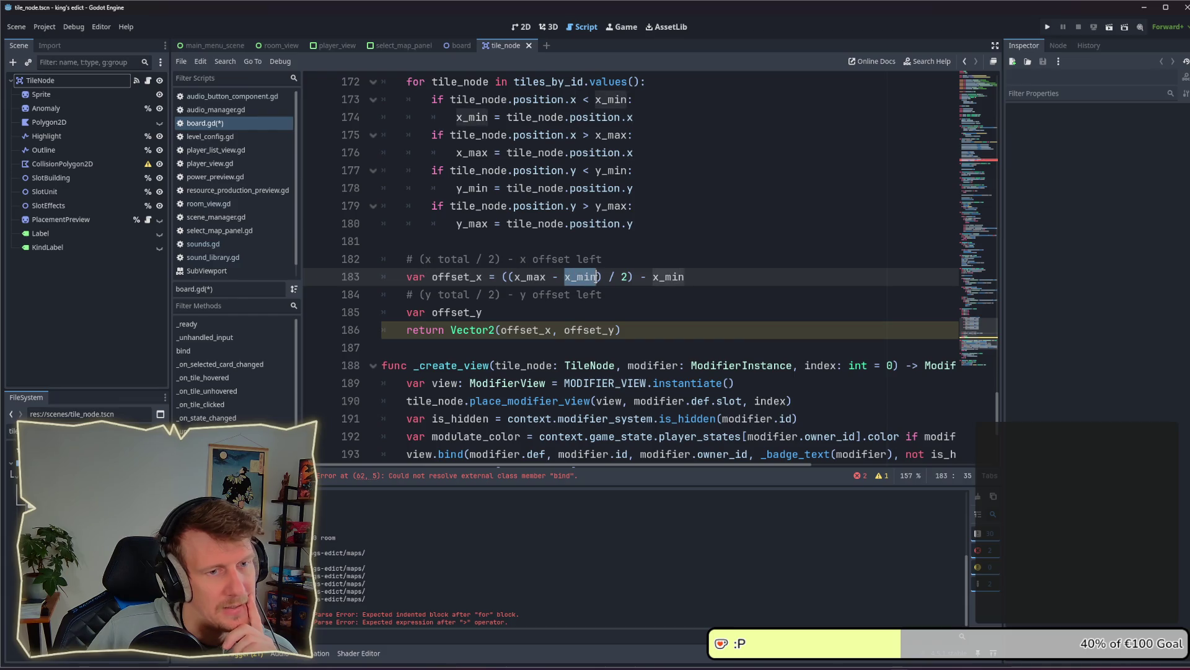
double_click(532, 277)
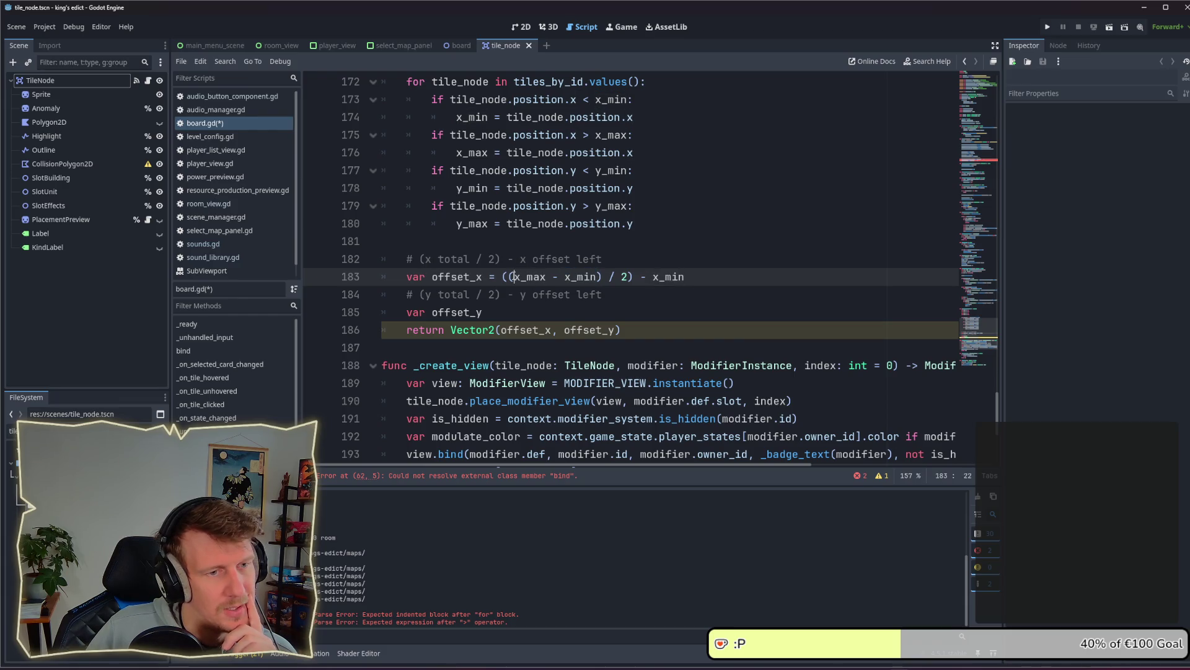
click(568, 277)
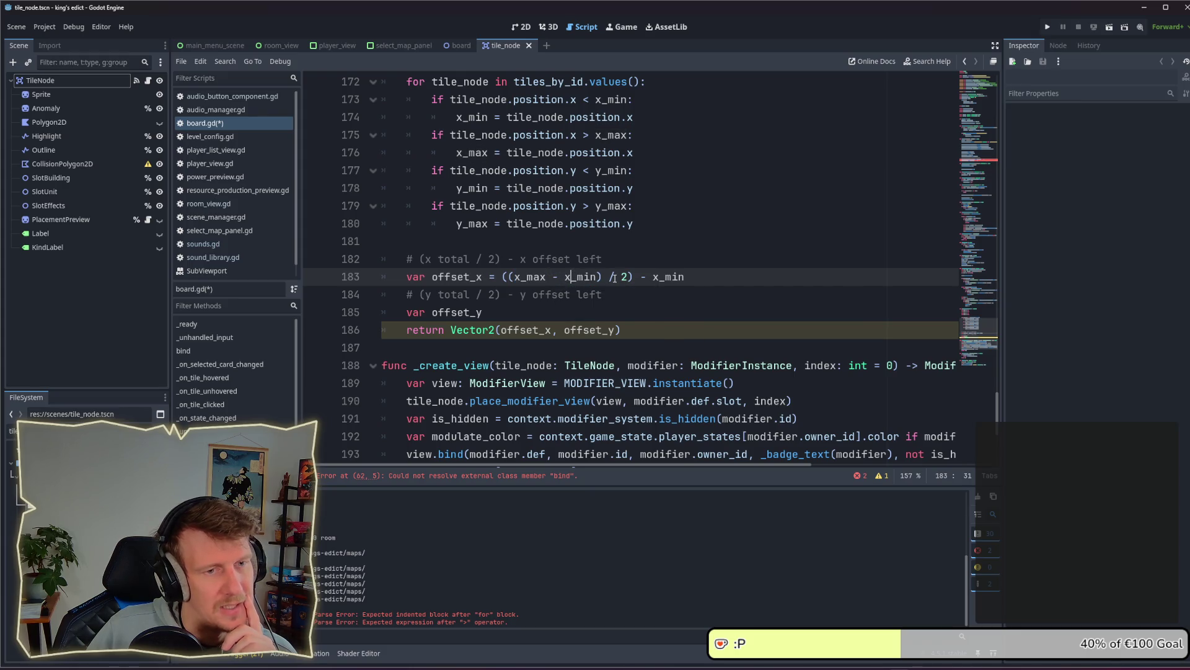
drag(628, 277, 514, 277)
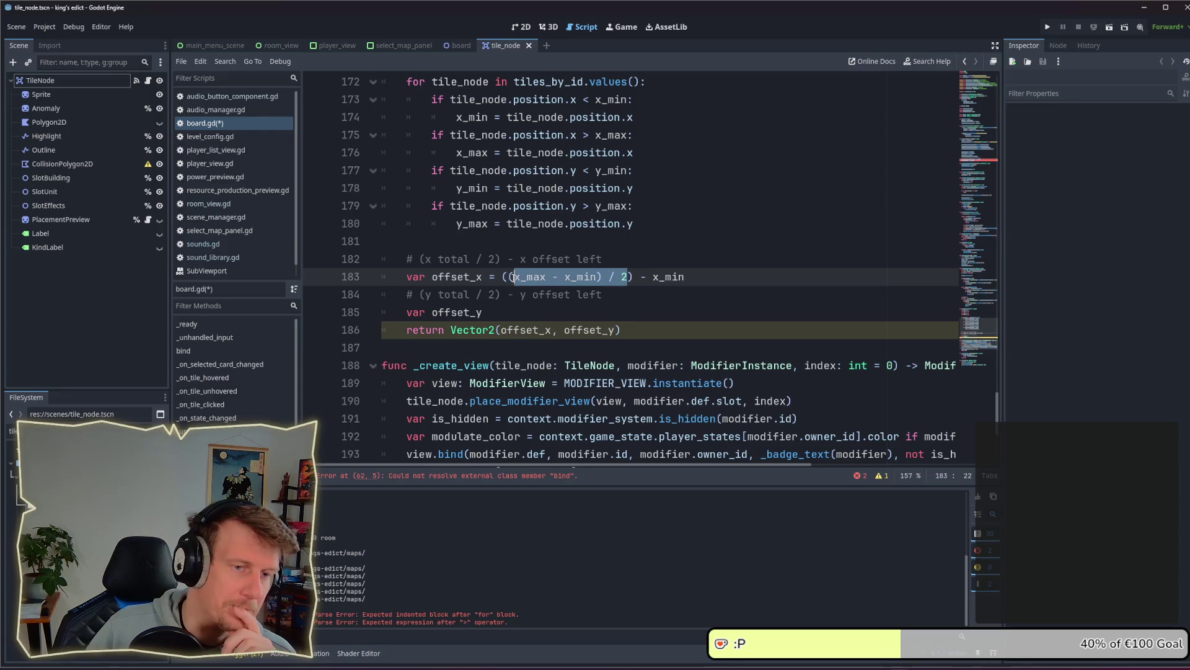
drag(685, 277, 504, 277)
key(ctrl+c)
Paste the formula into offset_y and change its first x_max and x_min to y_max and y_min
click(555, 319)
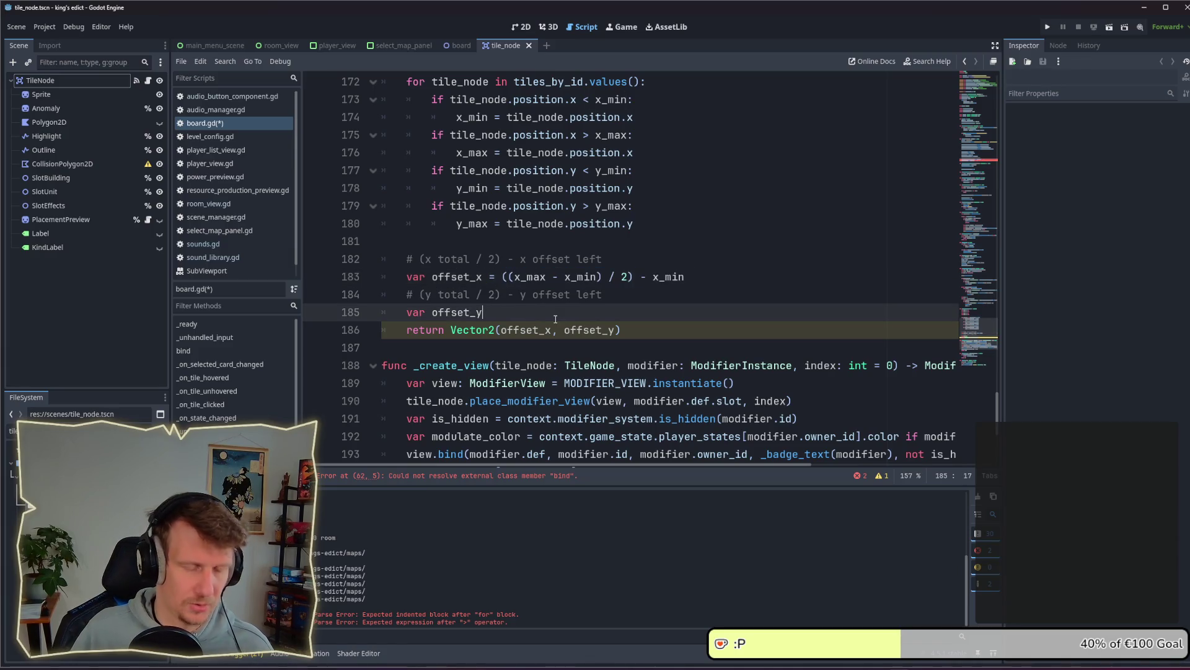
text( = ()
key(ctrl+v)
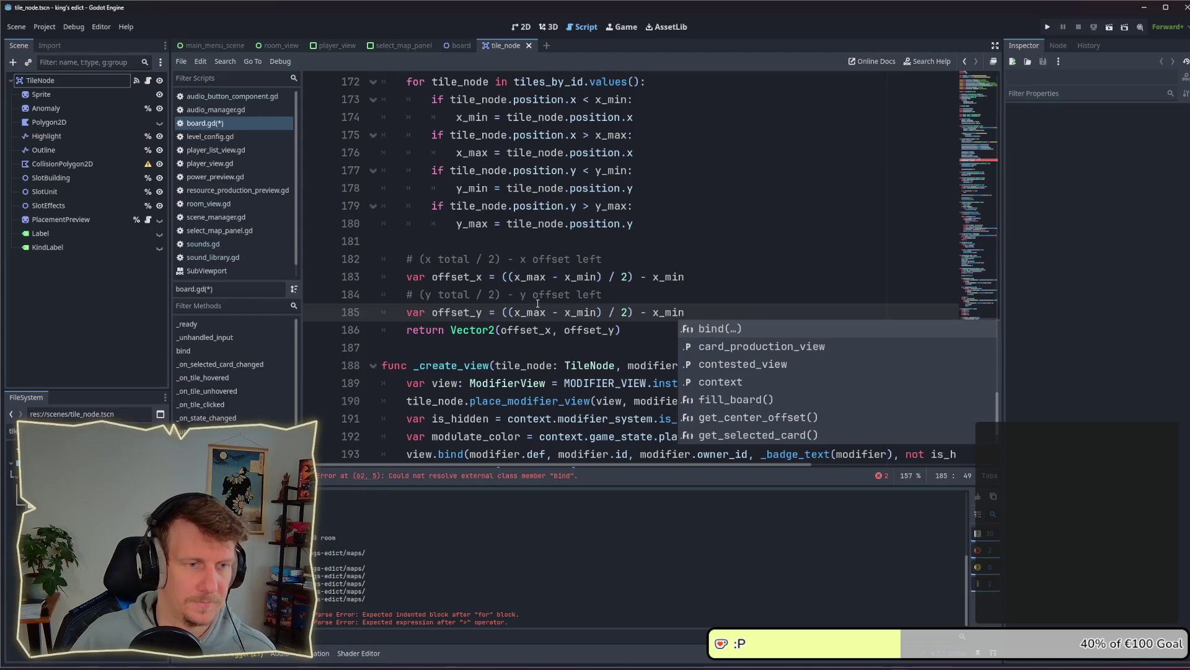
click(515, 312)
key(Delete)
text(y)
key(Right)
key(Right)
key(Right)
key(Delete)
text(y)
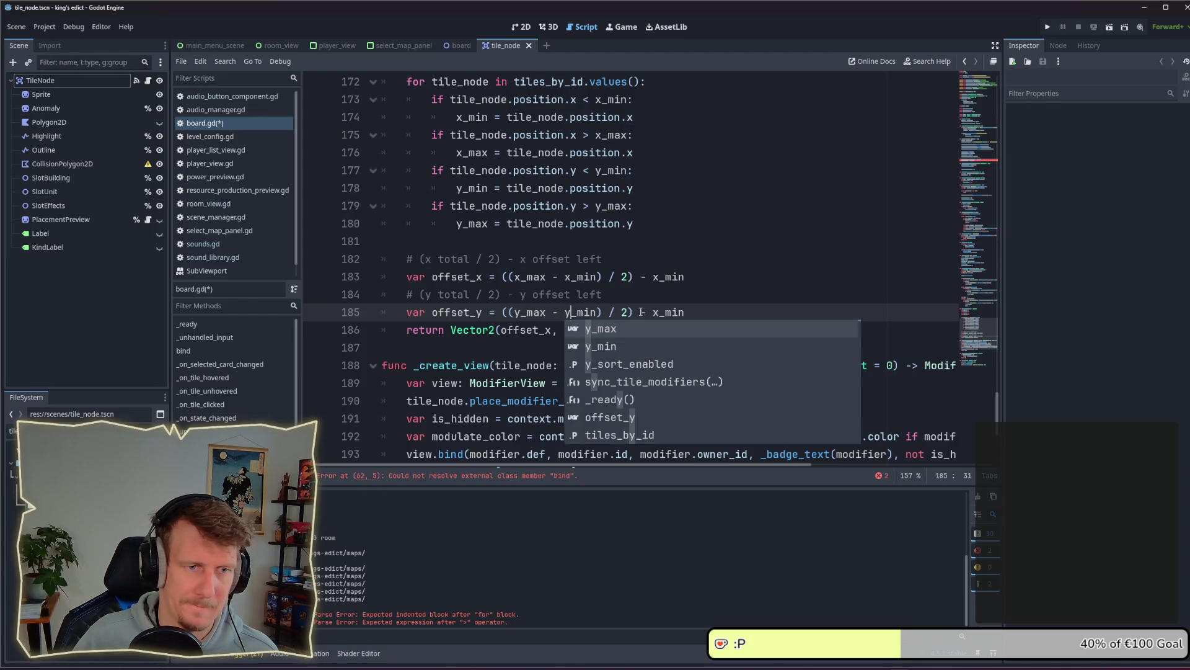
Change the final x_min to y_min and save board.gd
click(655, 312)
key(Delete)
text(y)
key(Escape)
key(Up)
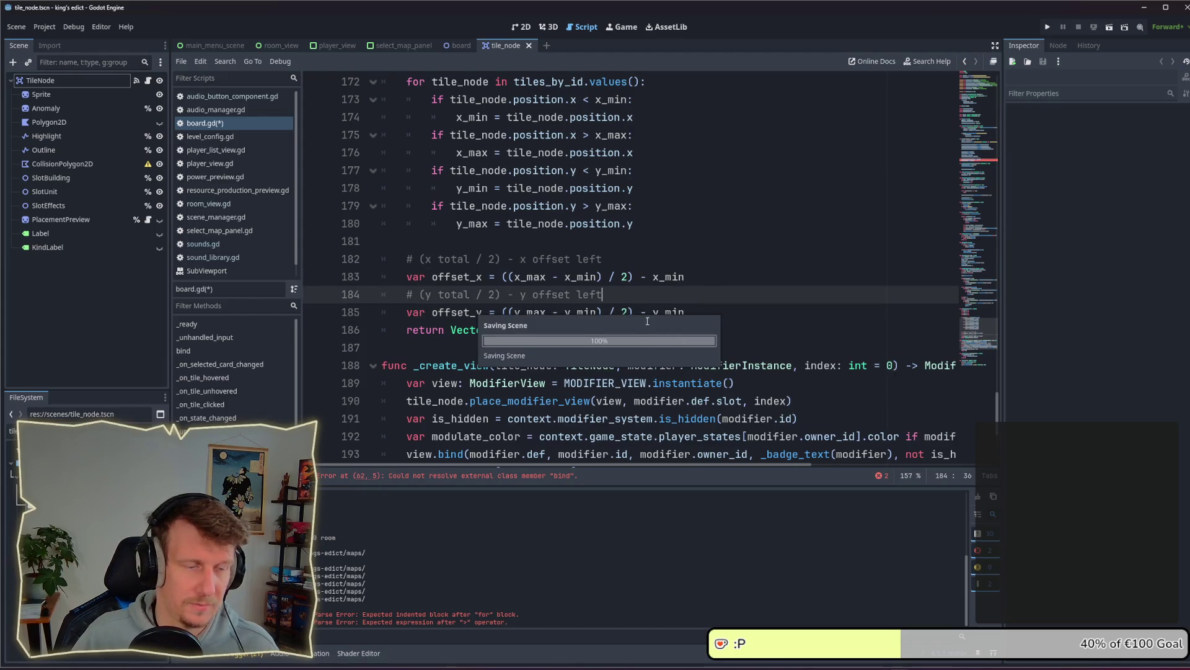
key(ctrl+s)
scroll(614, 321, up, 3)
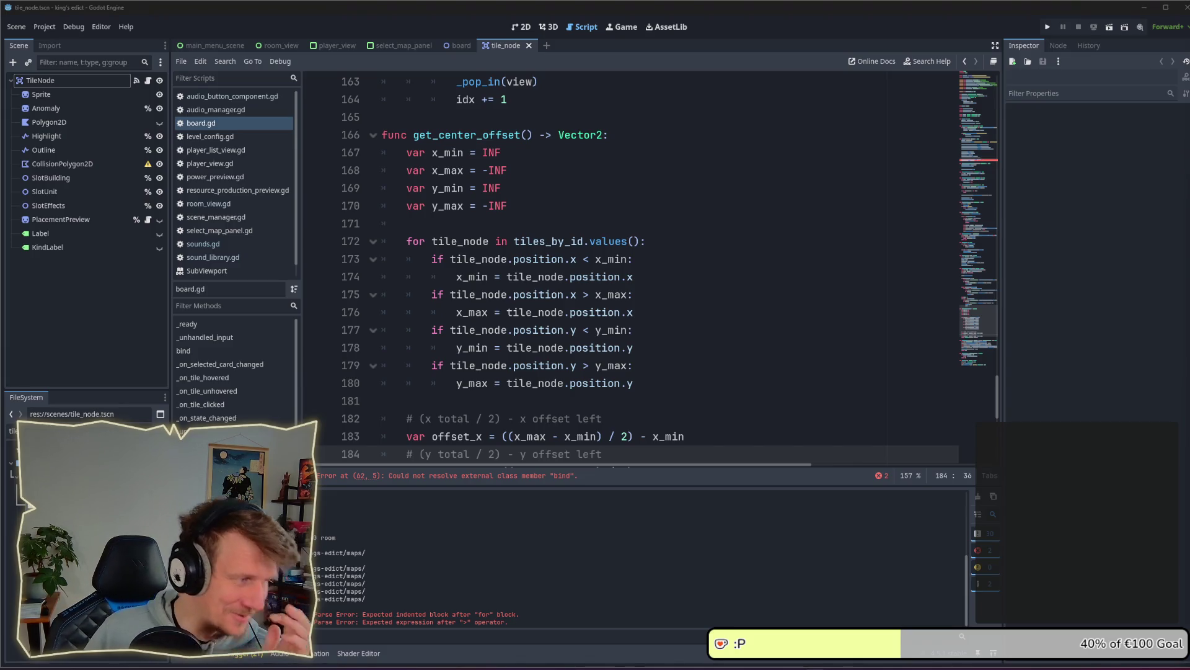
Look over the finished get_center_offset lines 183–186 in board.gd
click(770, 331)
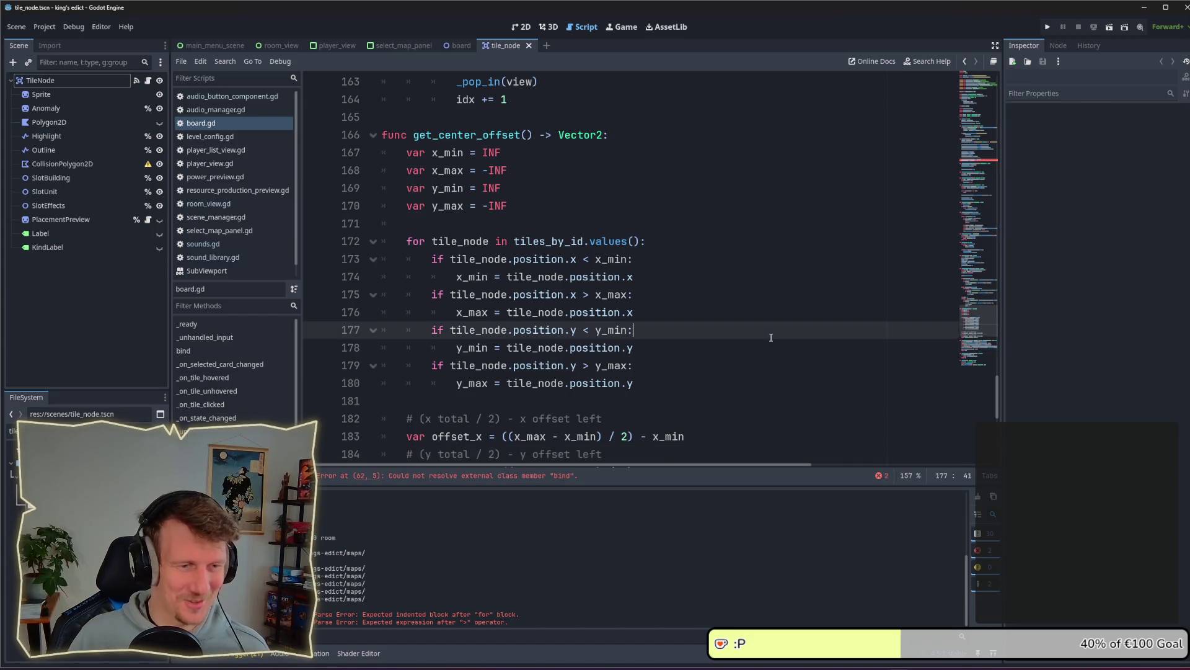
scroll(771, 331, down, 3)
click(711, 314)
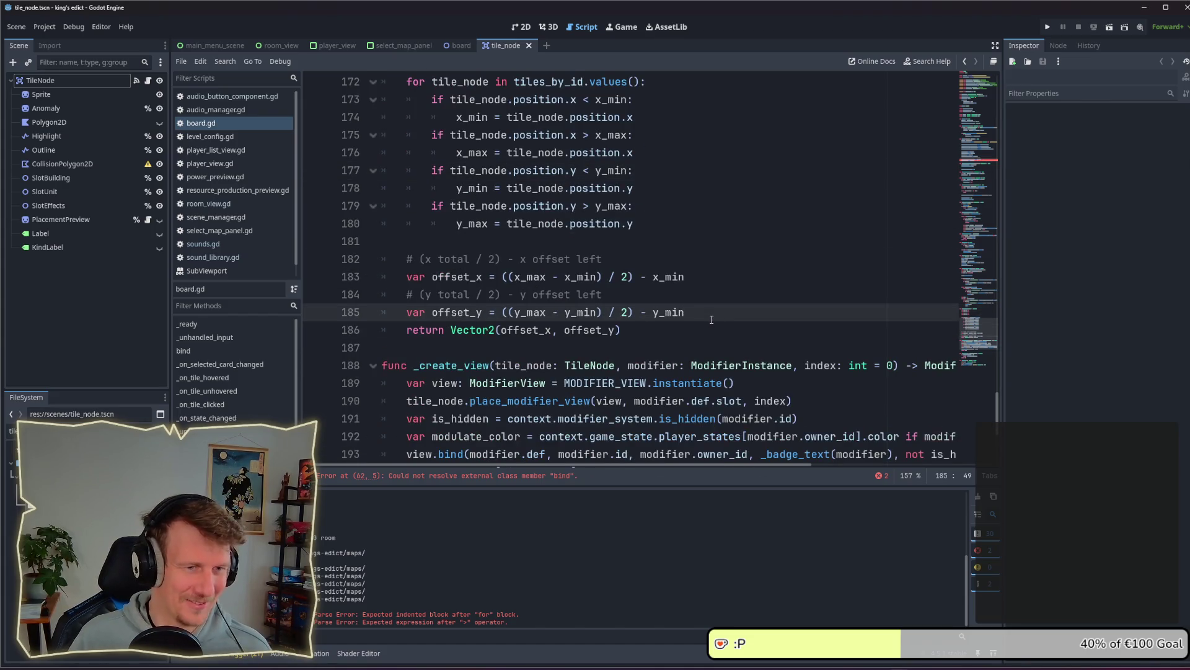
click(658, 331)
scroll(658, 331, up, 1)
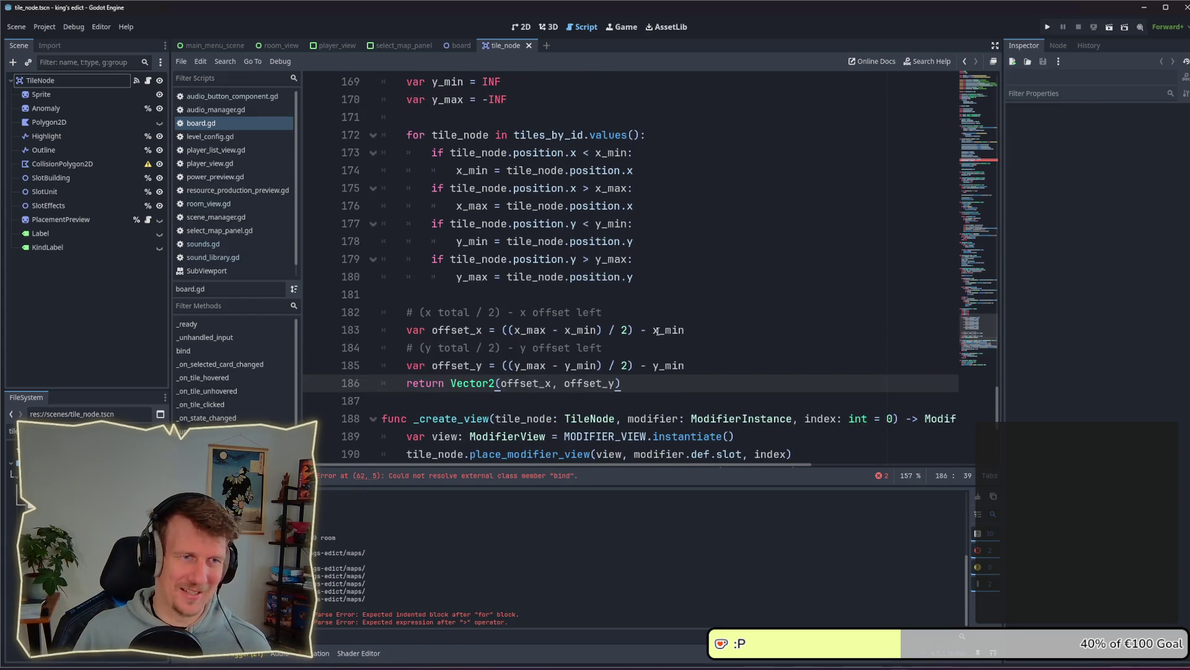
scroll(658, 331, up, 3)
scroll(651, 334, down, 3)
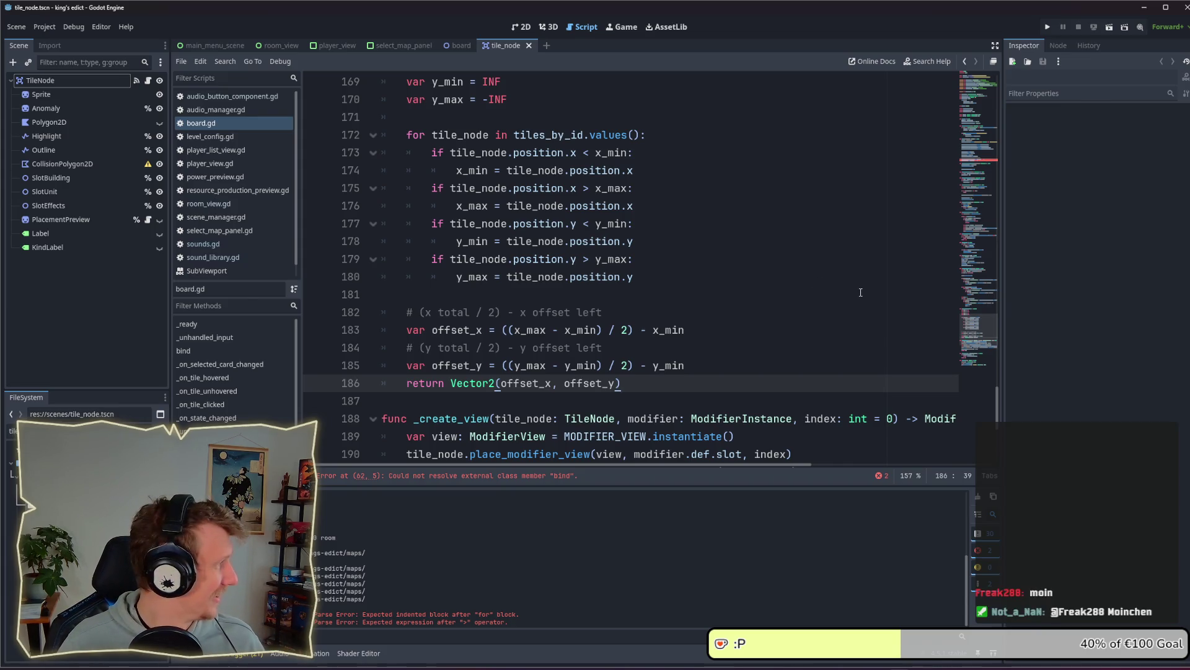
click(704, 329)
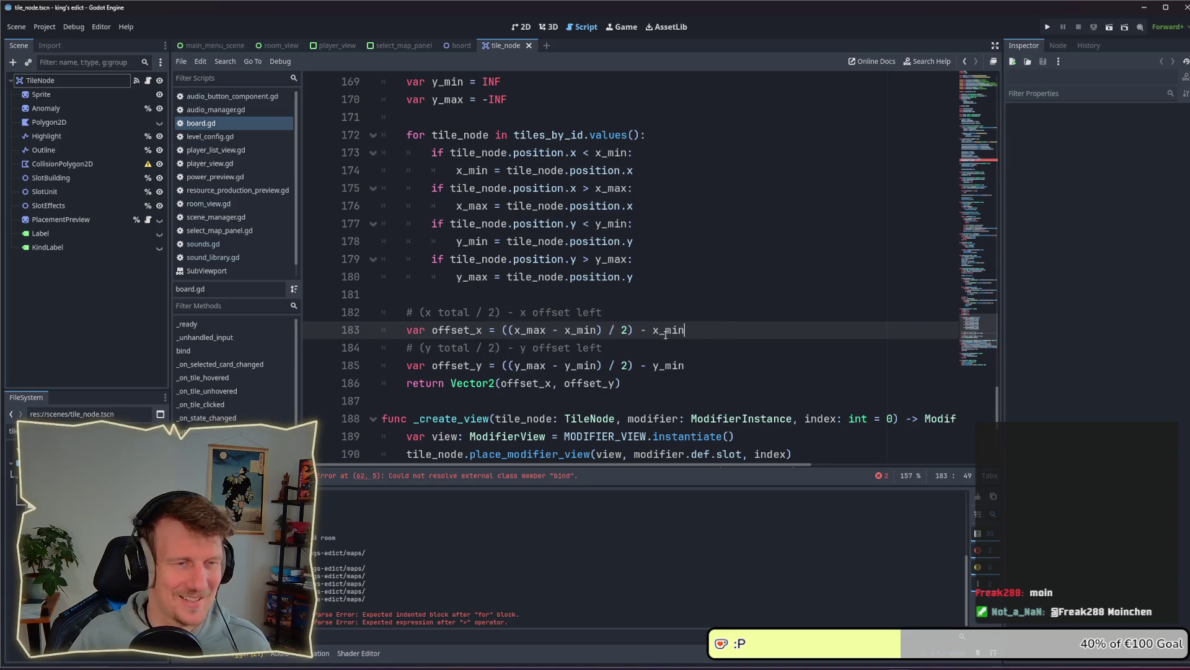
scroll(633, 322, up, 1)
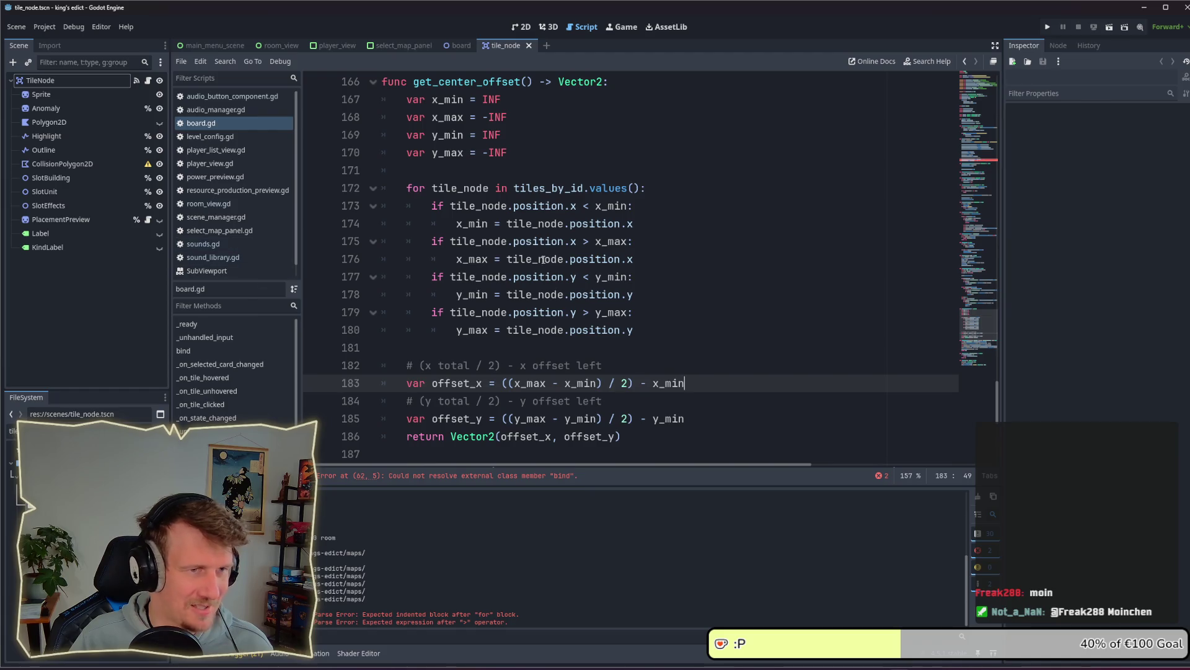
scroll(516, 236, up, 1)
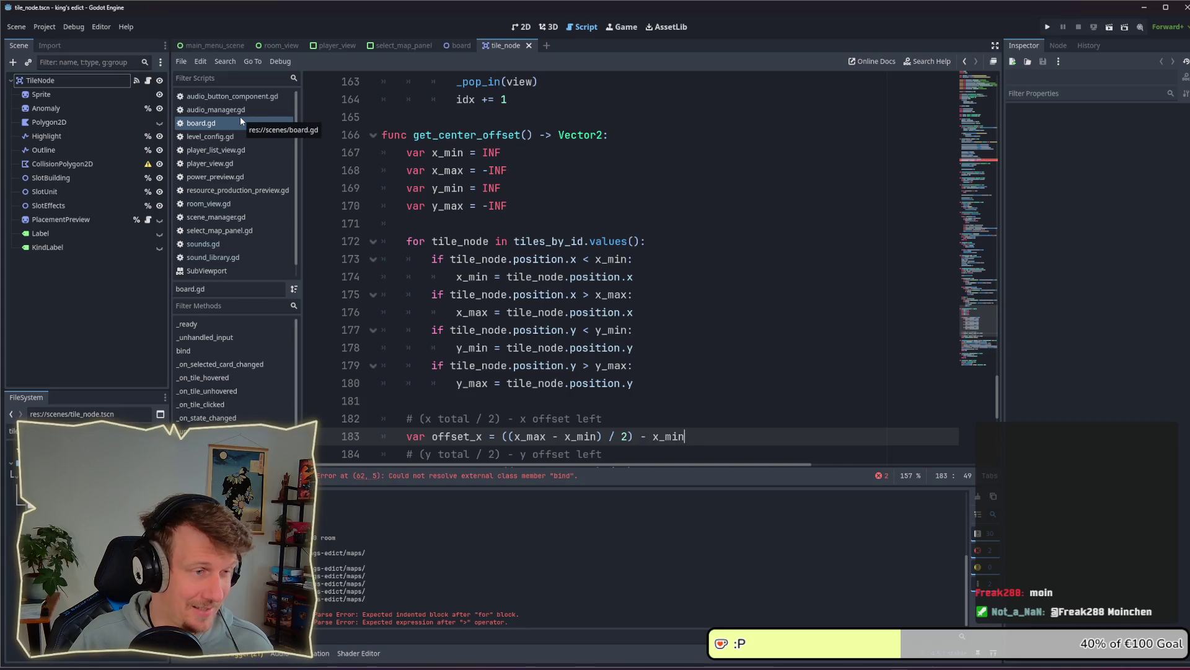
Switch through the board and player_view scenes to the select_map_panel scene
click(455, 46)
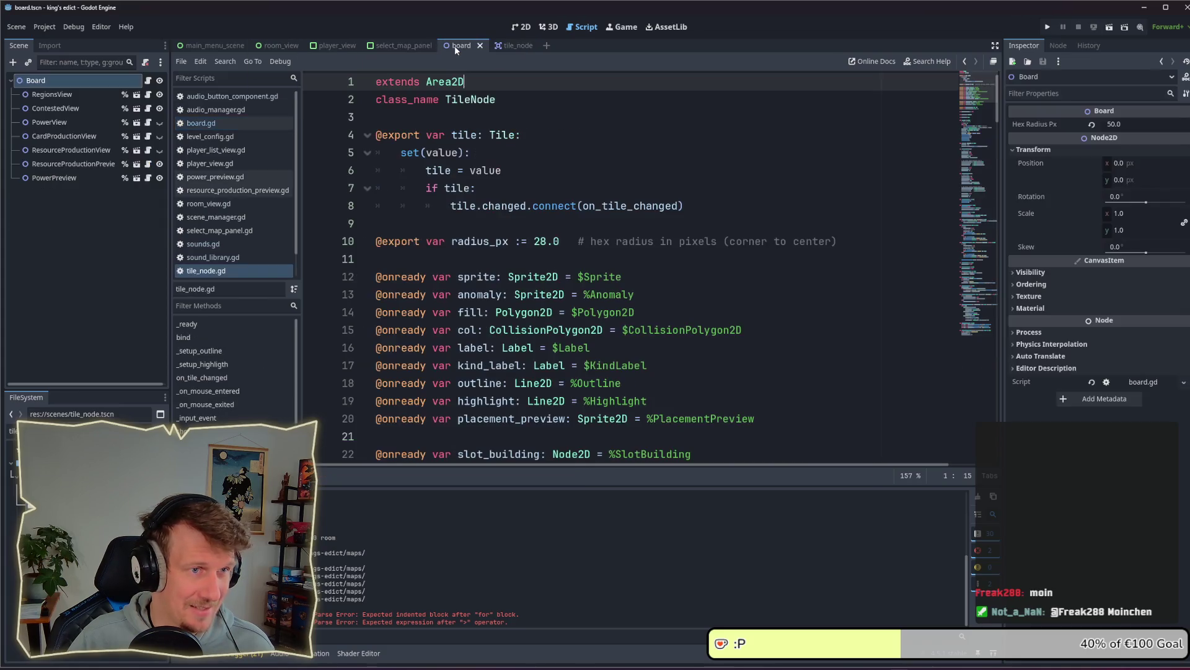
click(343, 47)
click(393, 47)
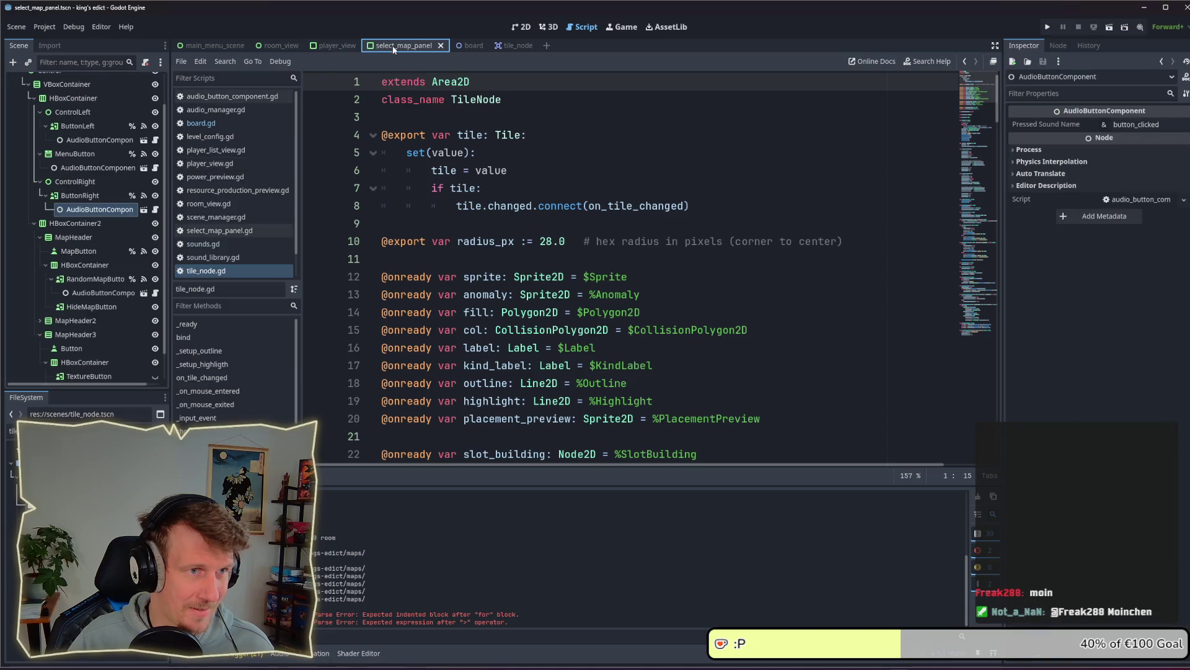
Jump from the room_view scene to the _update_map_preview definition
click(285, 48)
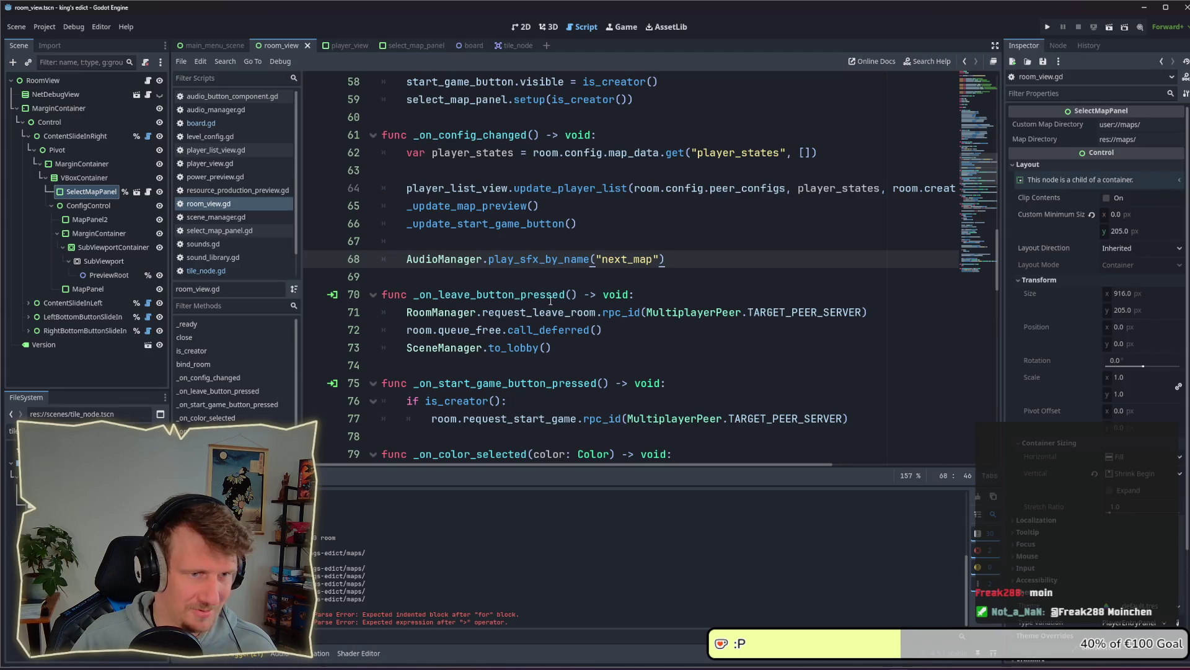
double_click(497, 205)
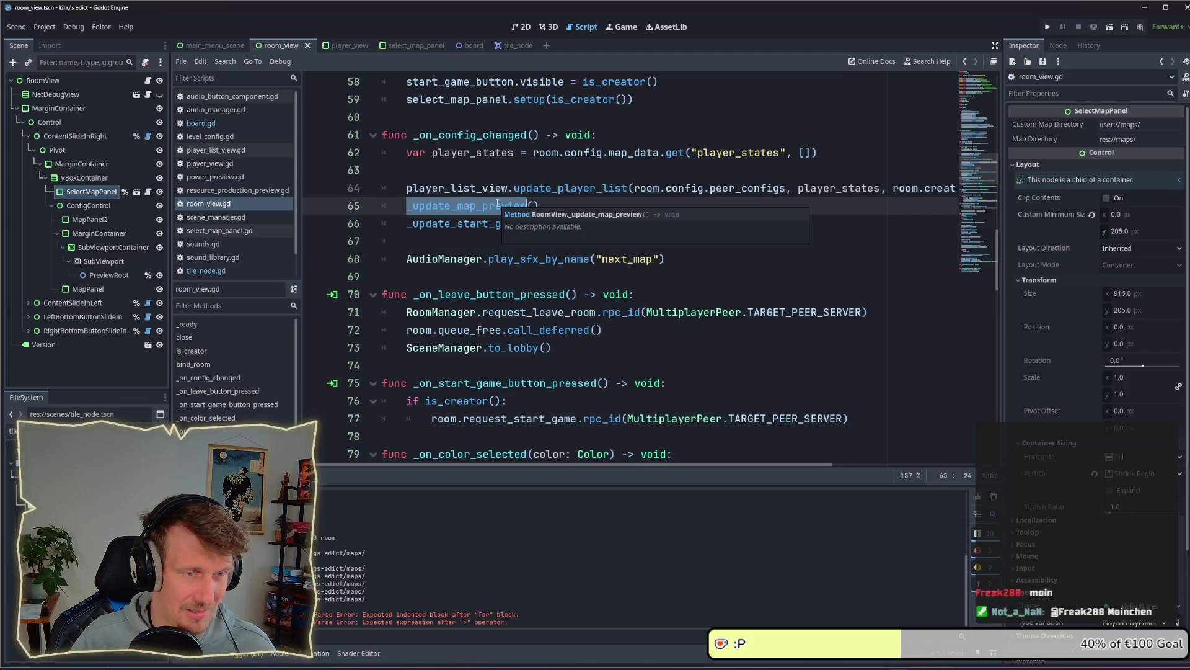
ctrl+click(497, 205)
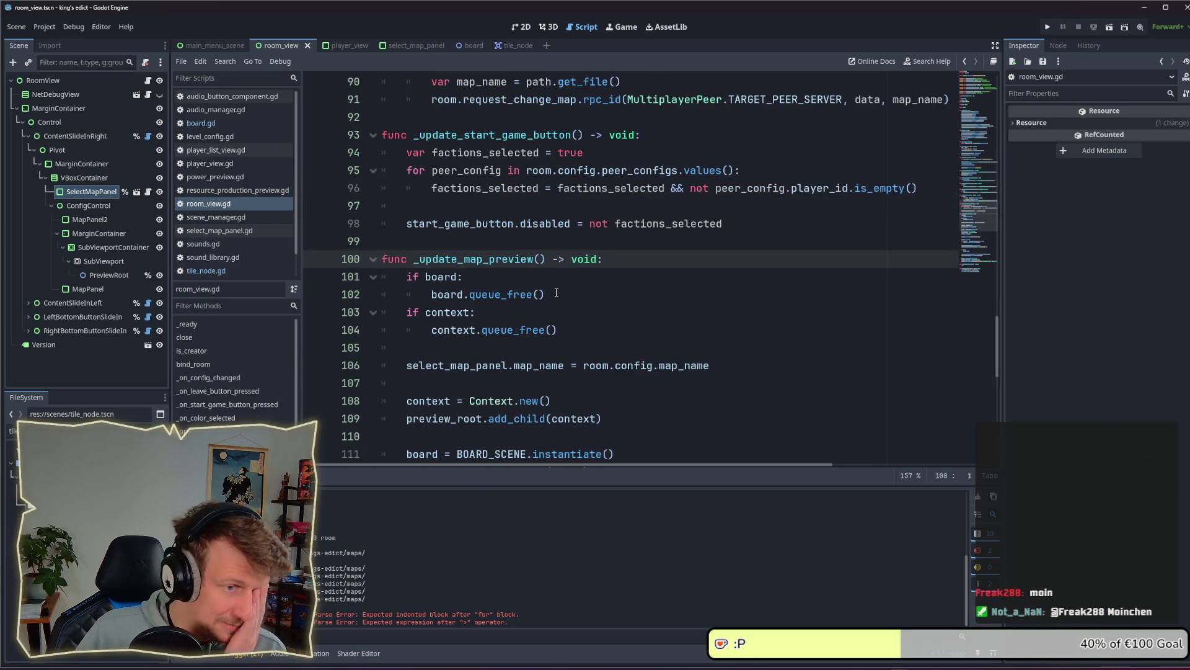
scroll(544, 297, down, 2)
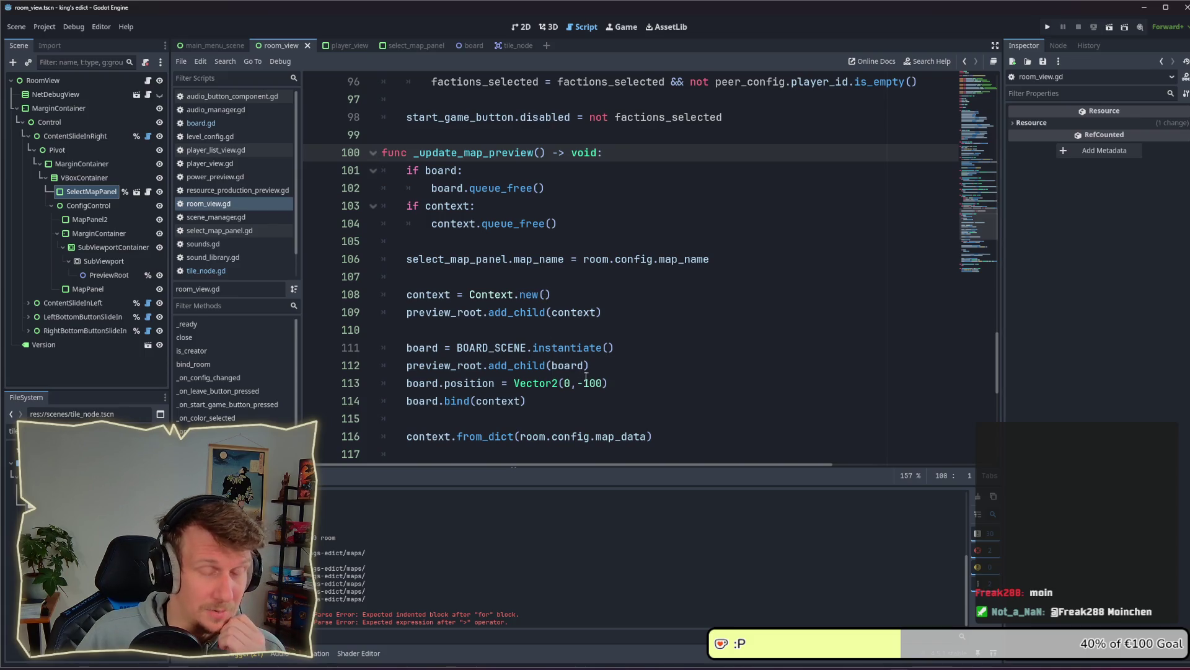
Inspect the board.position = Vector2(0, -100) line 113 and the surrounding code
drag(612, 383, 514, 385)
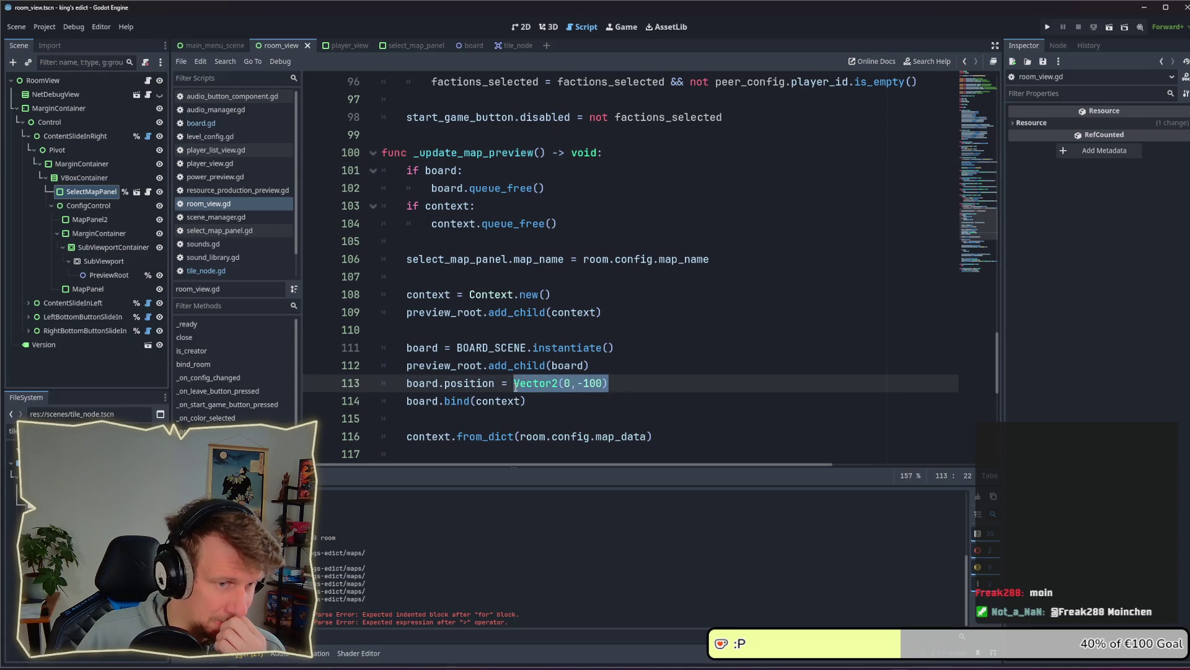
mouse_move(515, 386)
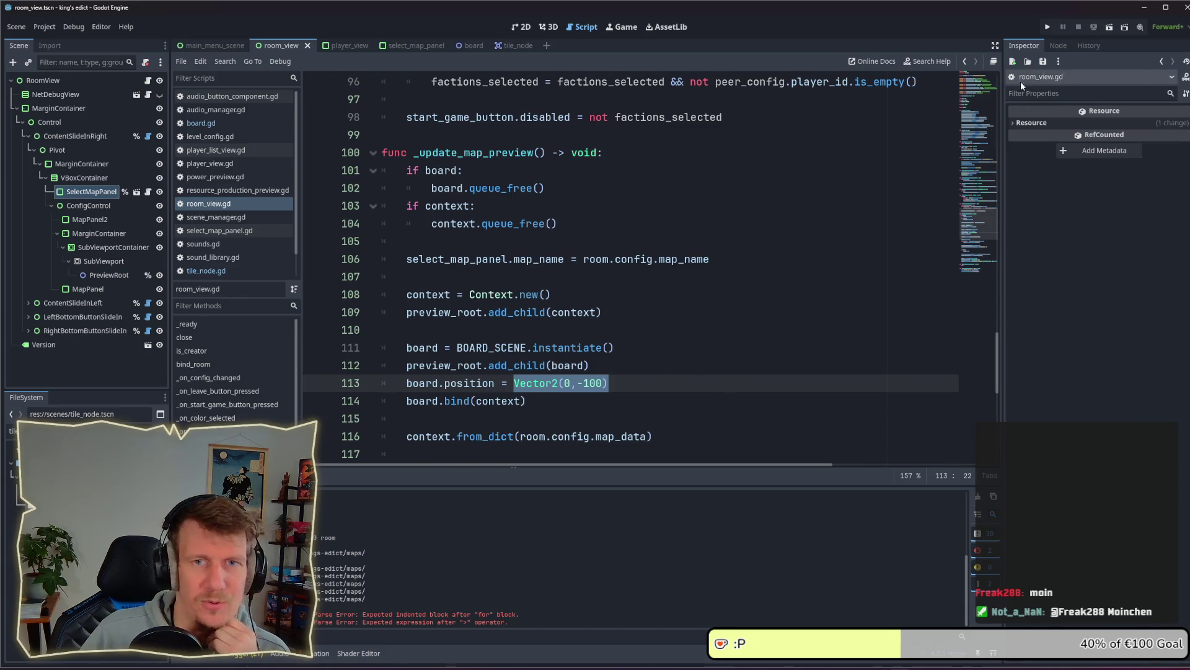
click(621, 383)
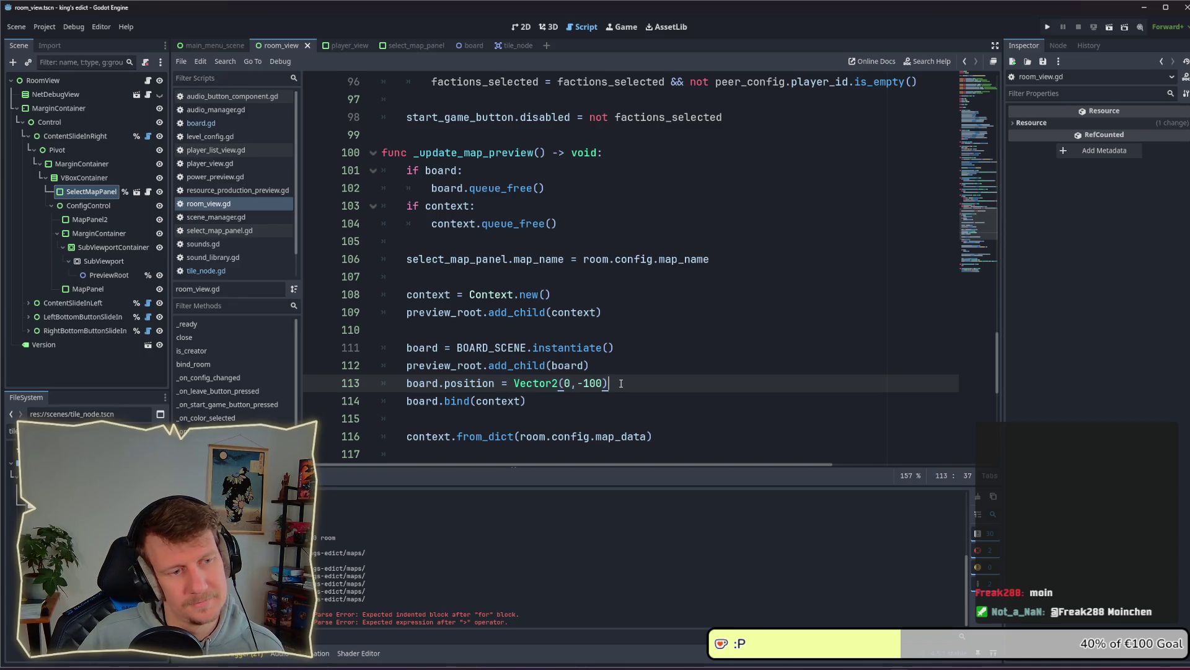
scroll(621, 383, down, 3)
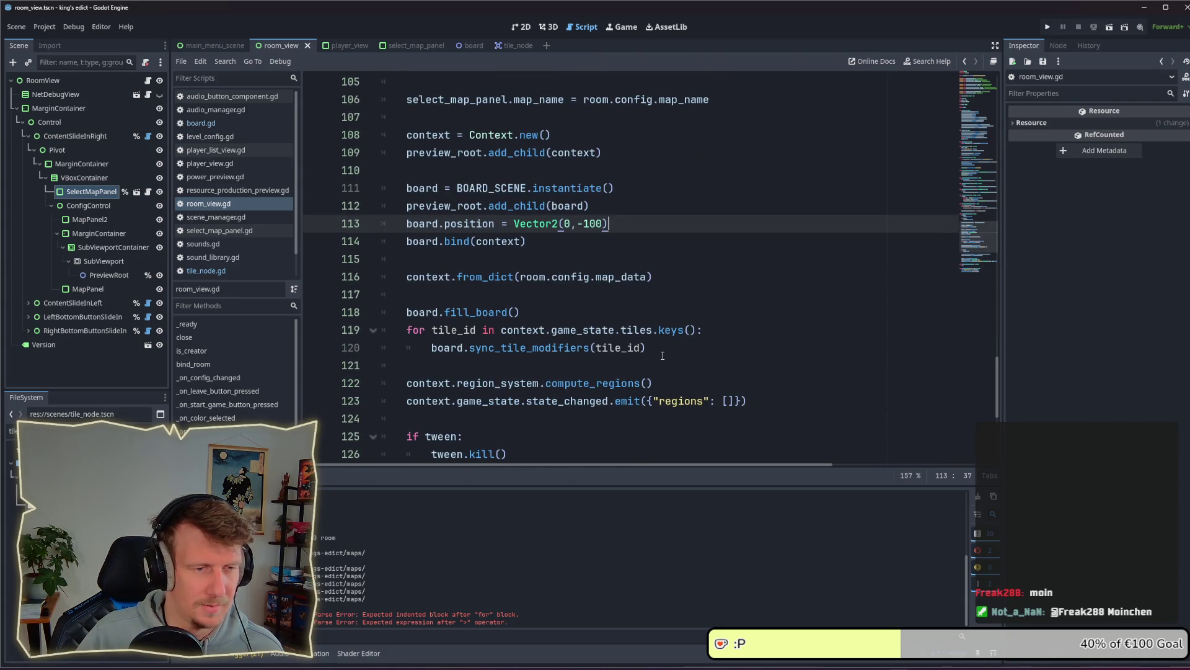
scroll(662, 356, down, 3)
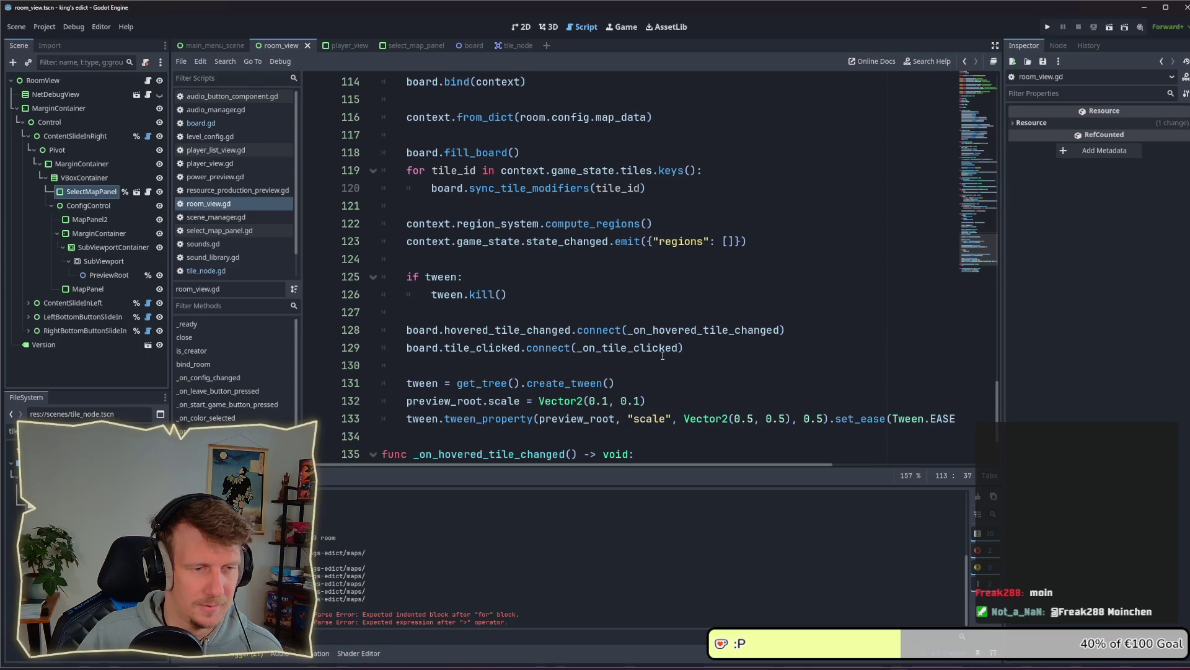
scroll(662, 356, up, 2)
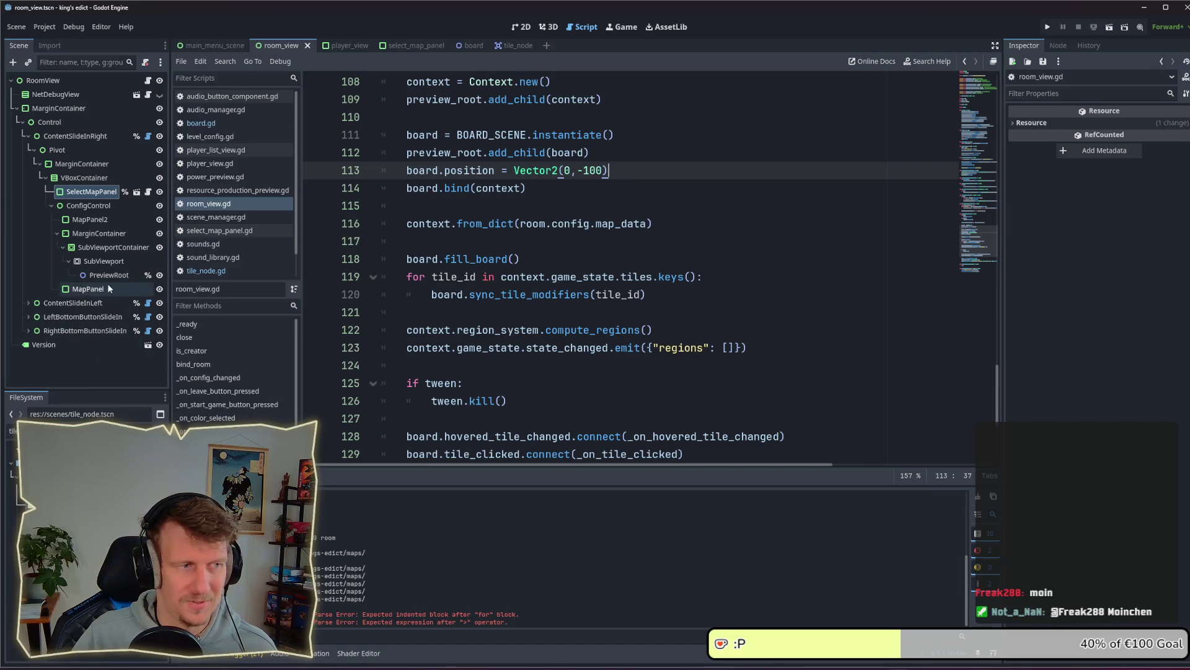
scroll(575, 265, down, 4)
scroll(576, 265, down, 1)
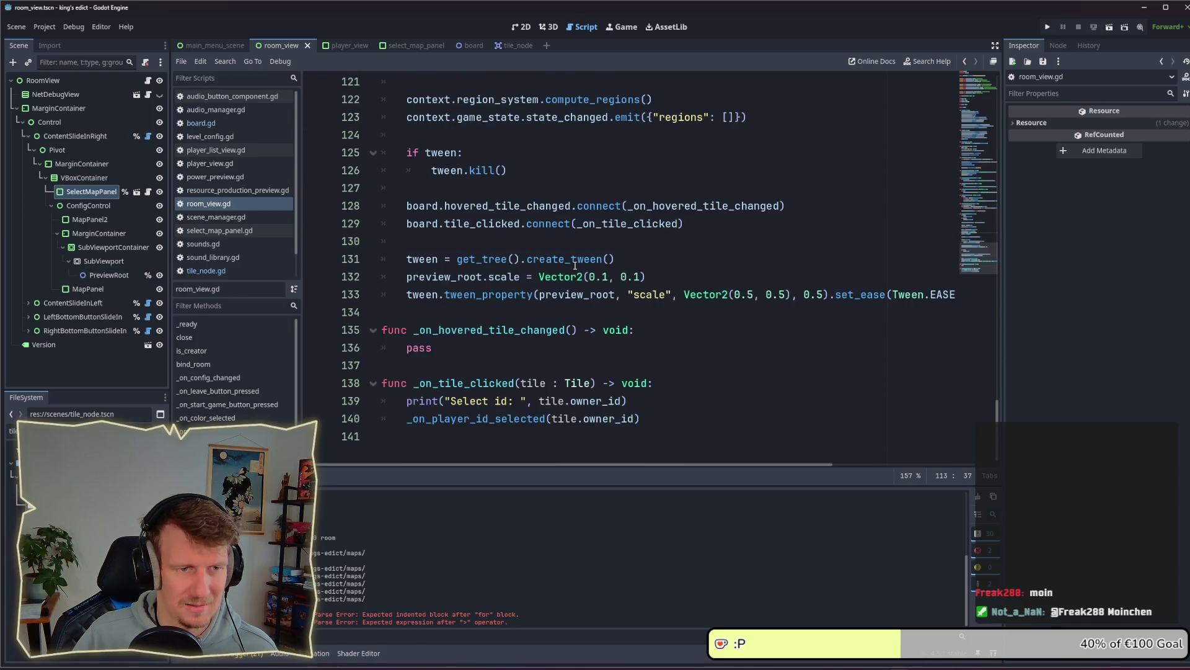
scroll(575, 265, up, 5)
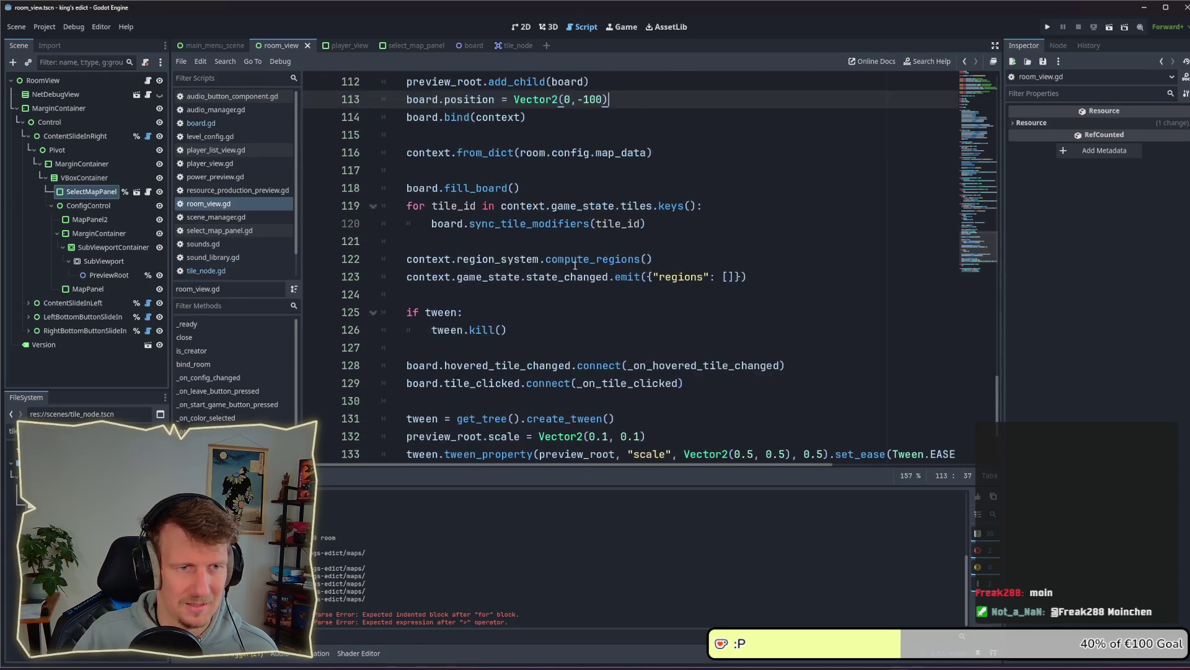
Run the game and load Ochis Home.map in its map editor, hitting the line 247 error
key(F5)
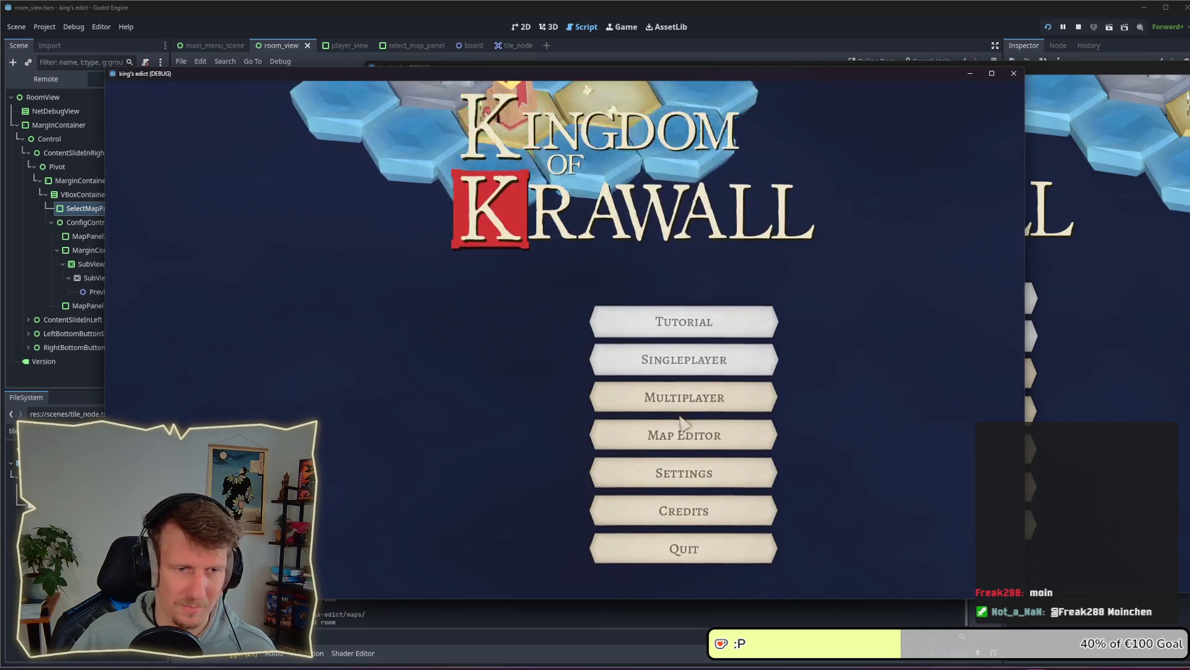
click(680, 412)
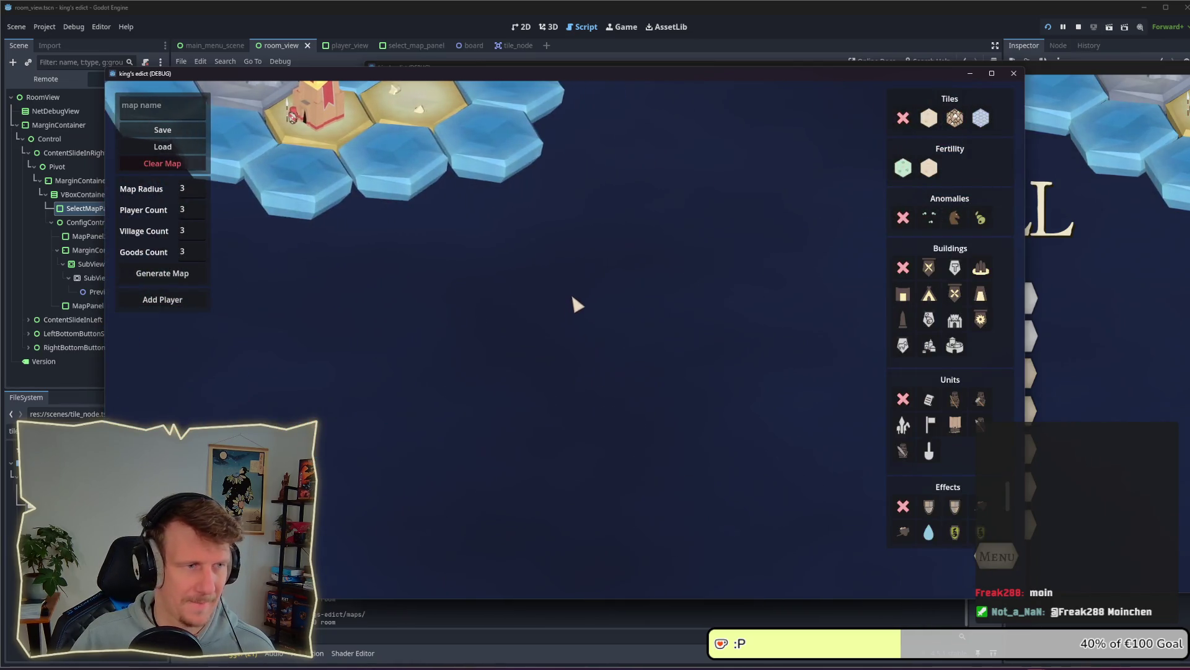
click(161, 146)
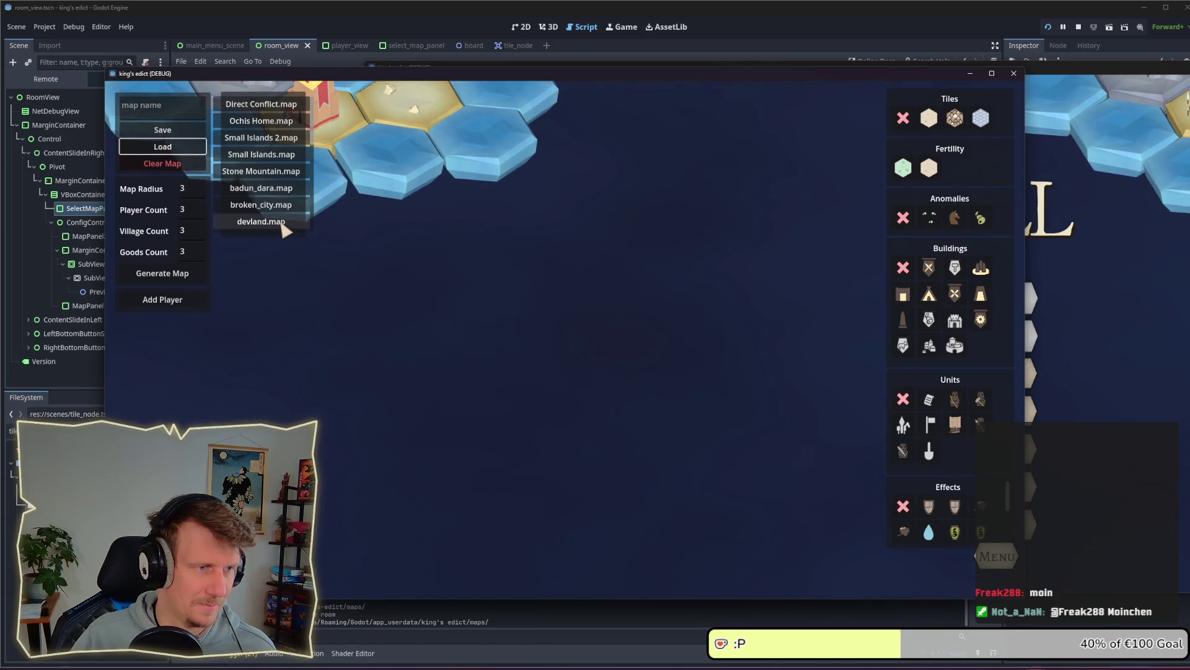
scroll(280, 231, down, 4)
scroll(282, 226, up, 4)
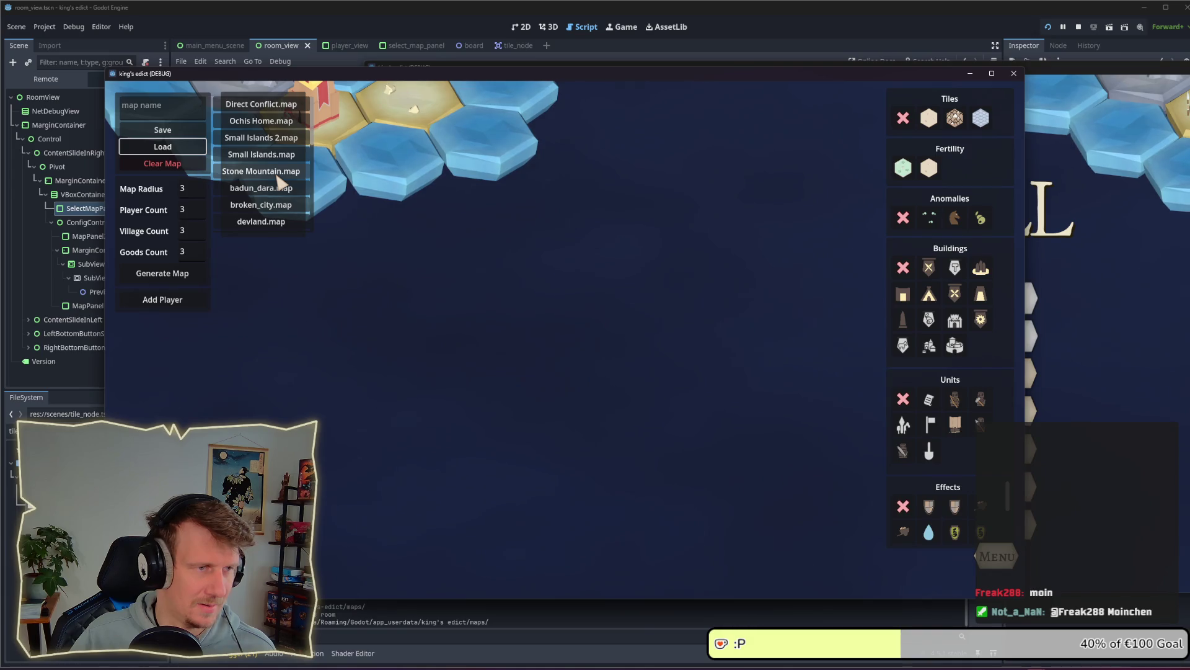
scroll(281, 184, down, 10)
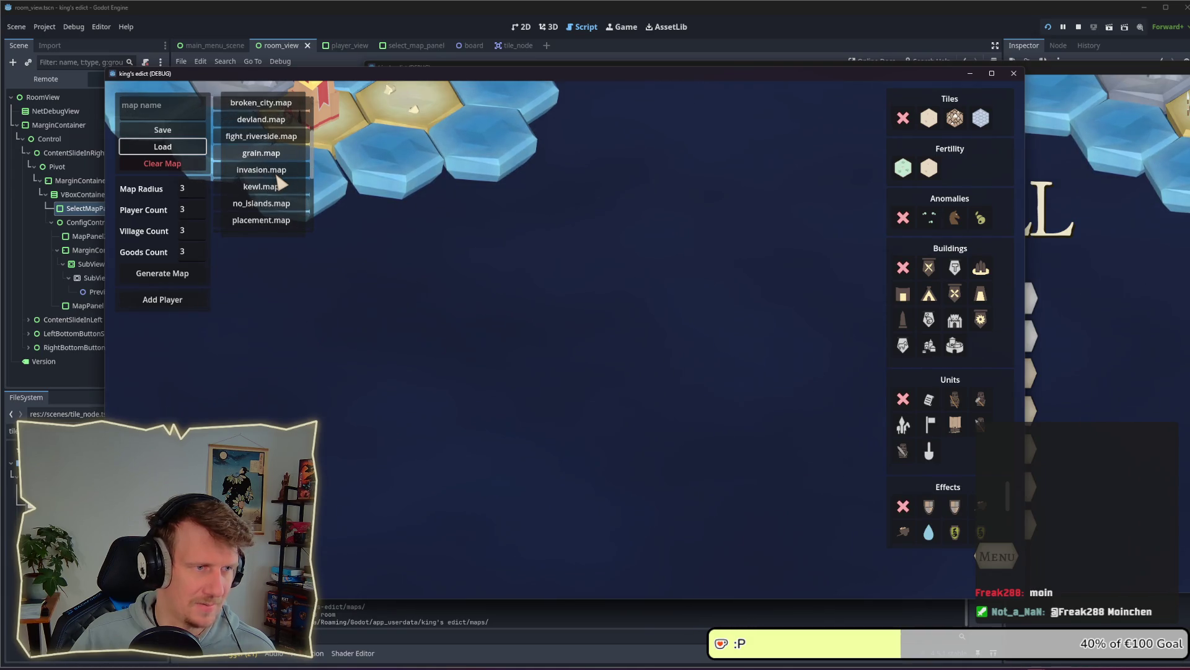
scroll(281, 184, down, 5)
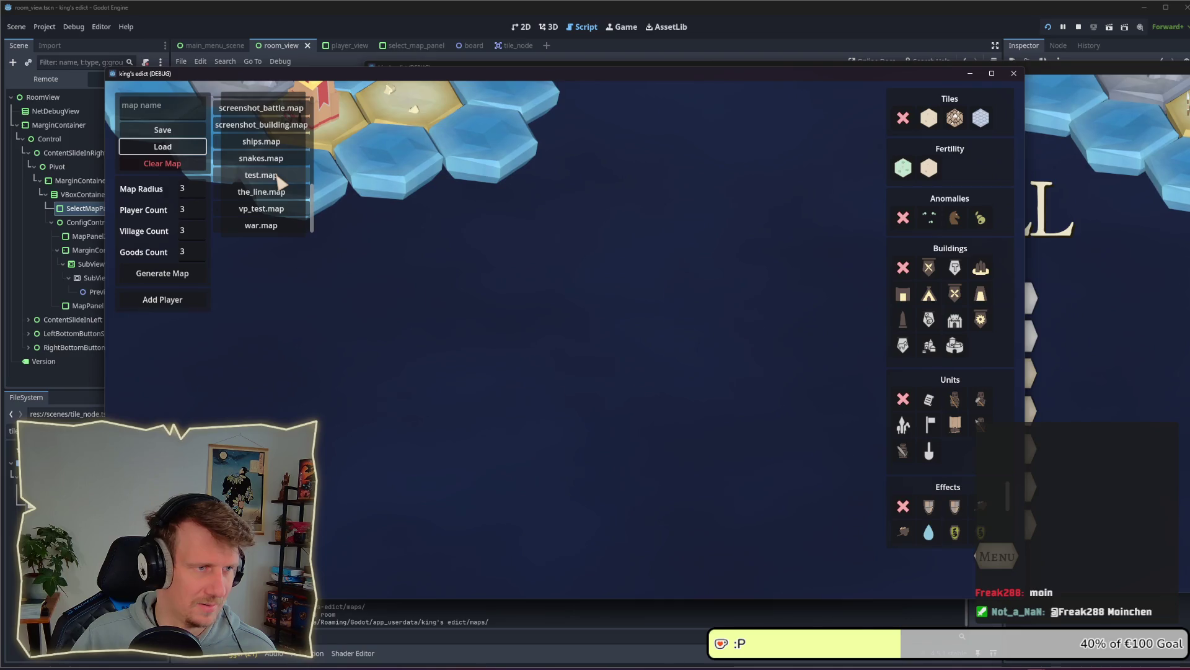
scroll(280, 181, up, 12)
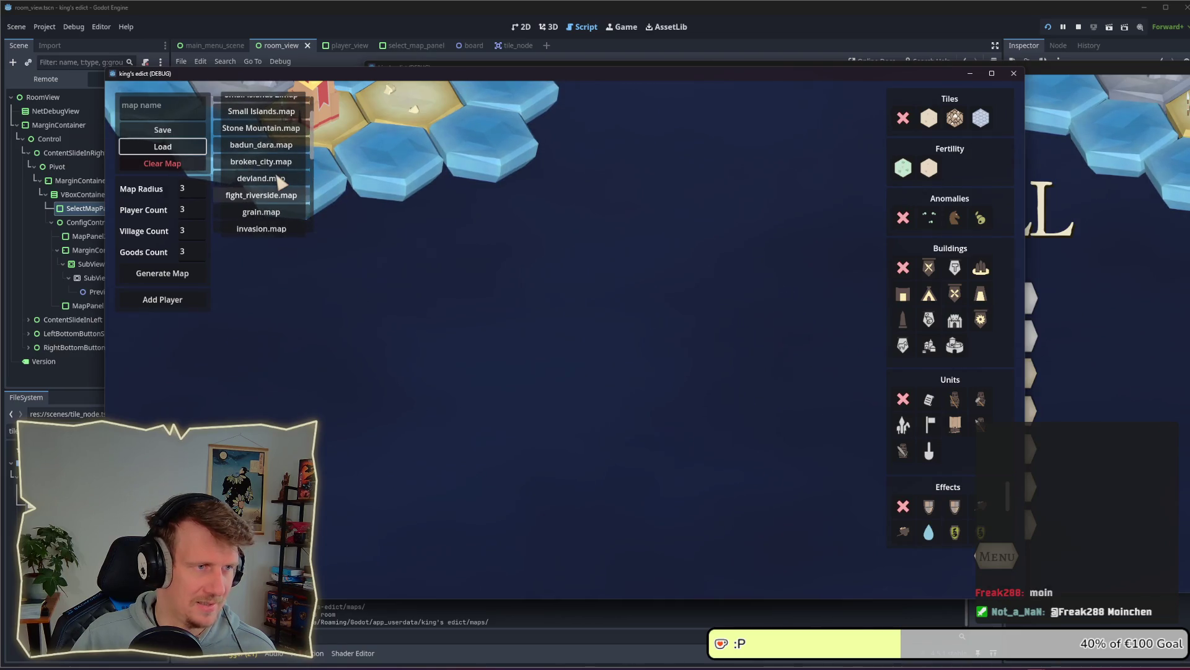
scroll(280, 180, up, 3)
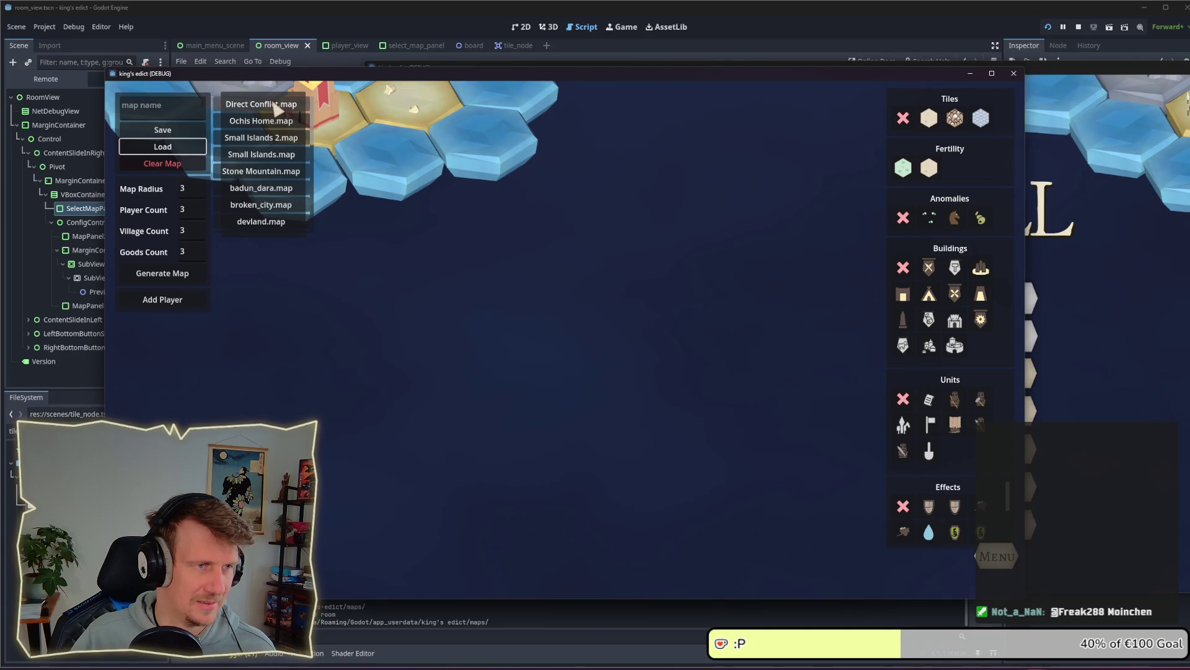
click(268, 120)
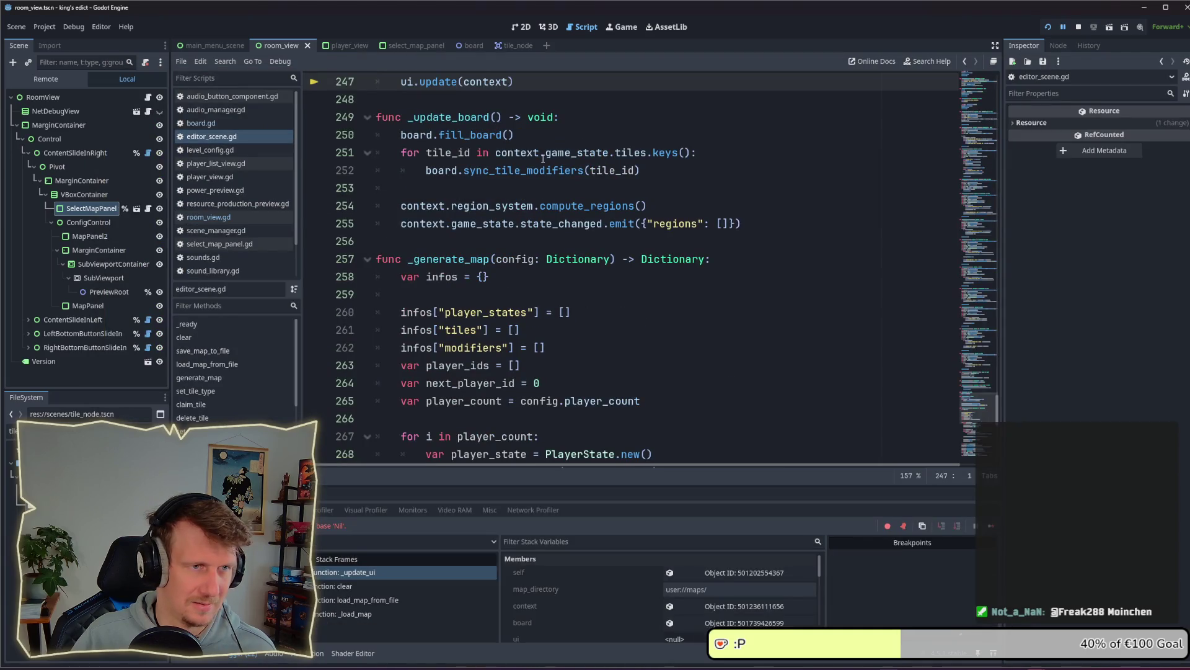
Restart the game, create a Multiplayer room showing the 'I Know This Place' preview, then stop it
click(1078, 27)
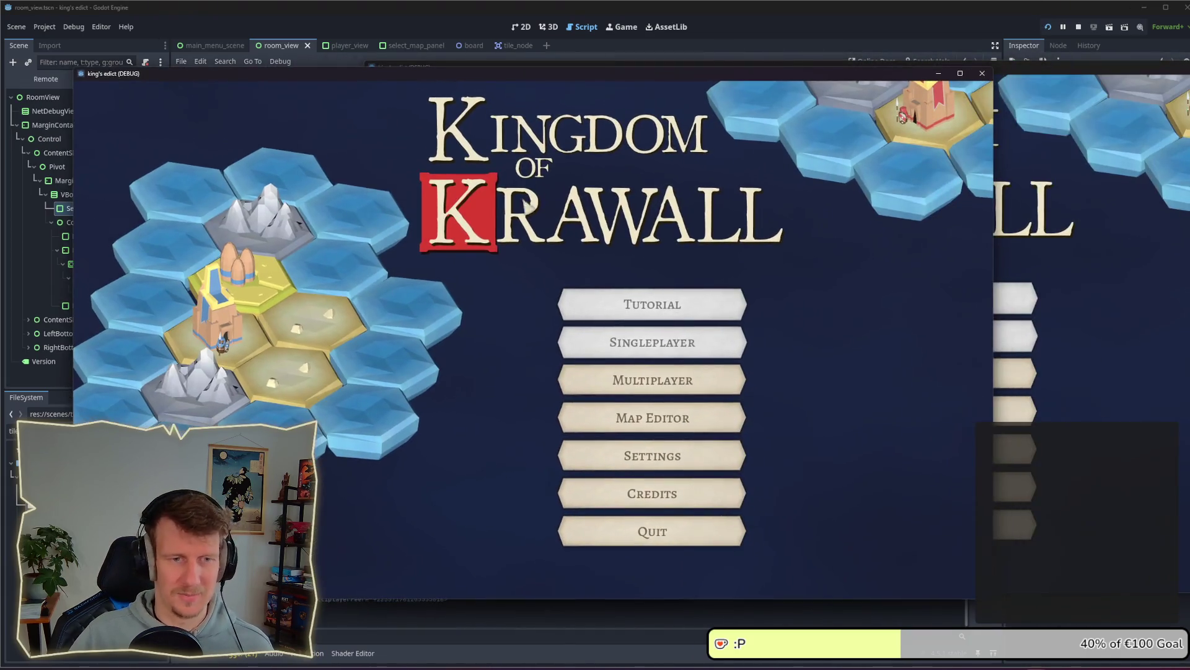
click(641, 384)
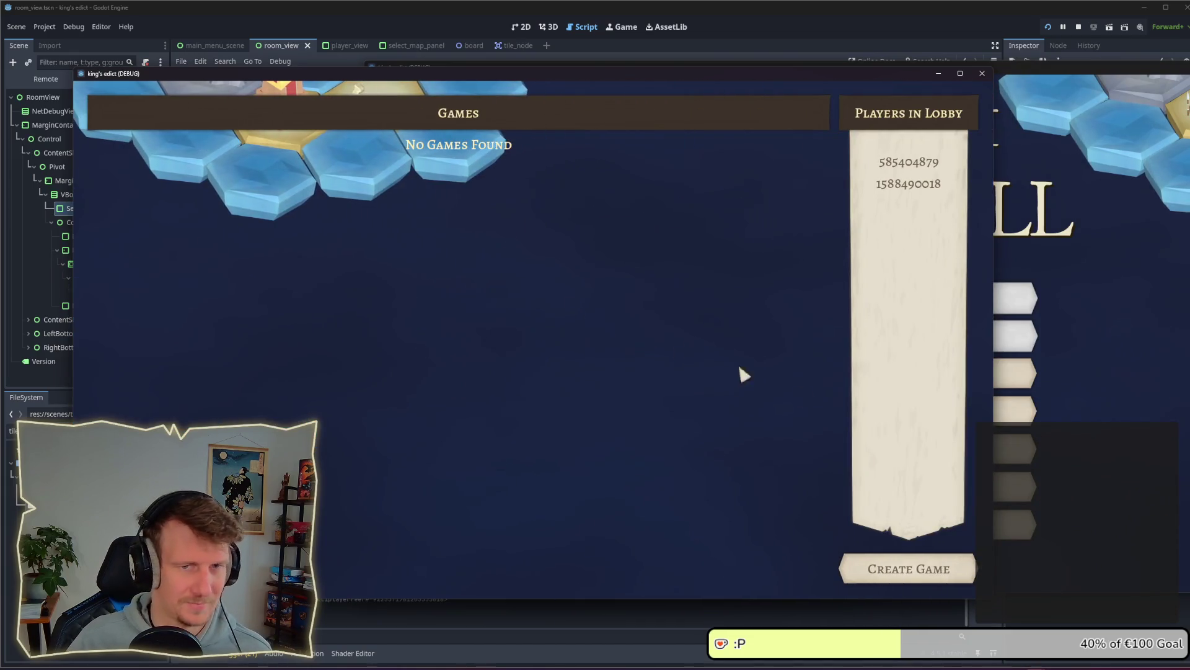
click(928, 572)
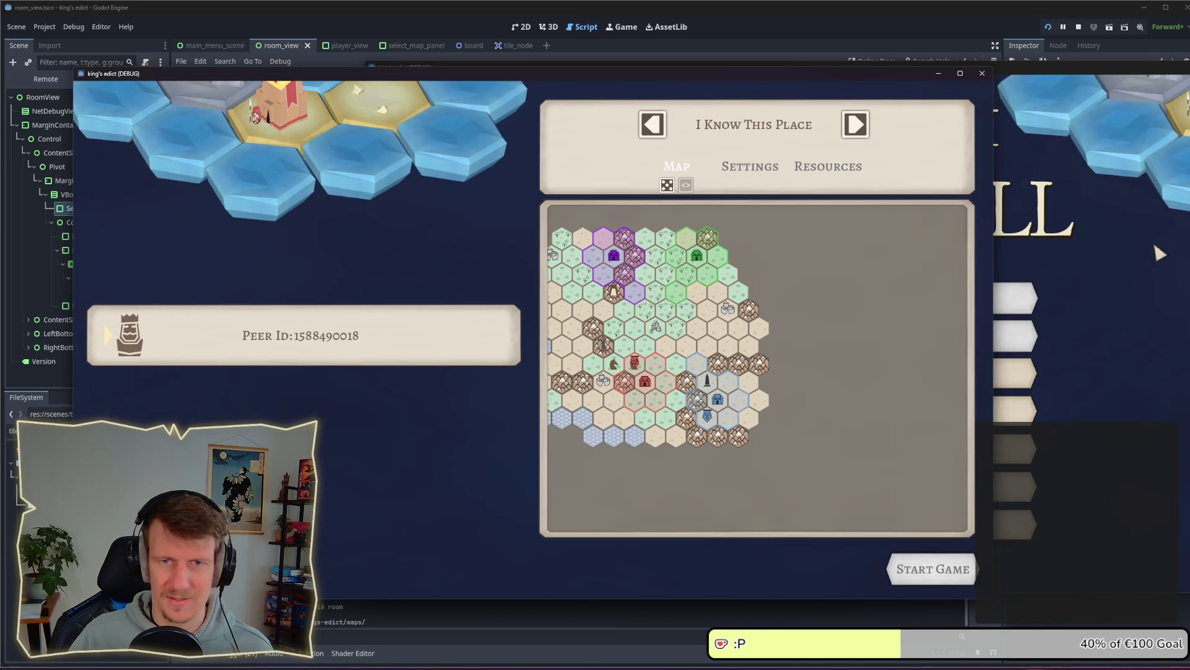
click(1079, 27)
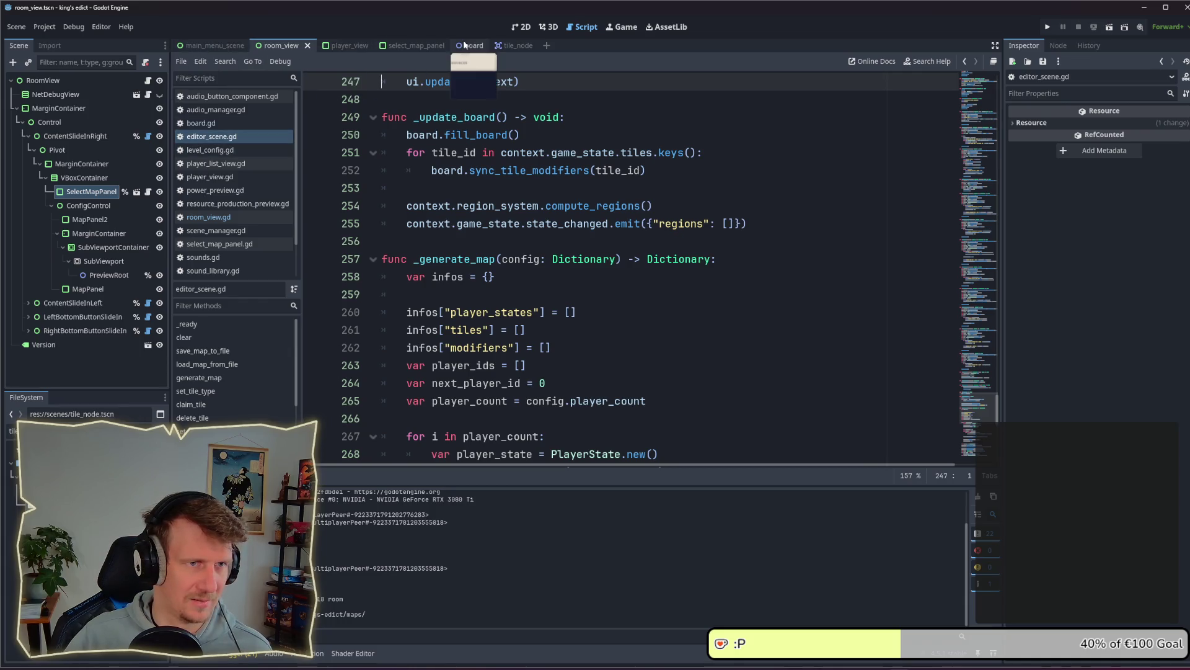
Return to room_view and read through the SelectMapPanel script's setter, _ready and setup functions
click(401, 47)
click(279, 46)
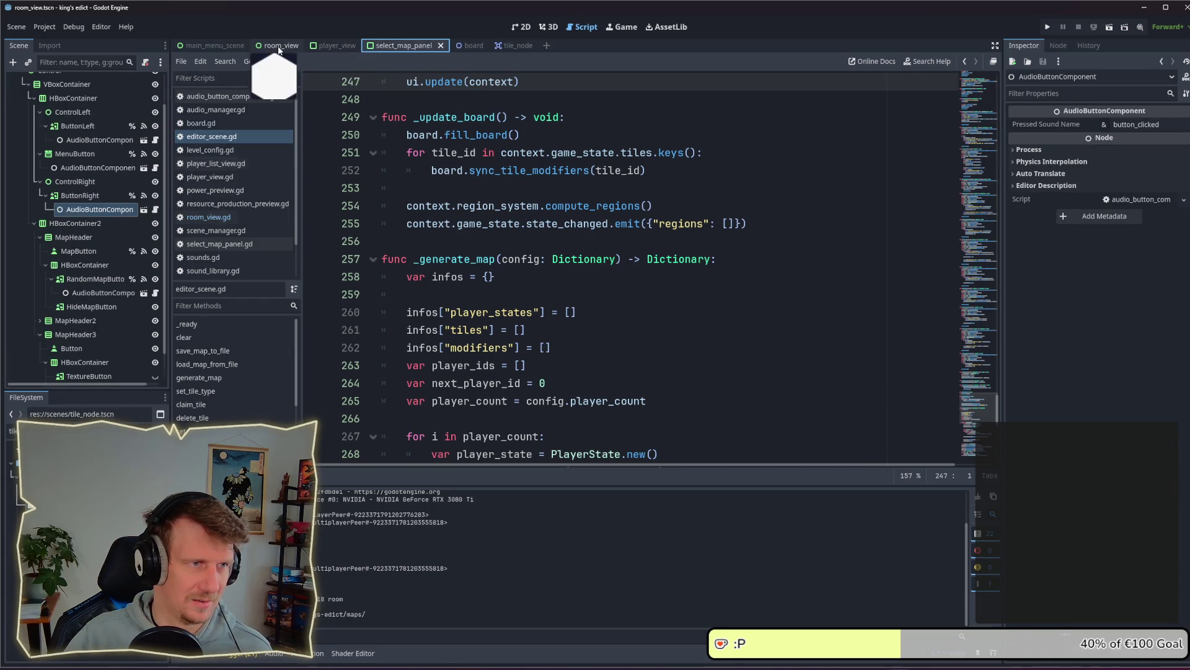
scroll(505, 326, down, 8)
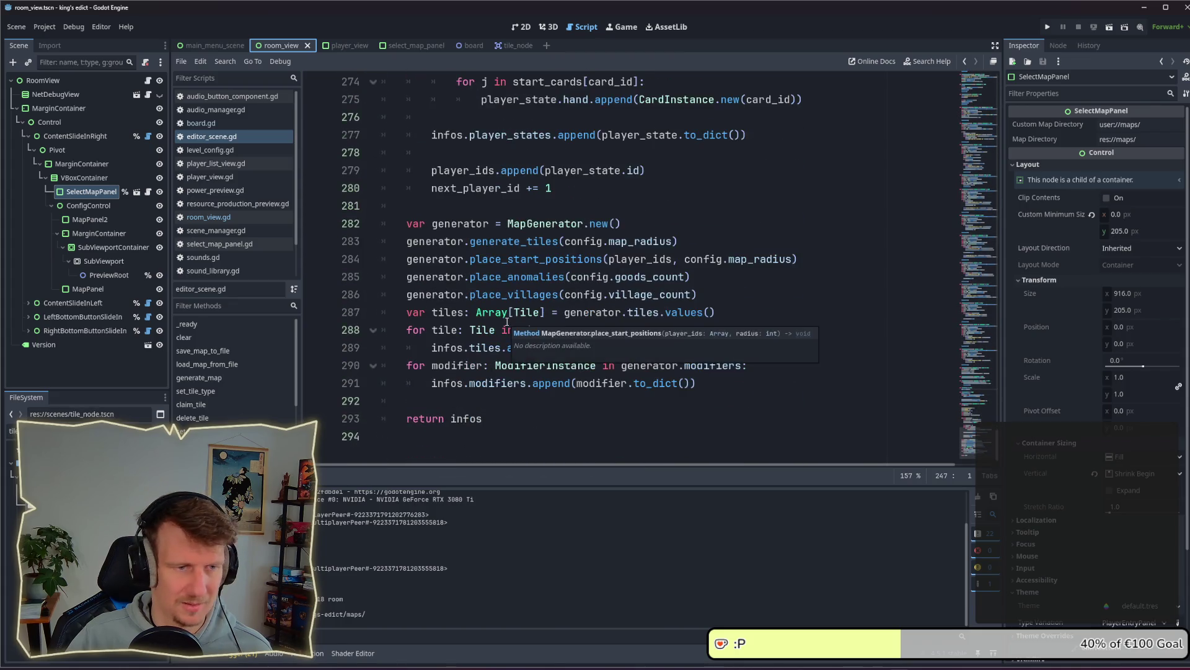
scroll(507, 322, up, 8)
scroll(507, 321, up, 15)
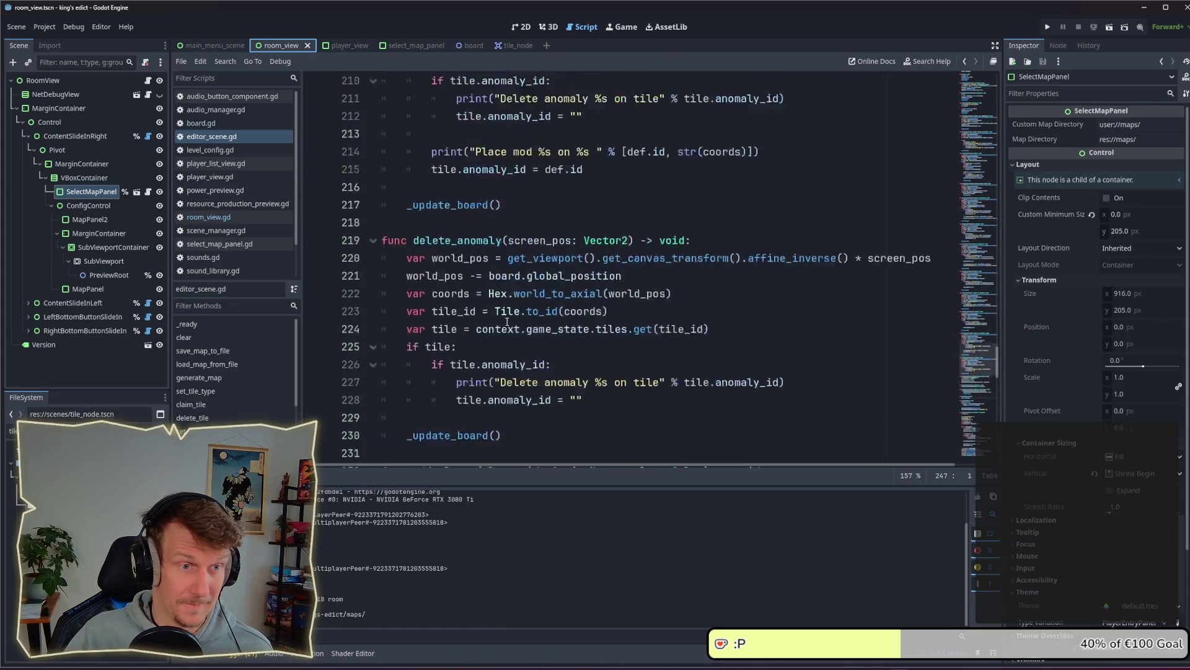
click(147, 192)
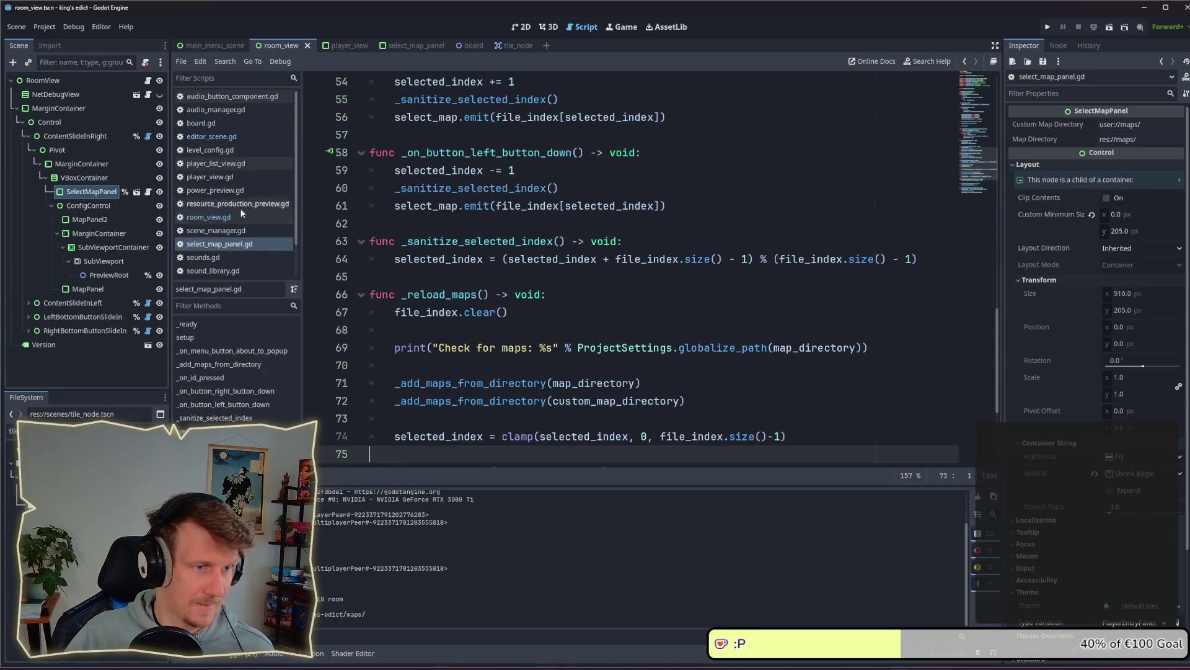
scroll(581, 301, down, 1)
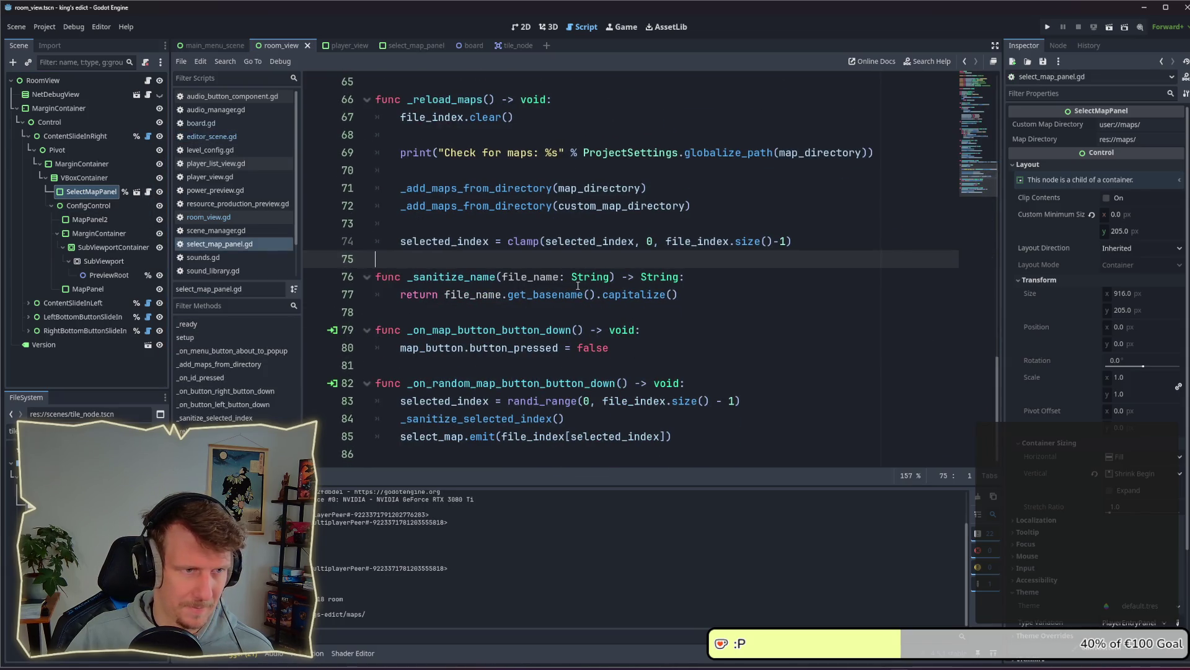
scroll(508, 231, up, 9)
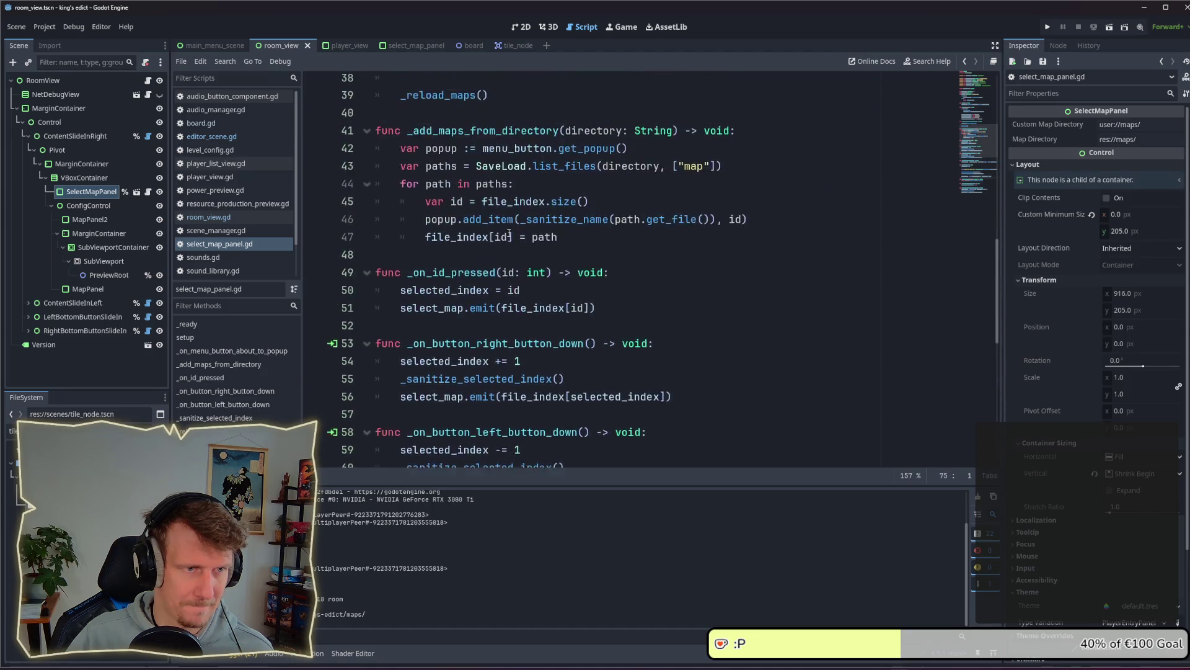
scroll(509, 233, up, 9)
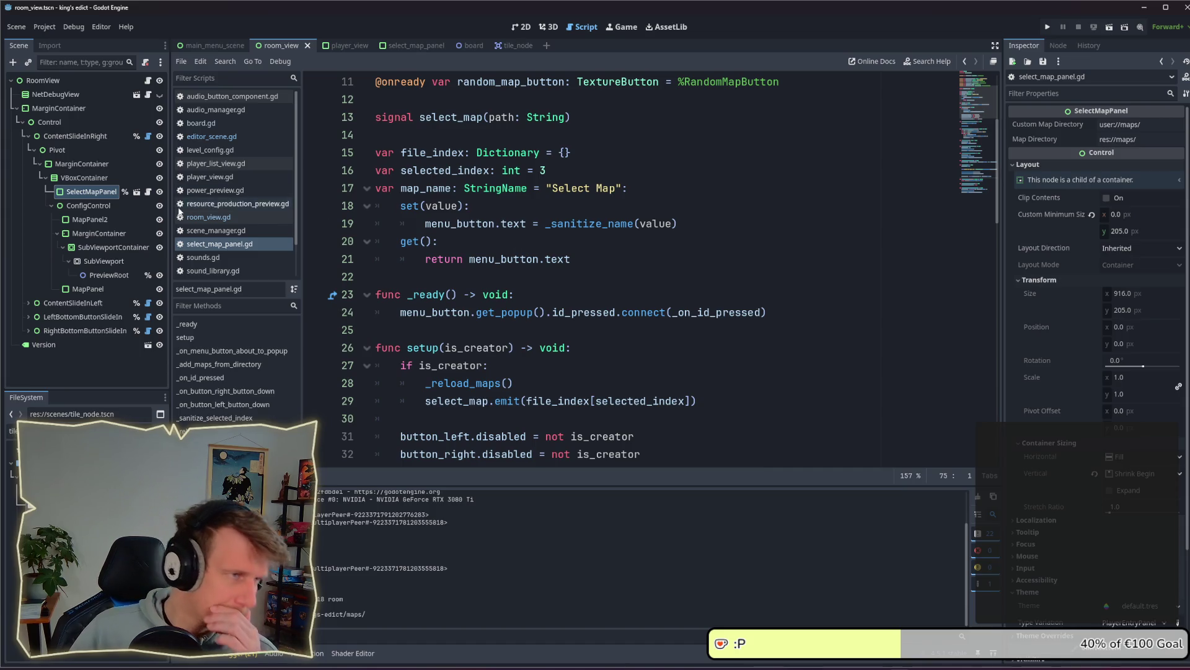
Replace Vector2(0,-100) with Vector2.ZERO + board.get_center_offset() and move the line below fill_board()
click(209, 217)
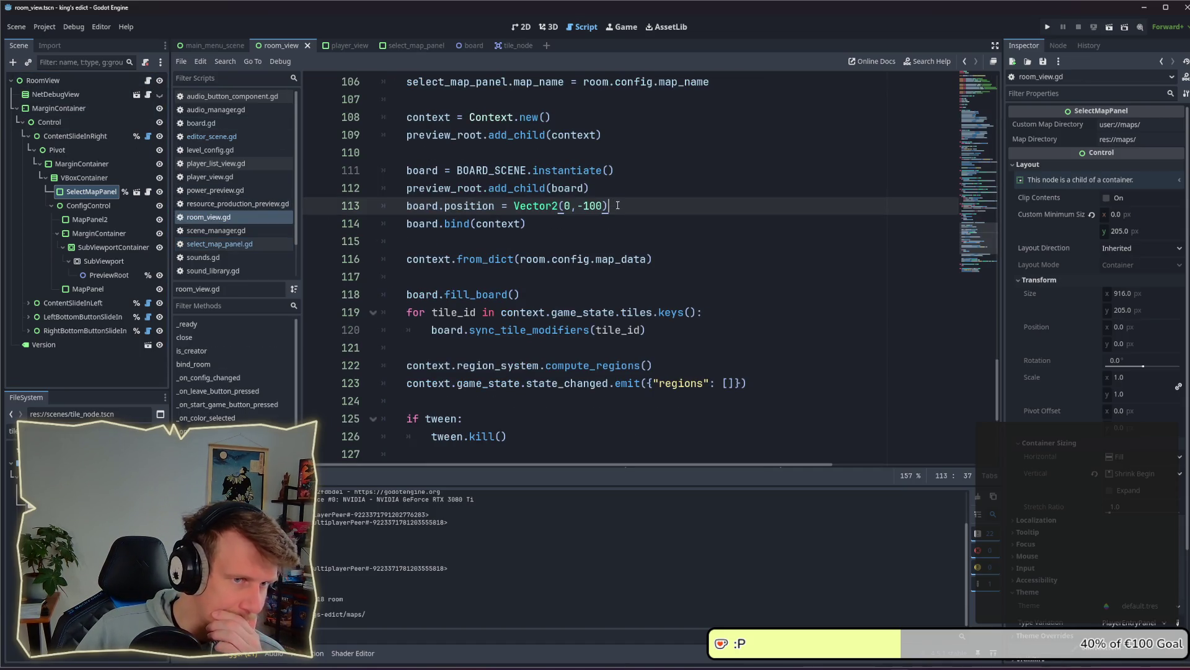
drag(610, 206, 515, 206)
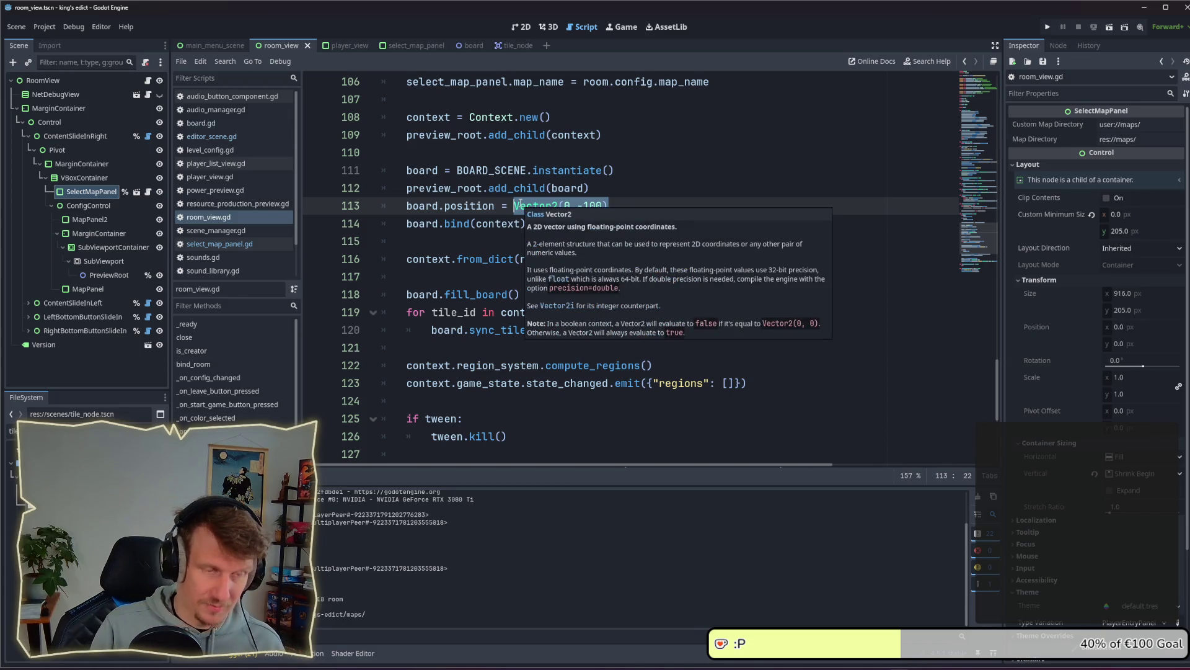
text(0)
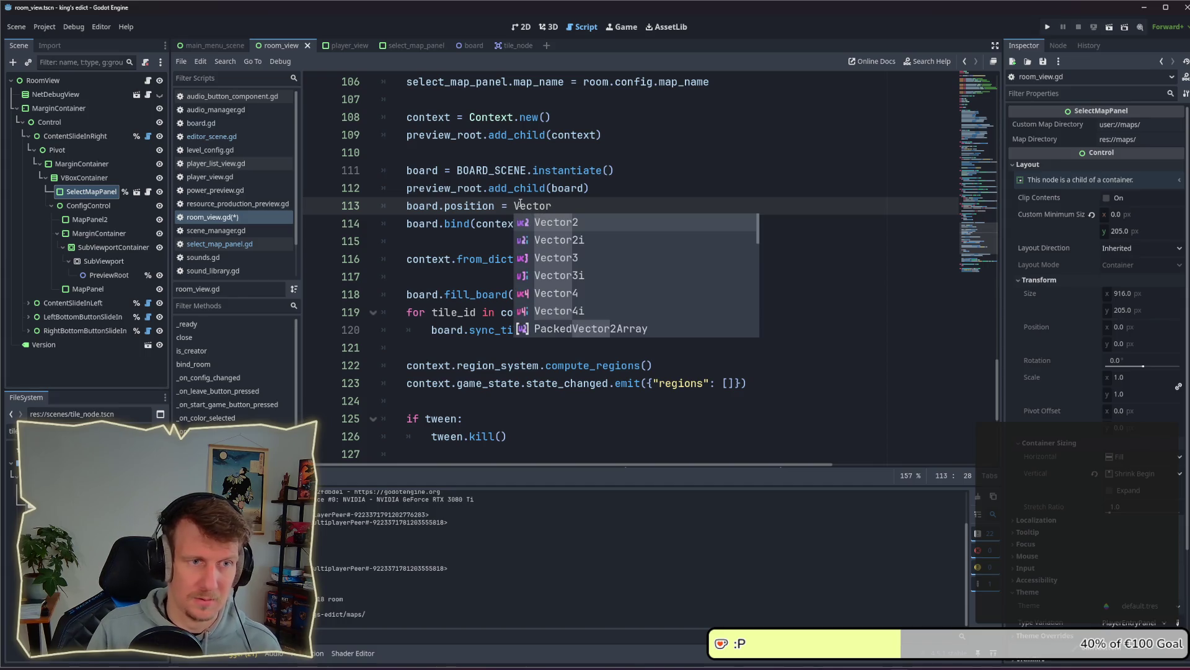
key(Return)
text(.ZERO + )
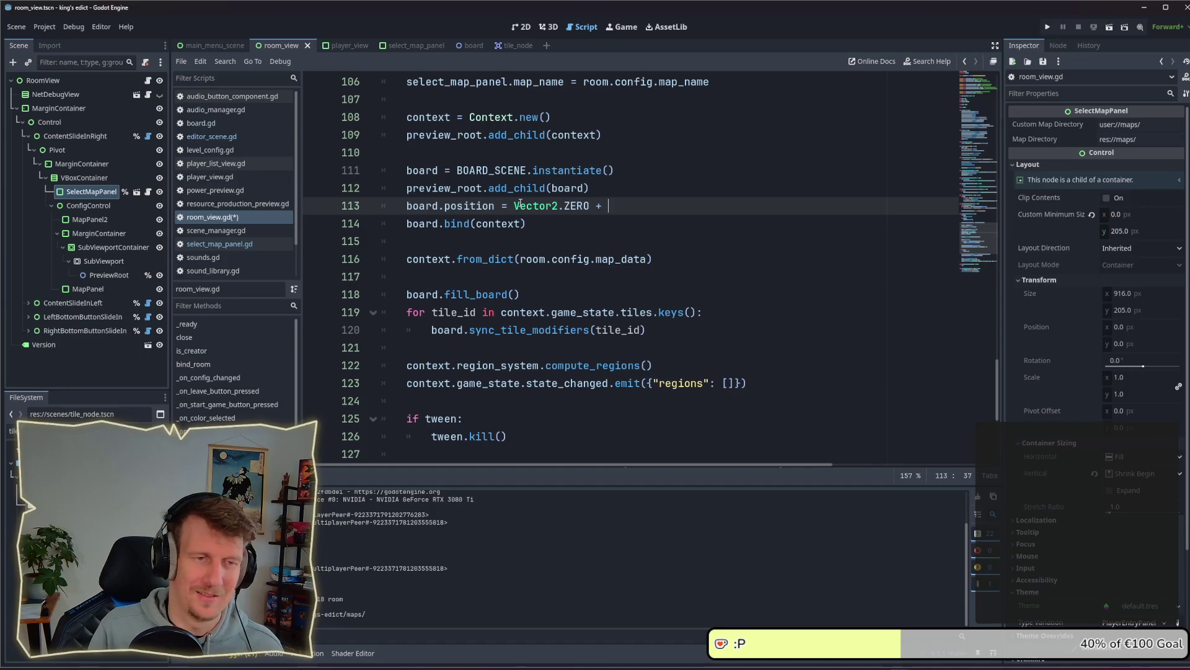
text(board.)
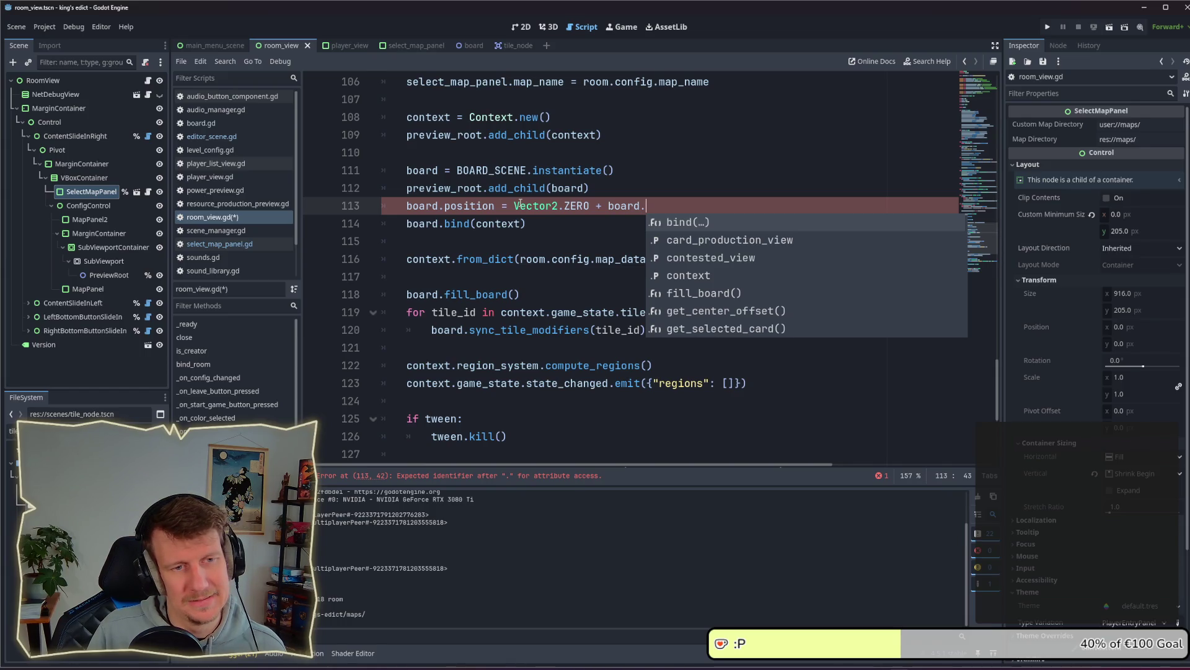
text(get_off)
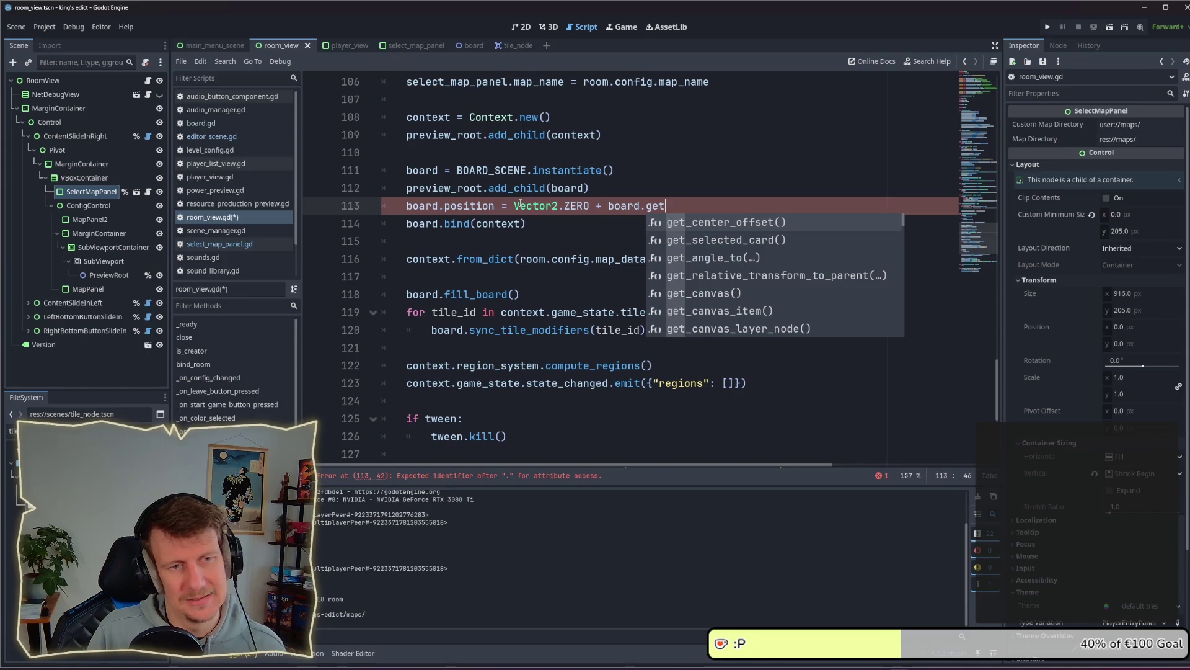
key(Return)
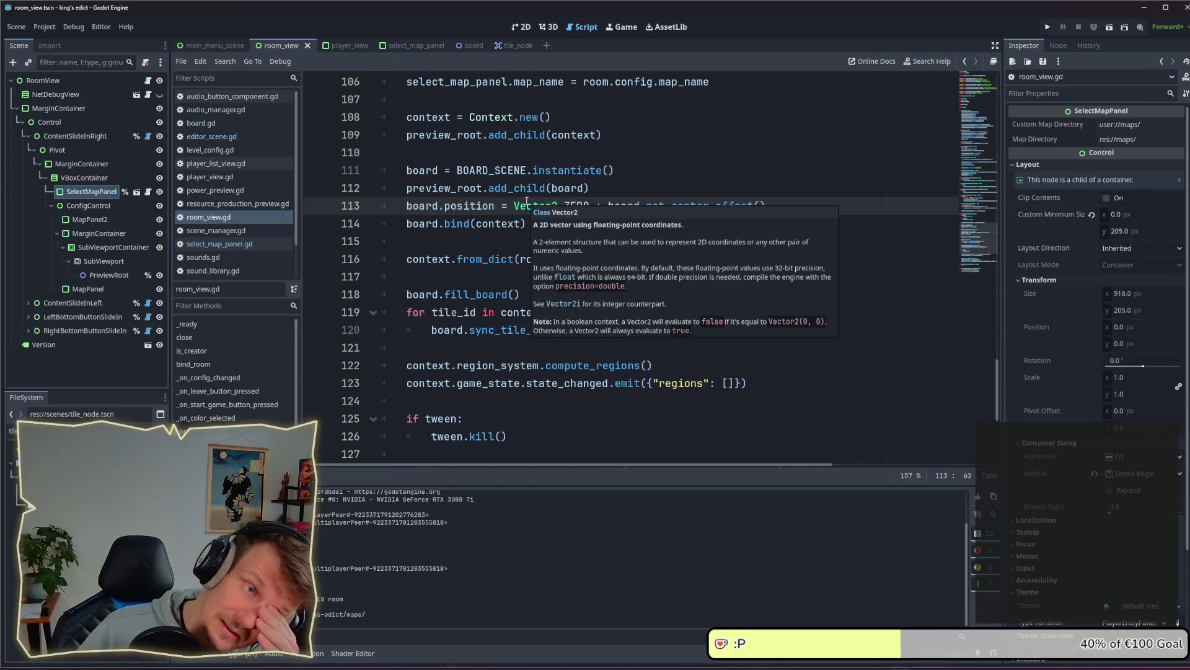
mouse_move(552, 202)
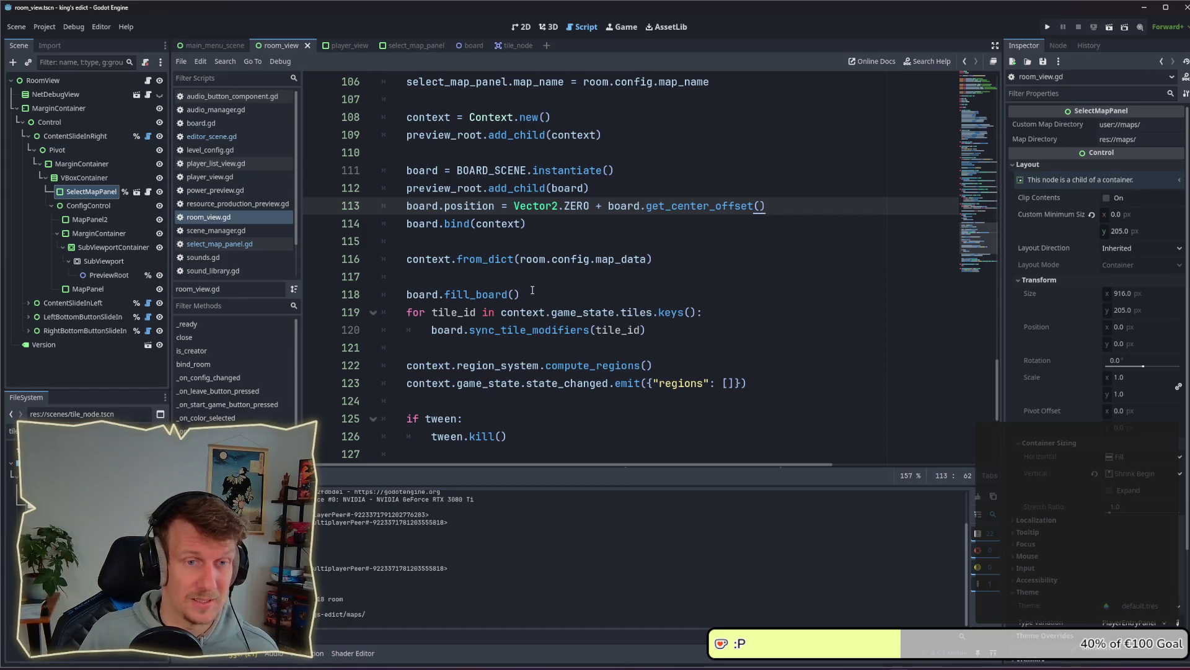
key(alt+Down)
key(alt+Down)
key(alt+Down)
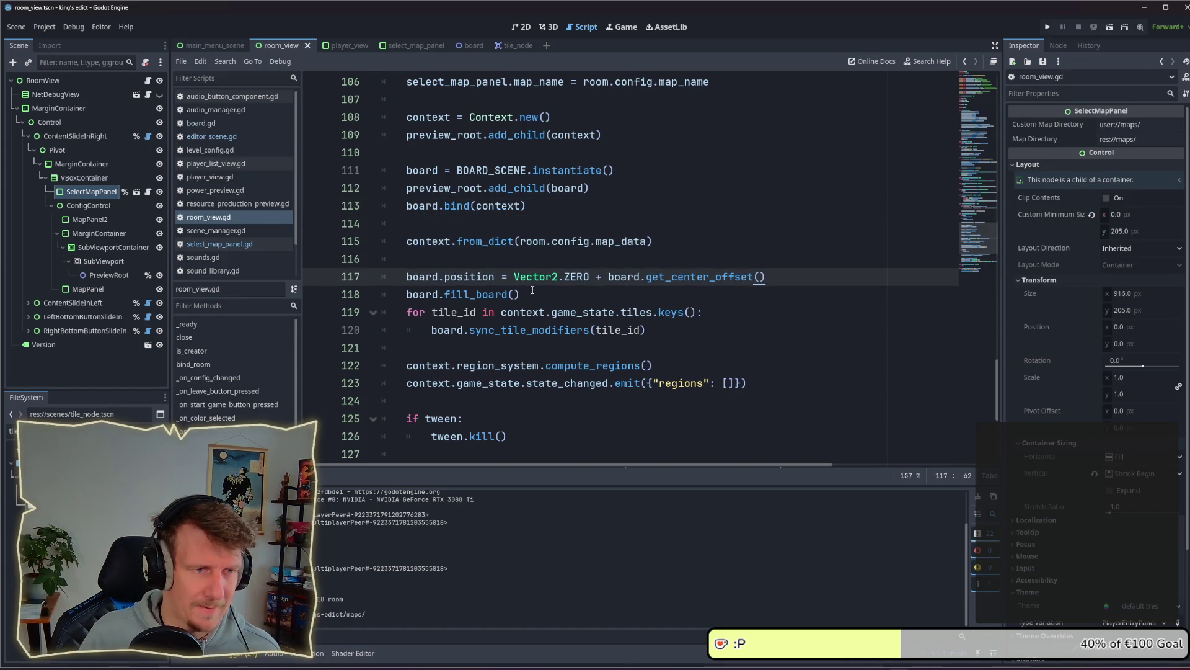
key(alt+Down)
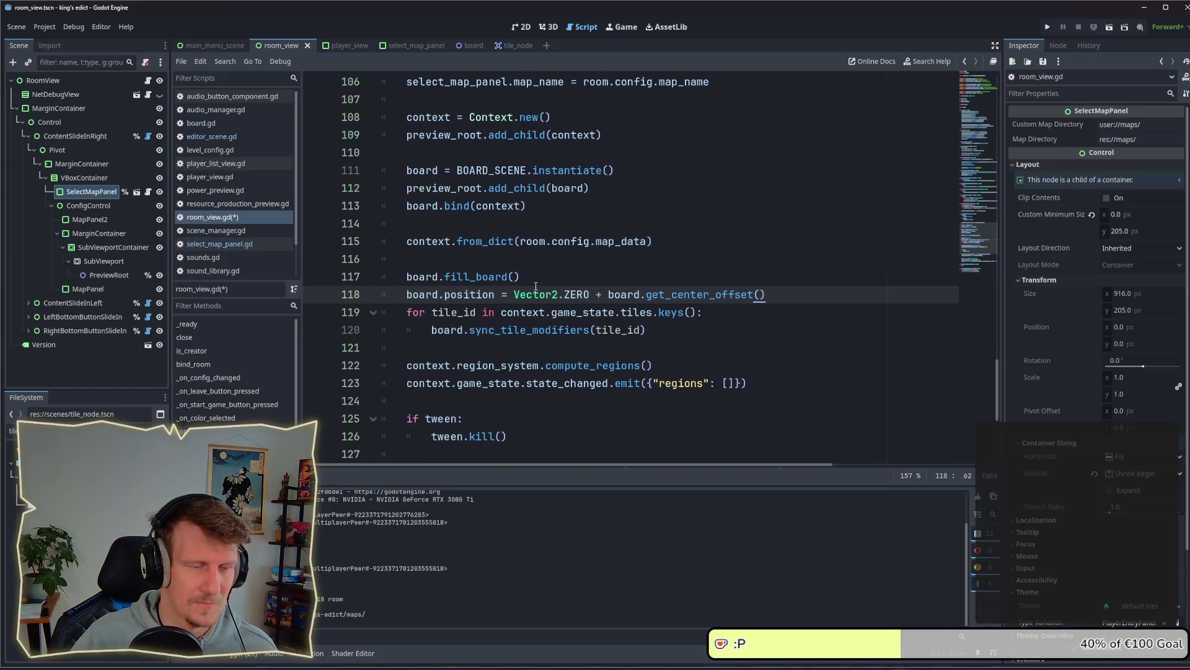
Run a Singleplayer game, cycle previews from I Know This Place to Sacred Mountain and Stone Island, then stop
click(1048, 27)
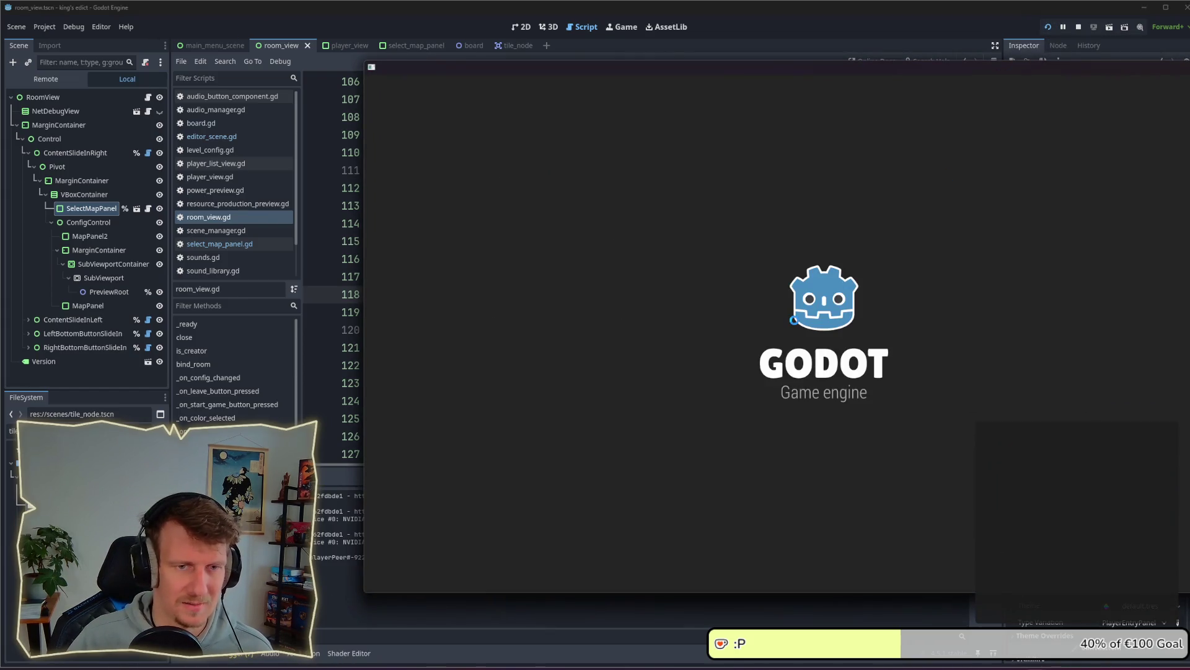
click(882, 367)
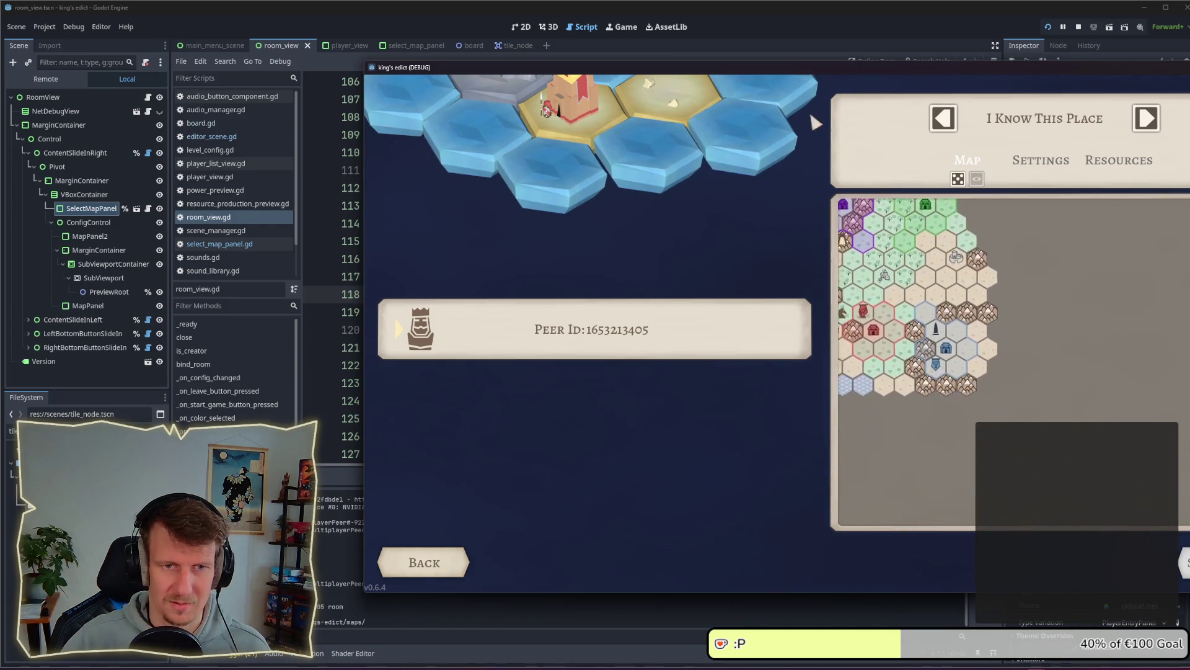
click(1144, 119)
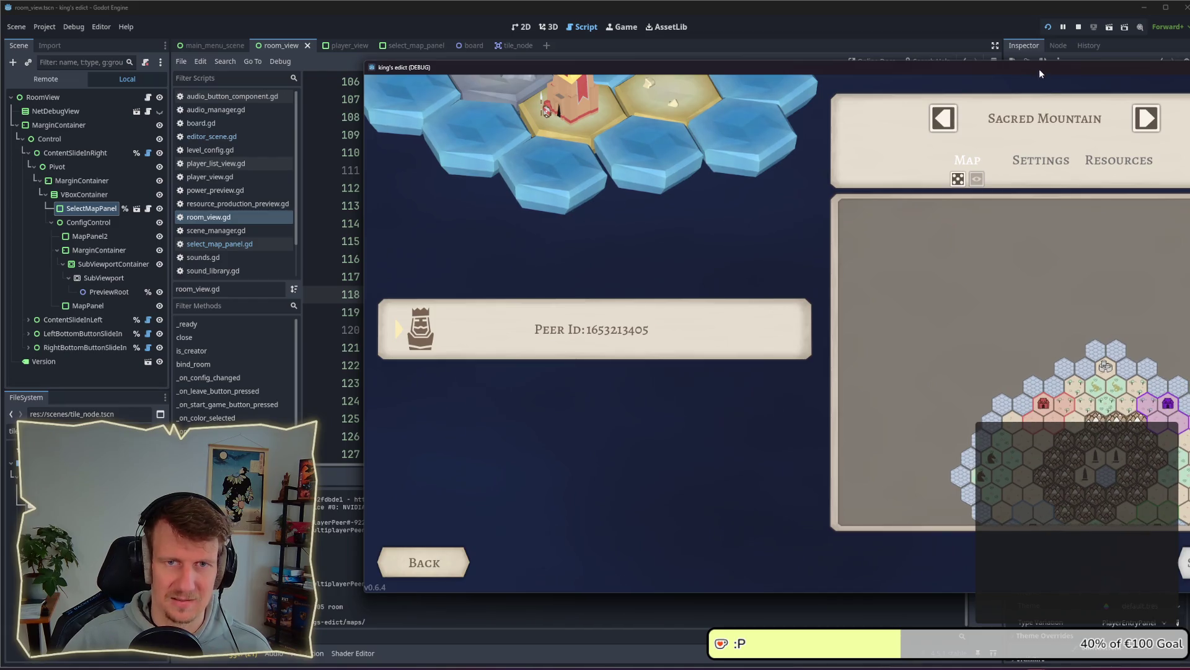
drag(1041, 71, 744, 52)
click(847, 99)
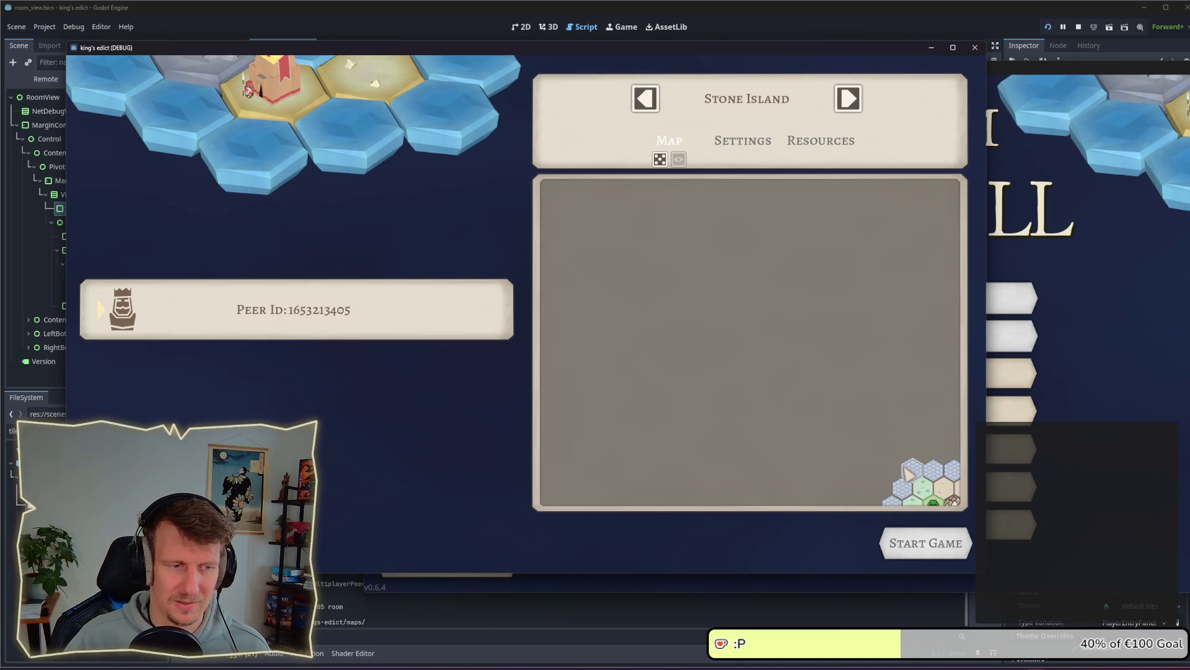
click(1078, 27)
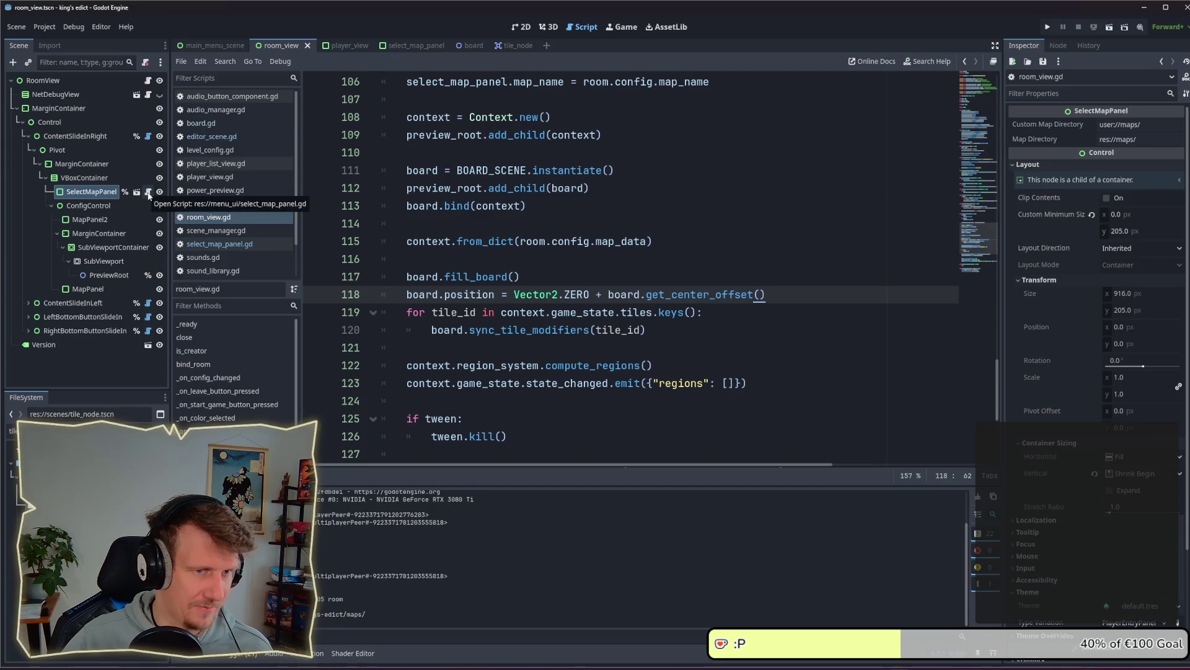
Open a blank line below offset_y in get_center_offset and start a printt( call
ctrl+click(707, 295)
scroll(605, 340, down, 5)
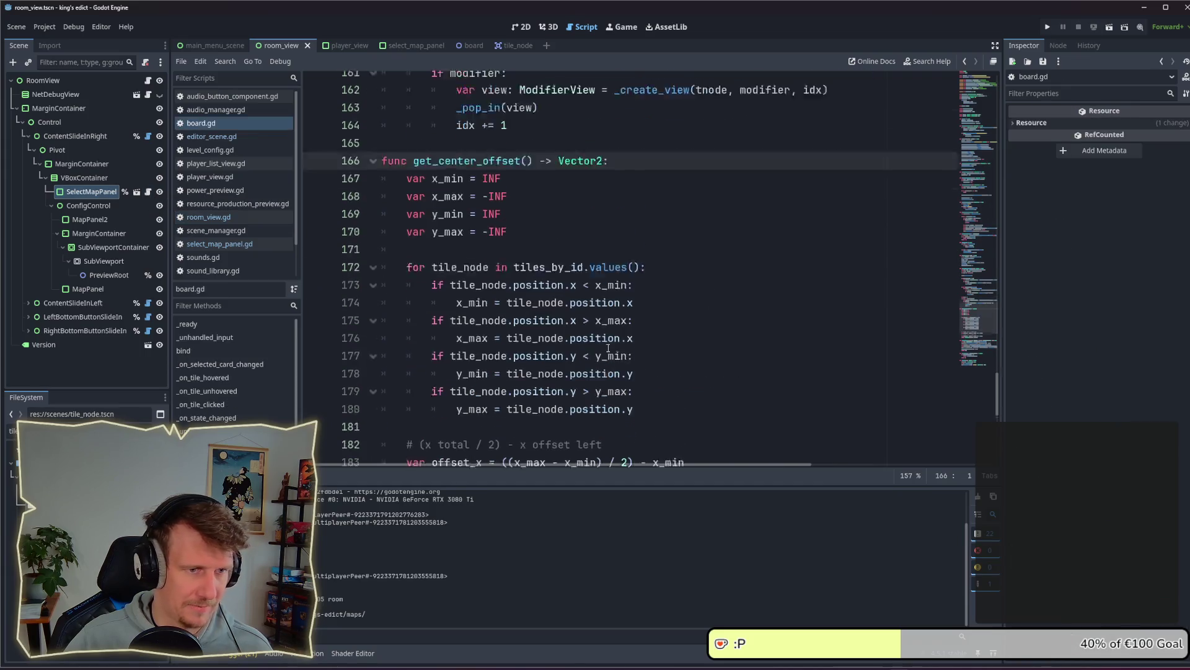
scroll(604, 341, down, 3)
click(692, 222)
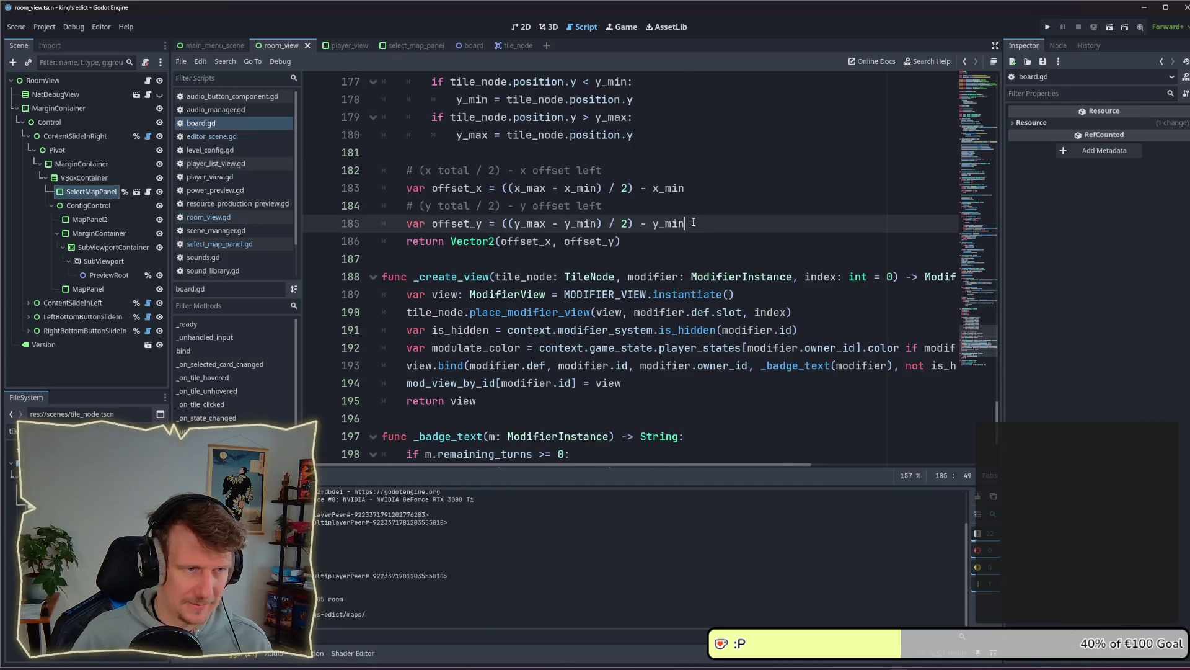
key(Return)
key(Return)
key(Return)
key(Up)
text(pri)
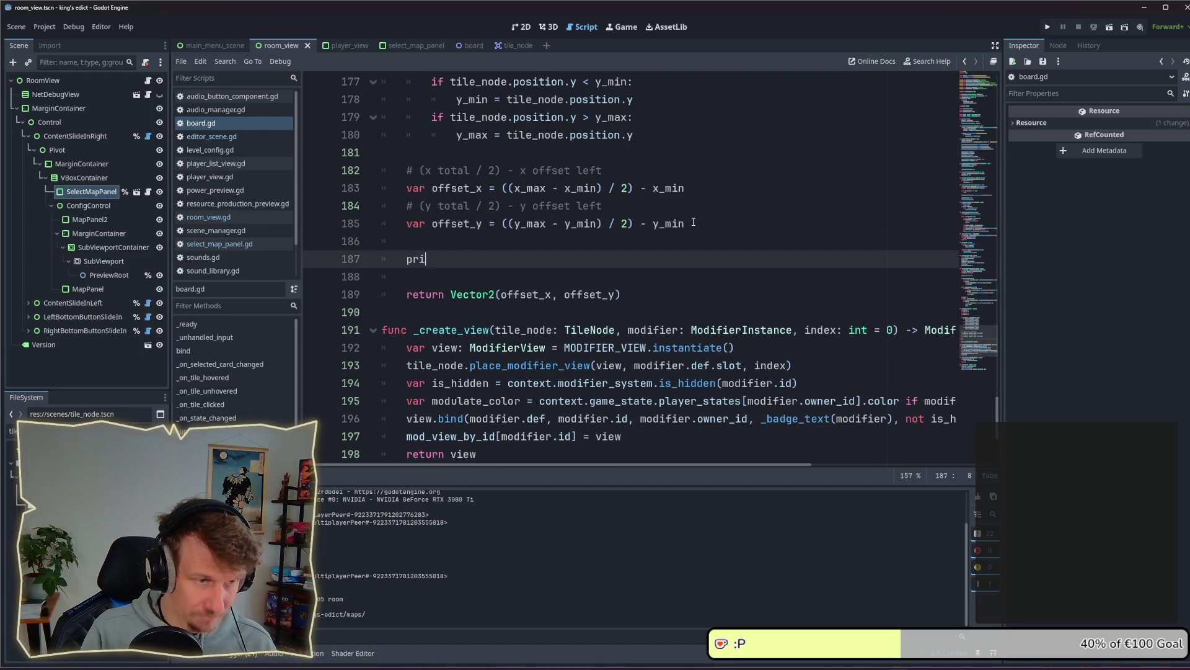
text(nt_t)
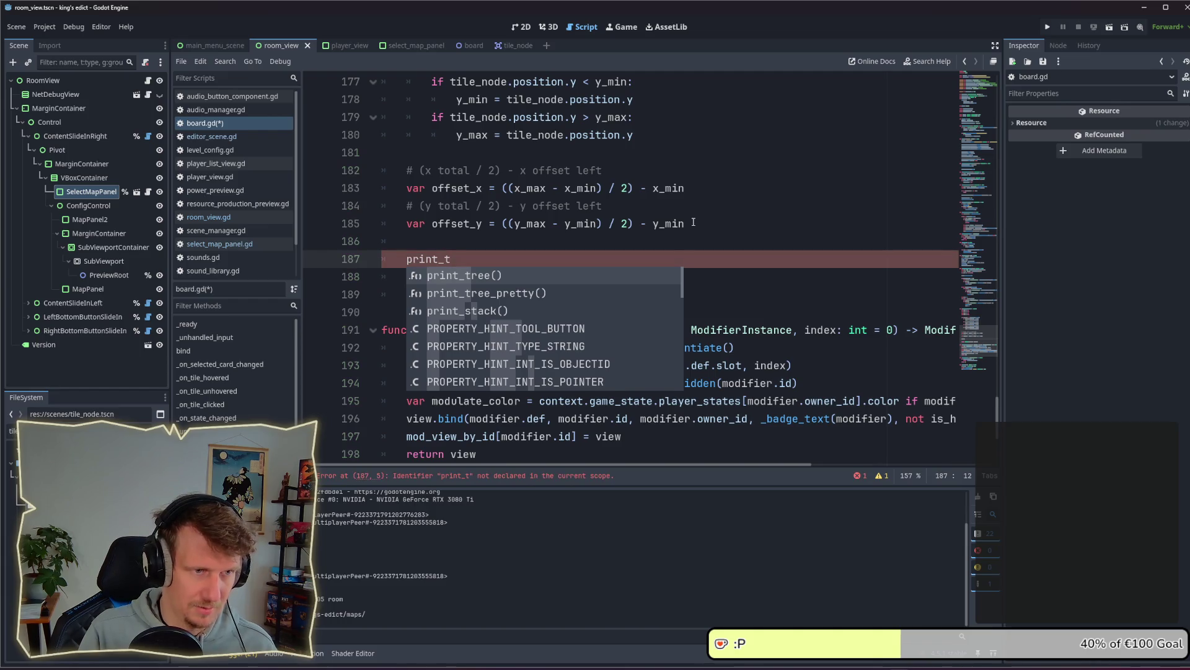
text(()
scroll(693, 222, up, 3)
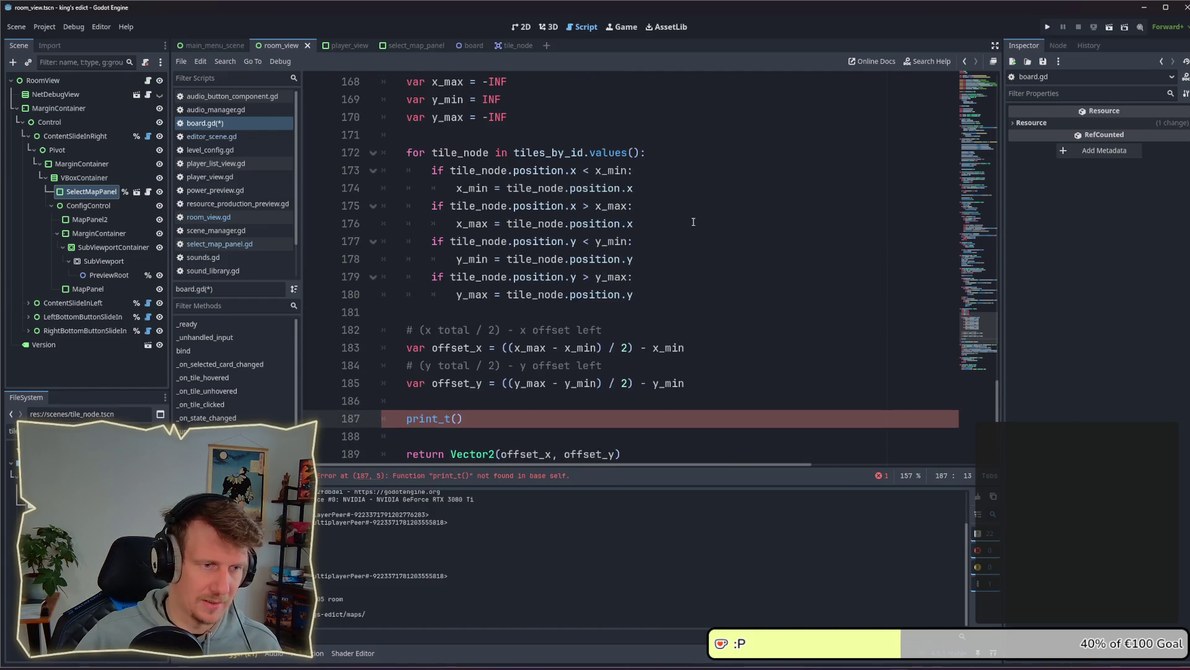
key(BackSpace)
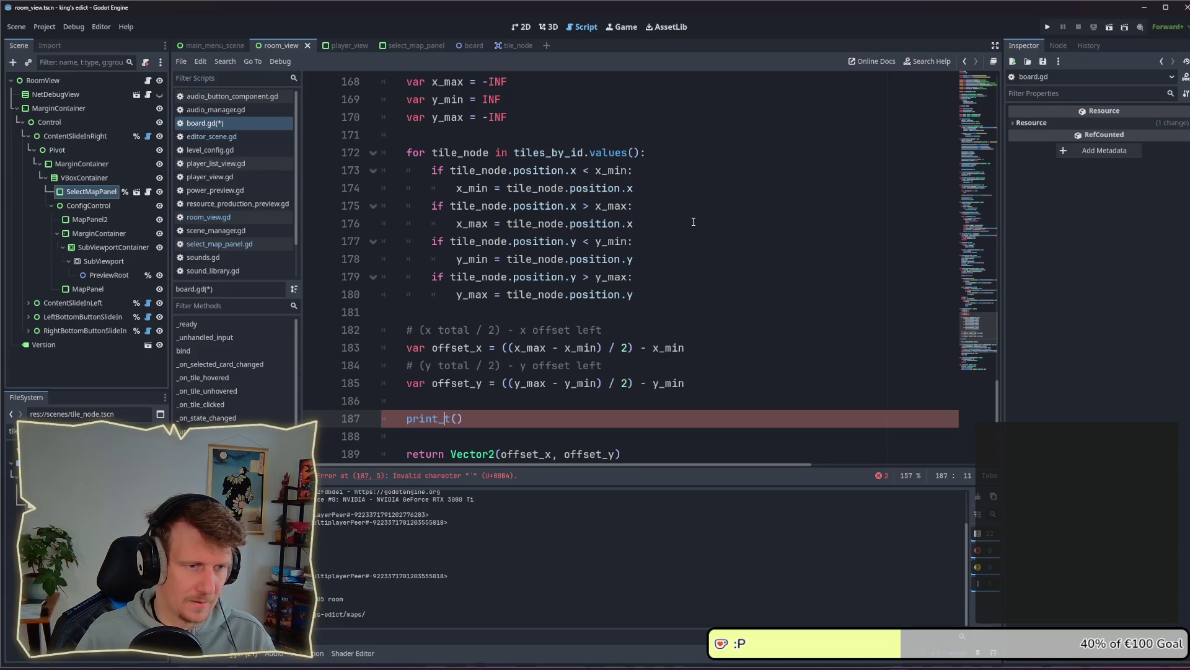
key(Right)
key(Right)
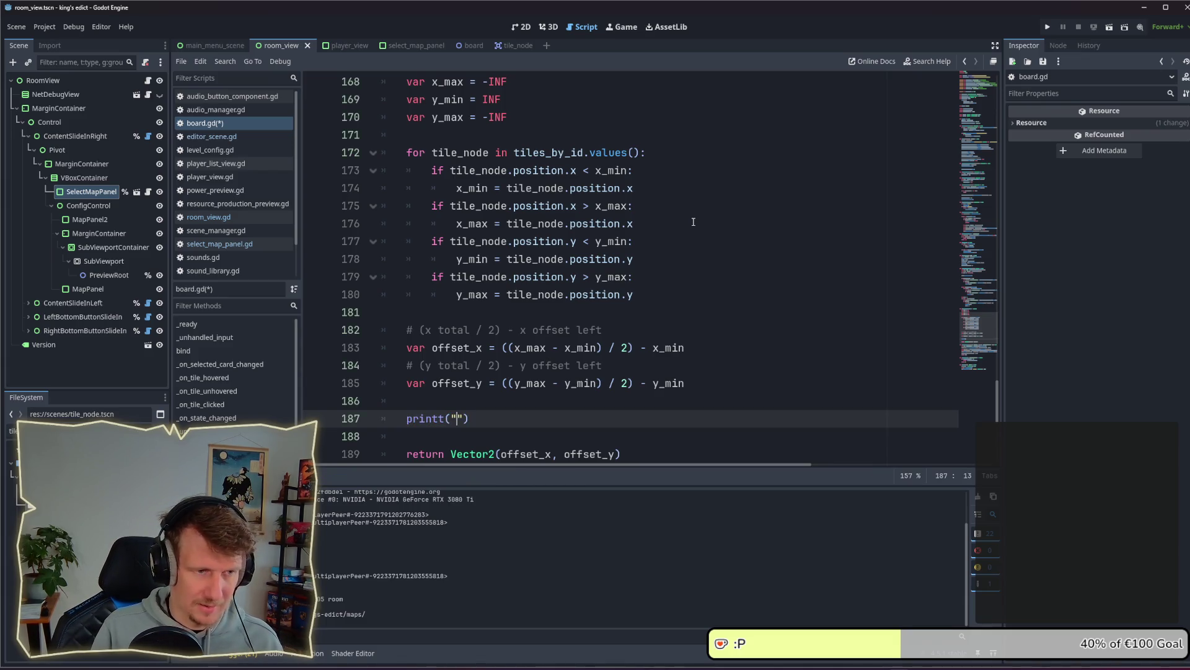
Add the "OFFSETS" label plus x_min, x_max and y_min arguments using autocomplete
text(OFFSETS)
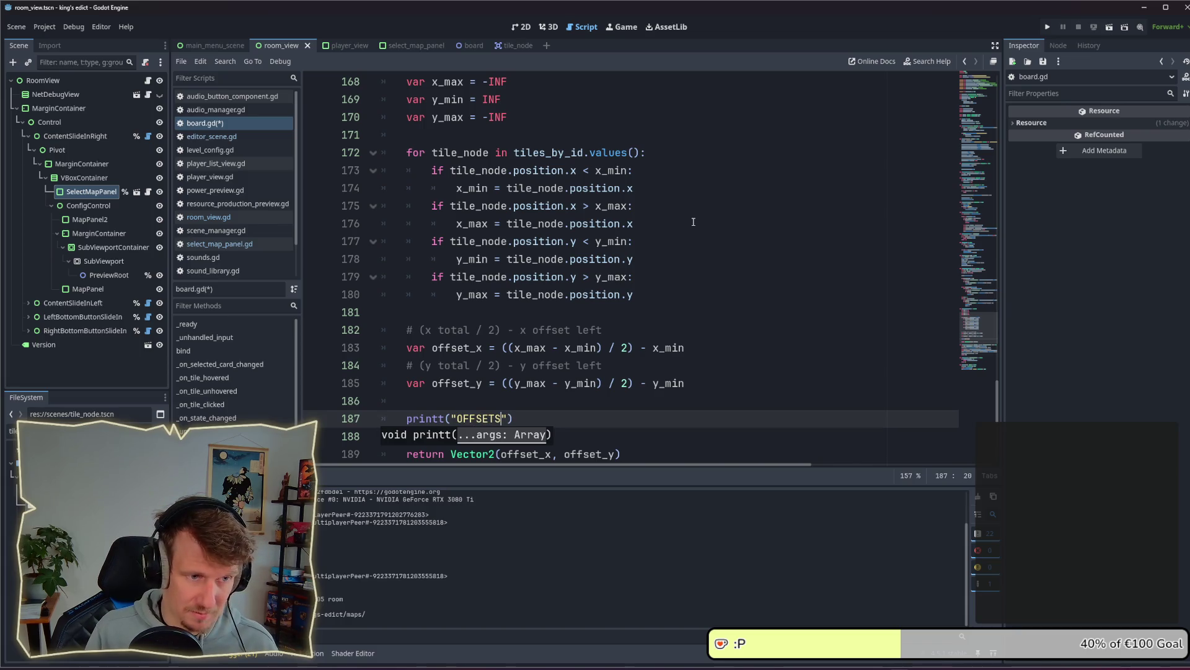
key(BackSpace)
key(BackSpace)
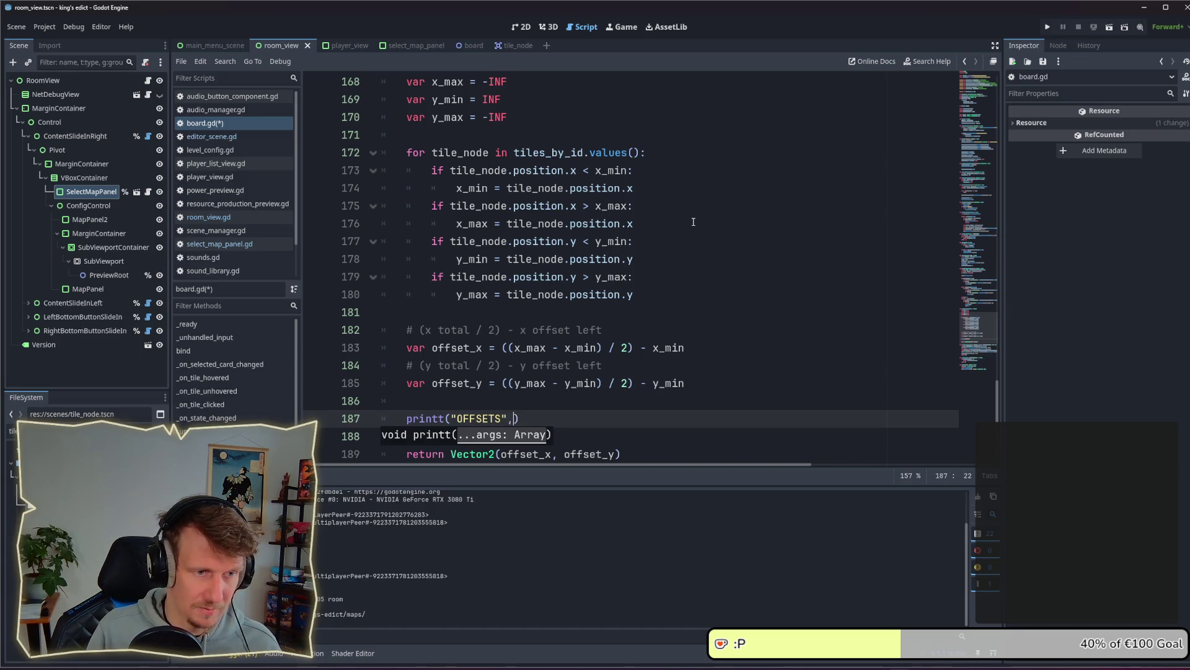
text( x_)
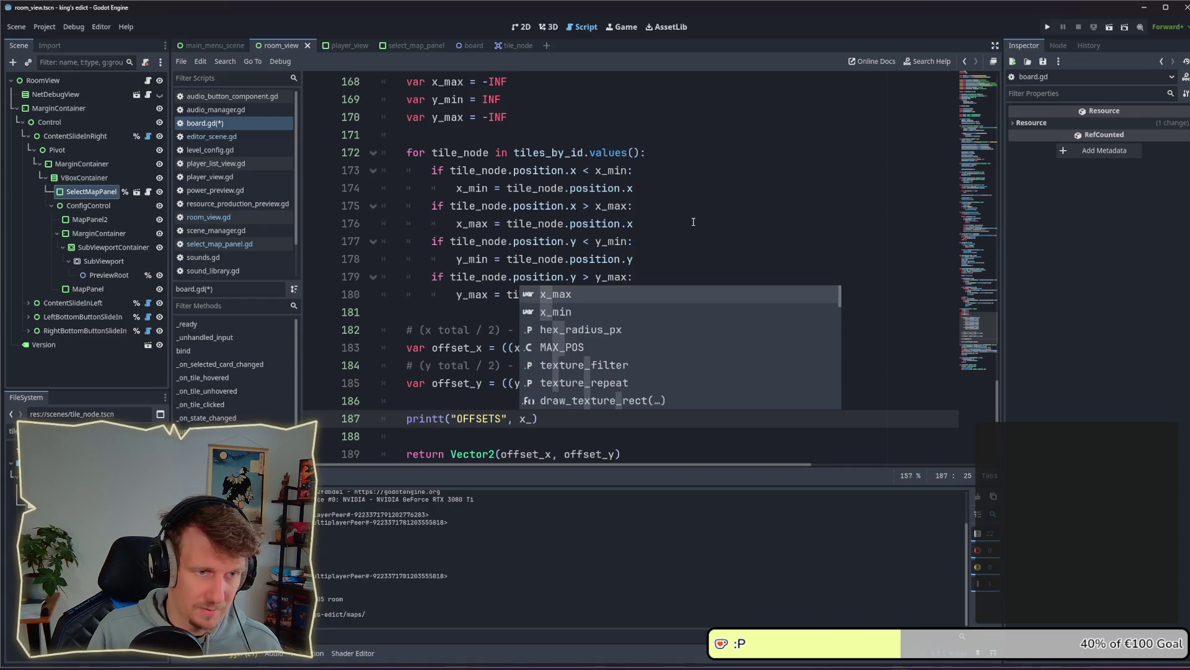
key(Down)
key(Return)
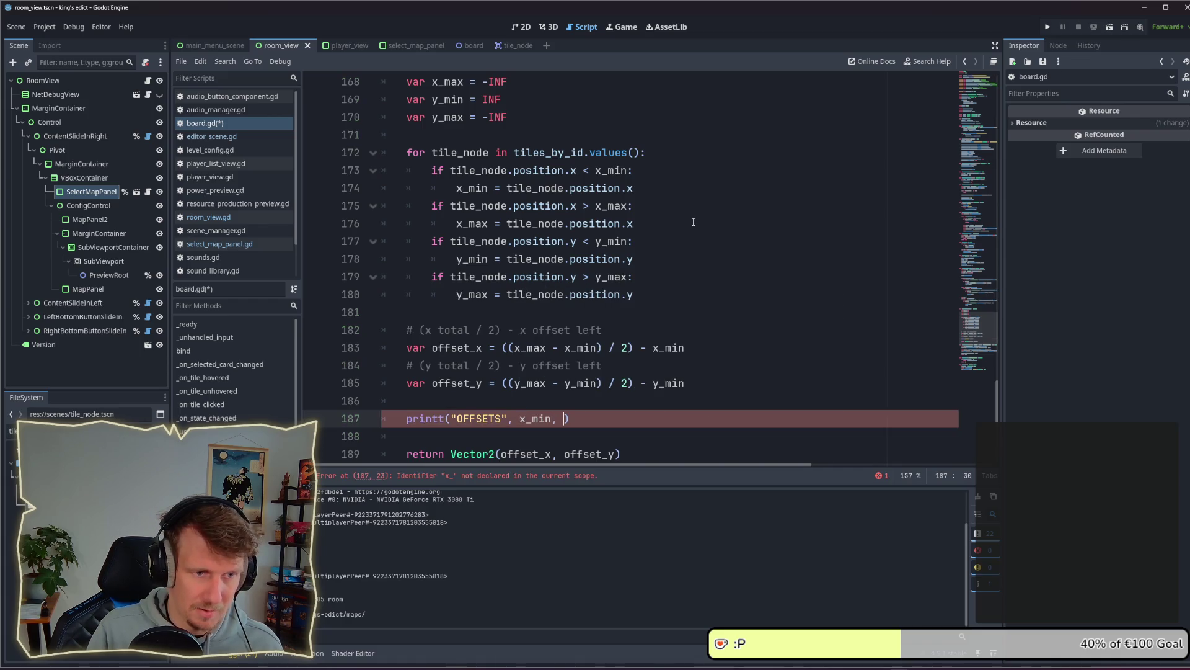
text(x)
key(Up)
key(Return)
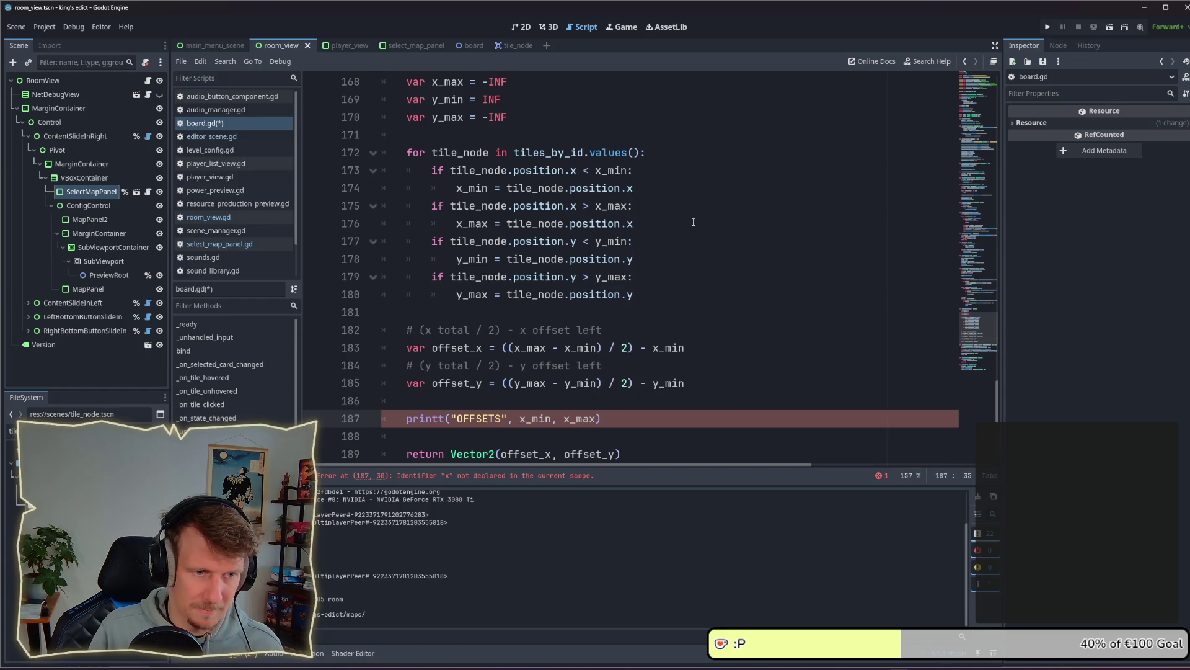
text(, y)
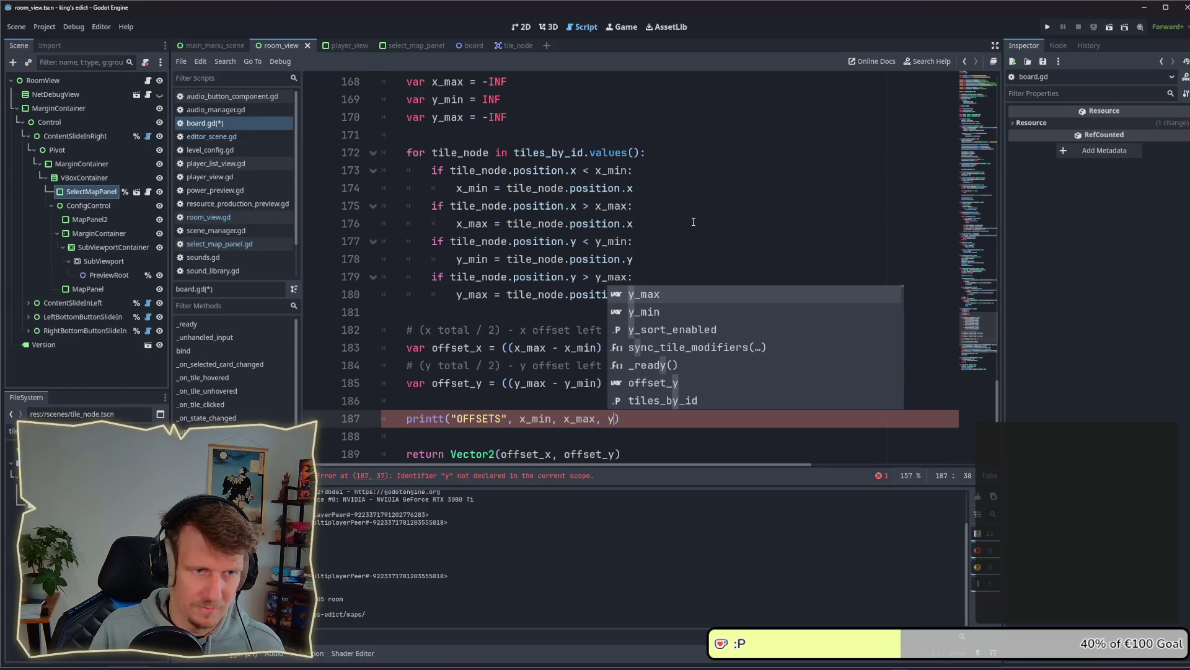
key(Down)
key(Return)
Finish the printt with y_max, offset_x and offset_y, then save board.gd
text(, y_)
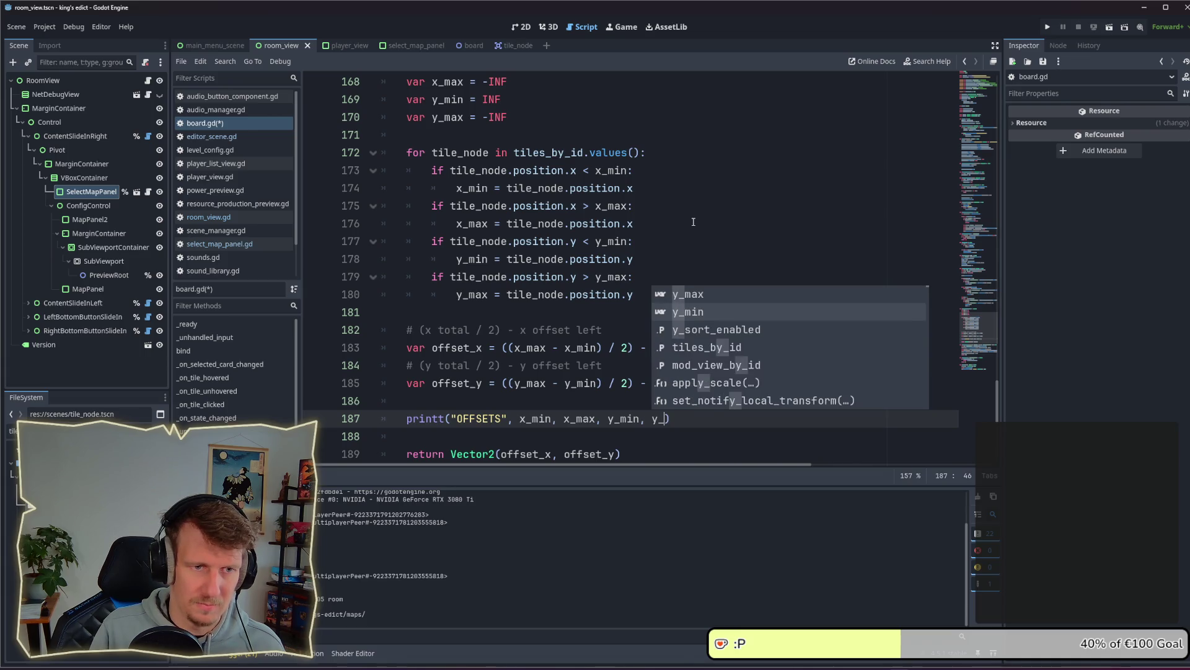
key(Return)
key(BackSpace)
key(BackSpace)
key(BackSpace)
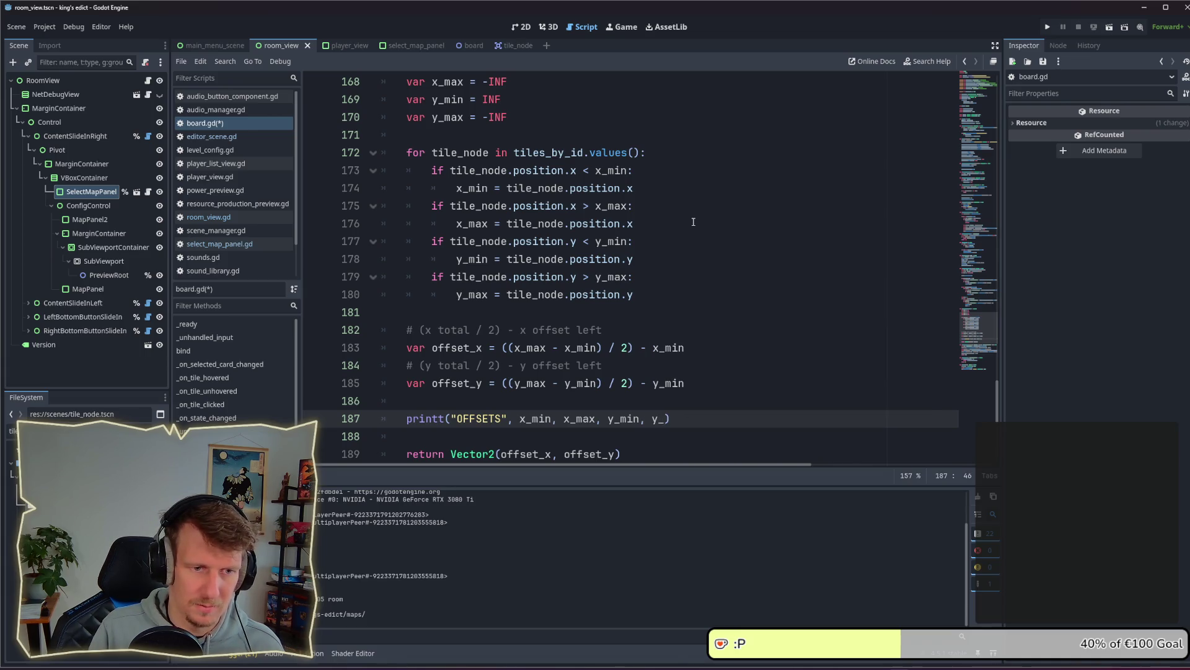
text(max, )
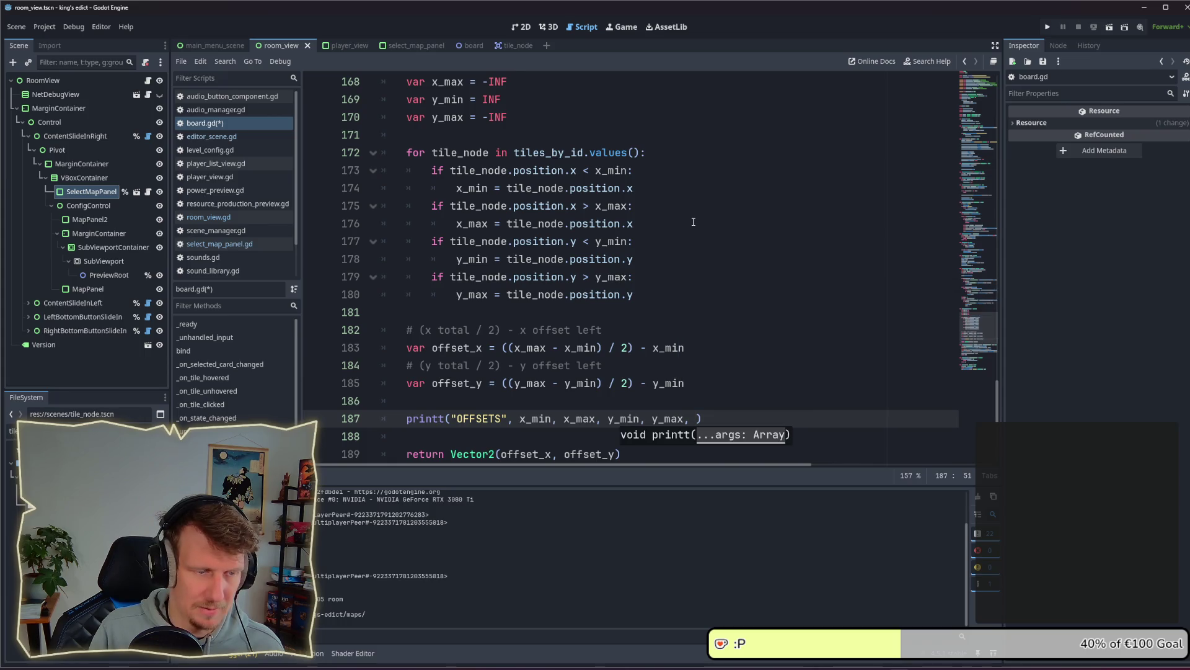
text(o)
key(Return)
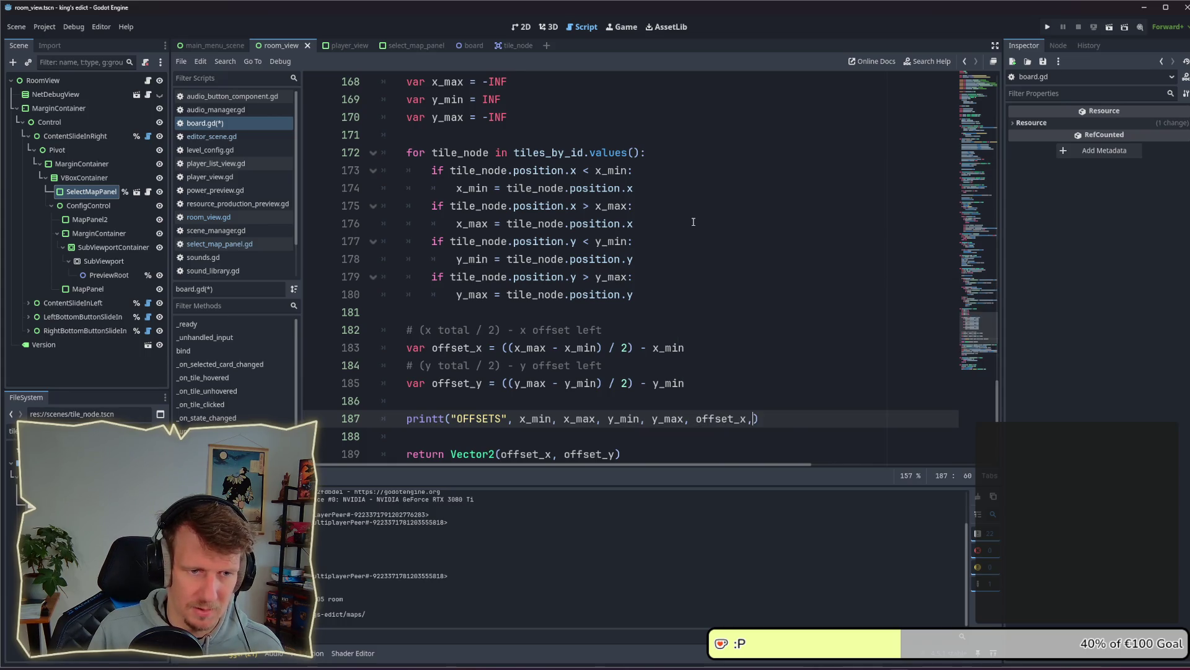
text(o)
key(Down)
key(Return)
key(ctrl+s)
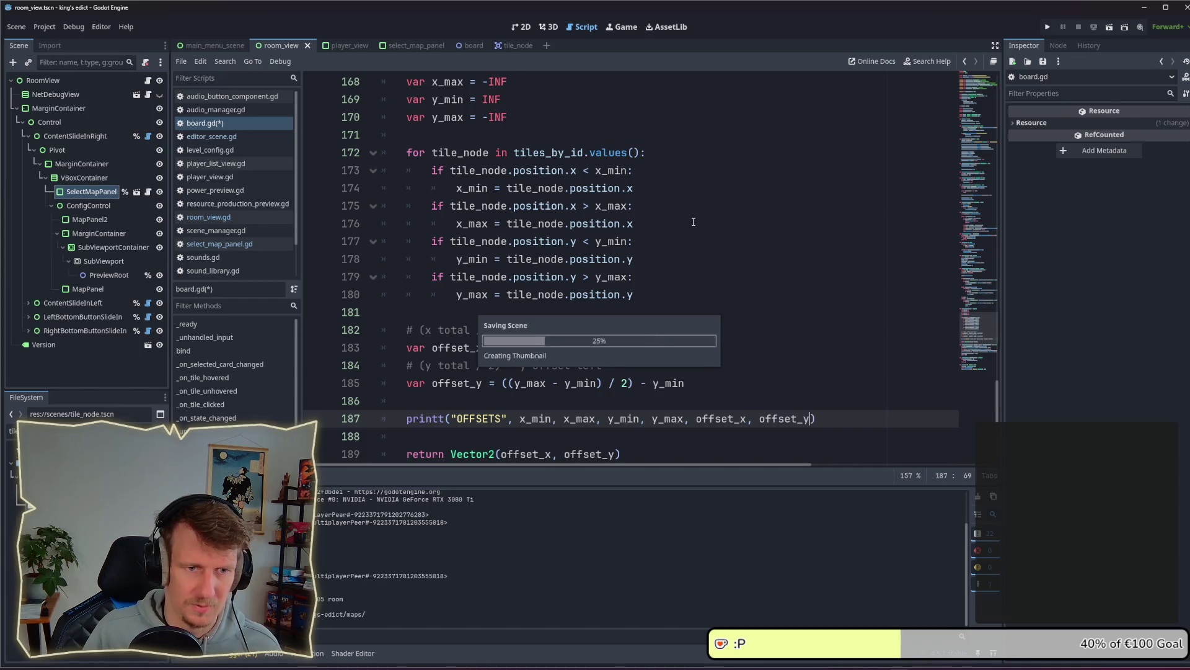
Run the game and go to Multiplayer, then Create Game to reach the map preview
key(F5)
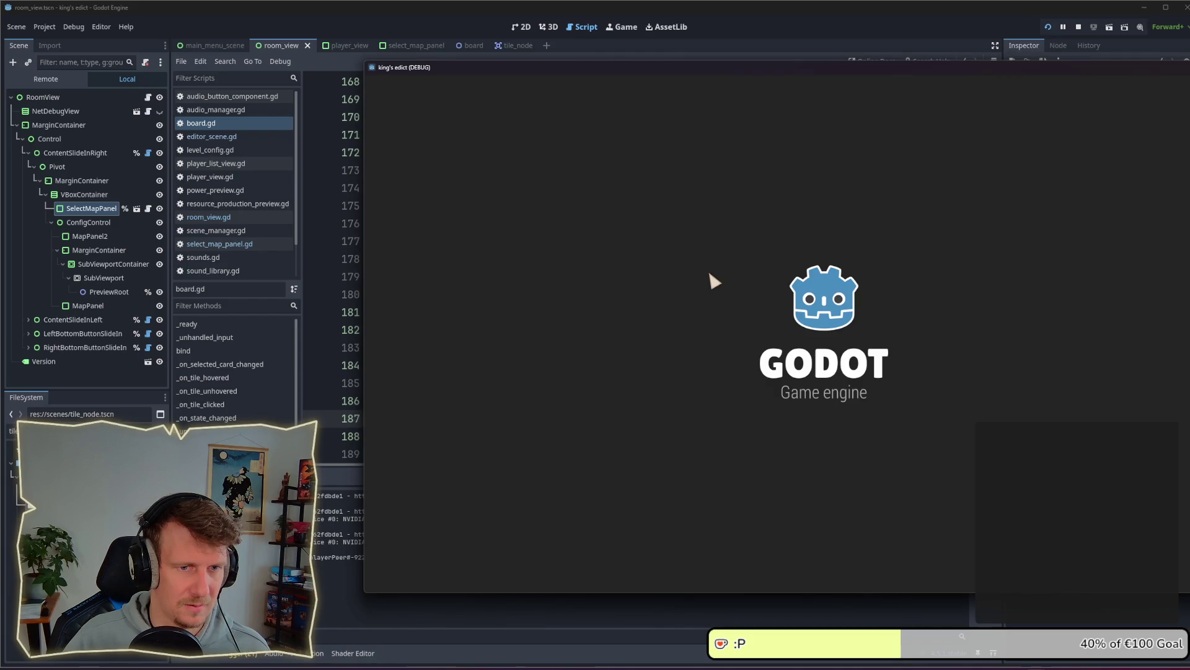
click(959, 334)
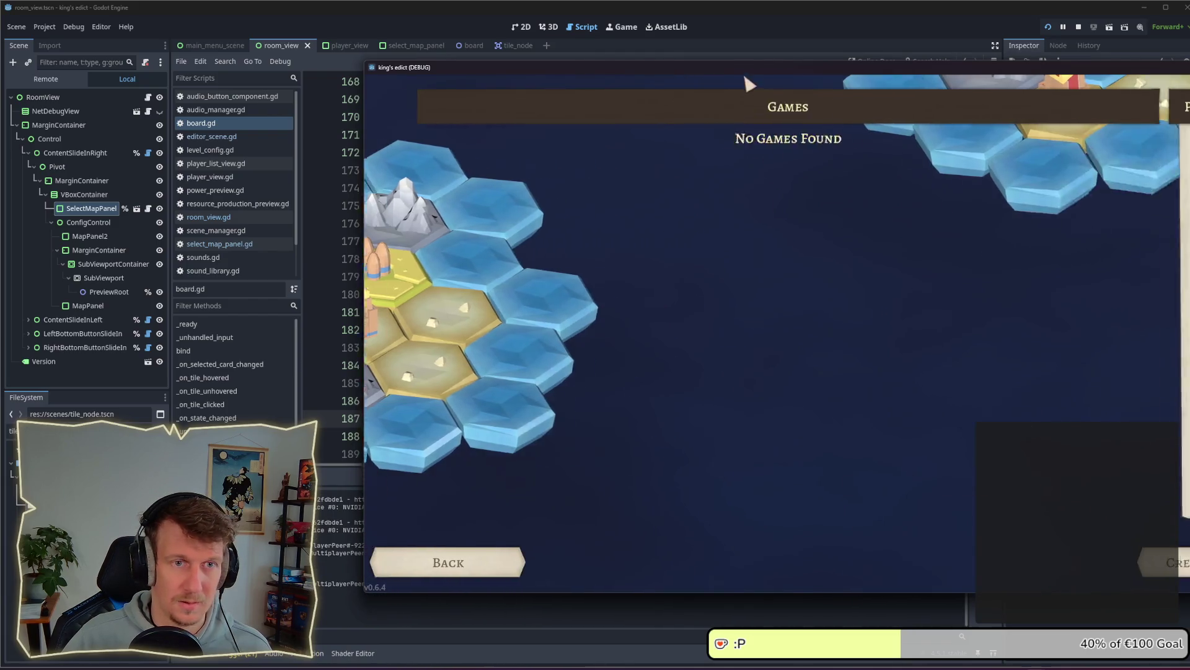
drag(743, 72, 455, 40)
click(906, 533)
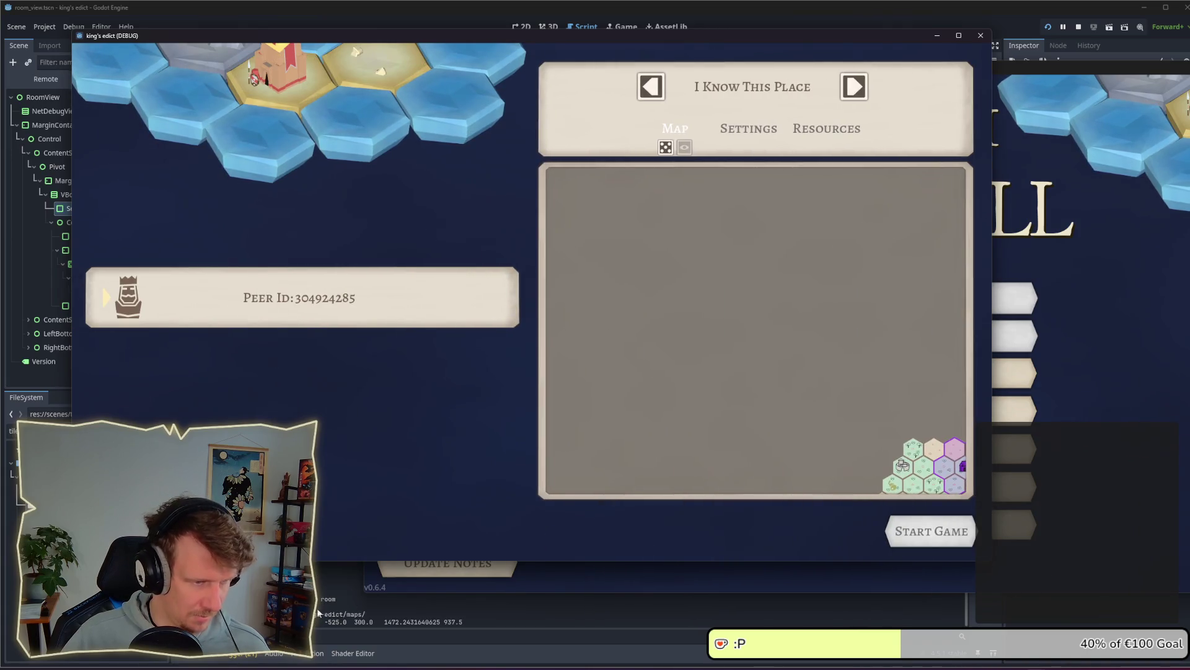
Switch between the editor and game windows to read the printed OFFSETS values
click(318, 613)
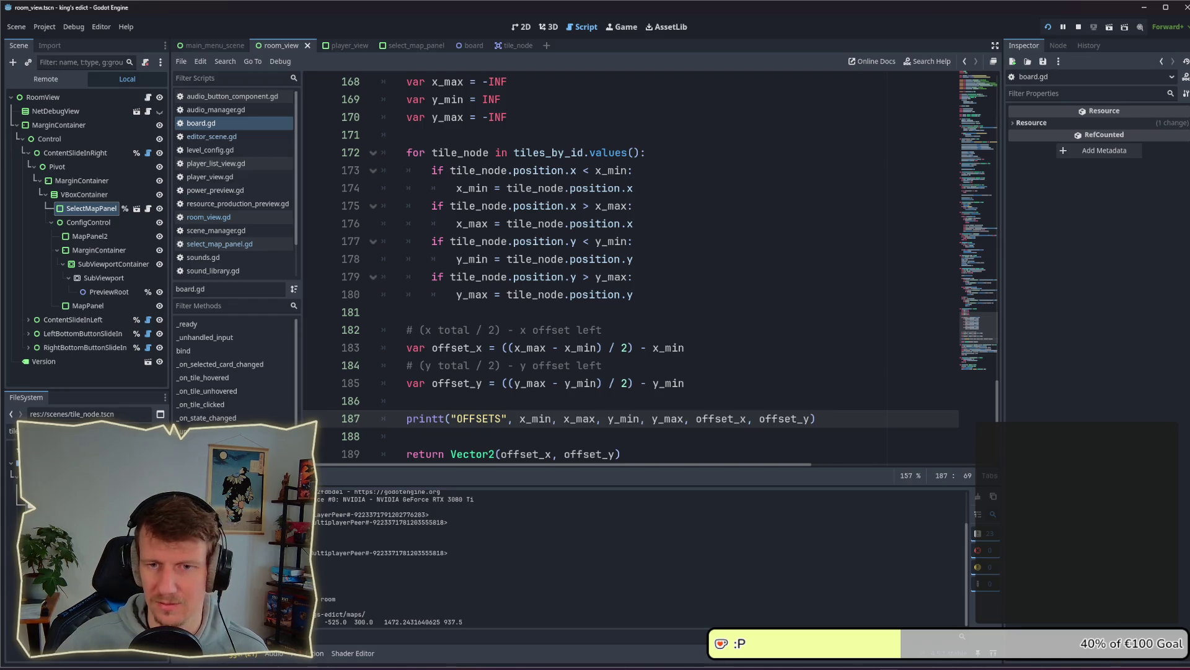
key(alt+Tab)
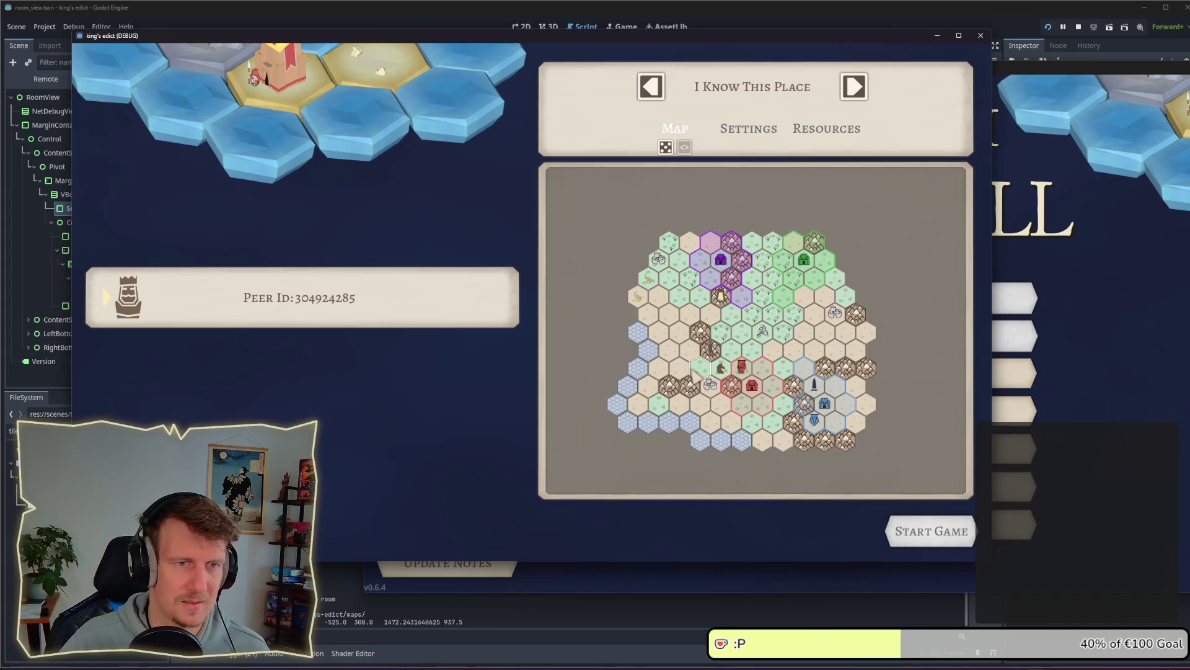
key(alt+Tab)
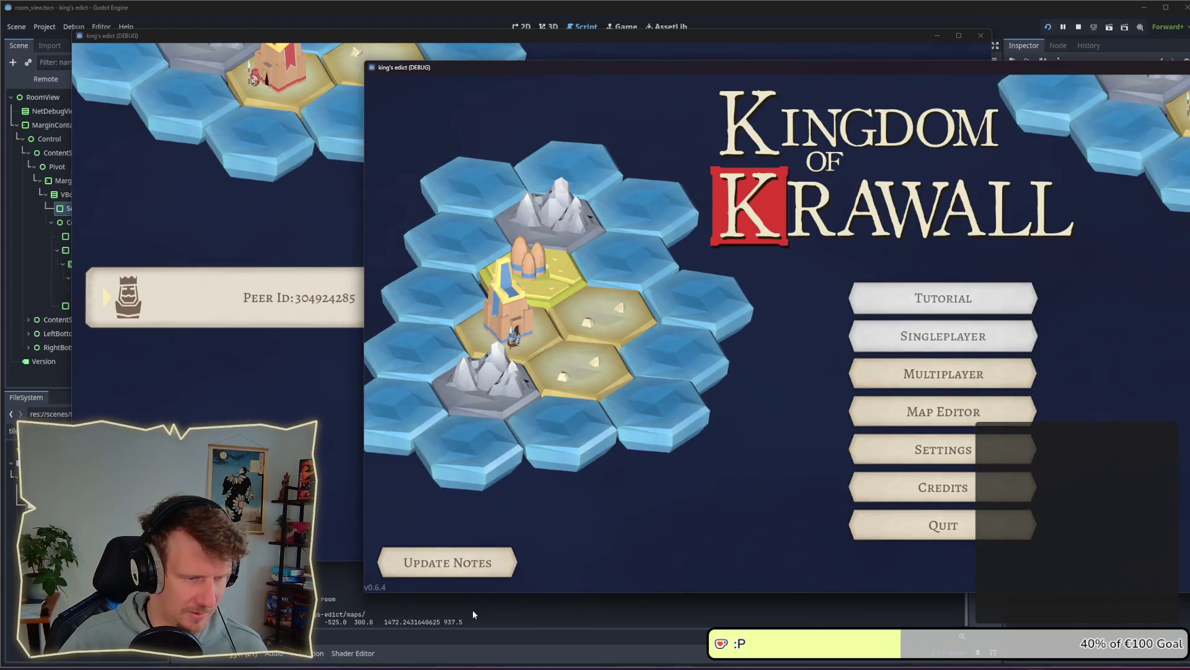
click(472, 609)
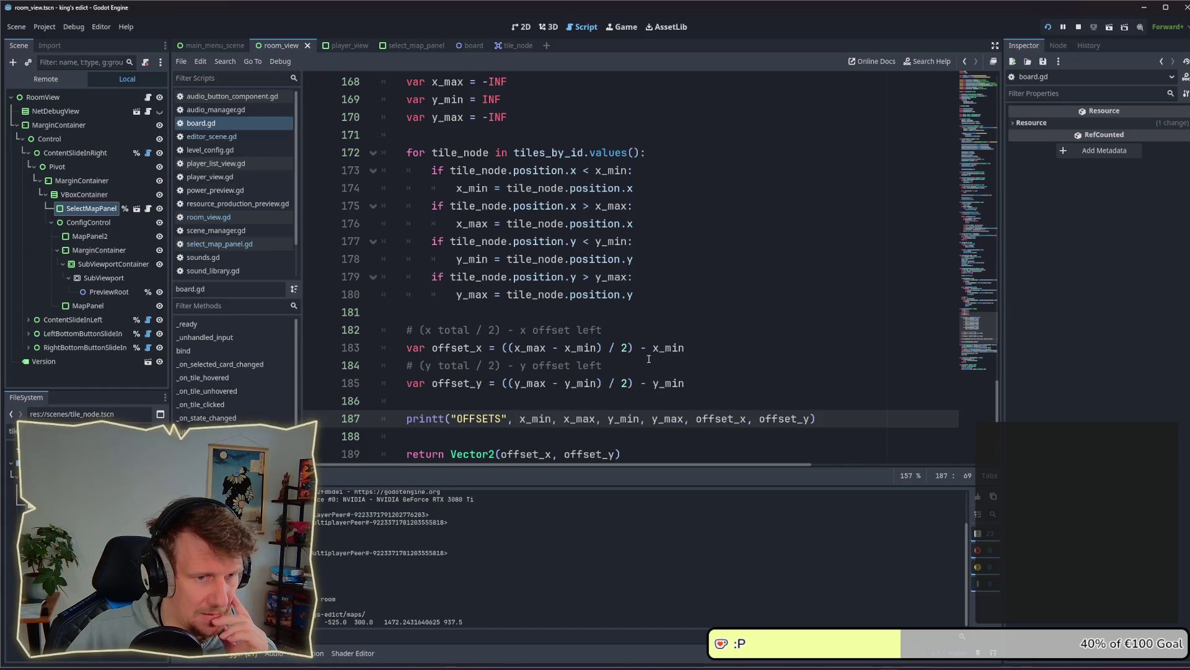
click(627, 365)
mouse_move(628, 348)
mouse_down()
mouse_move(510, 348)
mouse_move(545, 348)
mouse_up()
click(566, 347)
mouse_move(545, 348)
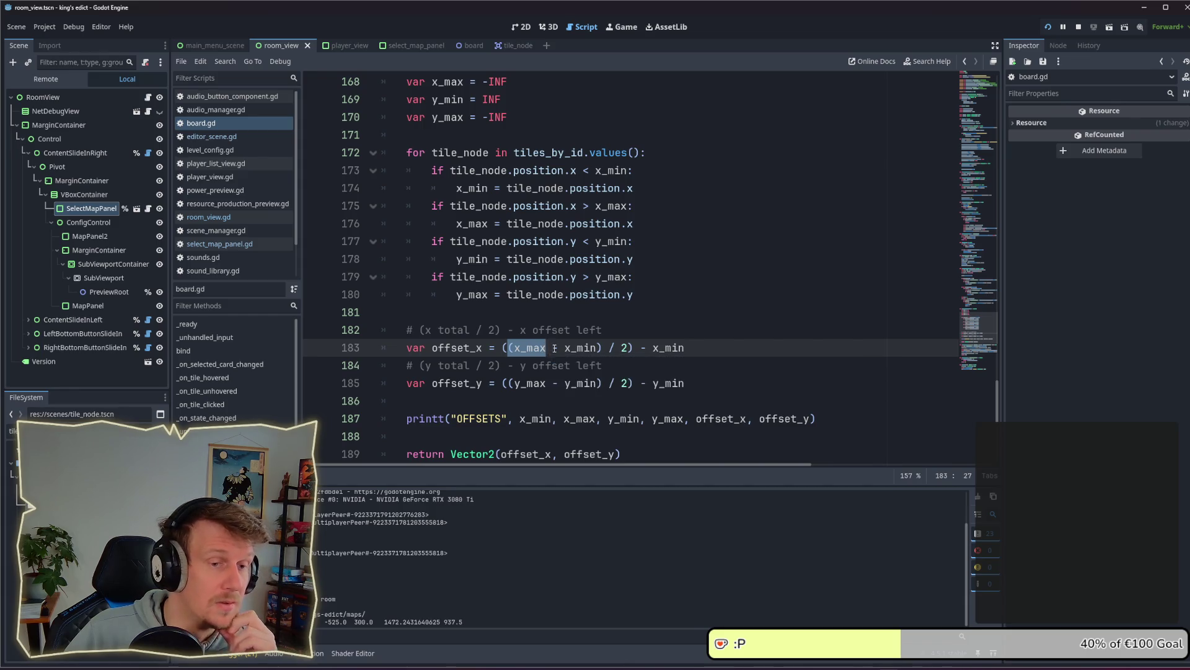
click(553, 348)
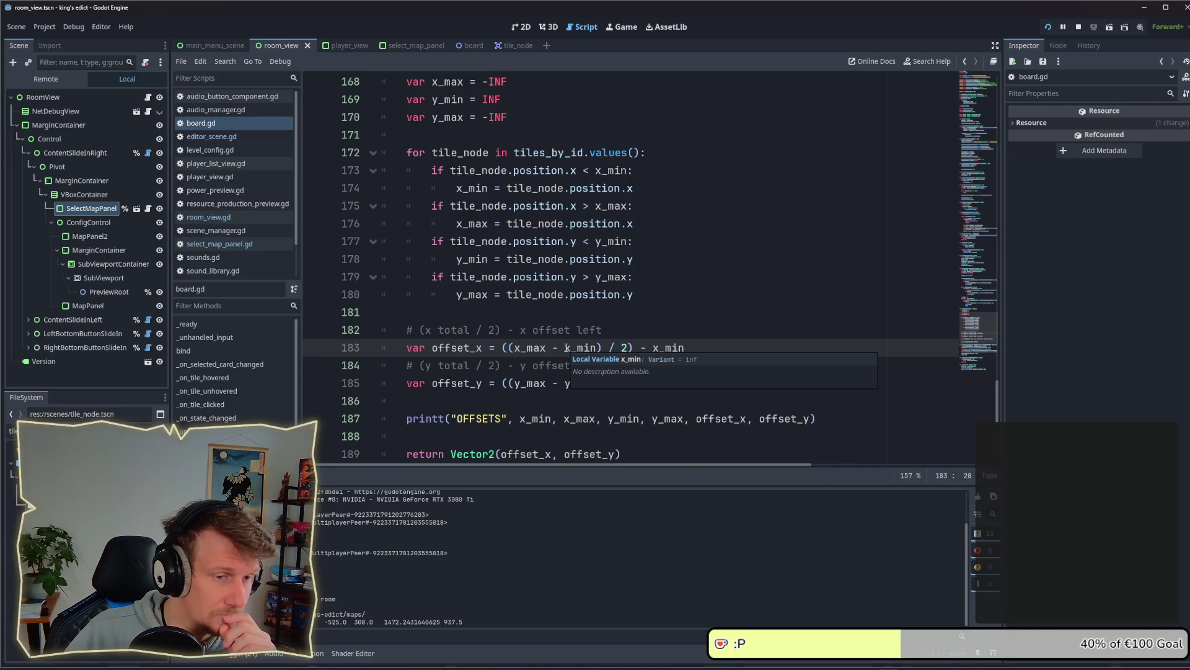
click(536, 349)
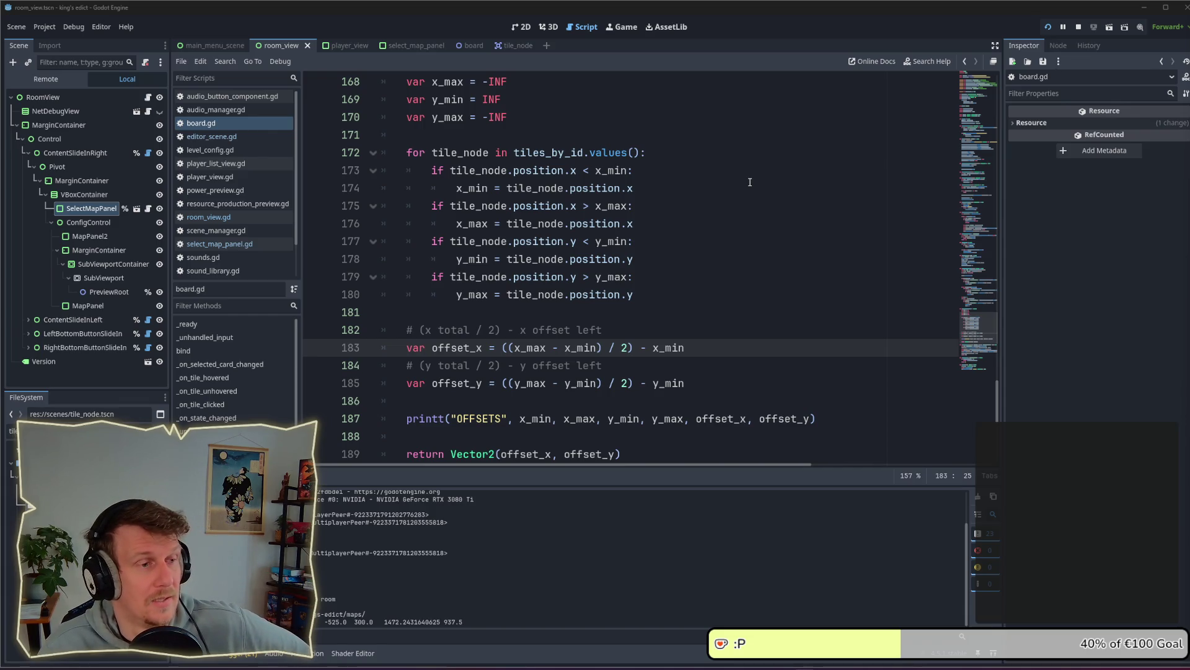
Go to the trailer-script note and draw a long horizontal straight line
key(super+w)
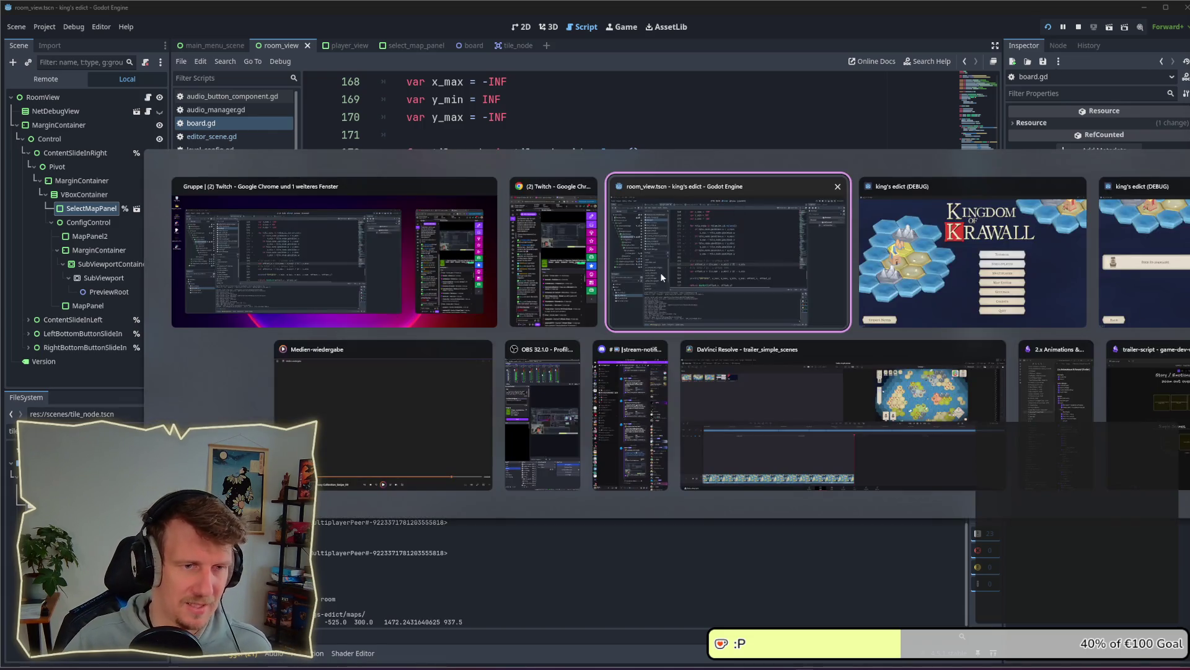
click(1146, 408)
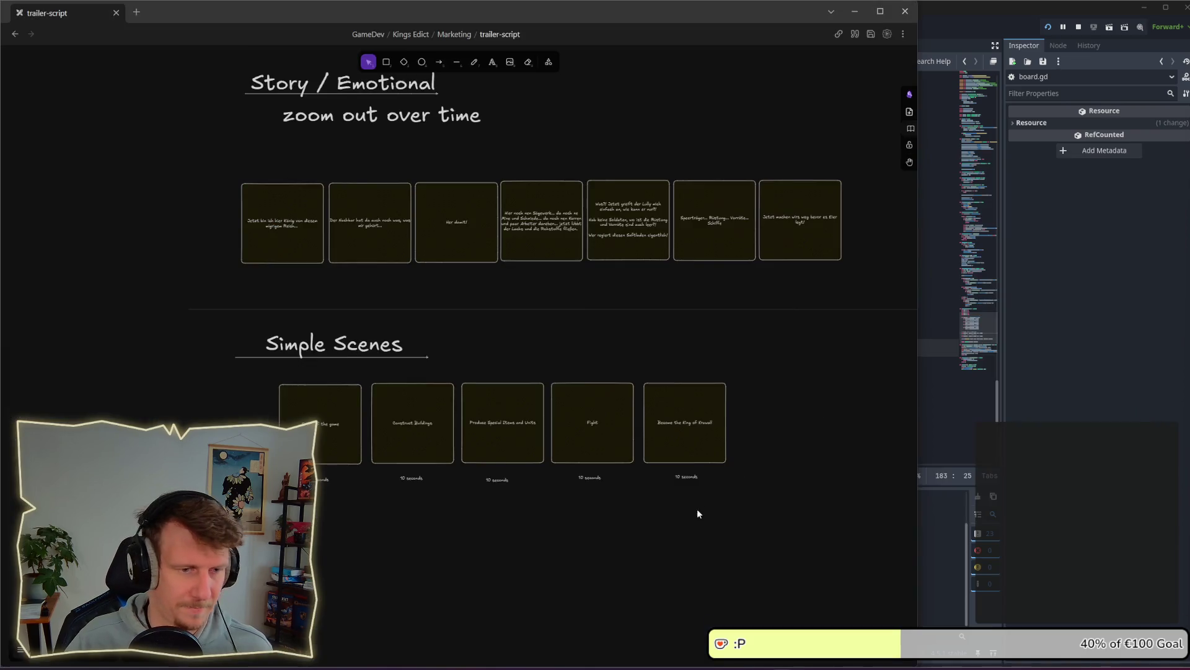
scroll(701, 378, down, 6)
scroll(527, 241, up, 2)
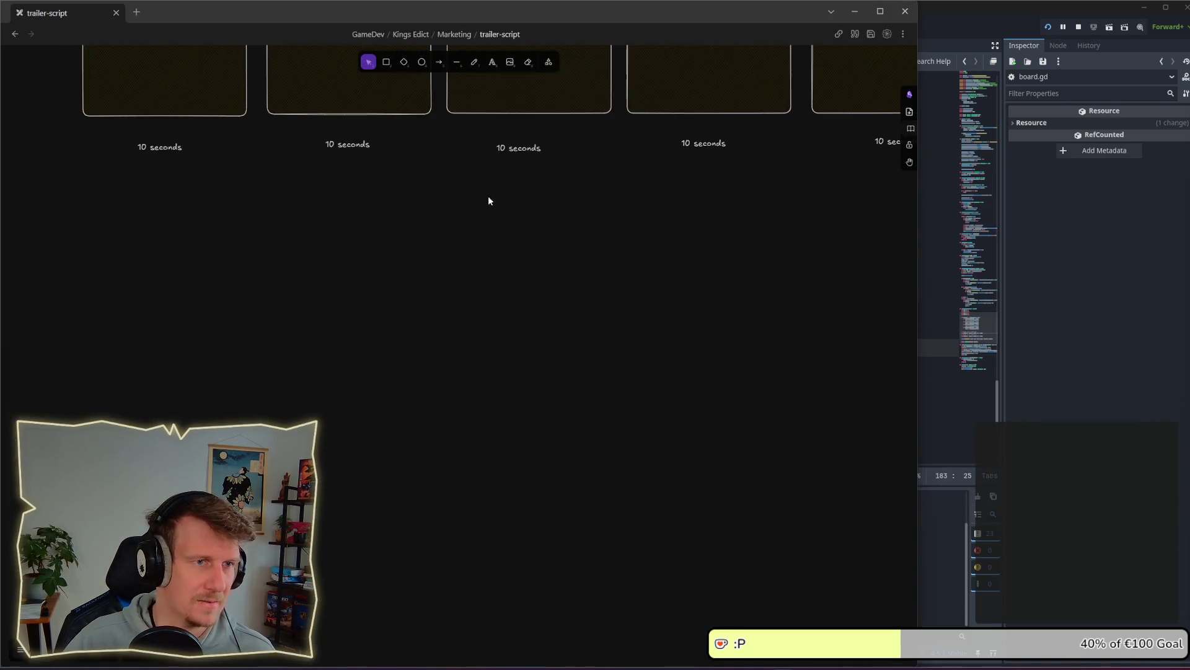
click(491, 62)
click(475, 62)
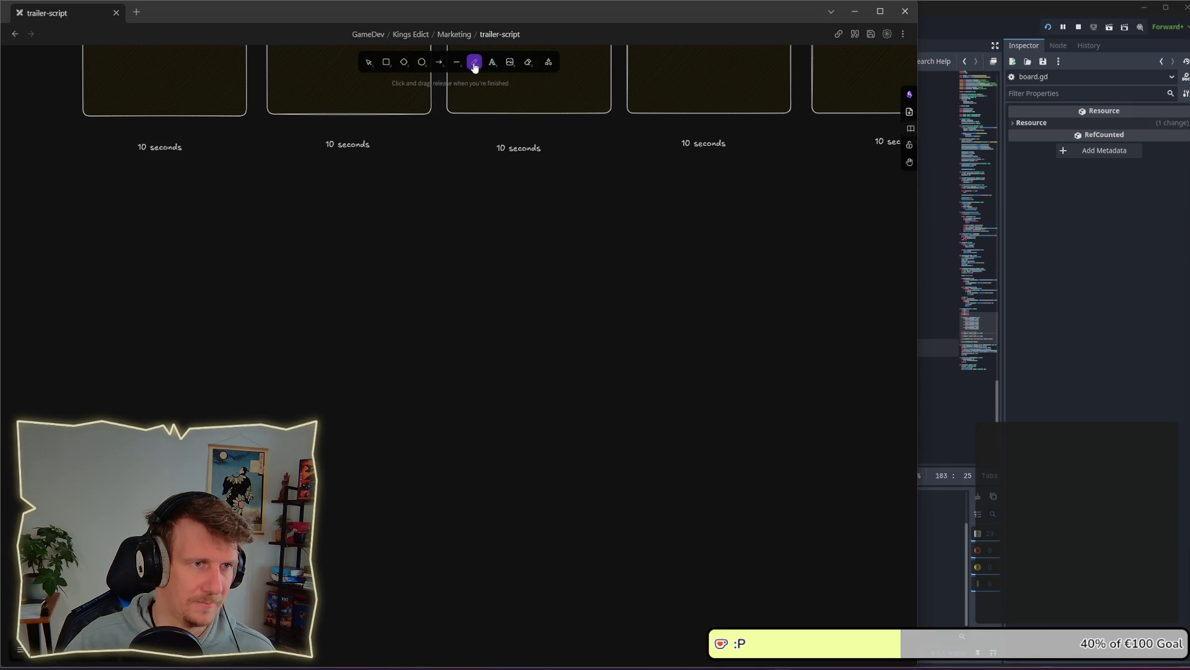
click(457, 62)
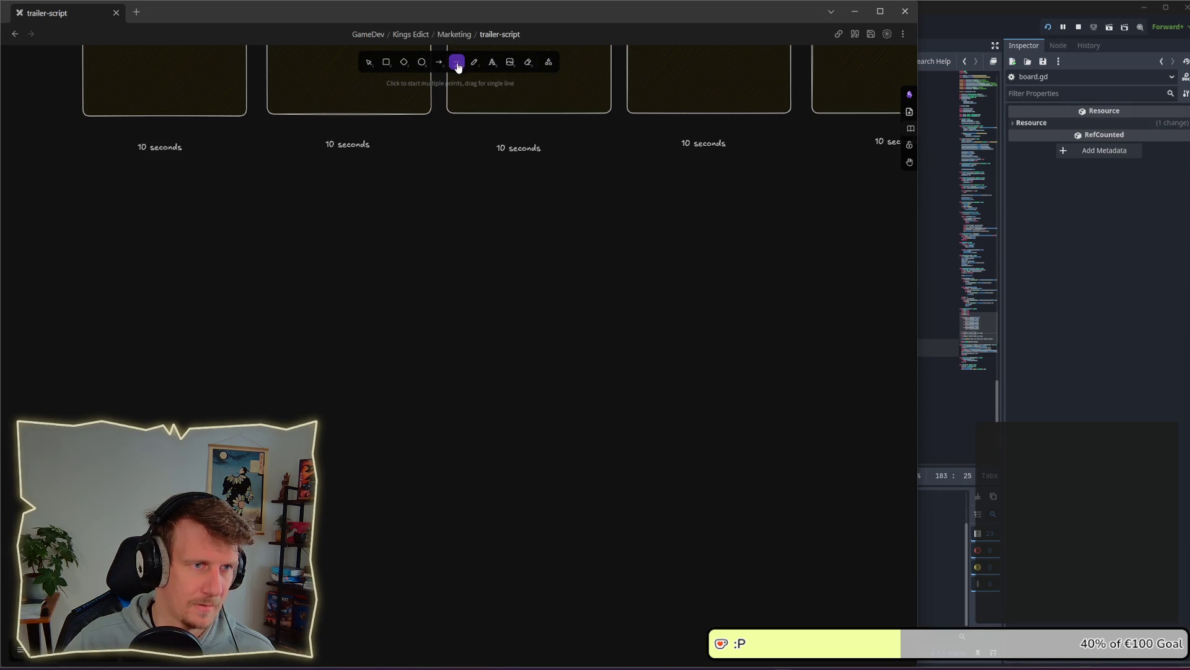
drag(268, 360, 714, 364)
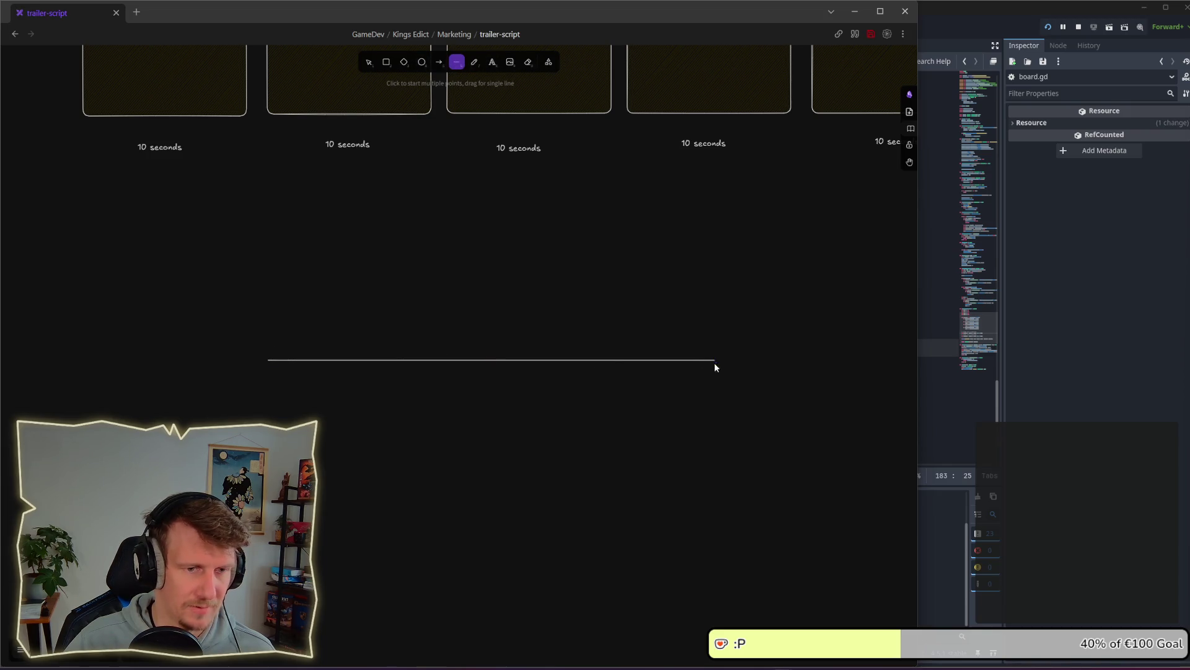
Add end ticks labelled A and B, and a tick for point C near B
click(475, 62)
drag(259, 340, 269, 379)
drag(721, 341, 723, 379)
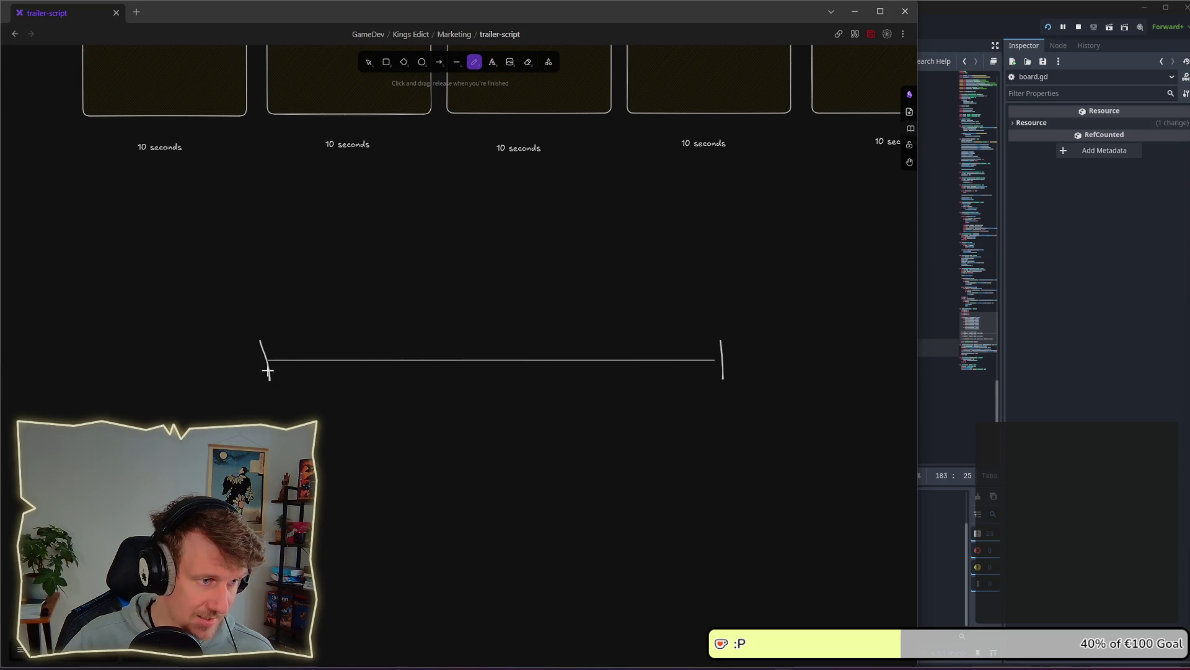
drag(258, 407, 275, 403)
mouse_move(731, 384)
mouse_down()
mouse_move(732, 407)
mouse_move(746, 404)
mouse_up()
scroll(523, 348, down, 1)
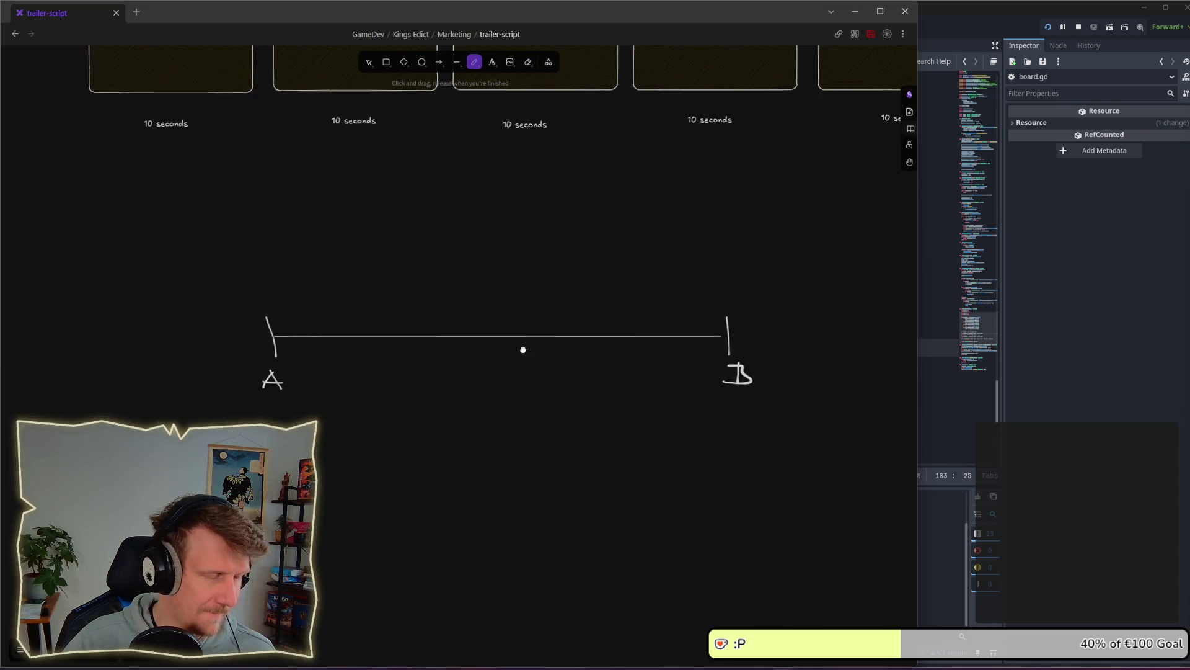
scroll(529, 298, up, 1)
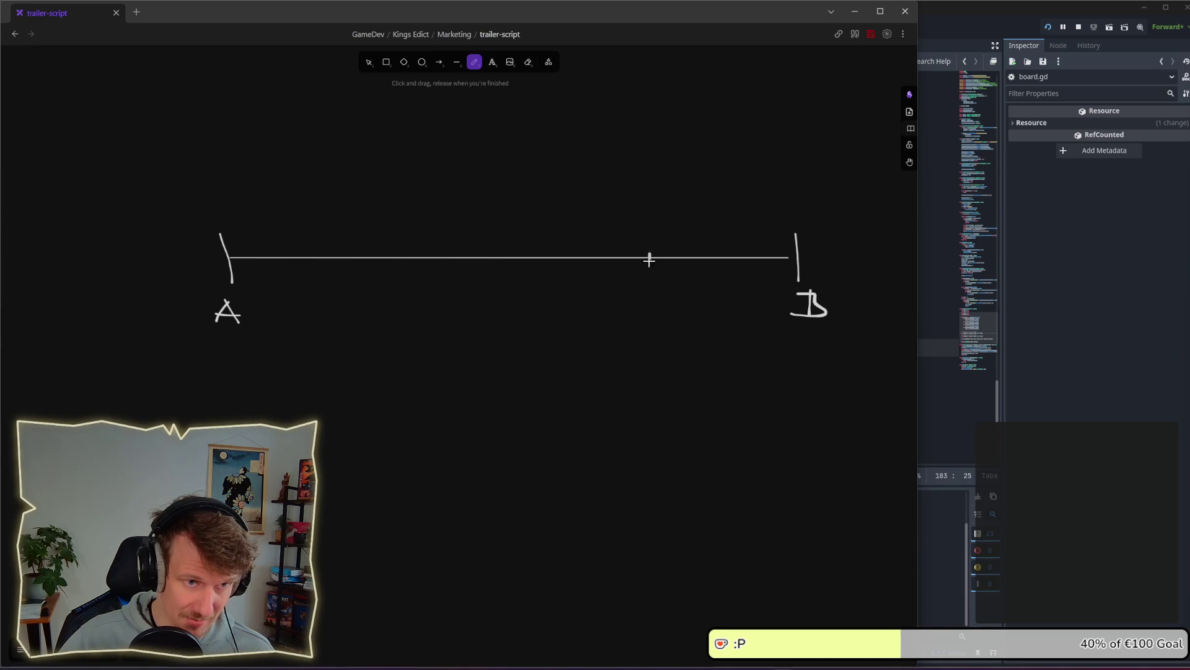
mouse_move(649, 252)
mouse_down()
mouse_move(641, 293)
mouse_move(661, 299)
mouse_up()
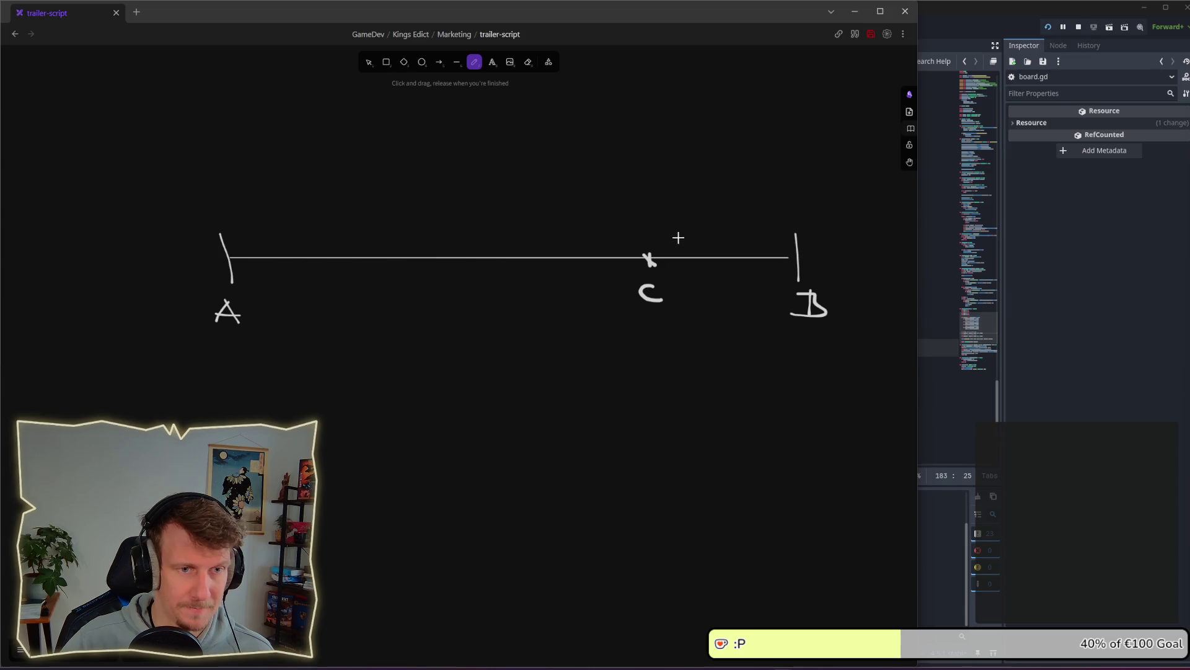
Write the x min and x max labels above the line
mouse_move(358, 229)
mouse_down()
mouse_move(371, 243)
mouse_move(358, 244)
mouse_move(419, 236)
mouse_up()
click(405, 228)
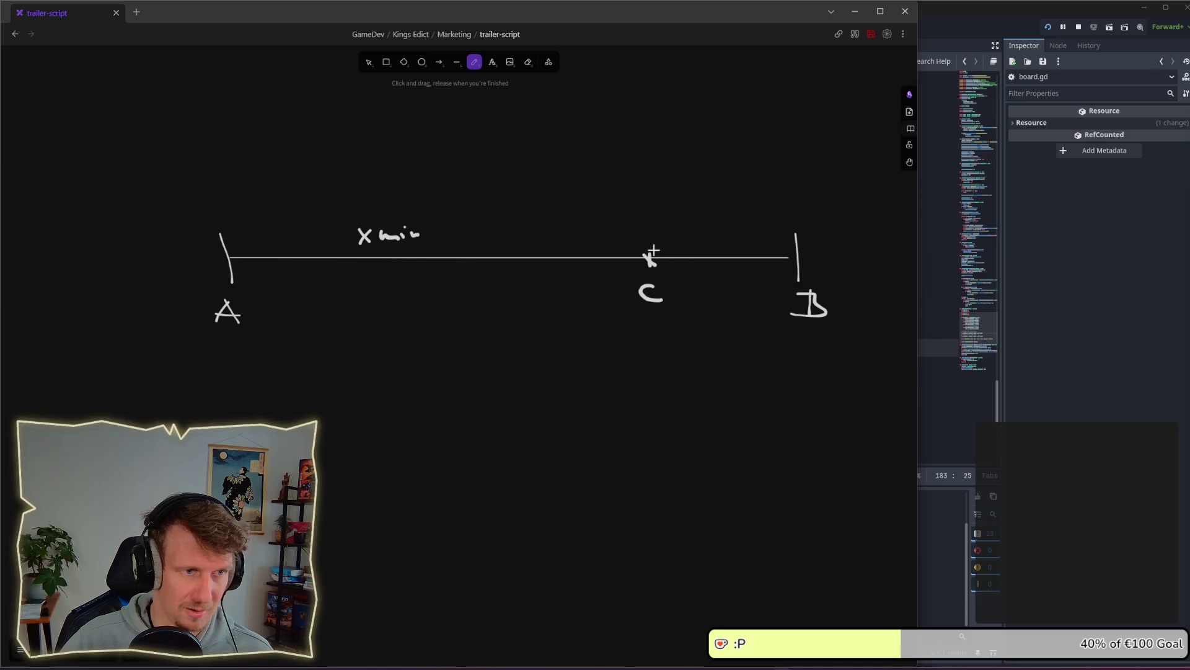
mouse_move(690, 229)
mouse_down()
mouse_move(701, 245)
mouse_move(691, 245)
mouse_move(774, 243)
mouse_up()
drag(774, 233, 762, 243)
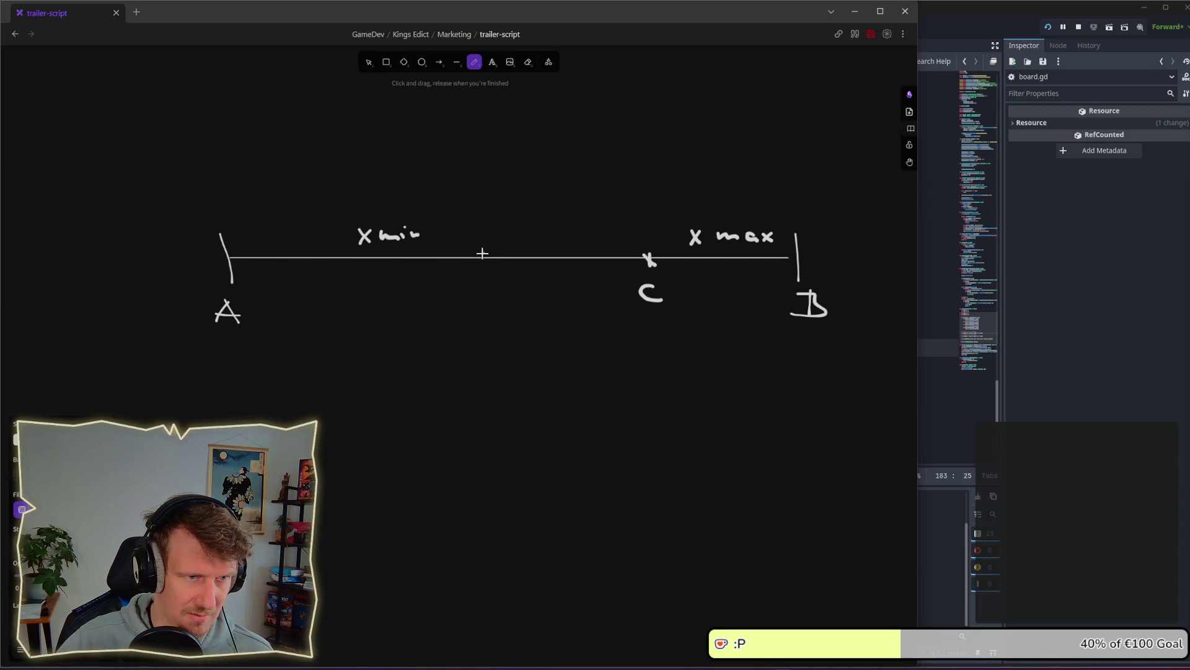
Draw blue C' with an arrow from C, then select (x_max - x_min) on line 183 in Godot
mouse_move(483, 253)
mouse_down()
mouse_move(493, 301)
mouse_move(498, 289)
mouse_up()
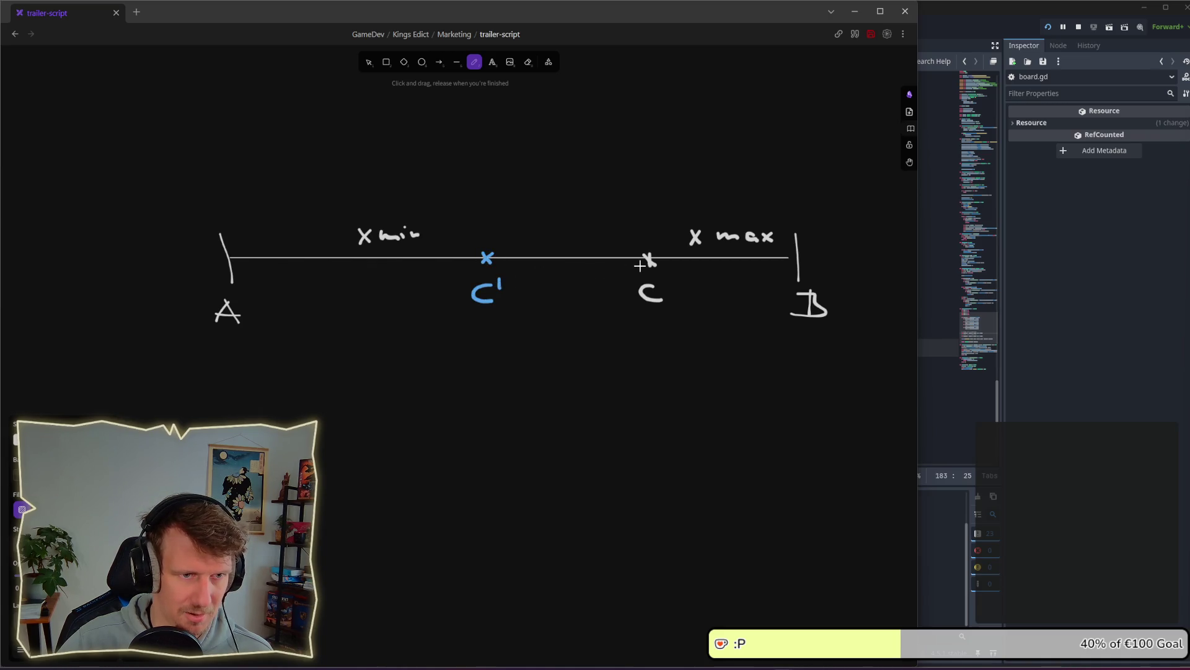
mouse_move(640, 266)
mouse_down()
mouse_move(505, 271)
mouse_move(513, 264)
mouse_move(518, 278)
mouse_up()
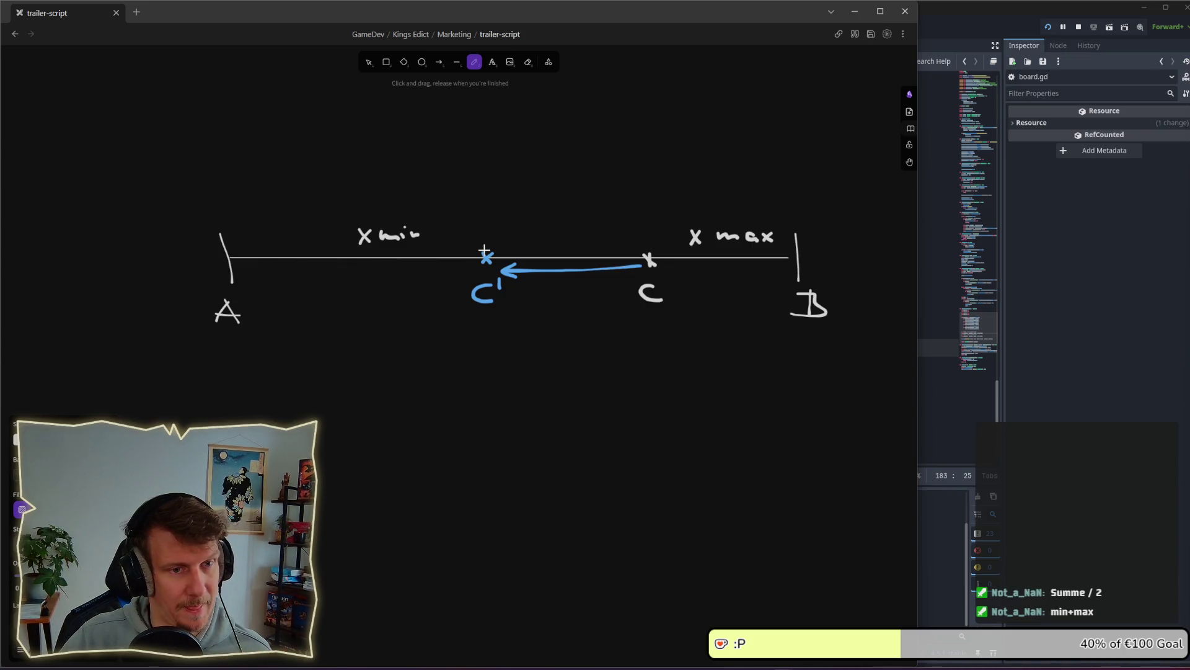
click(930, 401)
mouse_move(508, 347)
mouse_down()
mouse_move(603, 347)
mouse_move(509, 347)
mouse_up()
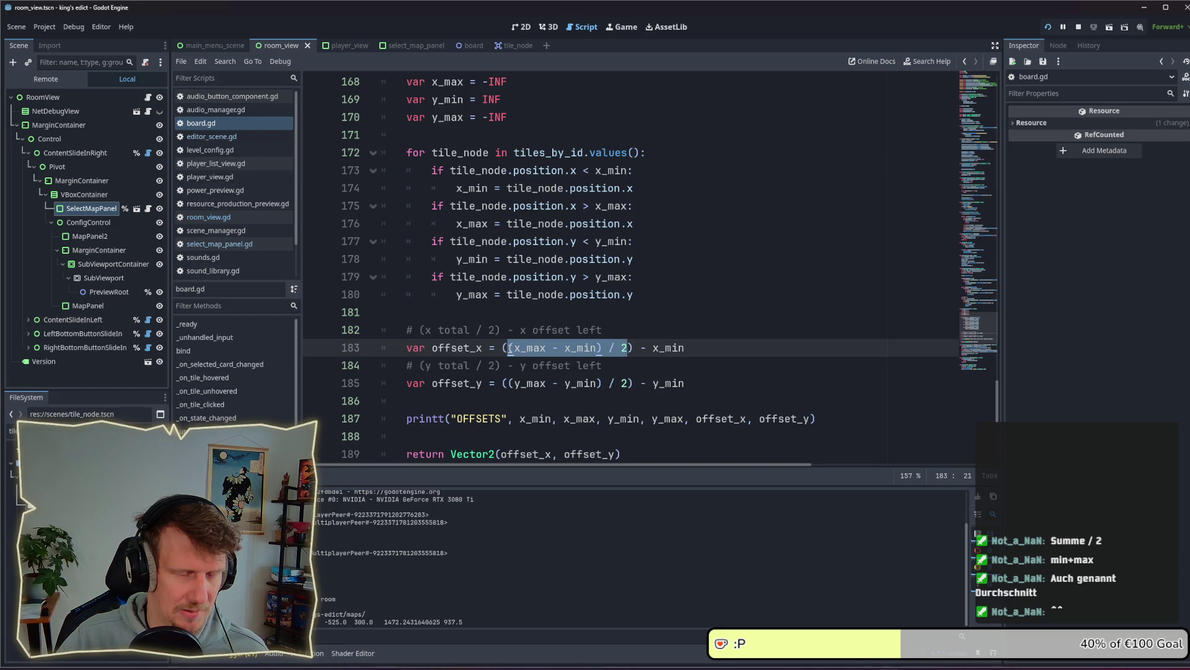
Switch from Godot's board.gd back to the Obsidian A–B whiteboard sketch
key(alt+Tab)
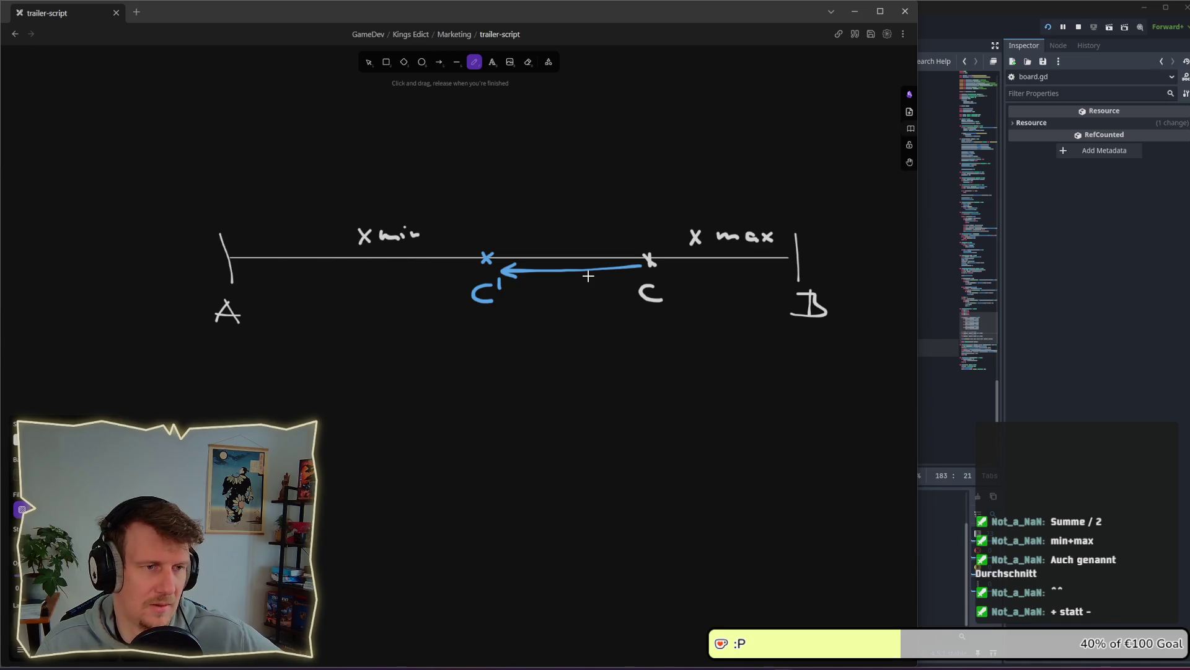
key(alt+Tab)
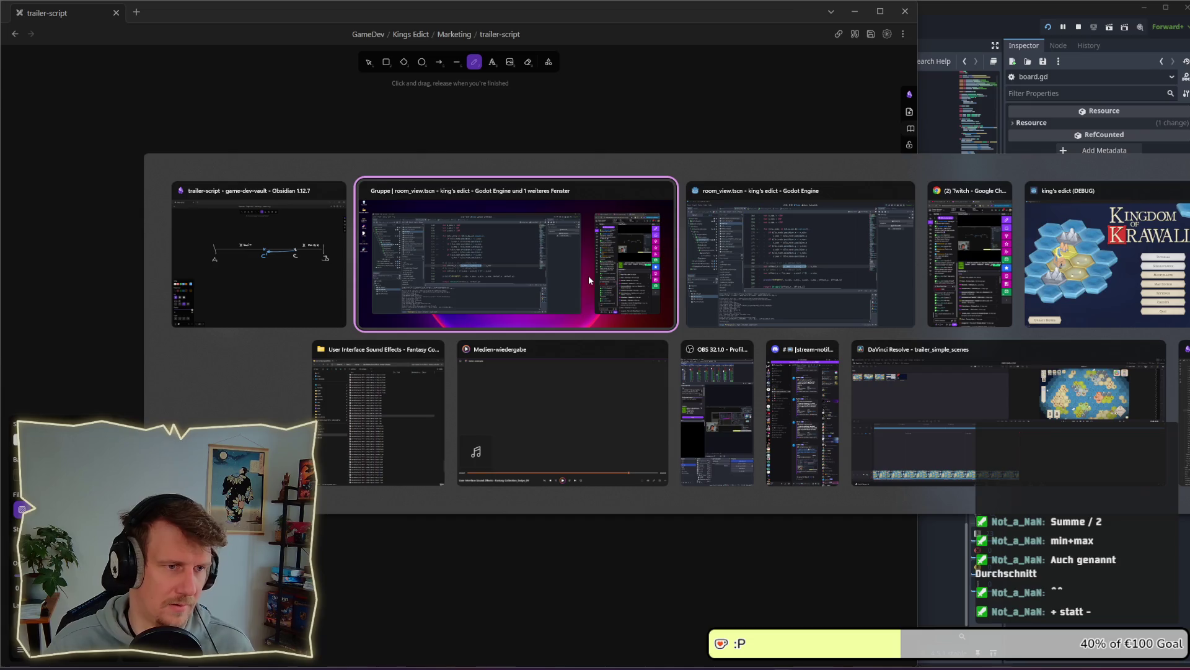
Write orange -3 above x min and 2 above x max, undoing a stray blue stroke
click(539, 130)
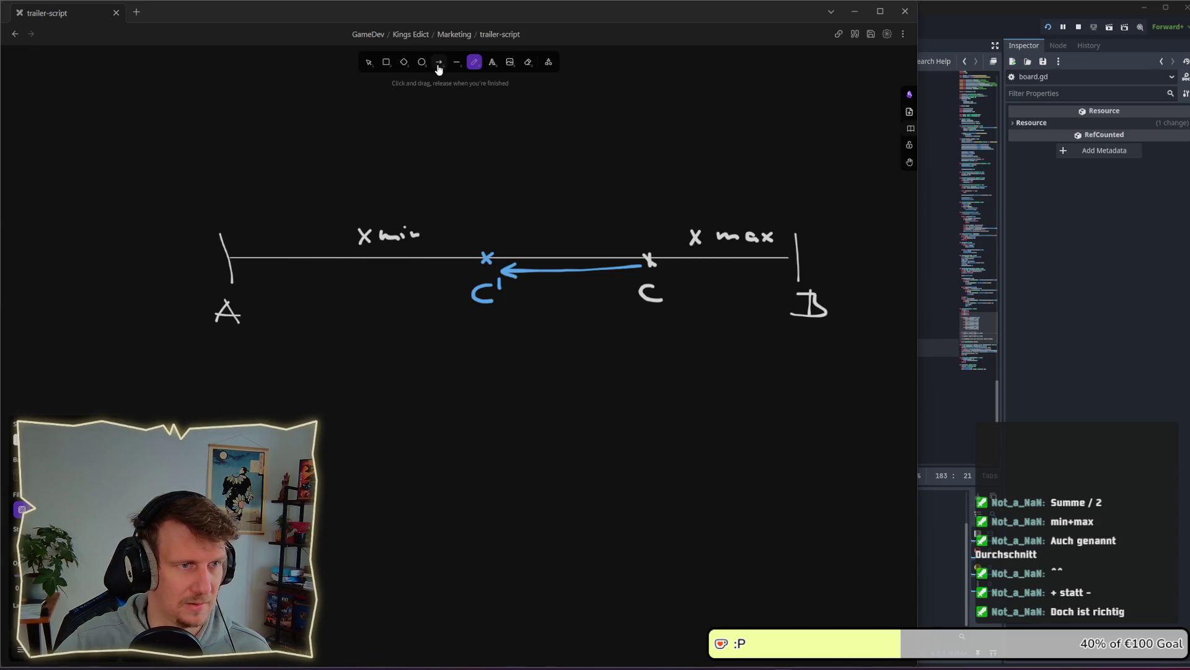
click(438, 63)
click(491, 63)
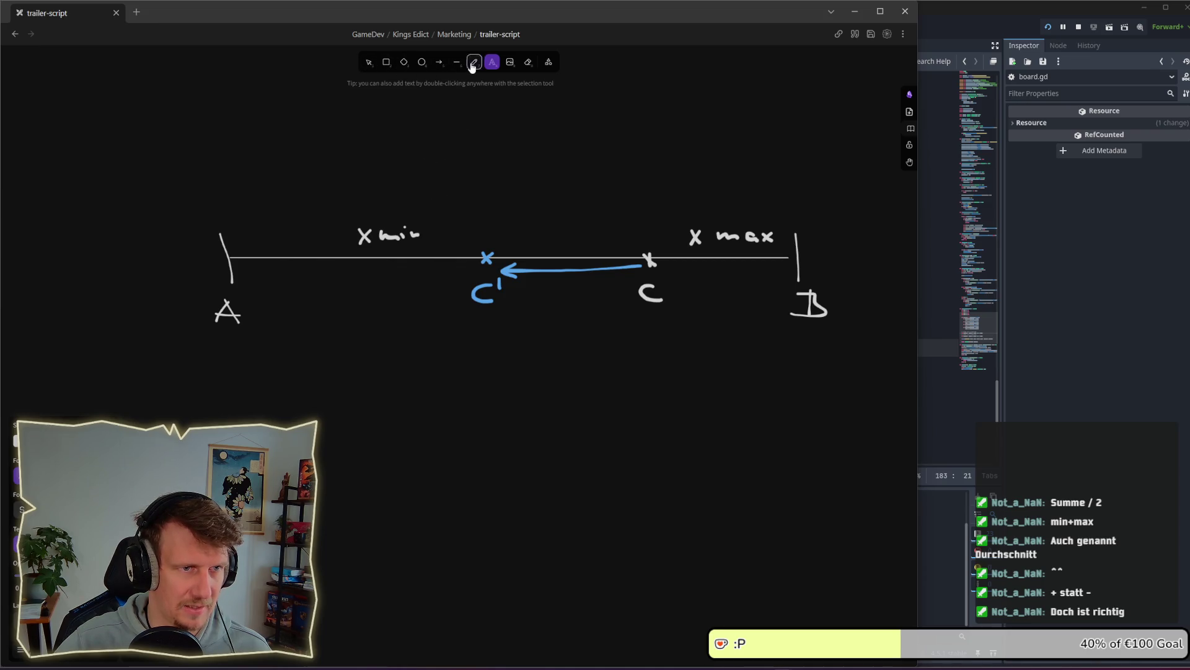
click(475, 62)
drag(466, 178, 485, 177)
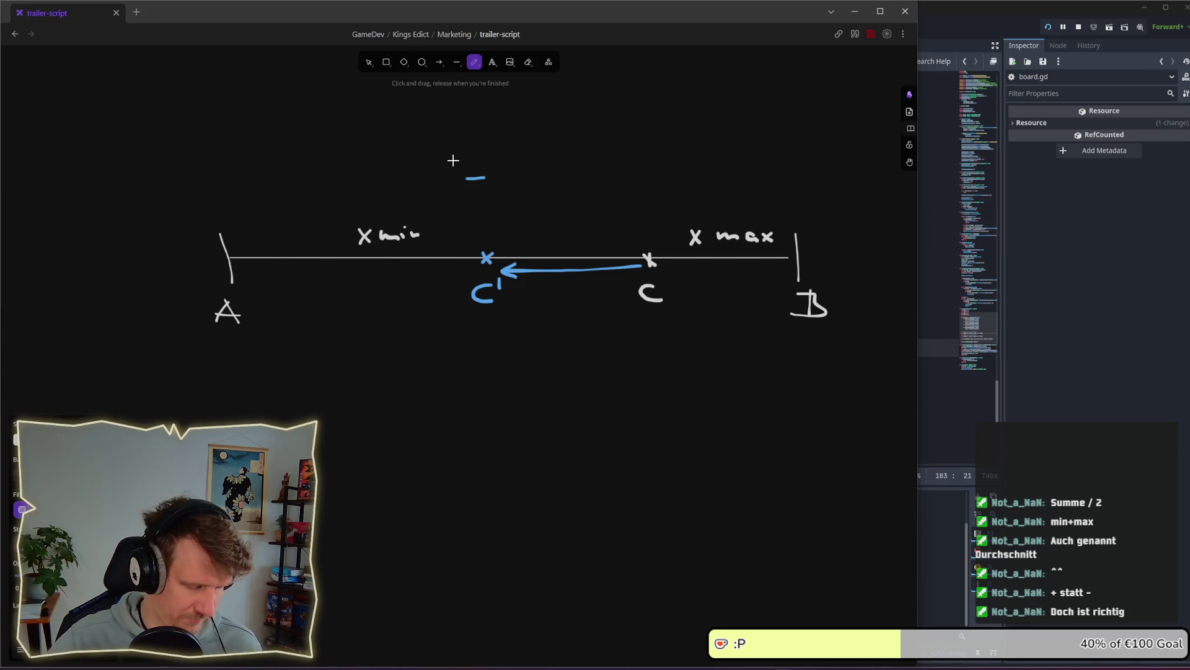
key(ctrl+z)
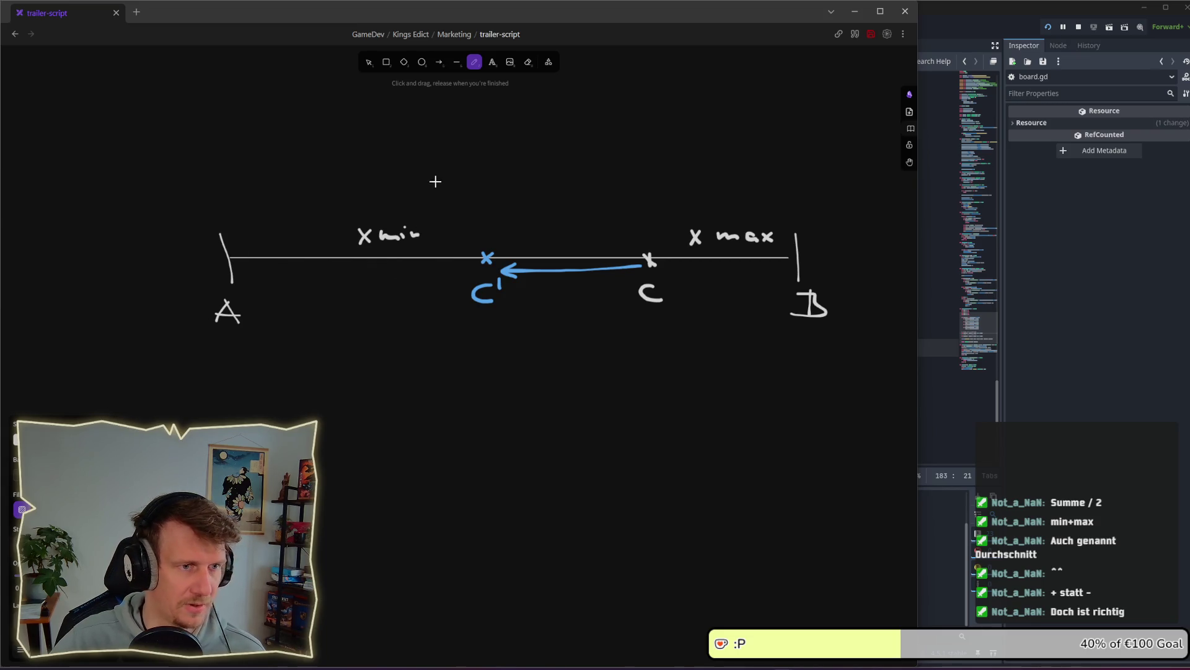
mouse_move(434, 175)
mouse_down()
mouse_move(473, 183)
mouse_move(456, 188)
mouse_up()
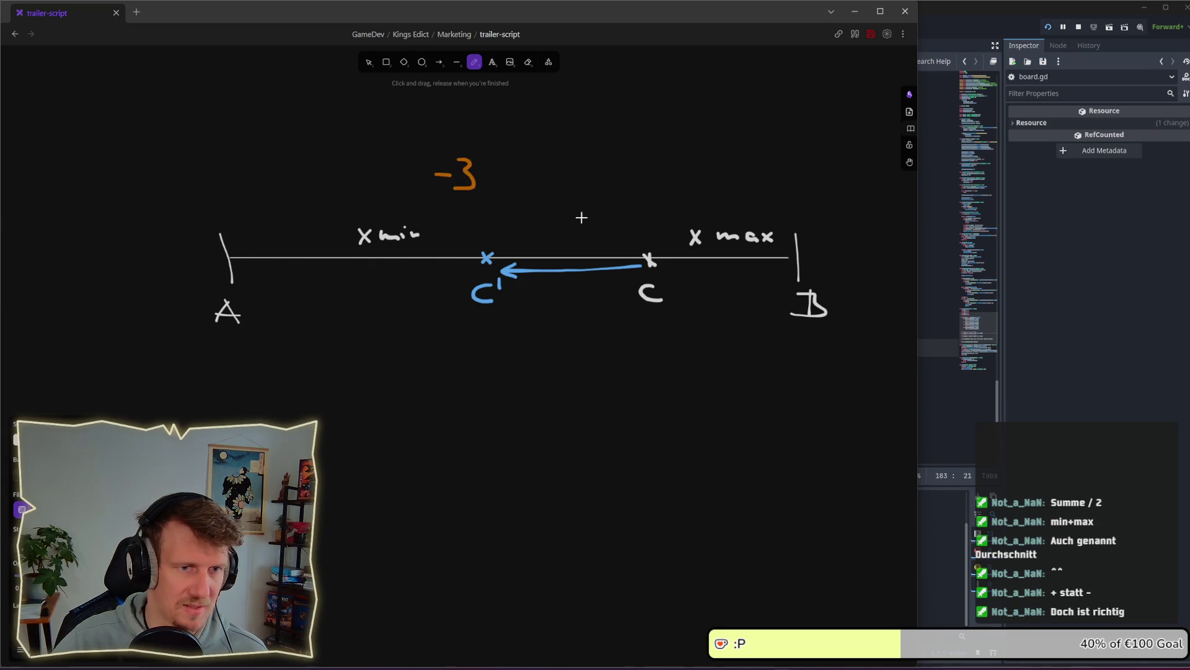
drag(705, 163, 735, 184)
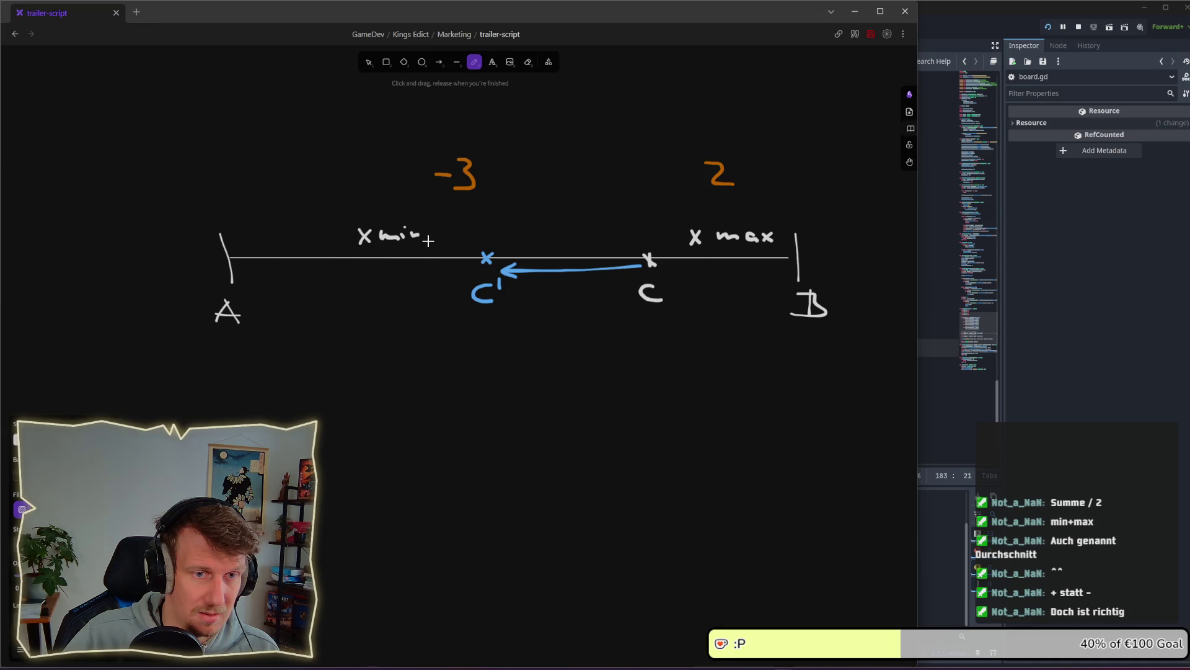
Write orange 5 below the line, undoing an extra -1 written beneath it
mouse_move(699, 369)
mouse_down()
mouse_move(723, 368)
mouse_move(690, 402)
mouse_up()
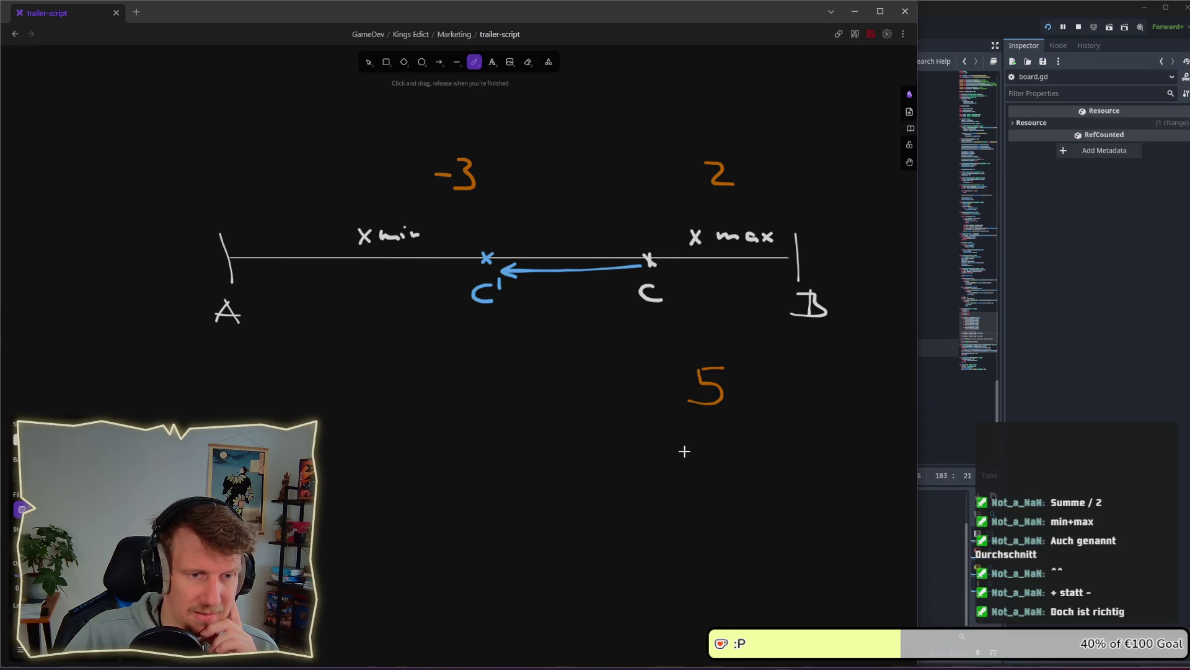
drag(684, 452, 707, 451)
mouse_move(709, 452)
mouse_down()
mouse_move(714, 444)
mouse_move(725, 468)
mouse_up()
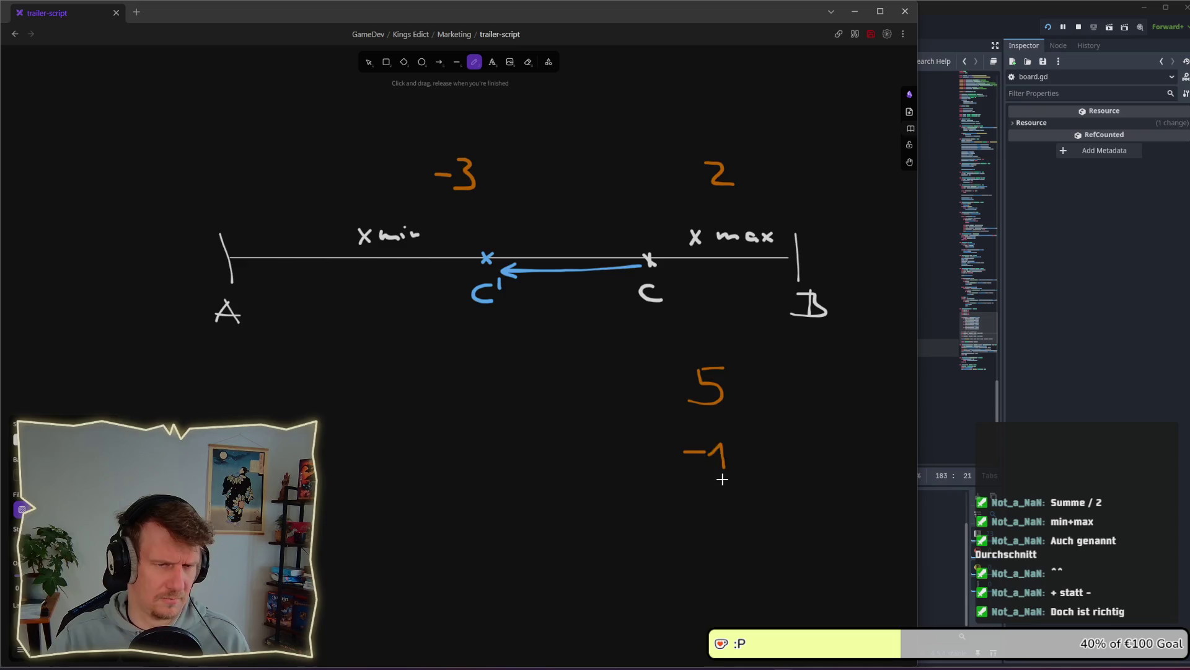
key(ctrl+z)
key(ctrl+z)
key(ctrl+z)
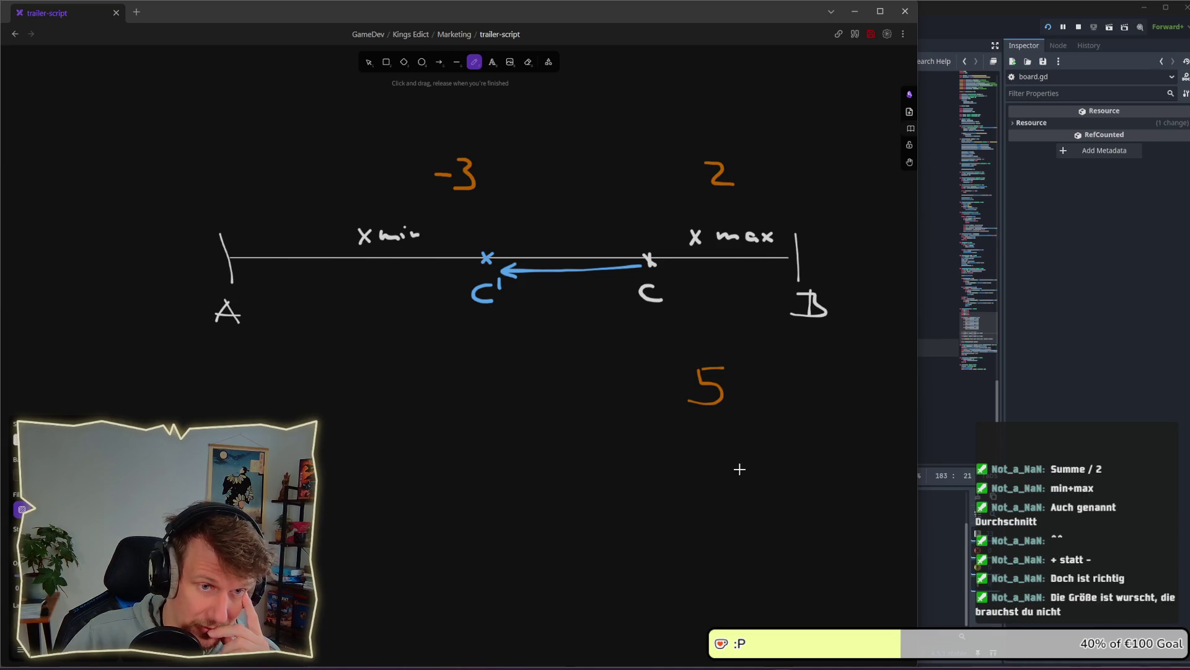
mouse_move(683, 509)
mouse_down()
mouse_move(704, 494)
mouse_move(709, 519)
mouse_up()
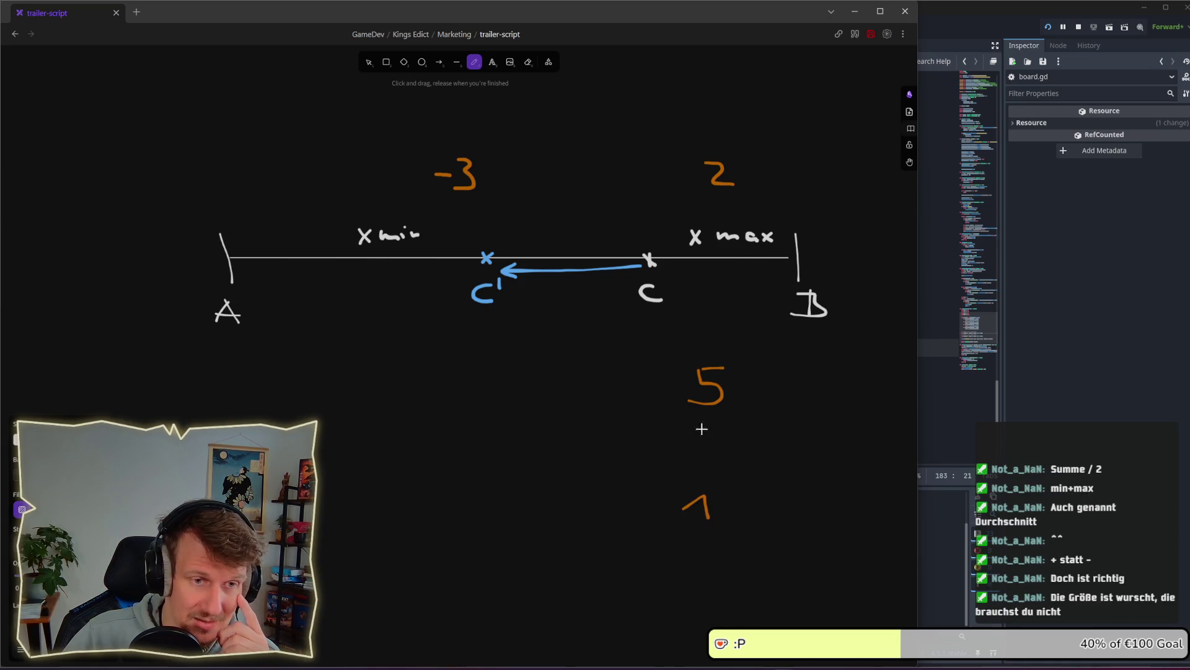
drag(676, 271, 687, 277)
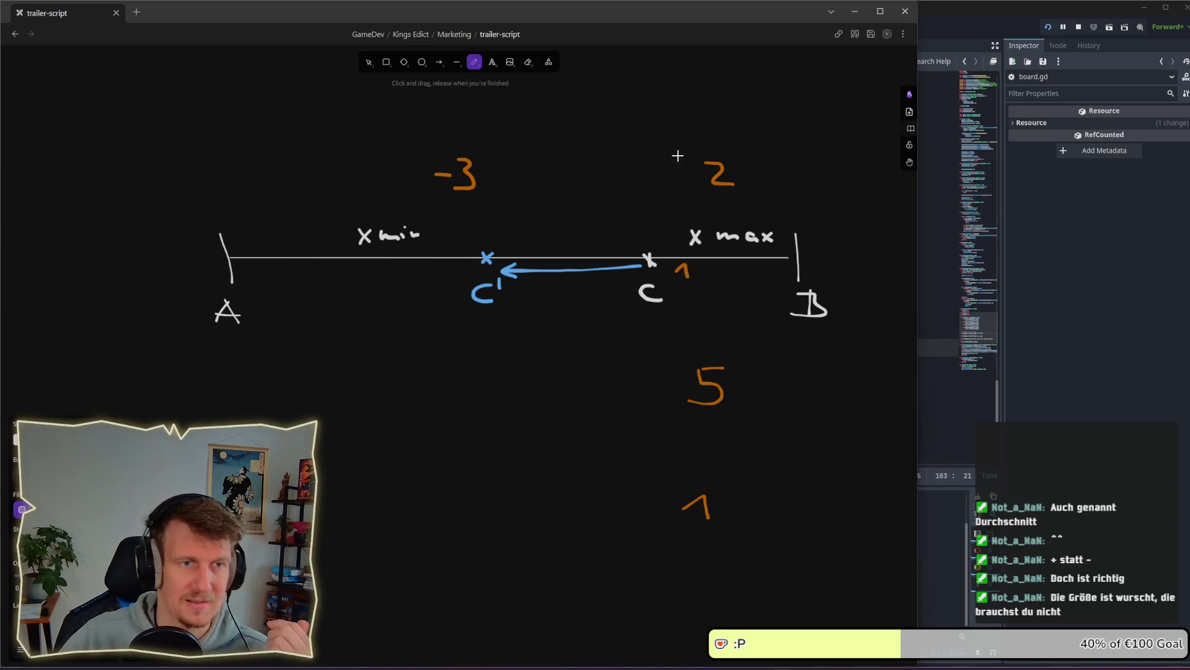
key(ctrl+z)
key(ctrl+z)
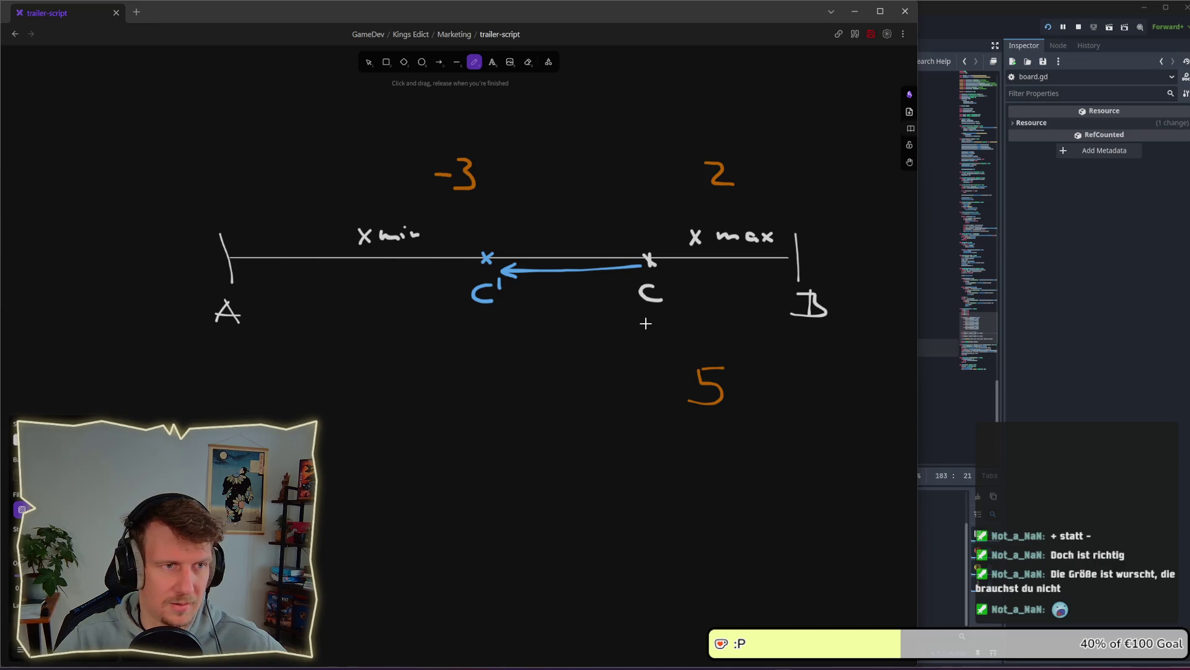
click(370, 65)
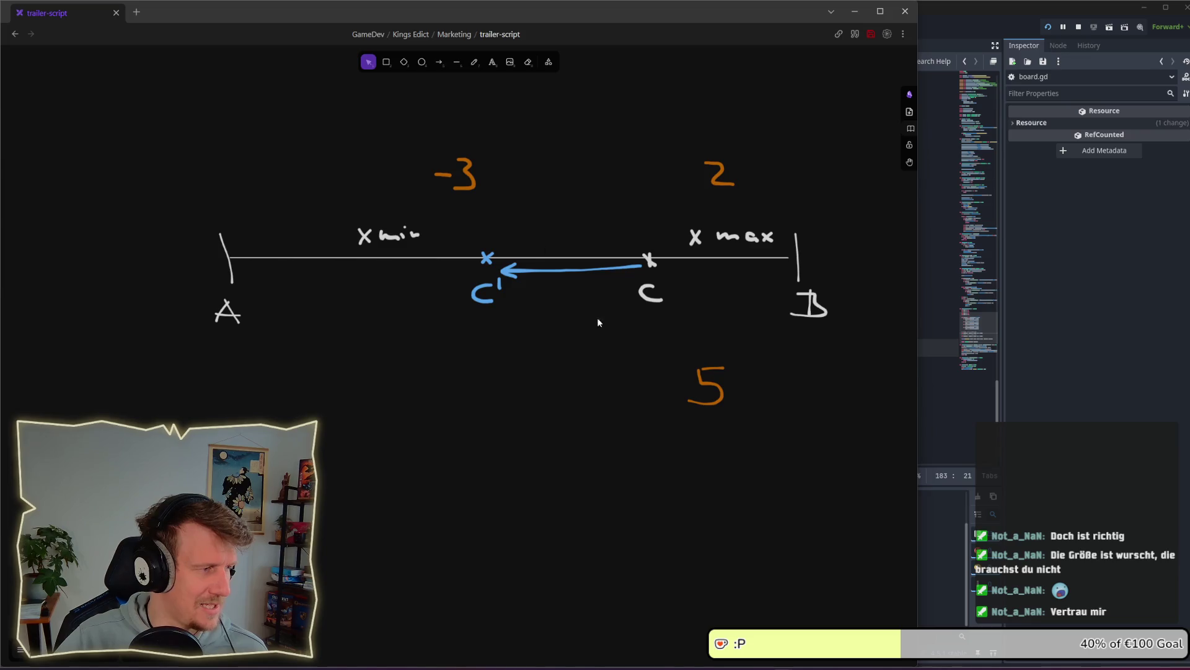
drag(763, 426, 655, 357)
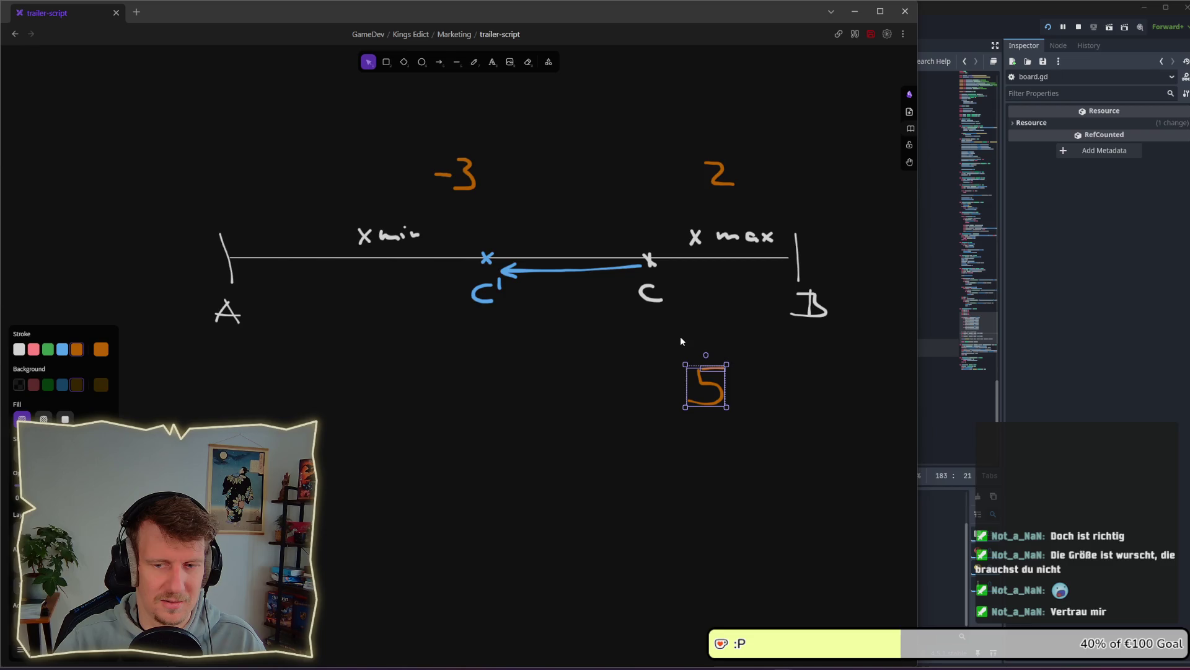
key(Delete)
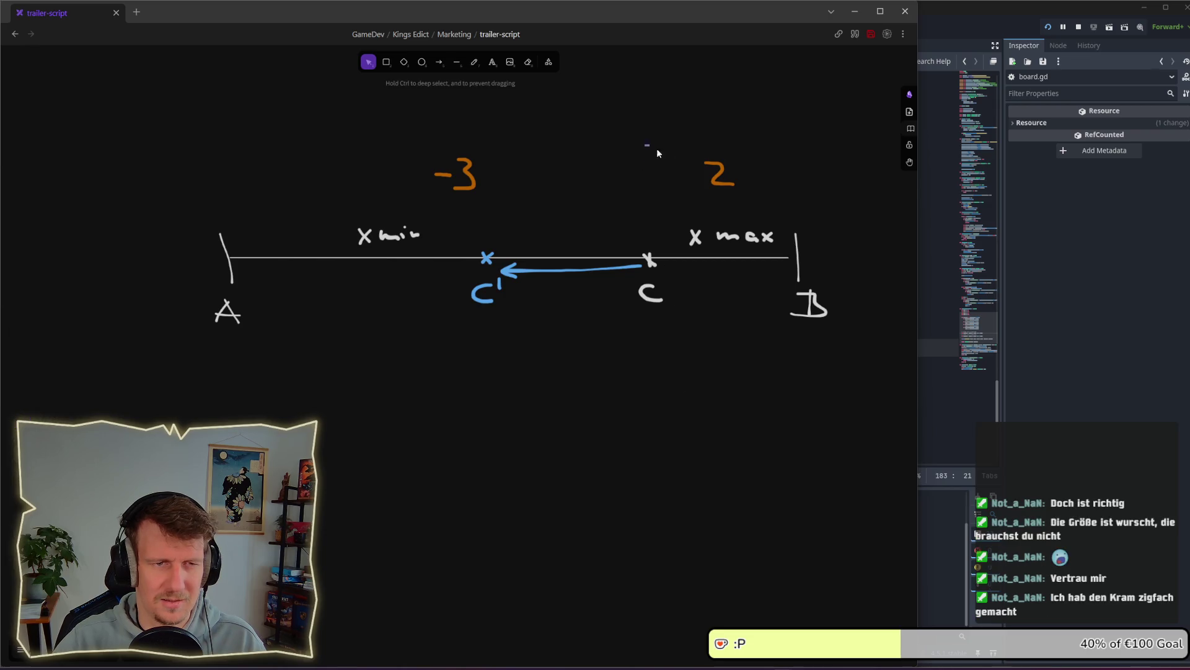
drag(657, 148, 762, 212)
key(Delete)
drag(413, 134, 506, 194)
key(Delete)
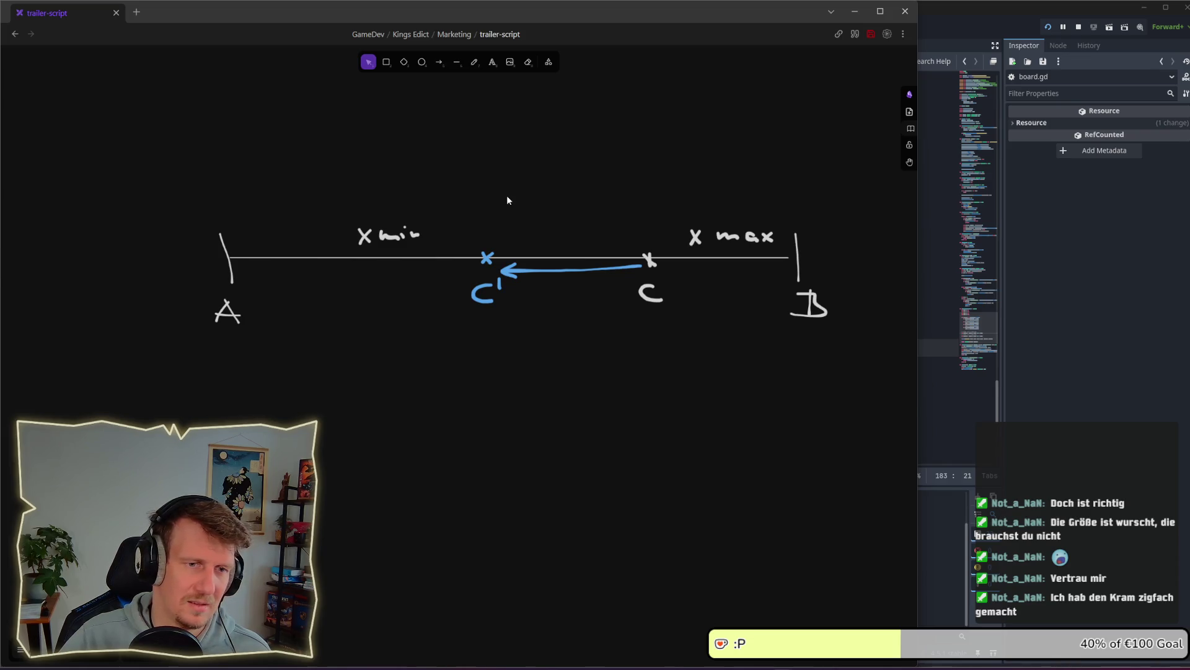
drag(635, 247, 659, 271)
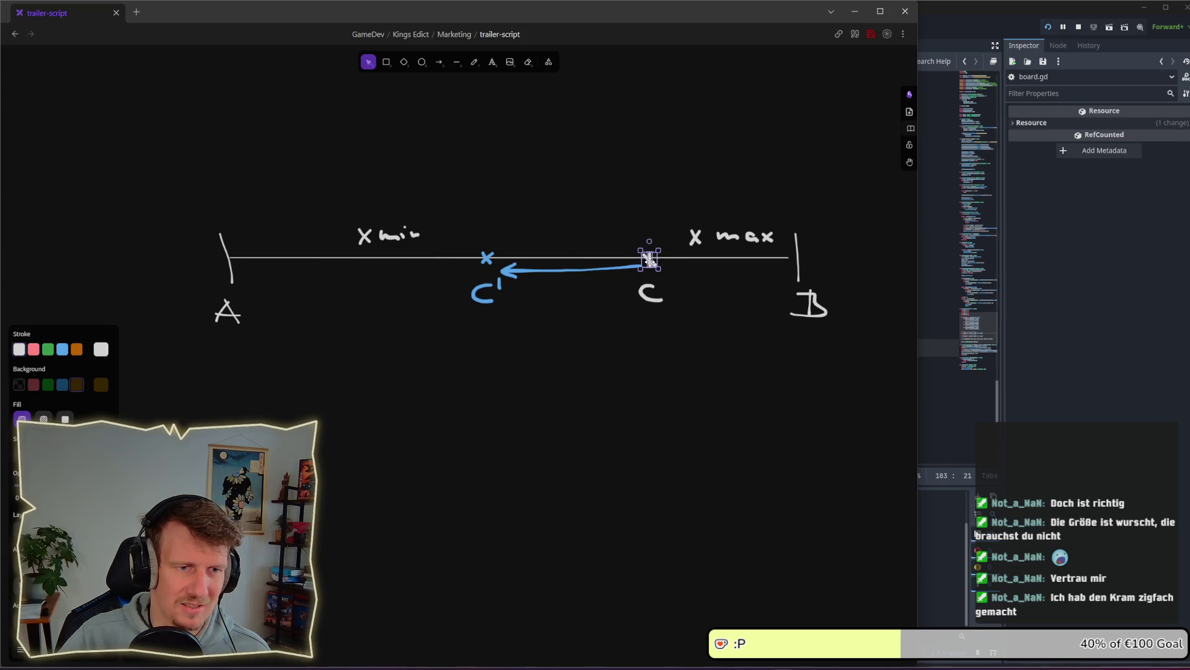
click(565, 180)
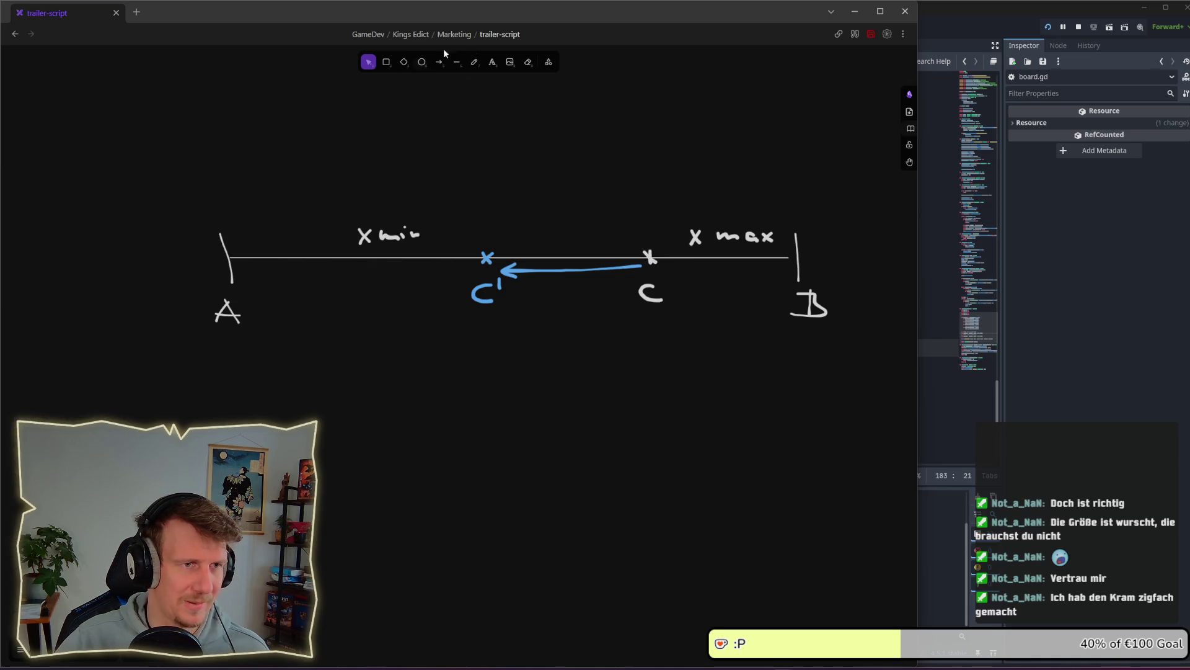
click(493, 62)
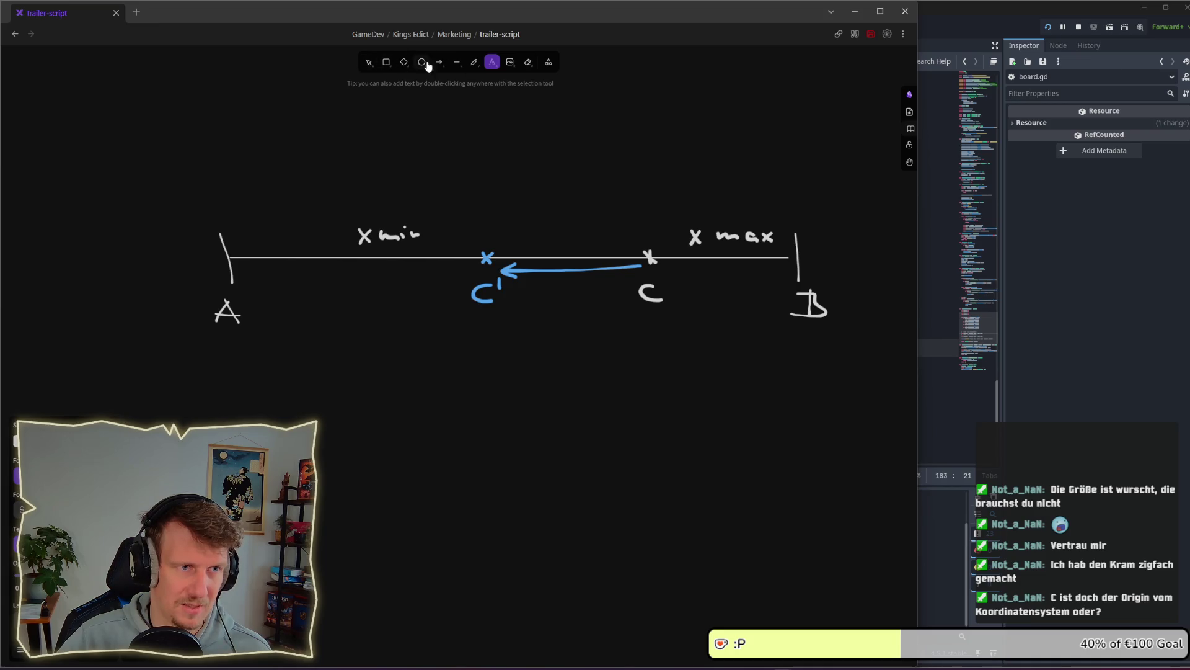
Handwrite CB = 3 and CA = -3 in orange under the sketch
click(474, 62)
mouse_move(662, 369)
mouse_down()
mouse_move(663, 389)
mouse_move(687, 391)
mouse_move(675, 397)
mouse_move(742, 369)
mouse_move(747, 399)
mouse_up()
mouse_move(651, 442)
mouse_down()
mouse_move(689, 461)
mouse_move(682, 451)
mouse_move(722, 451)
mouse_up()
drag(710, 458, 723, 458)
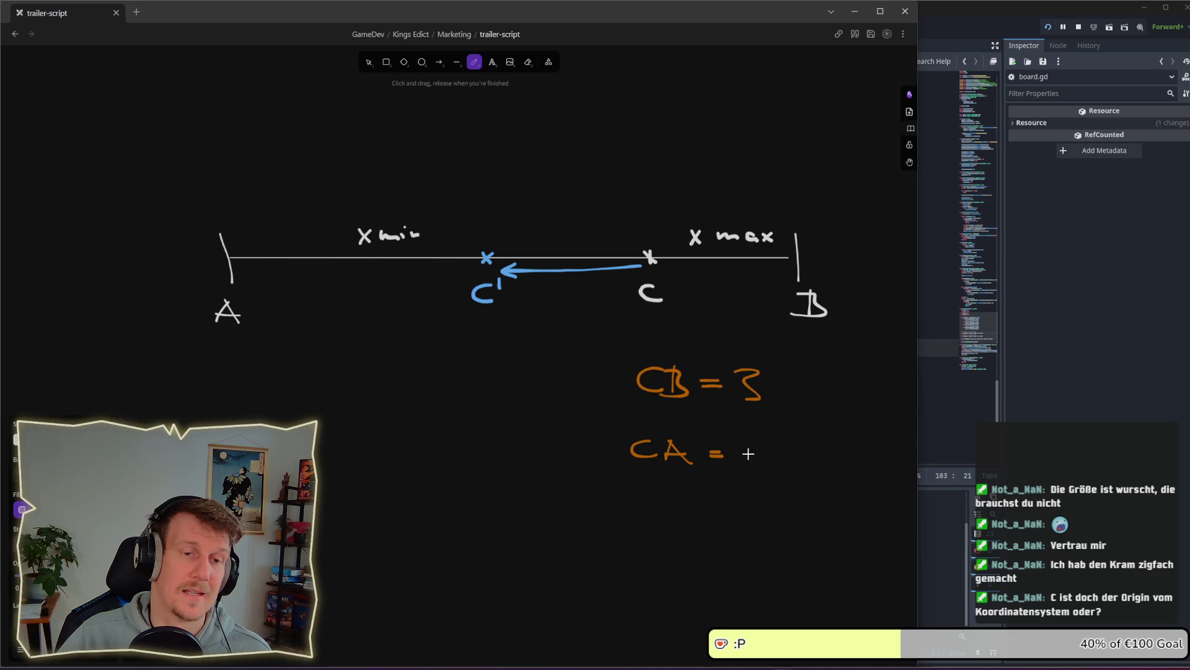
mouse_move(741, 454)
mouse_down()
mouse_move(780, 444)
mouse_move(759, 466)
mouse_up()
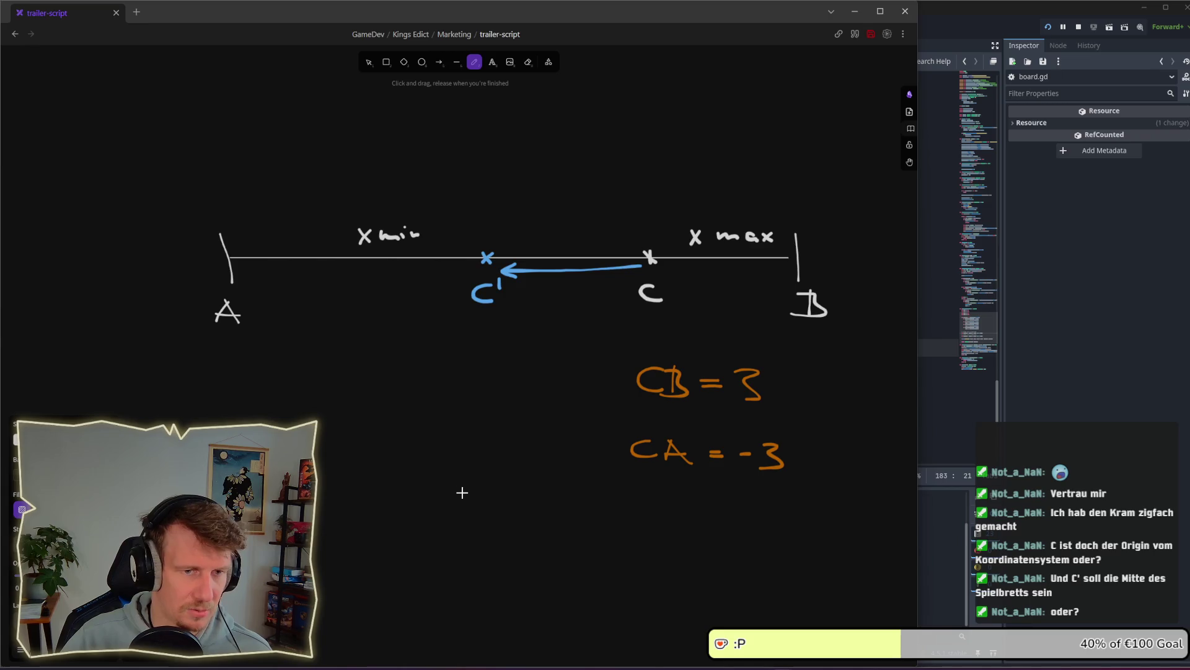
Write AB = ? below them and mark point C on the line in orange
mouse_move(645, 490)
mouse_down()
mouse_move(634, 524)
mouse_move(659, 522)
mouse_move(657, 507)
mouse_move(668, 523)
mouse_up()
mouse_move(670, 495)
mouse_down()
mouse_move(688, 505)
mouse_move(682, 521)
mouse_up()
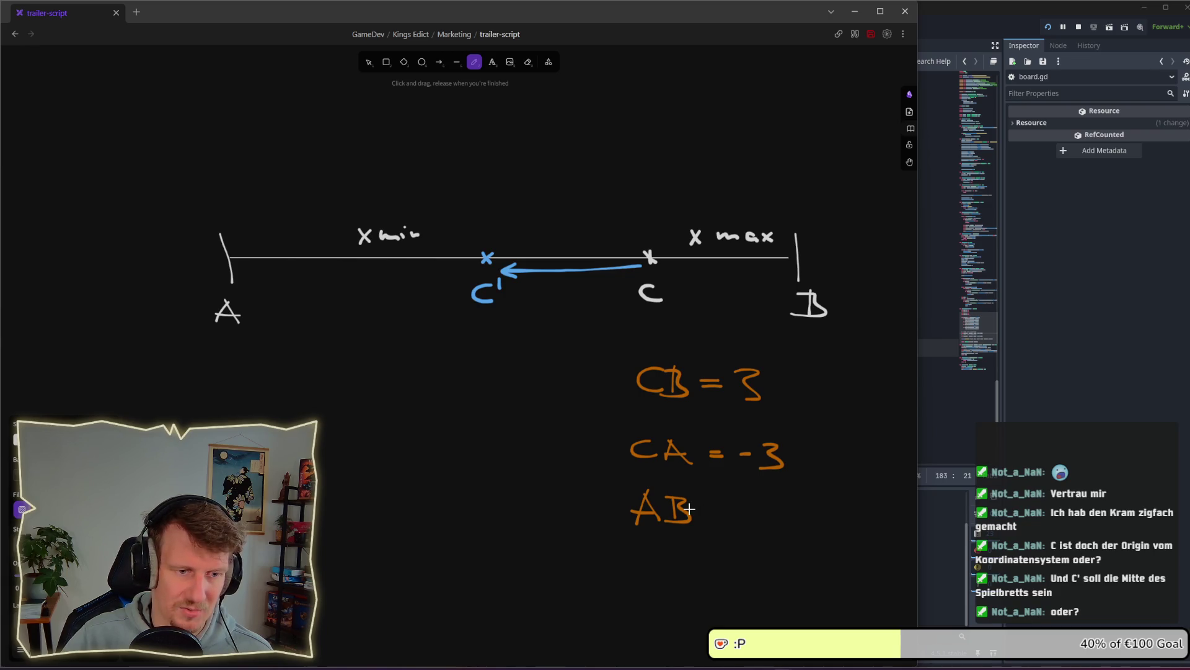
drag(713, 504, 732, 504)
drag(713, 517, 757, 520)
click(757, 525)
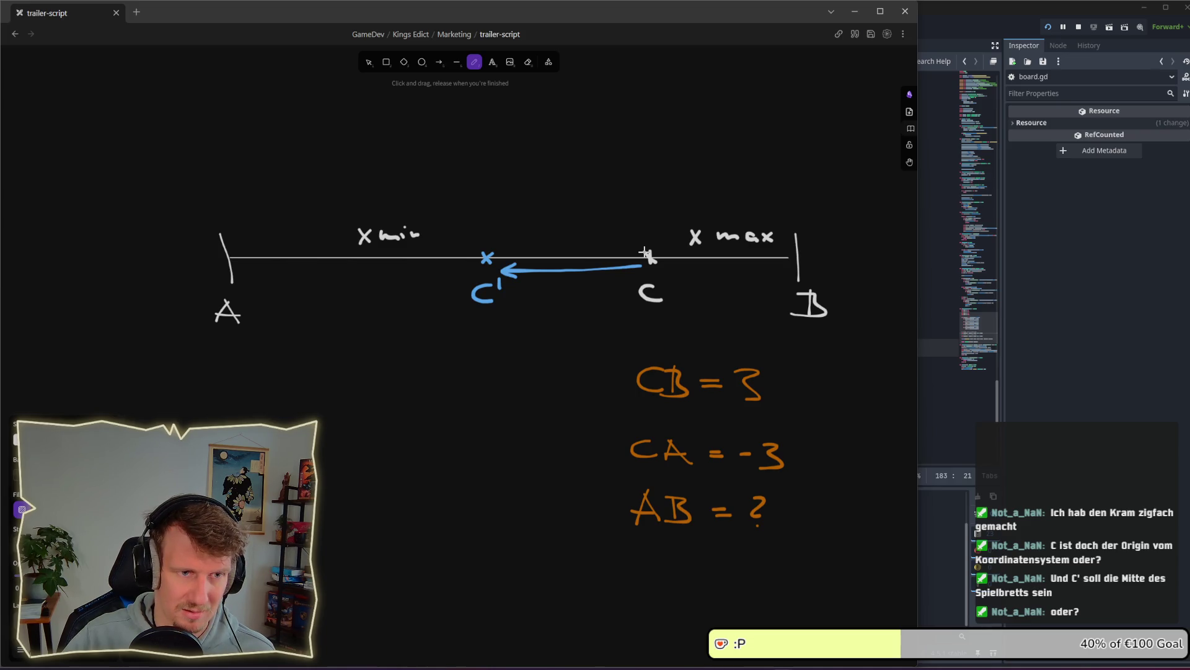
drag(645, 253, 652, 261)
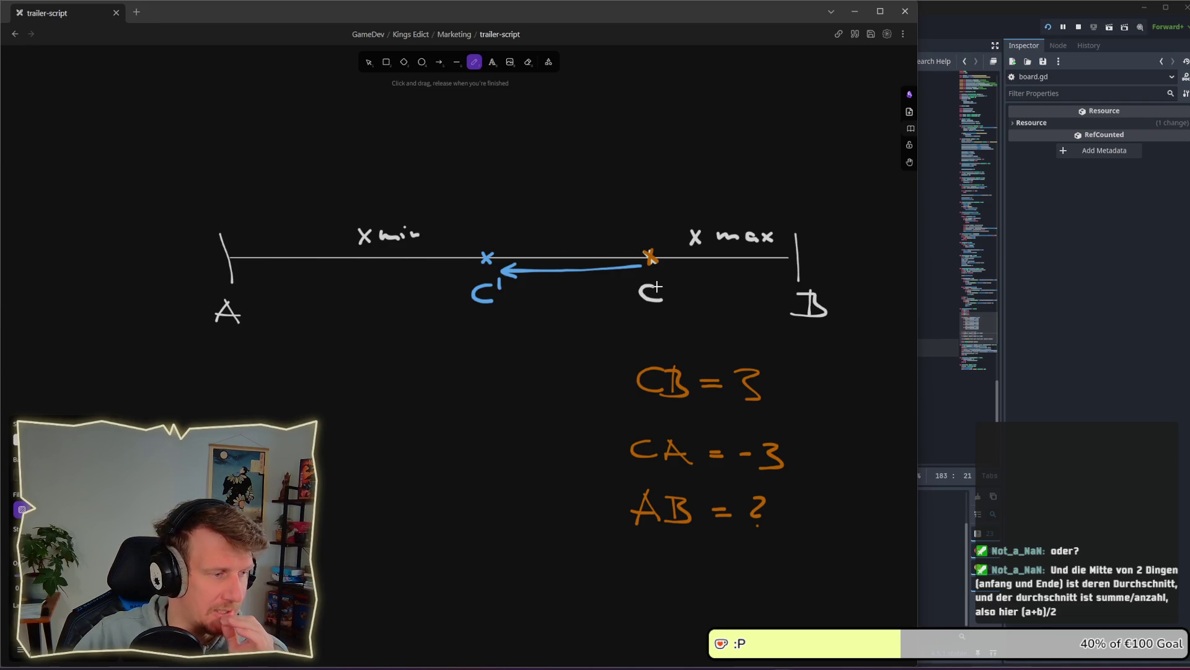
scroll(605, 286, down, 1)
scroll(604, 286, right, 1)
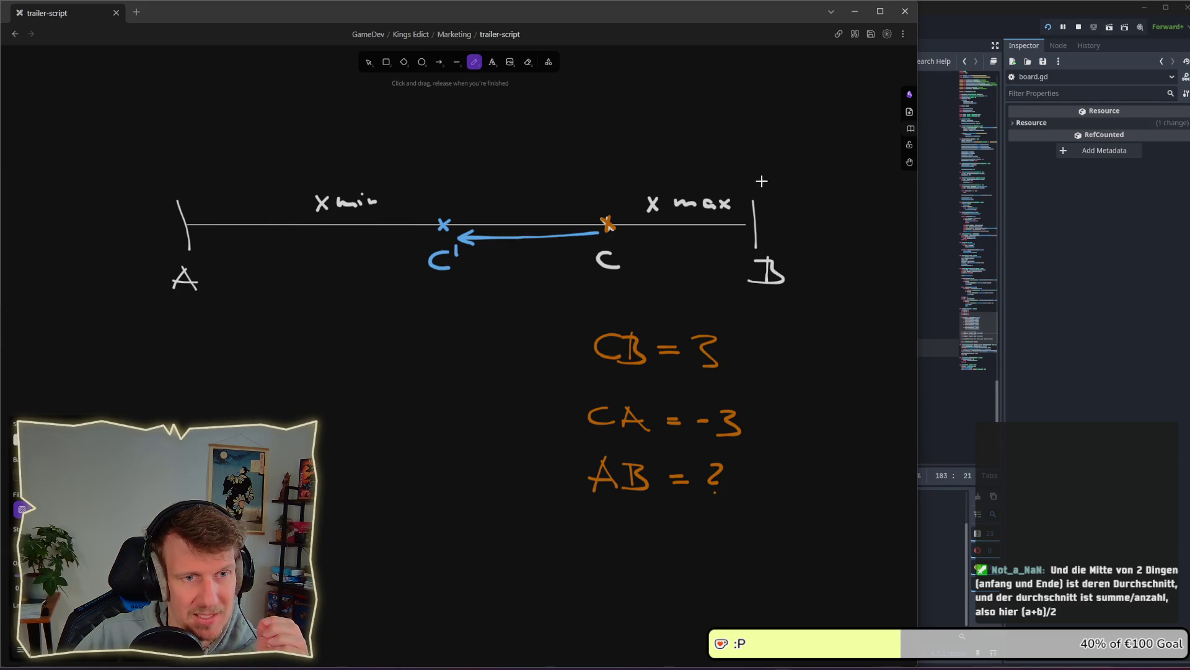
Write orange 3 over B's tick and -3 over A's, then draw an arrow from C to B
drag(761, 181, 764, 204)
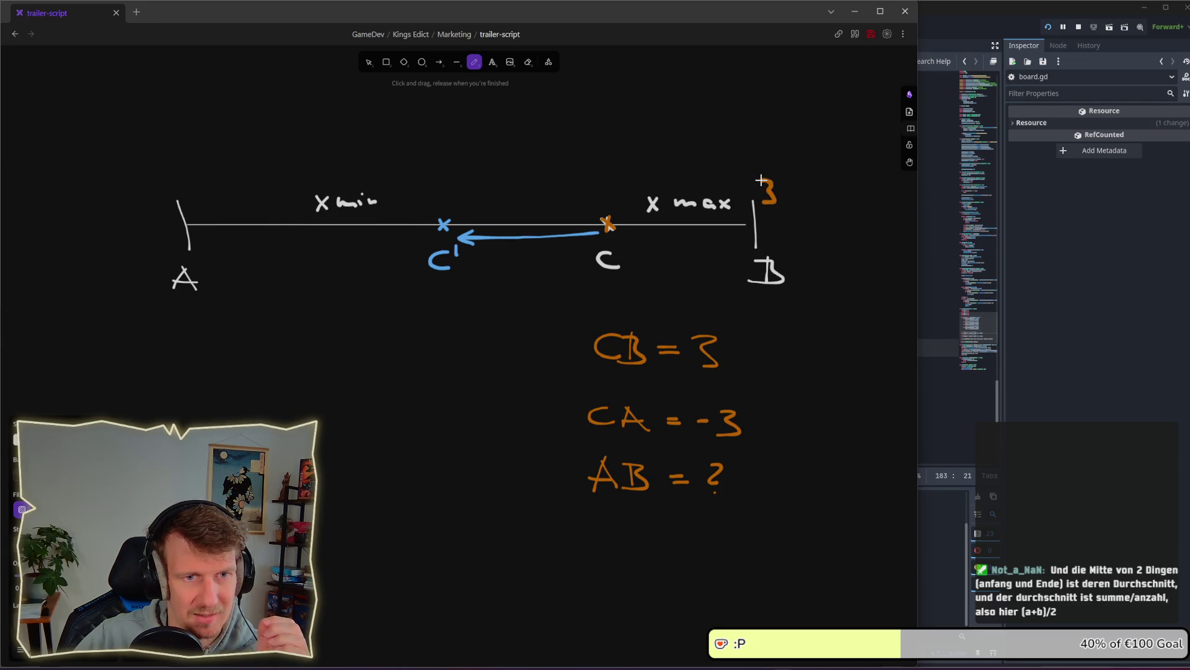
mouse_move(133, 184)
mouse_down()
mouse_move(163, 189)
mouse_move(149, 203)
mouse_up()
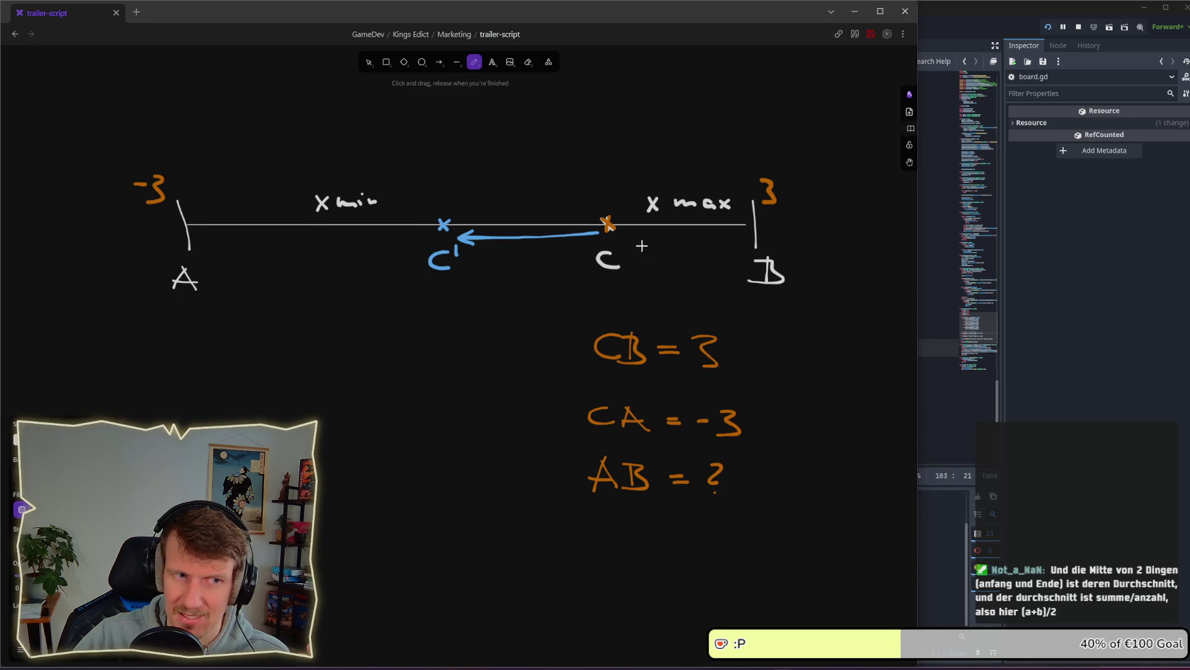
drag(629, 241, 719, 248)
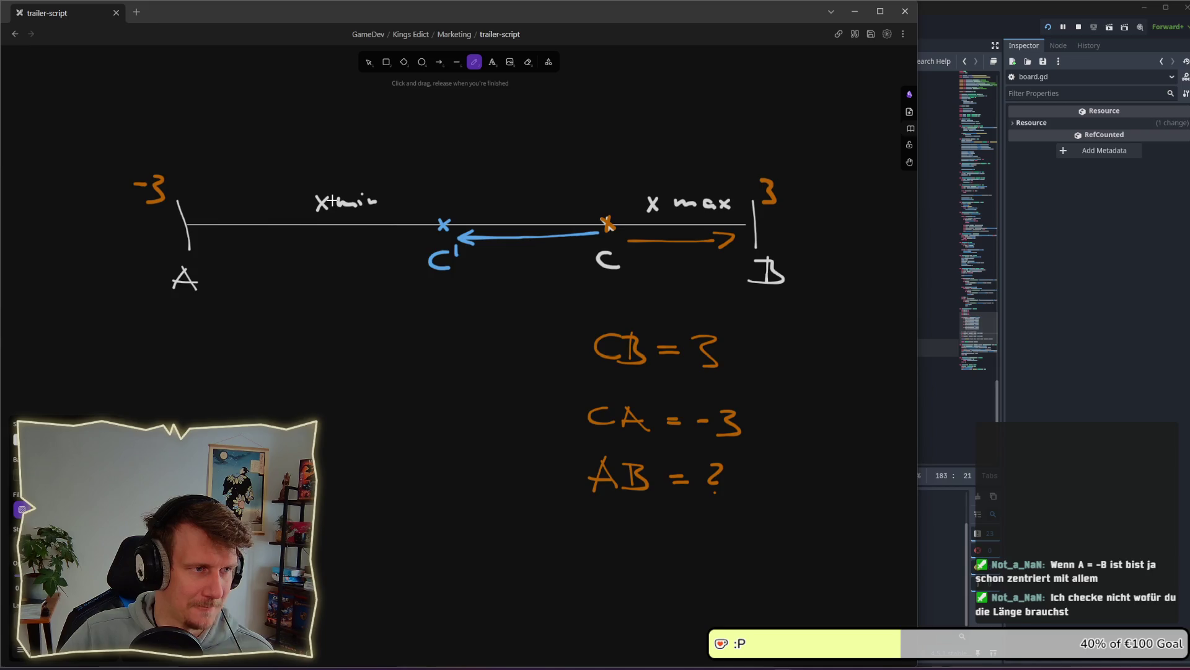
Select, then deselect the orange -3 label, and return to Godot's board.gd
click(371, 64)
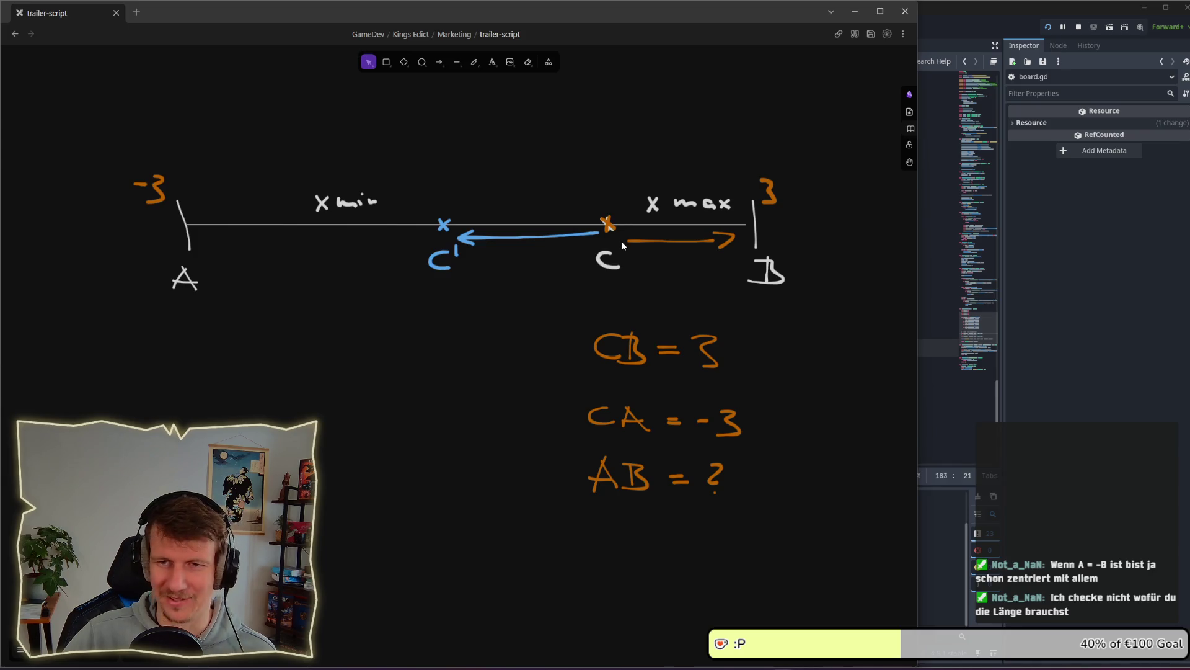
click(160, 191)
click(349, 280)
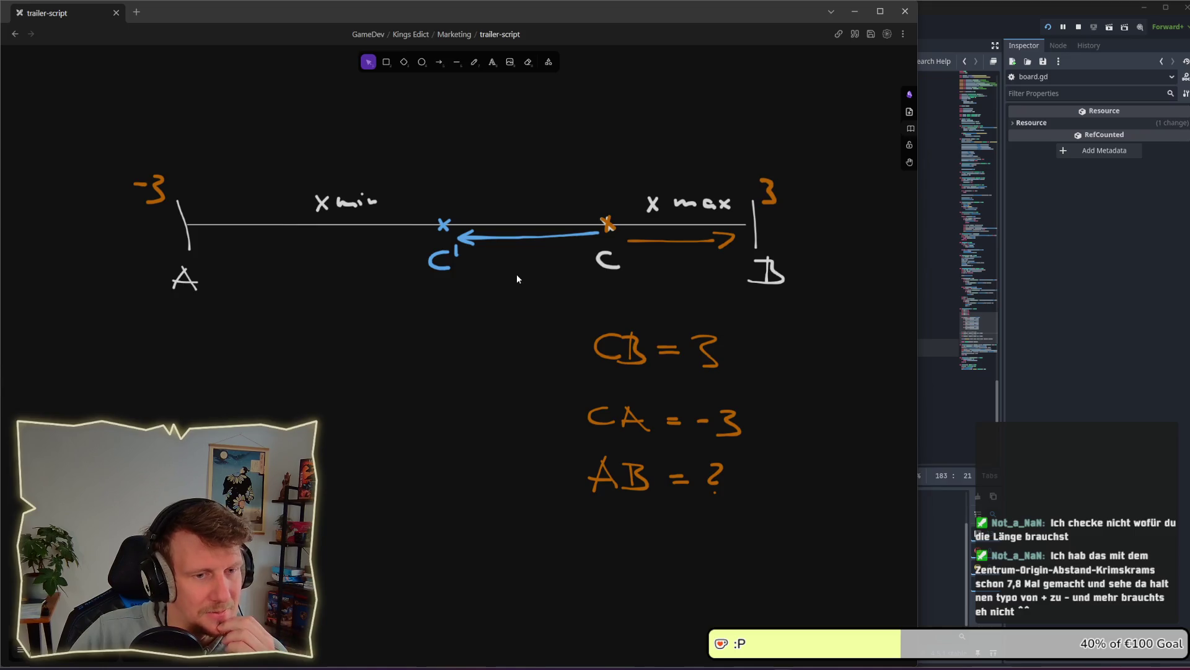
click(943, 391)
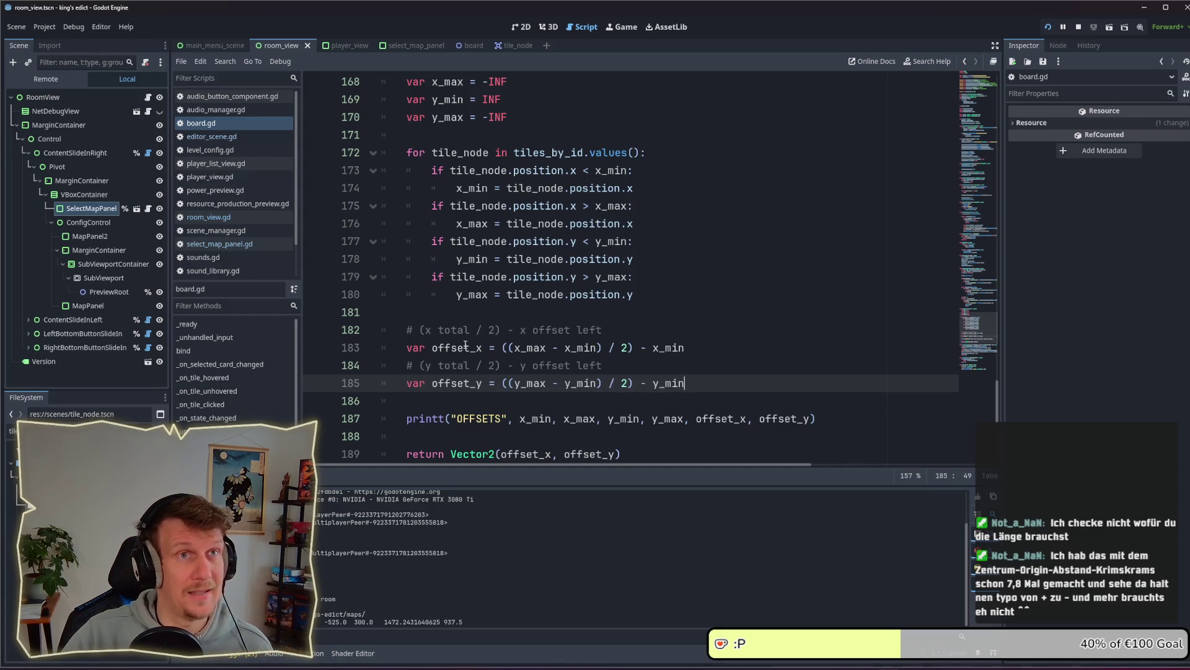
Inspect '- x_min' in line 183's offset_x formula, then switch to the Obsidian offset sketch
drag(641, 348, 703, 348)
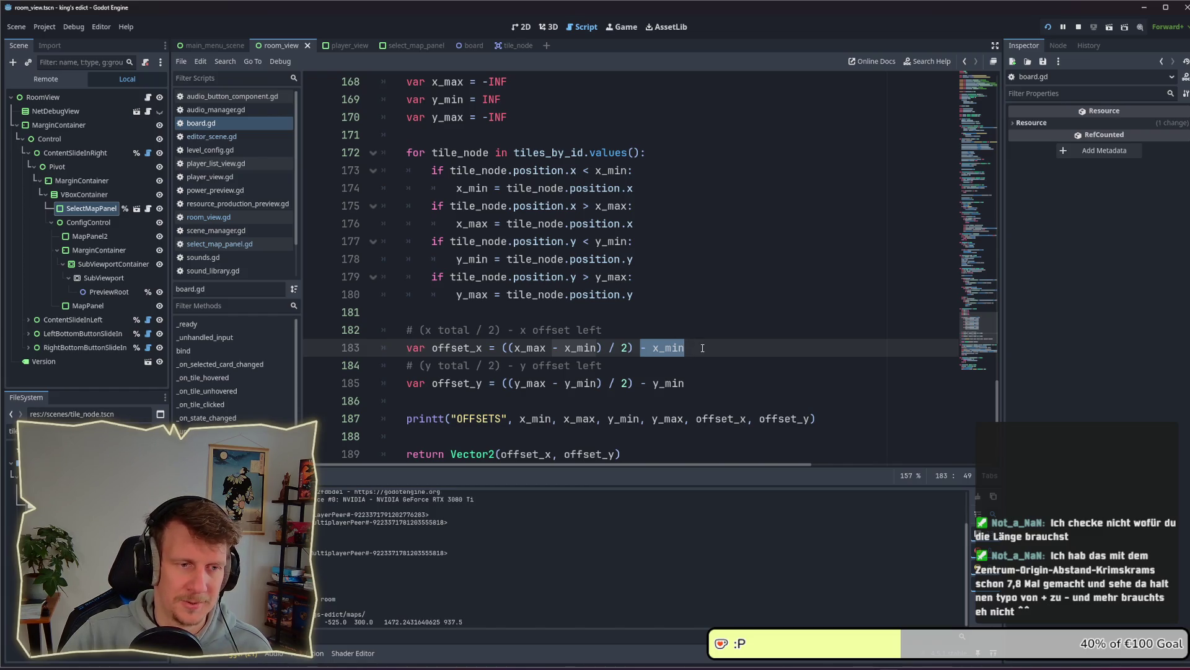
mouse_move(514, 342)
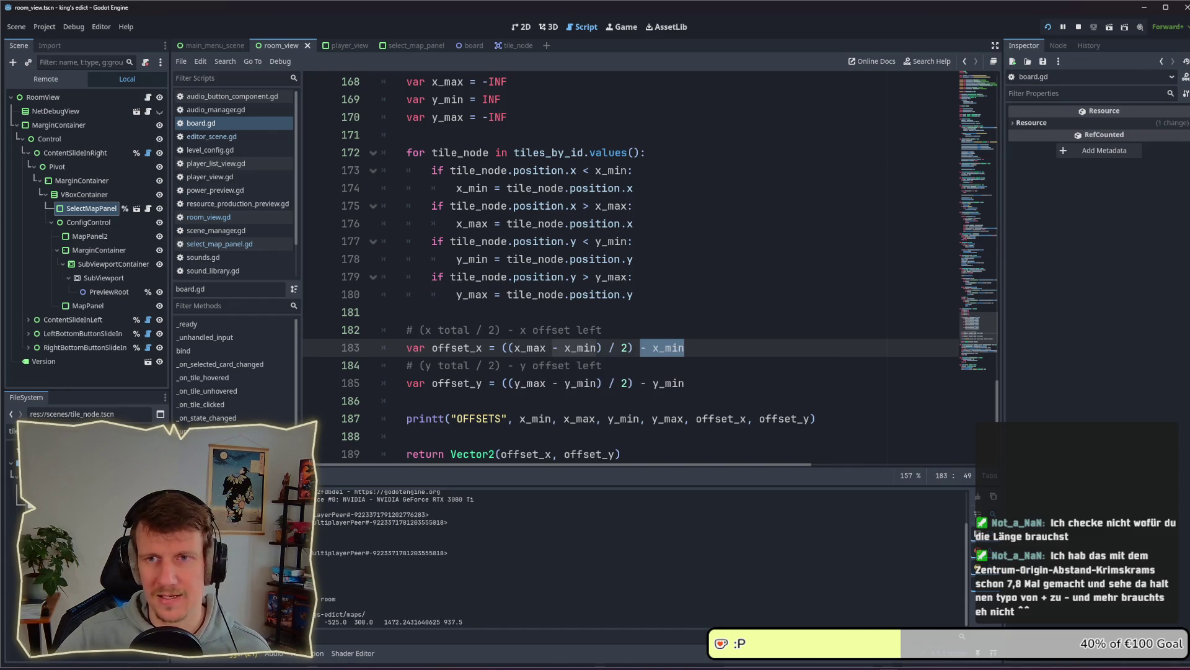
click(697, 347)
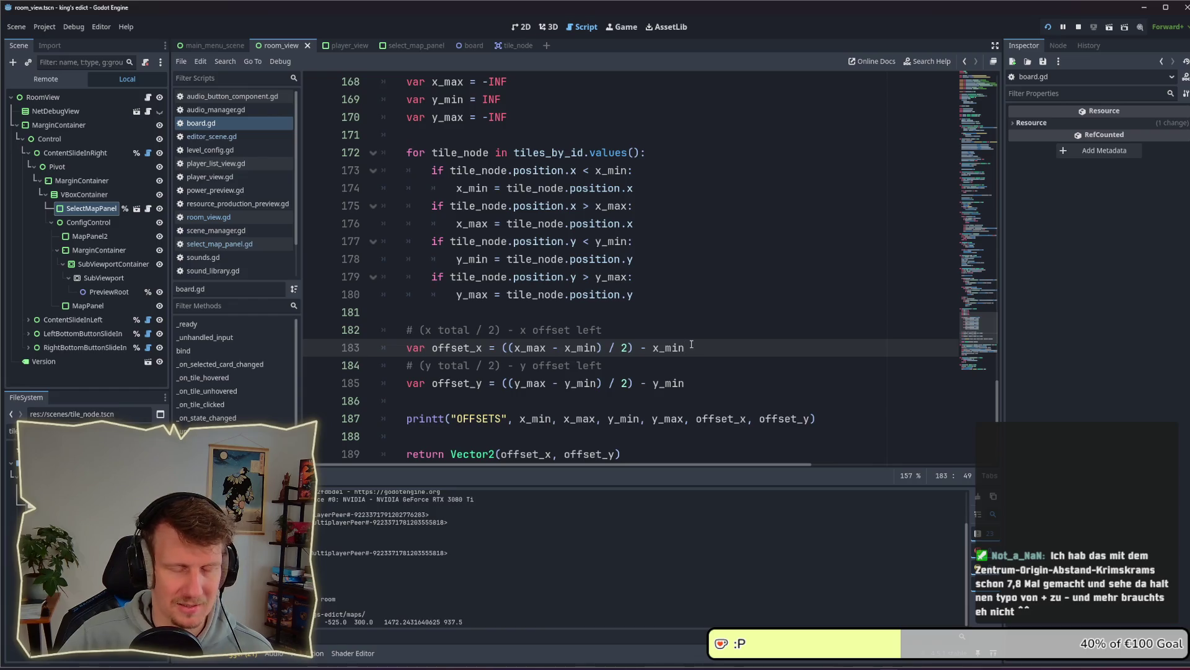
key(alt+Tab)
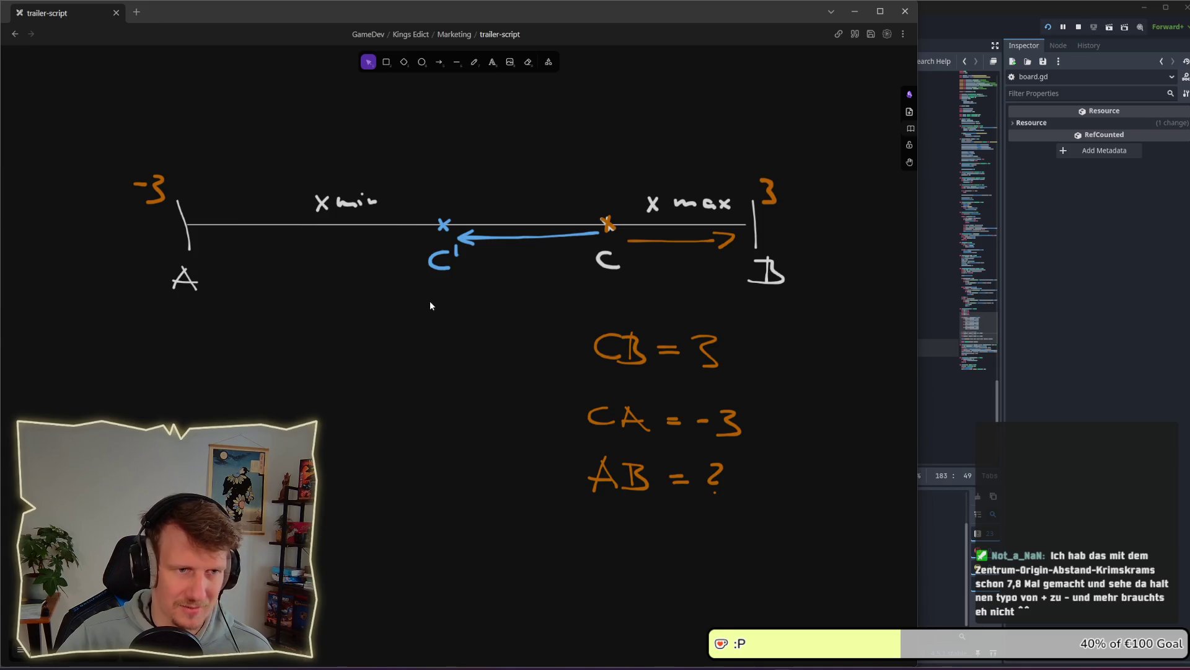
Review the C and C′ marks and the blue C-to-C′ arrow in the offset sketch, then return to Godot
mouse_move(402, 190)
mouse_down()
mouse_move(542, 295)
mouse_move(628, 301)
mouse_up()
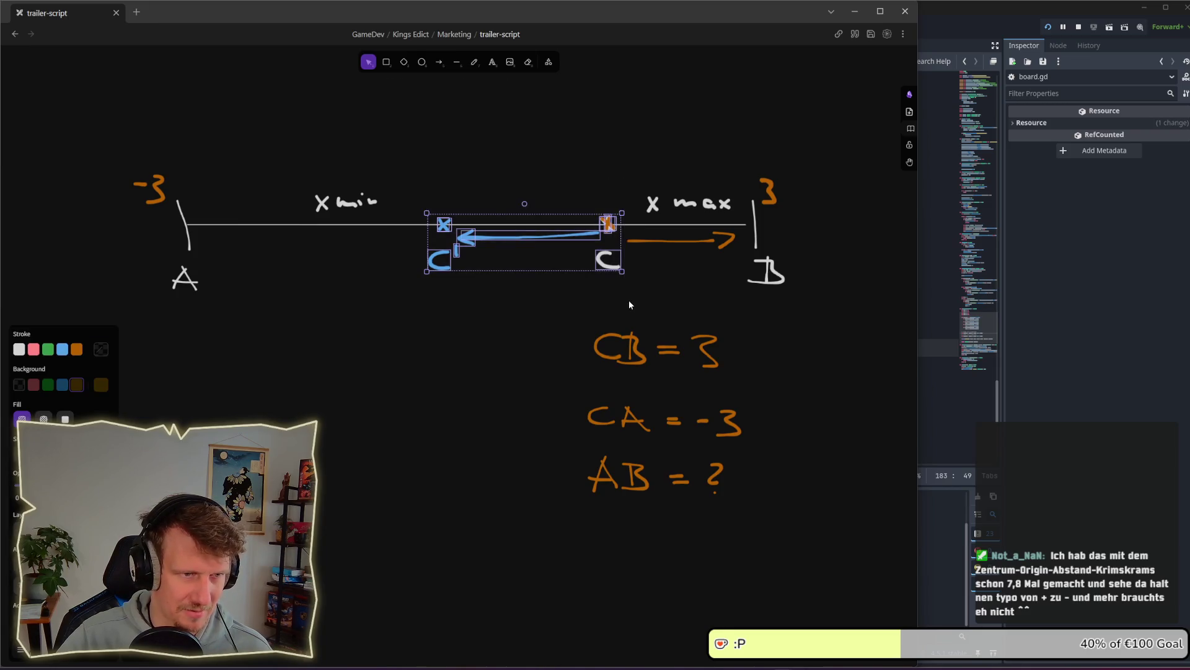
click(513, 290)
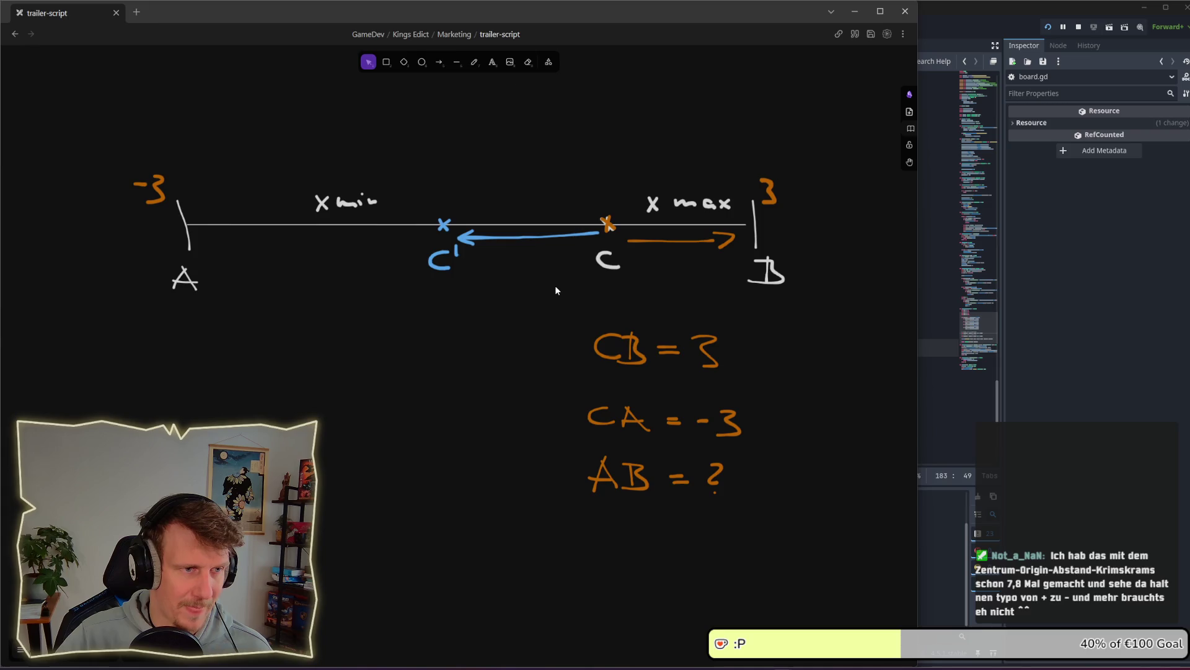
drag(490, 279, 448, 253)
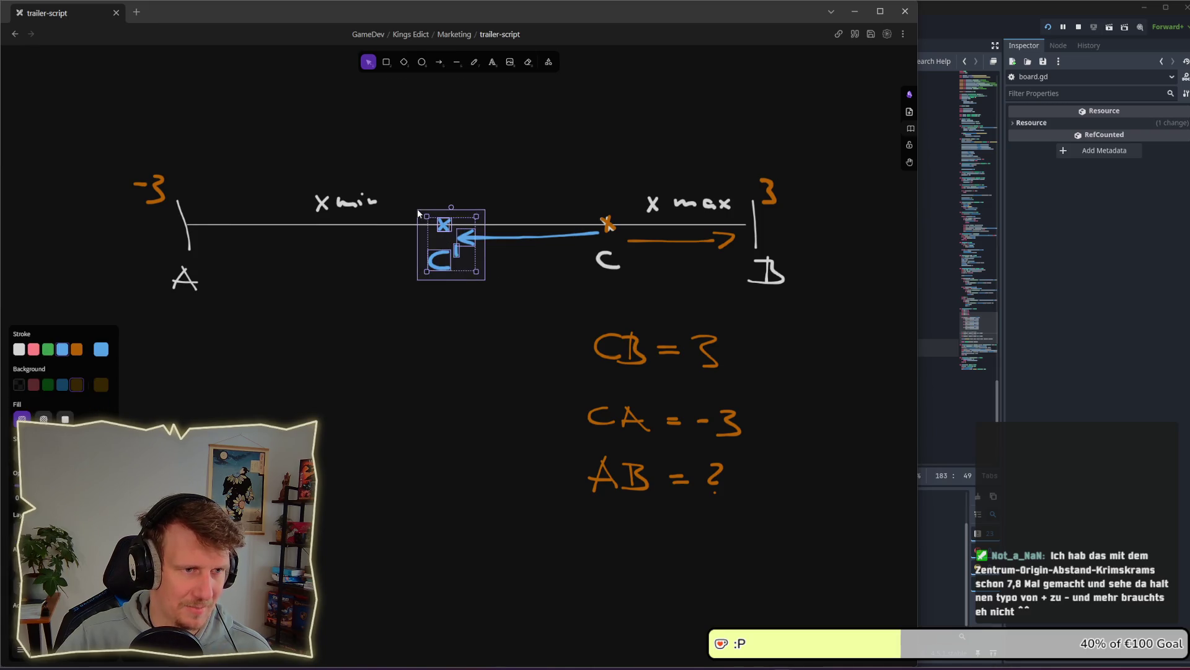
click(558, 290)
click(513, 235)
click(512, 248)
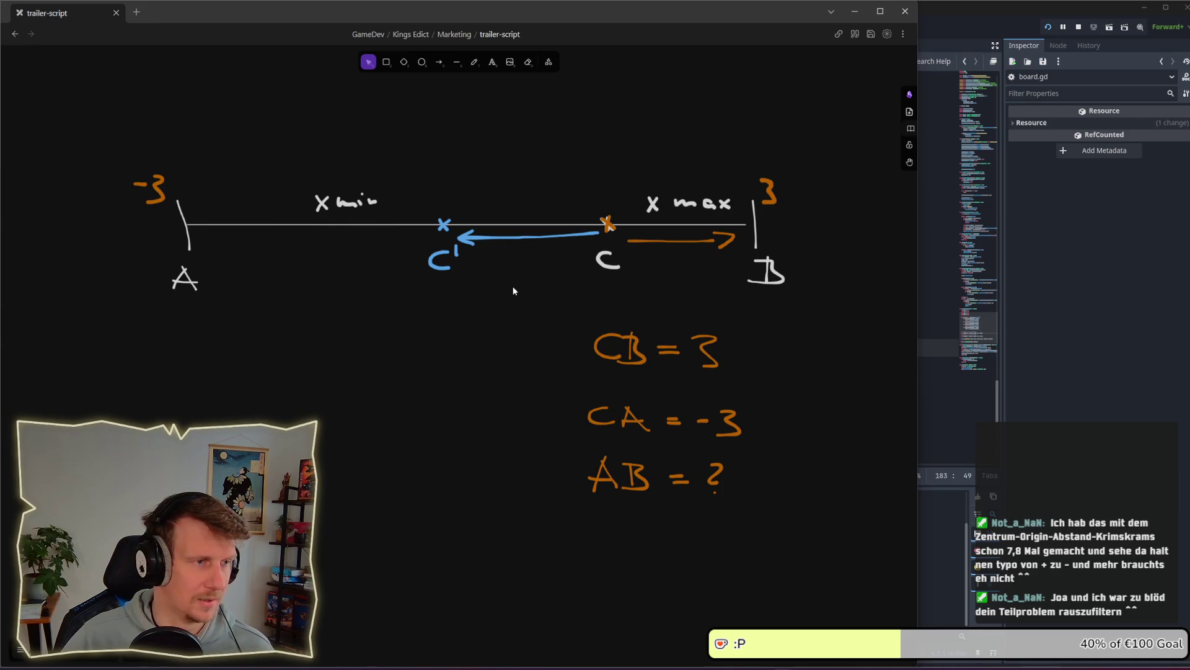
key(alt+Tab)
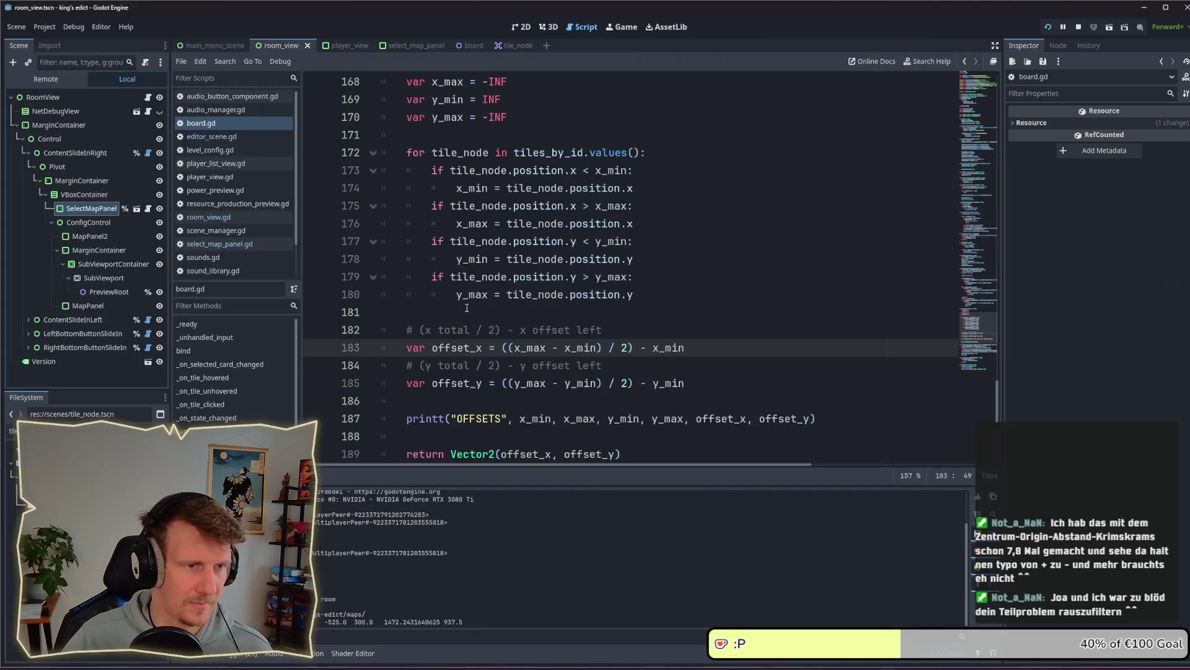
Rewrite offset_x in board.gd as (x_max + x_min) / 2, dropping the extra parenthesis and x_min subtraction
click(556, 347)
click(510, 348)
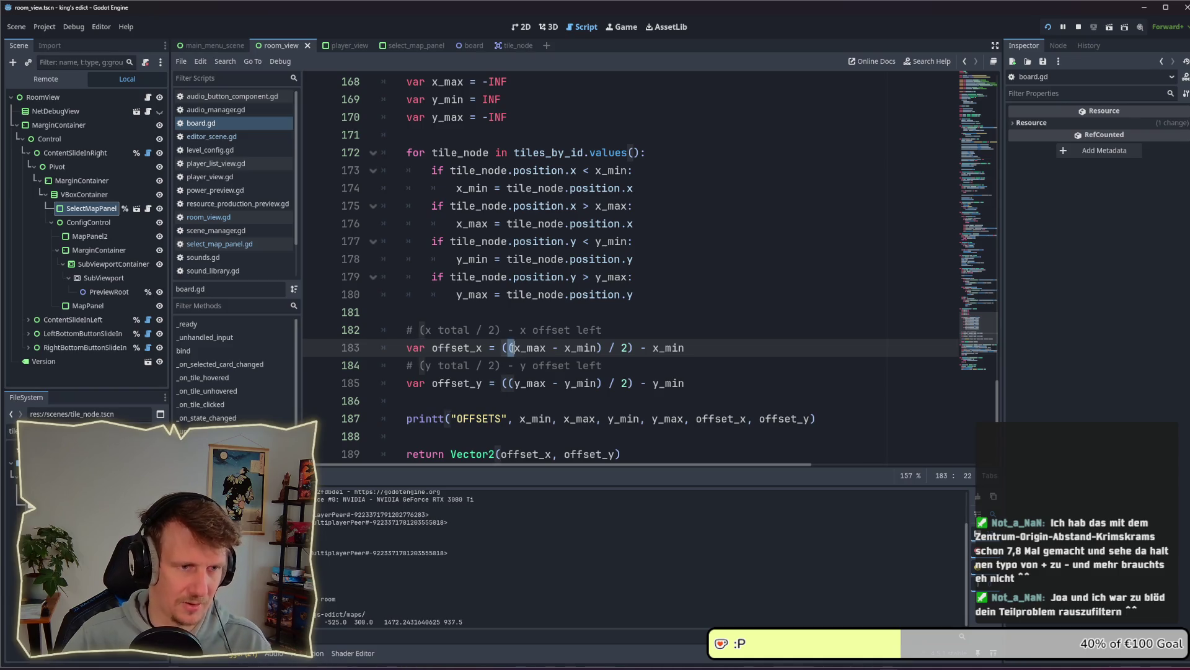
key(Delete)
click(549, 347)
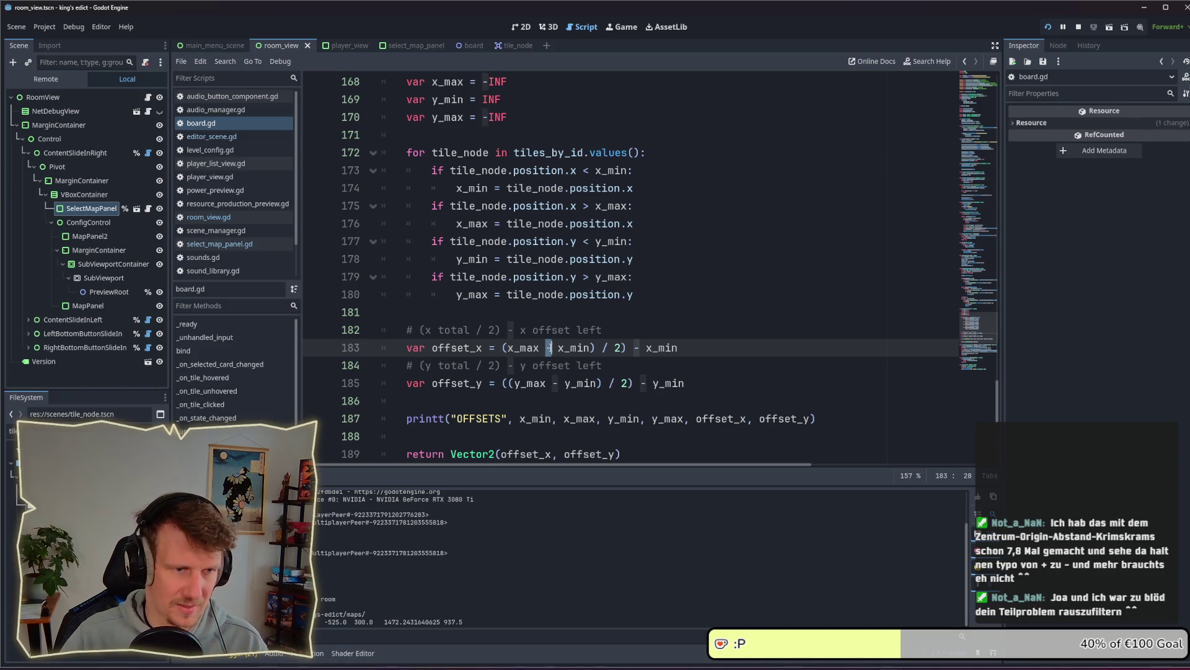
key(BackSpace)
text(#)
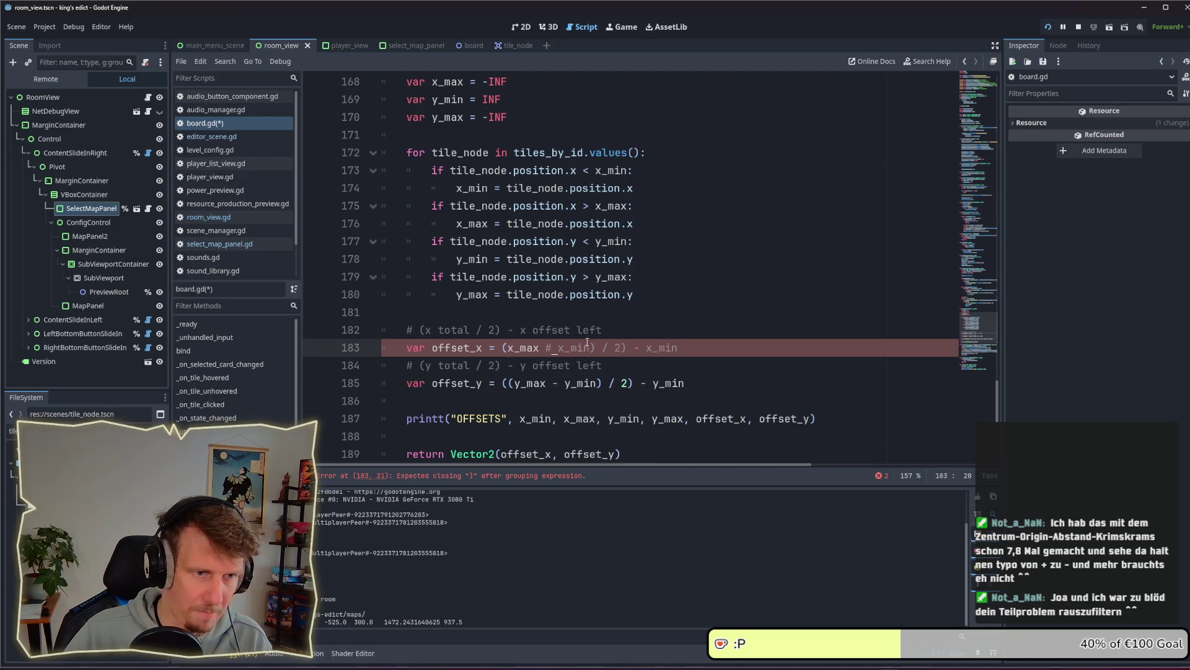
key(BackSpace)
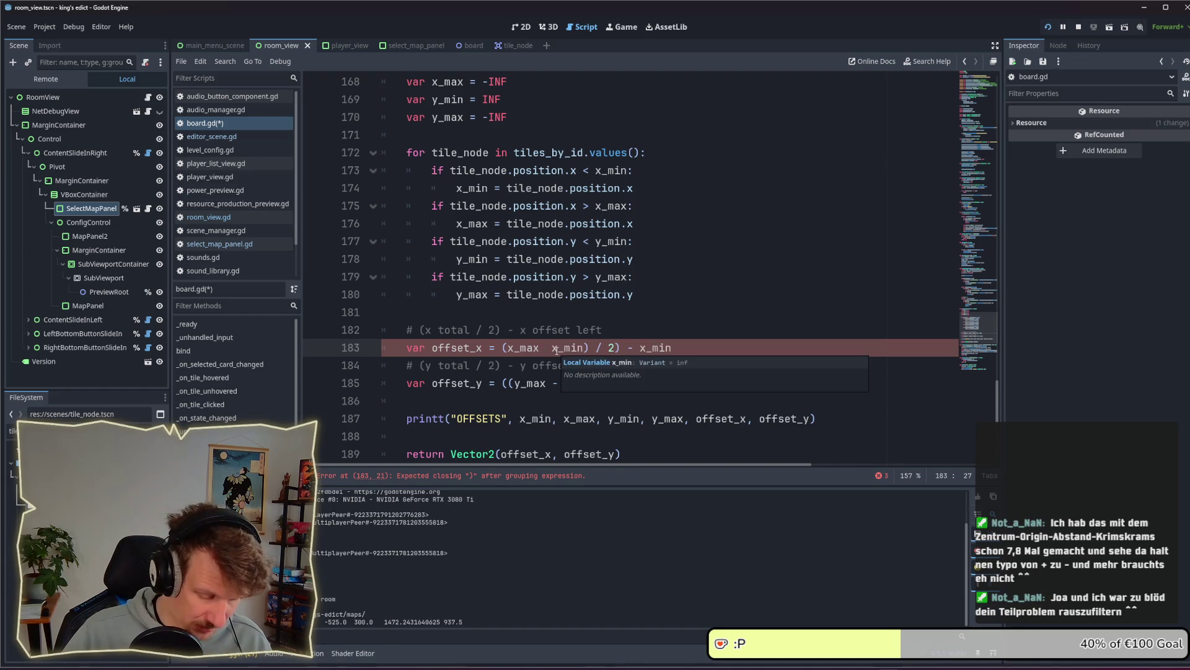
text(+)
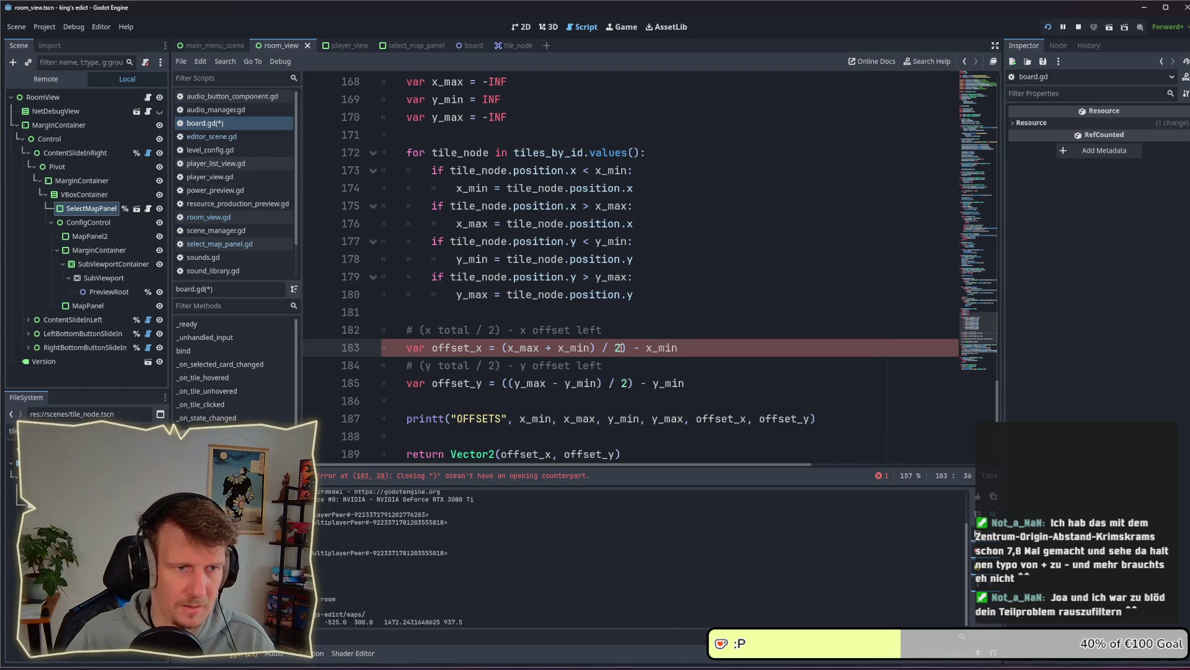
drag(625, 347, 682, 347)
key(BackSpace)
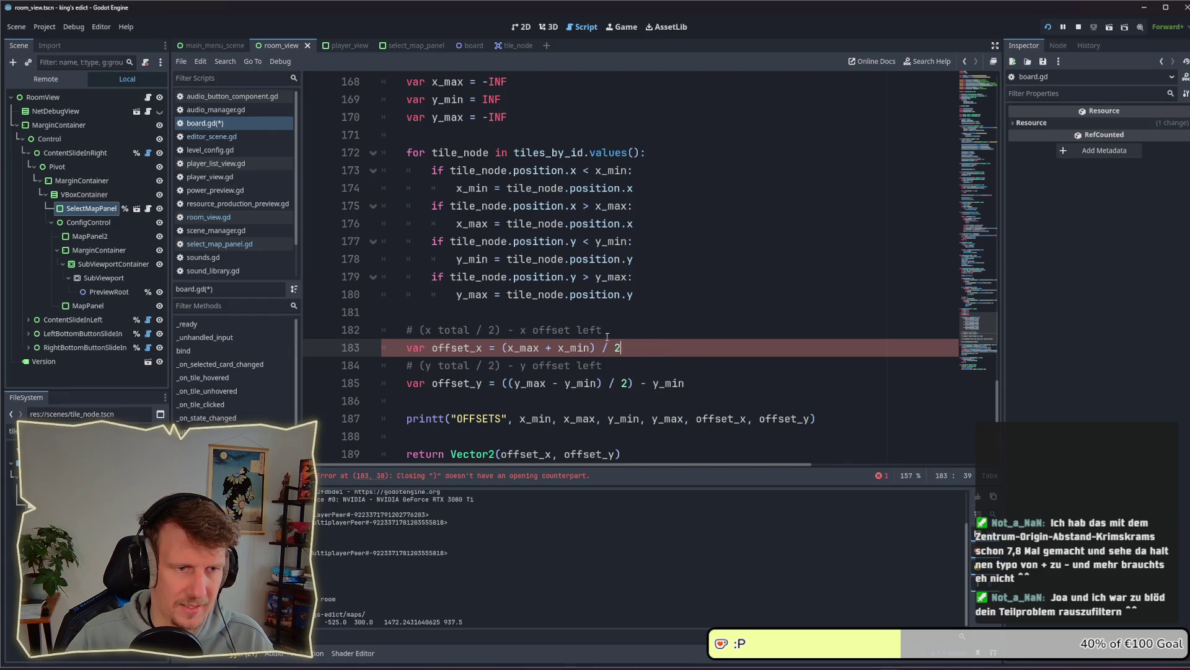
Delete the x offset and y offset comment lines above the formulas
drag(604, 330, 381, 330)
key(BackSpace)
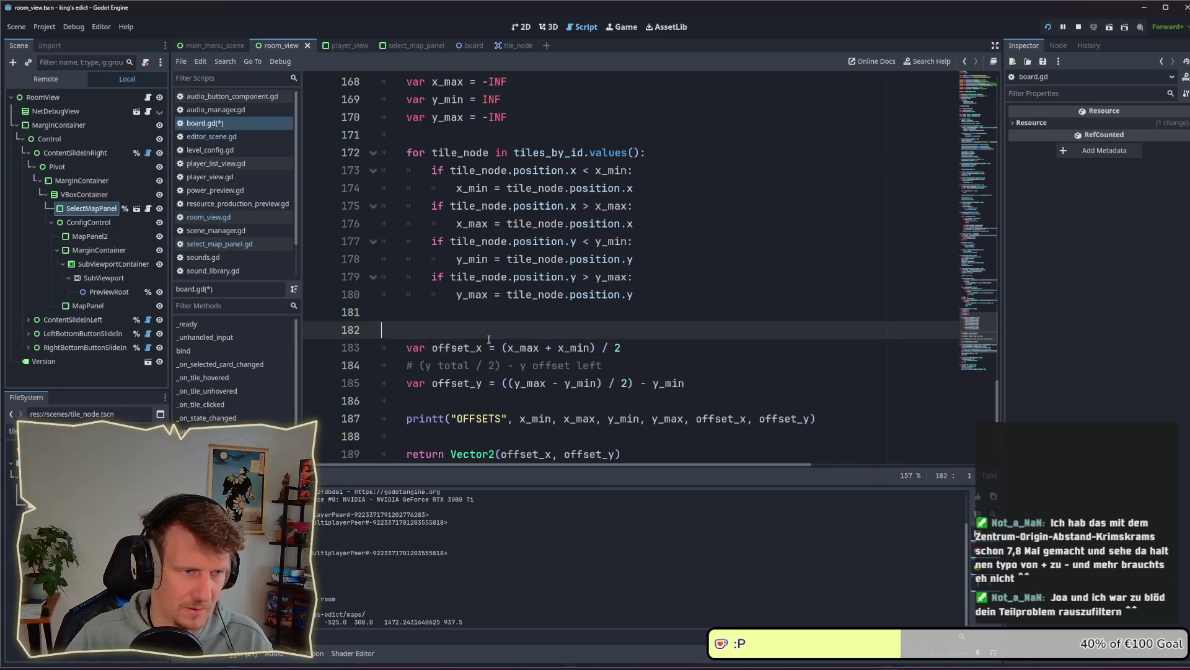
key(BackSpace)
drag(603, 347, 319, 345)
key(BackSpace)
key(BackSpace)
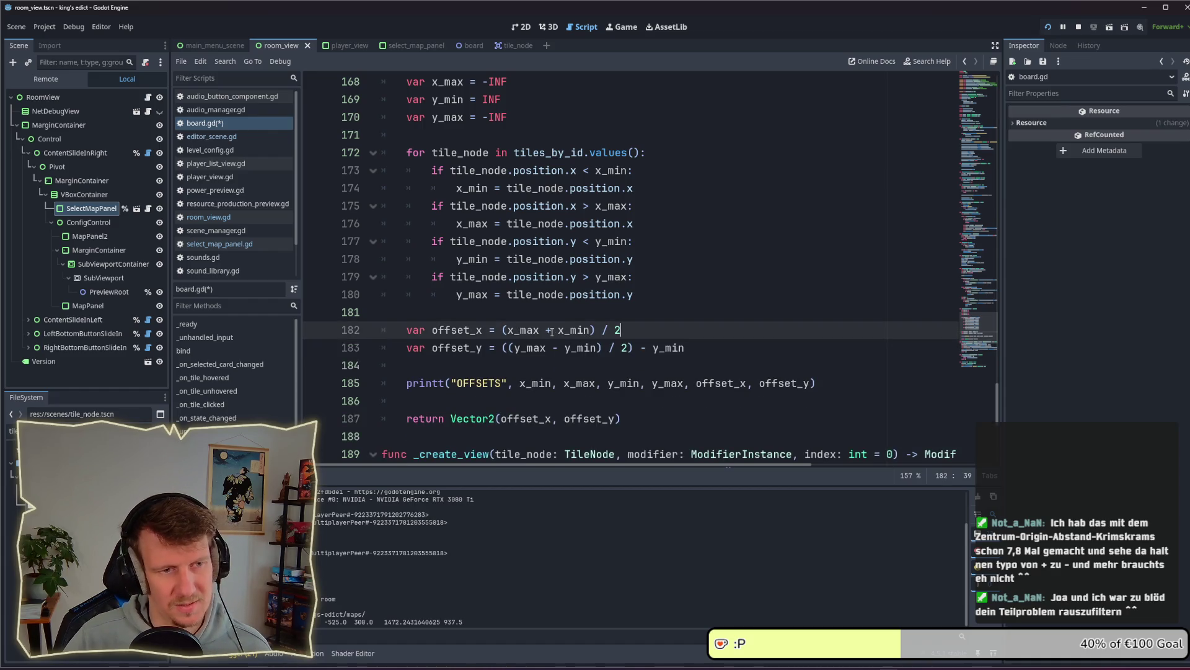
Reduce offset_y to (y_max - y_min) / 2 by removing stray parentheses and the trailing y_min subtraction
click(517, 347)
key(BackSpace)
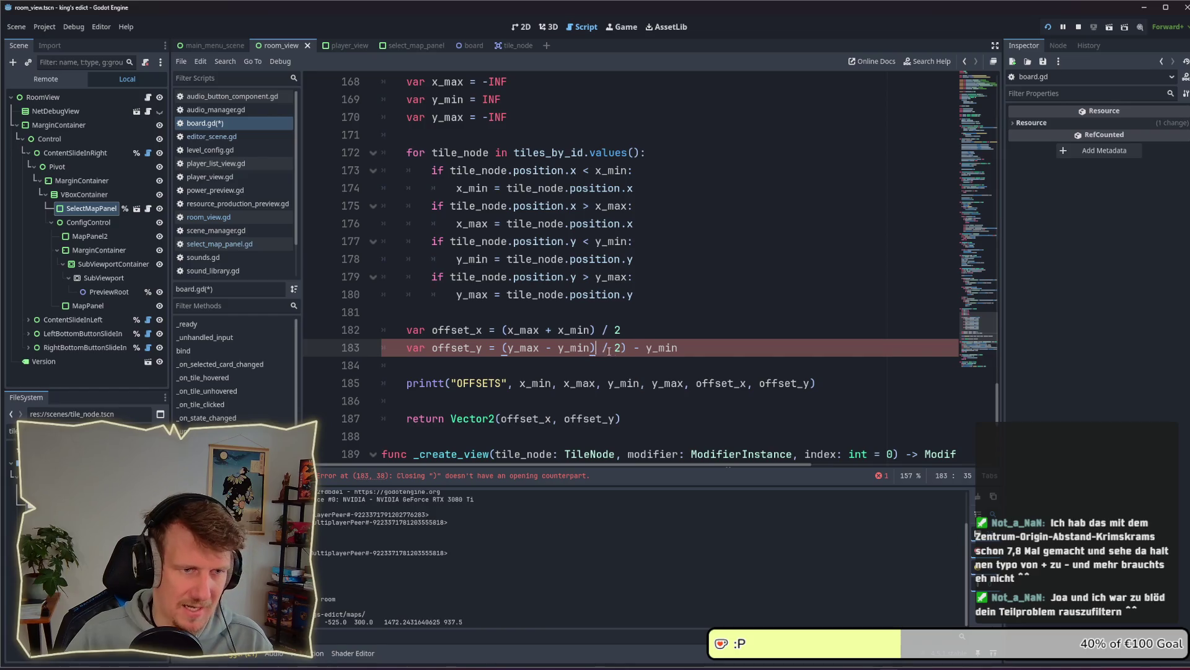
click(627, 349)
key(BackSpace)
key(BackSpace)
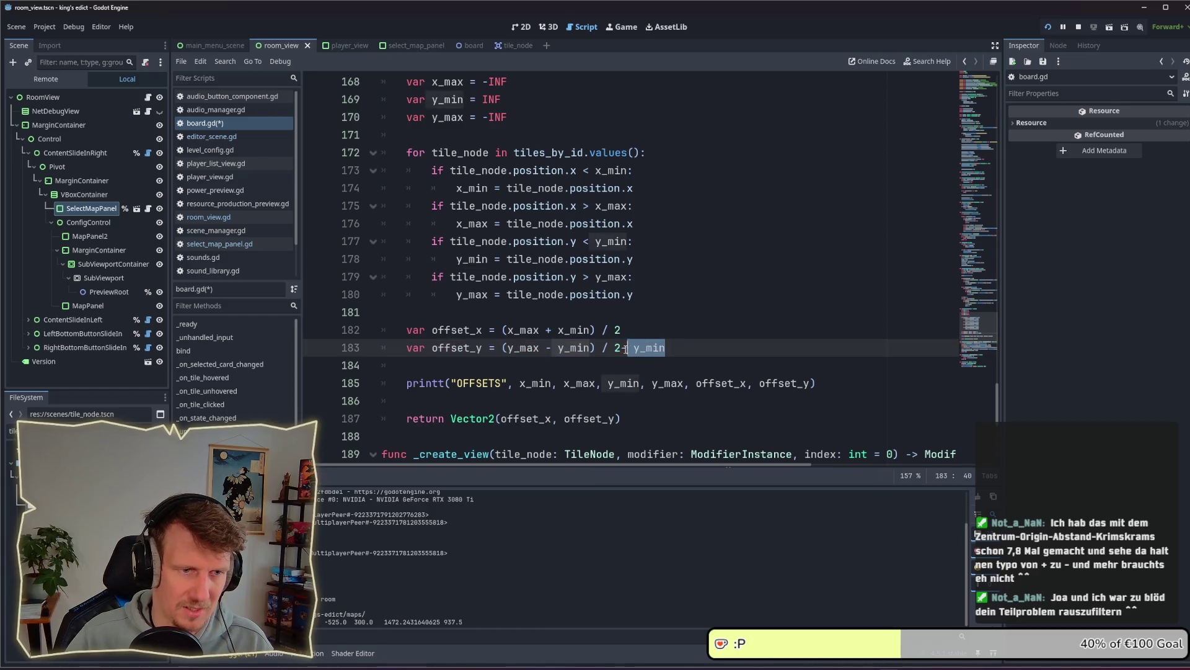
key(Delete)
key(BackSpace)
Save board.gd, then stop and relaunch the game
key(ctrl+s)
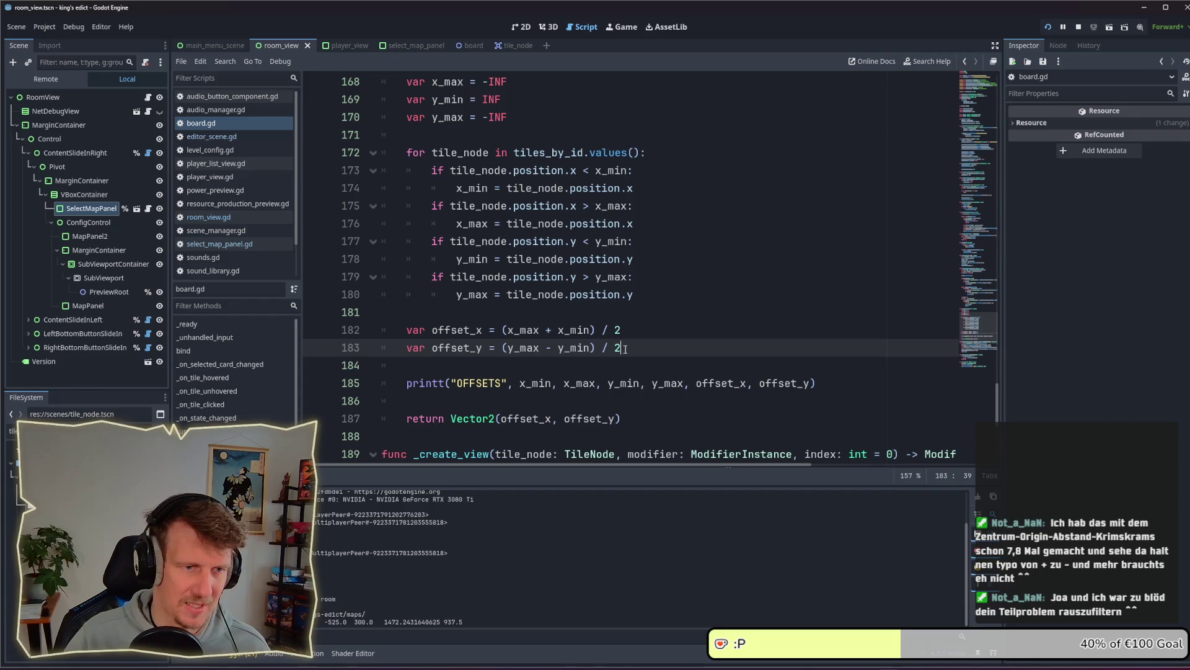
click(655, 329)
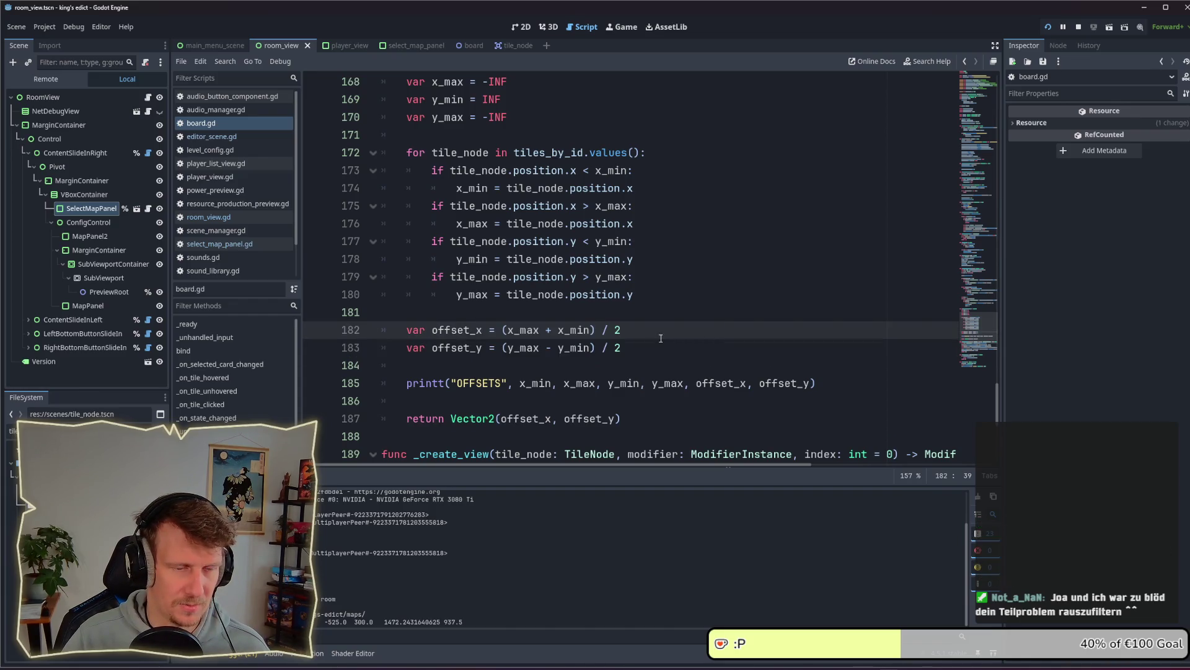
click(1084, 24)
click(1051, 24)
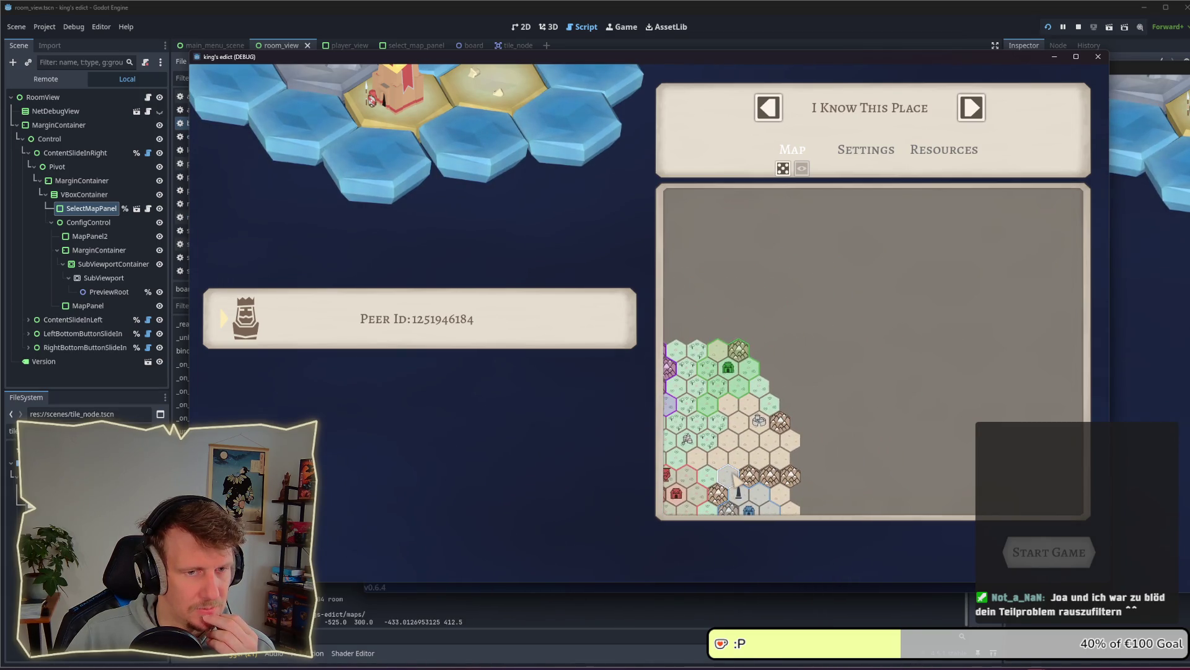
Inspect the still off-centre map preview in the room, then close the running game
key(F8)
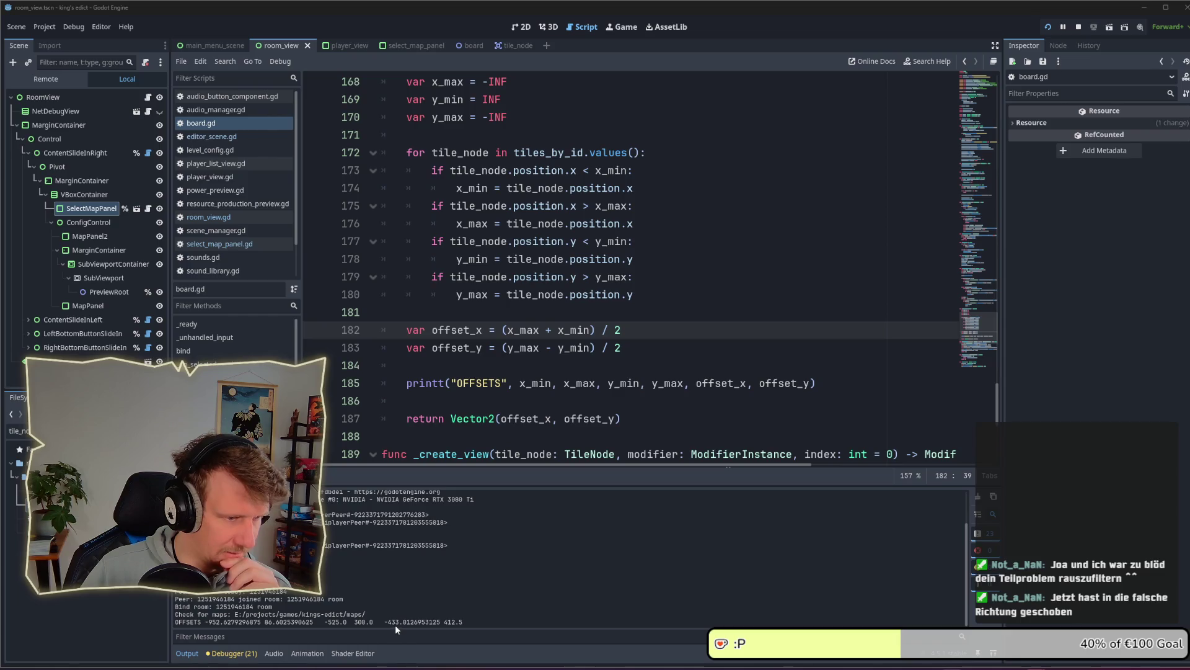
Move offset_x in the OFFSETS print so it follows x_max
drag(388, 622, 400, 623)
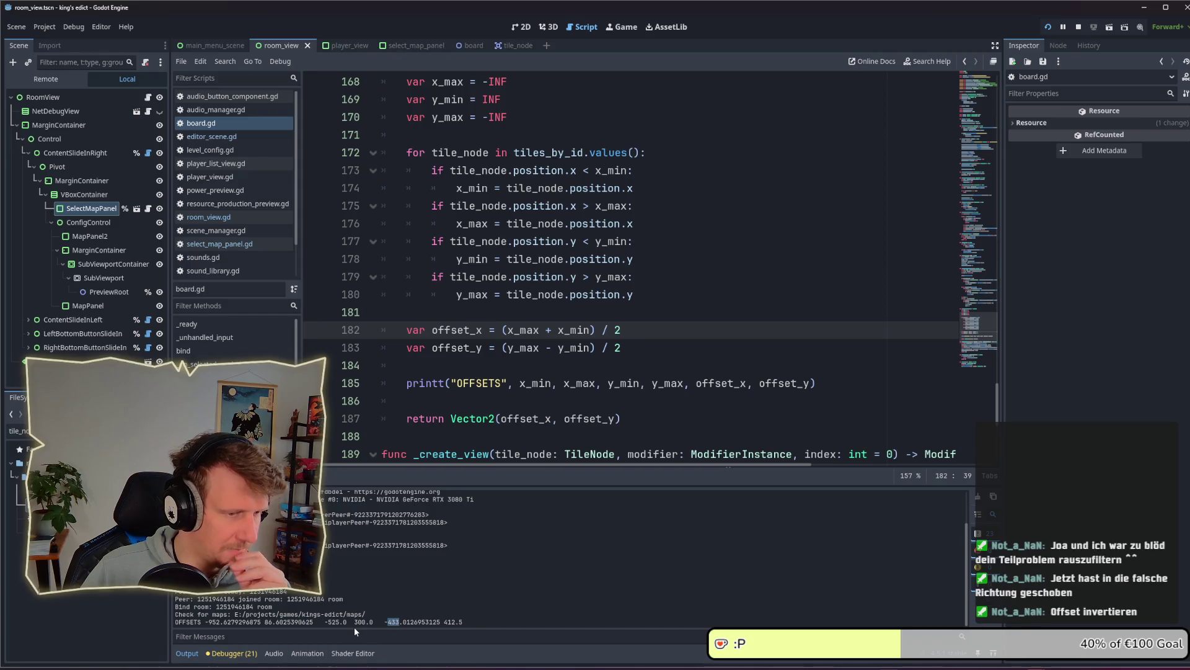
click(1058, 494)
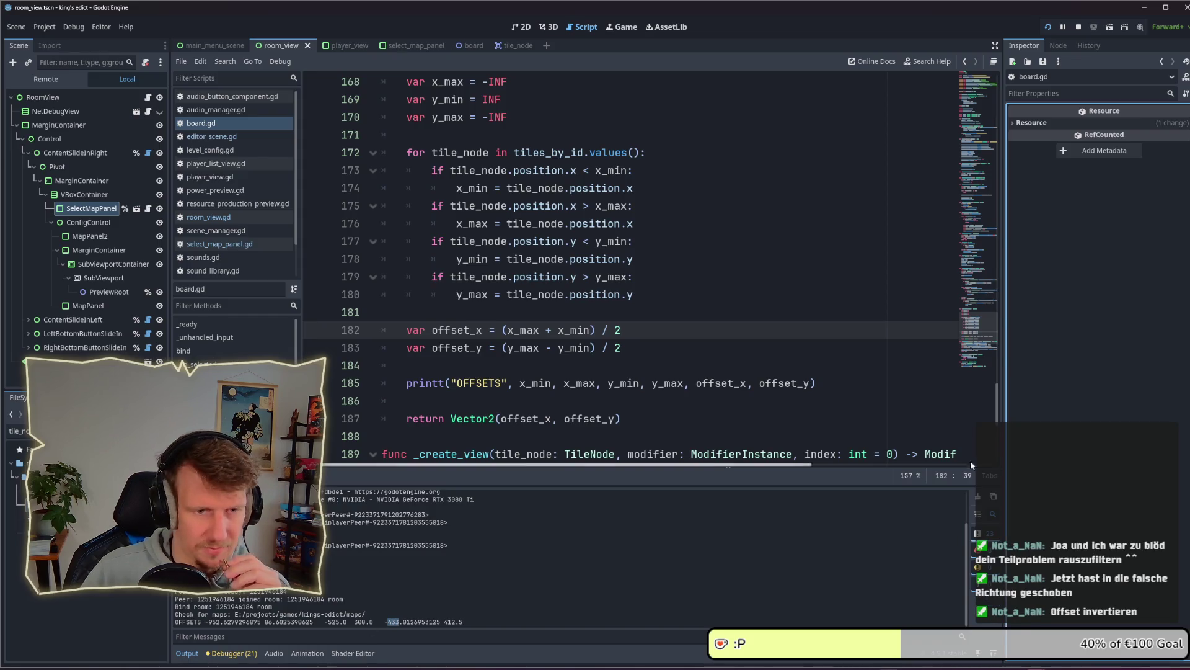
click(528, 385)
drag(696, 384, 731, 385)
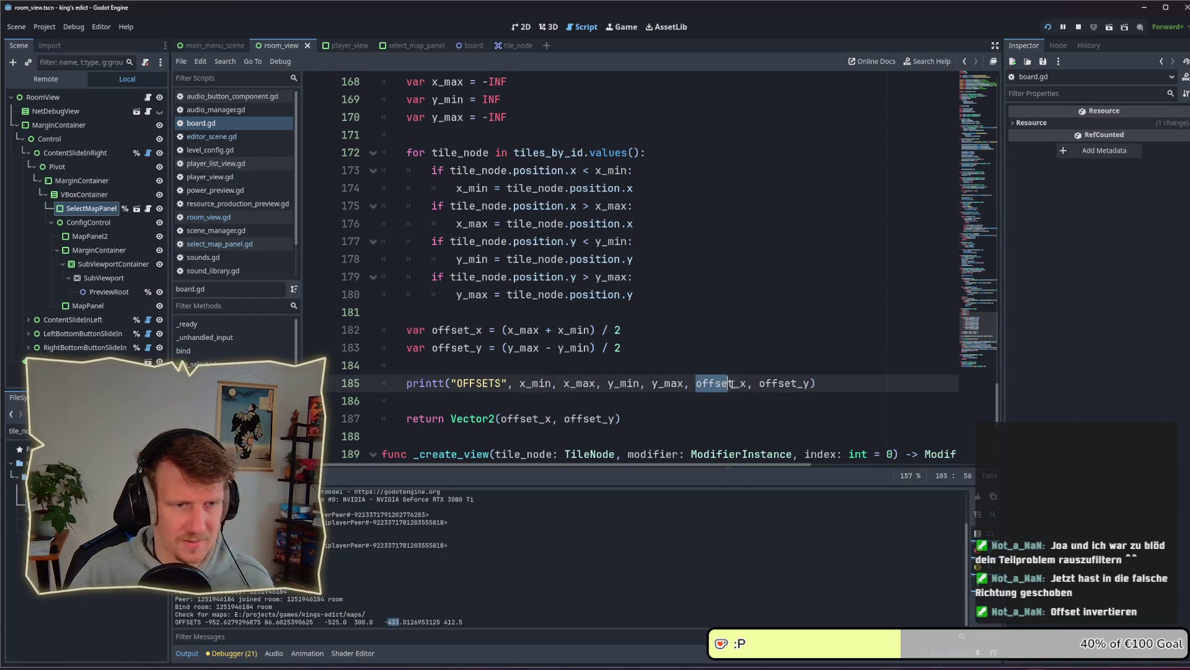
double_click(730, 384)
key(BackSpace)
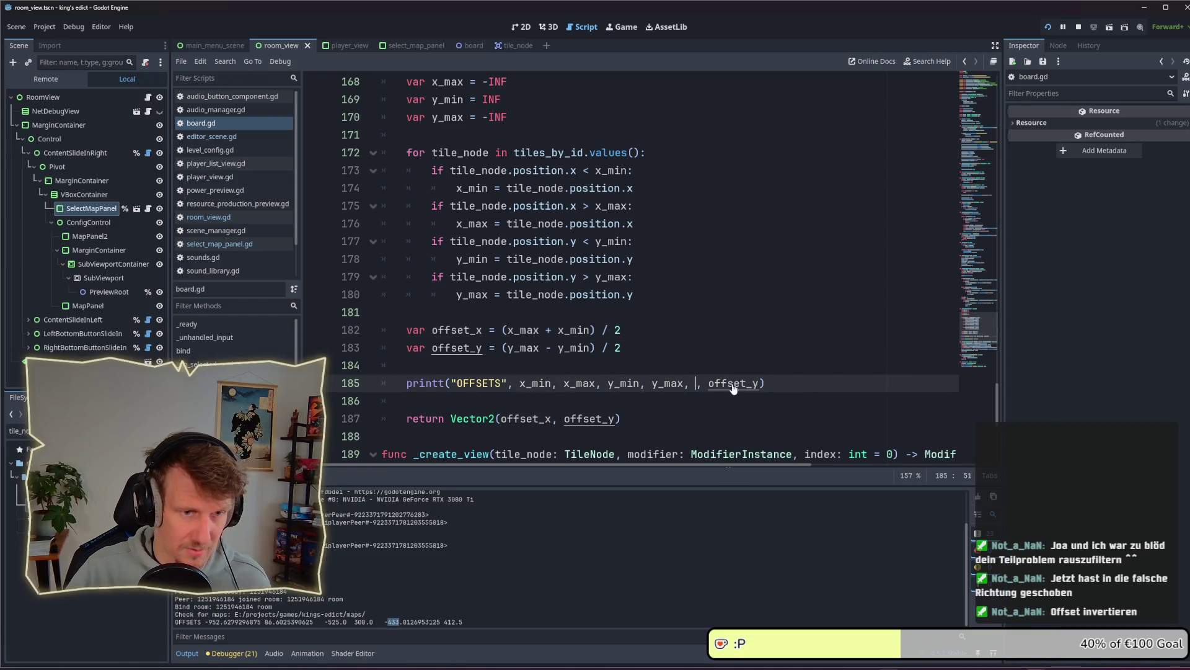
click(606, 384)
text(offset_x )
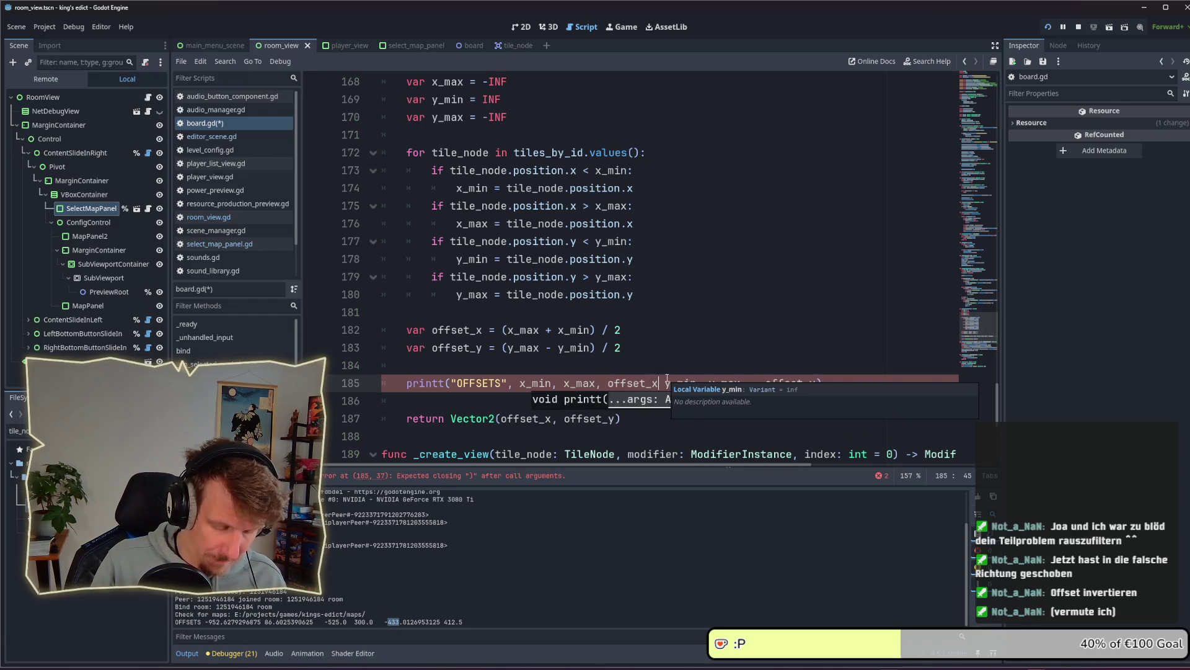
text(, "-)
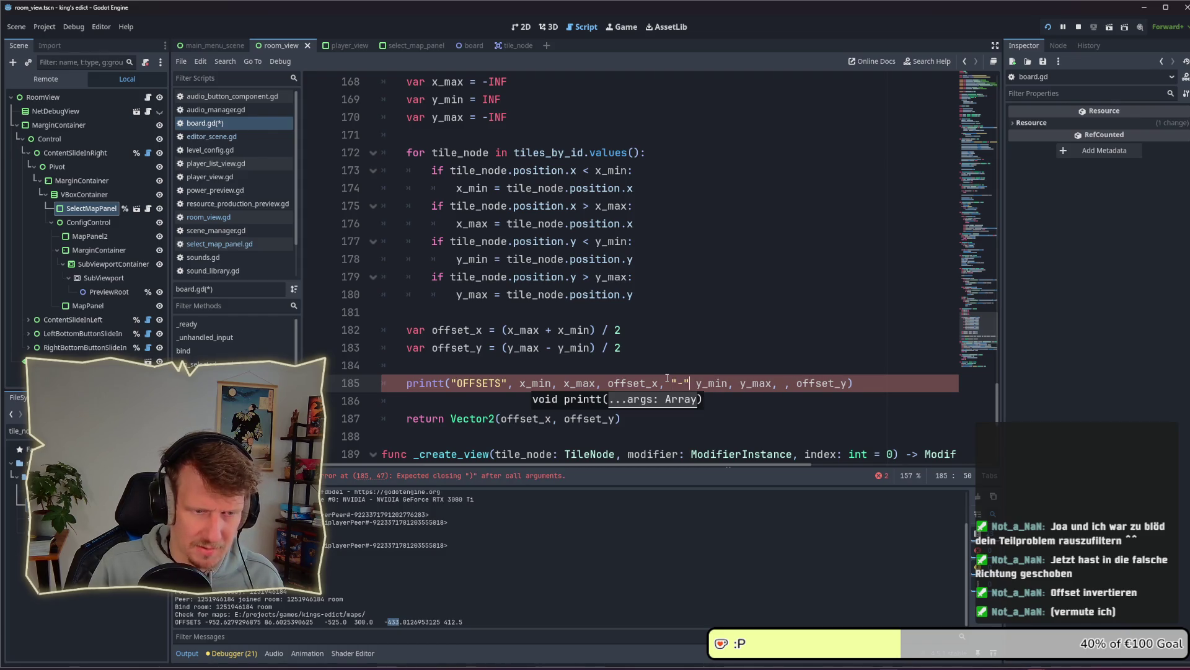
text(,)
Make the x separator an arrow '->' and put the '|' divider before the y values
key(End)
key(Left)
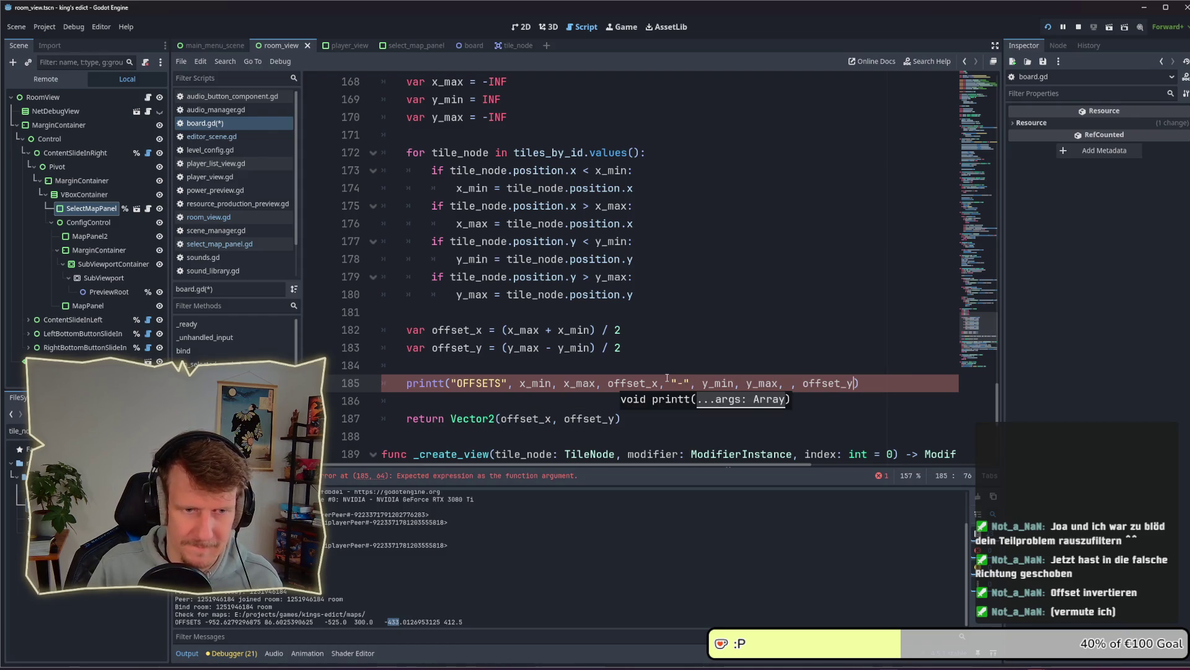
key(ctrl+Left)
key(BackSpace)
key(BackSpace)
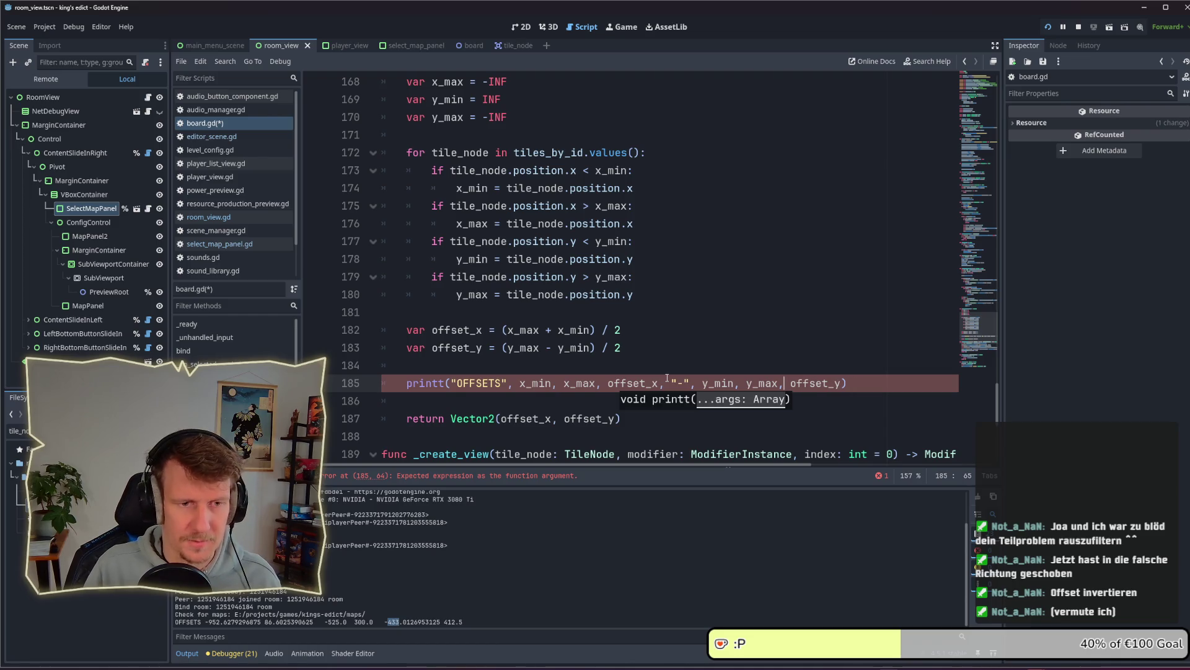
key(ctrl+Left)
key(ctrl+Left)
key(Right)
key(Right)
key(Right)
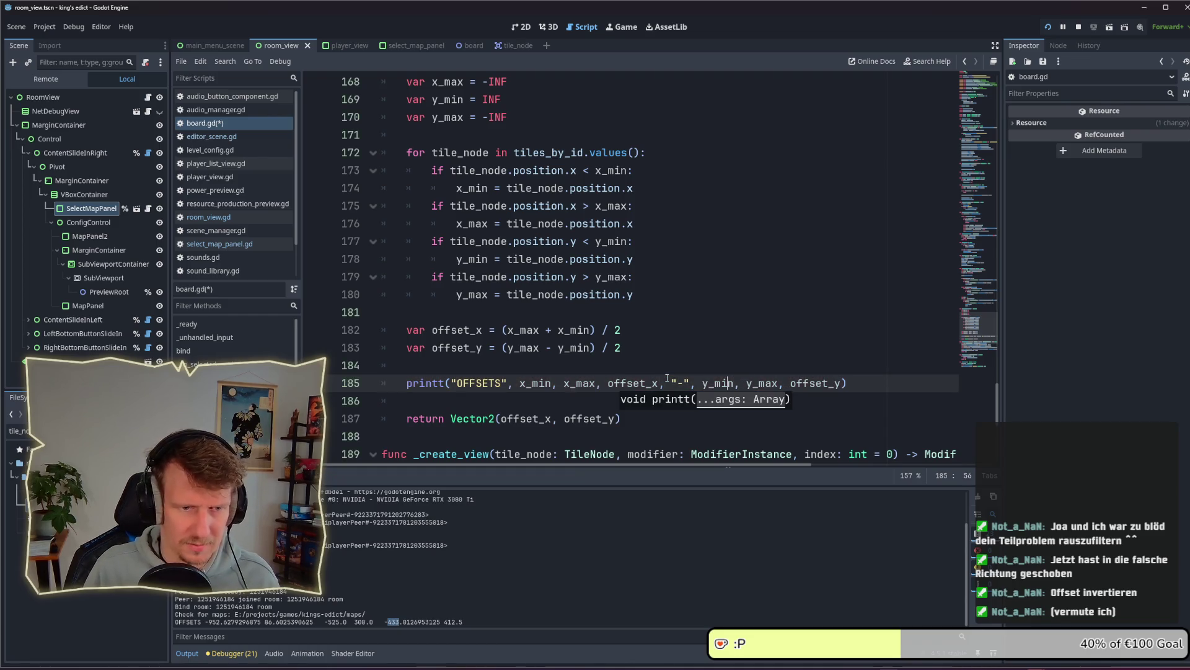
key(BackSpace)
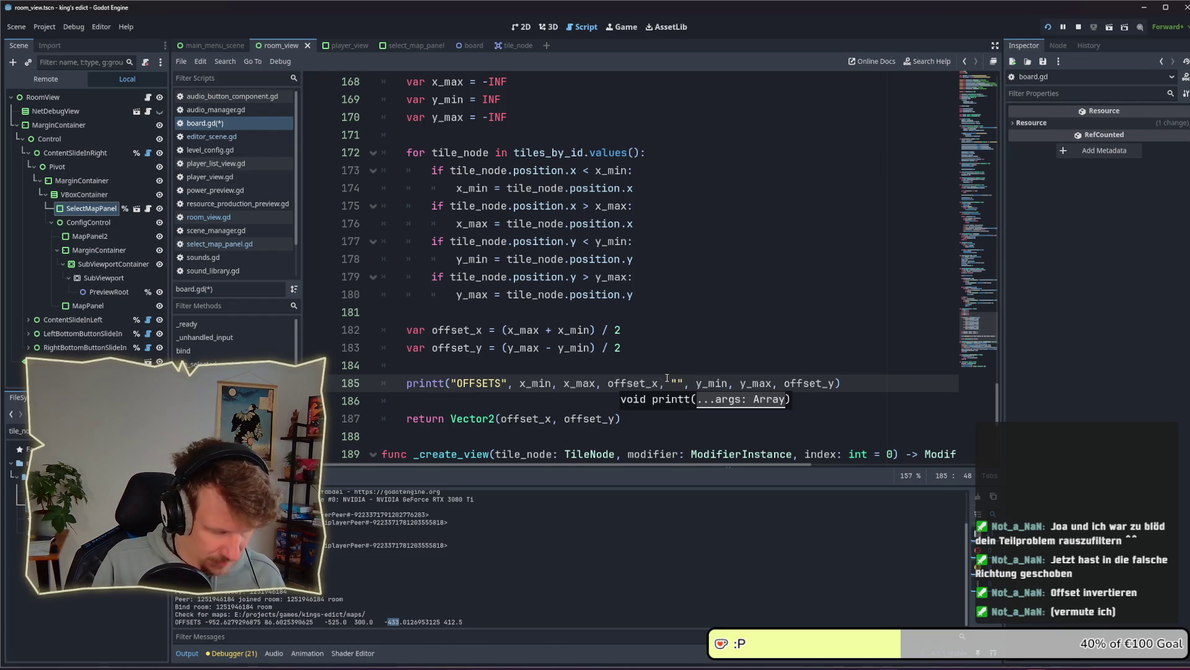
text(|)
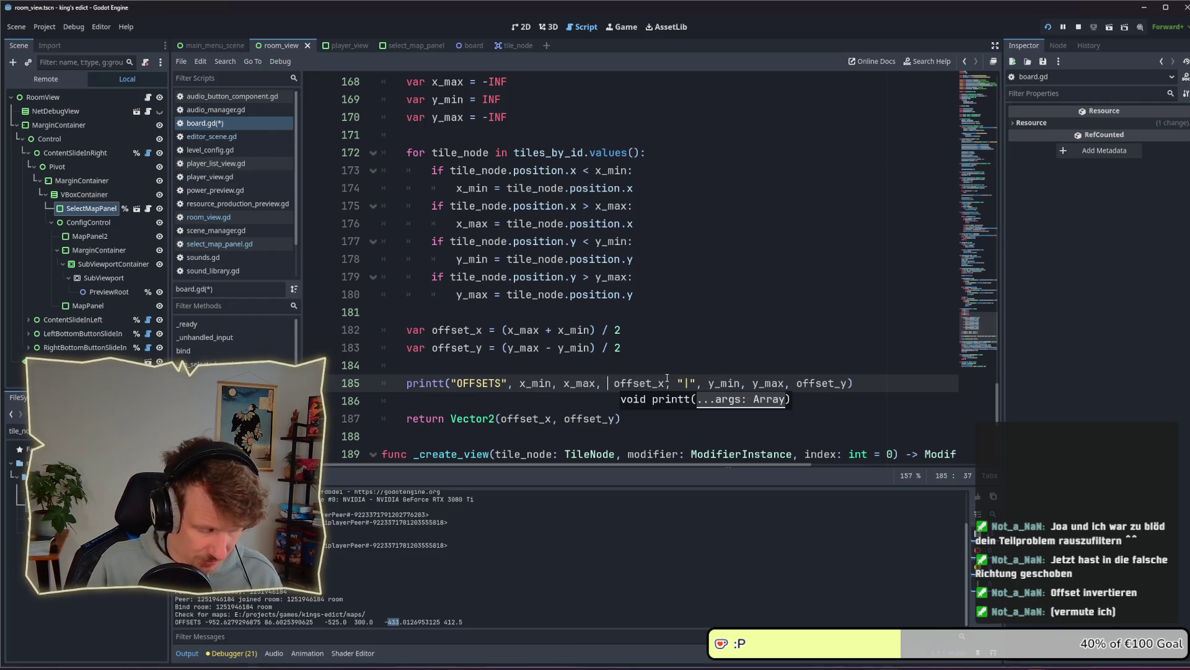
text( "-<)
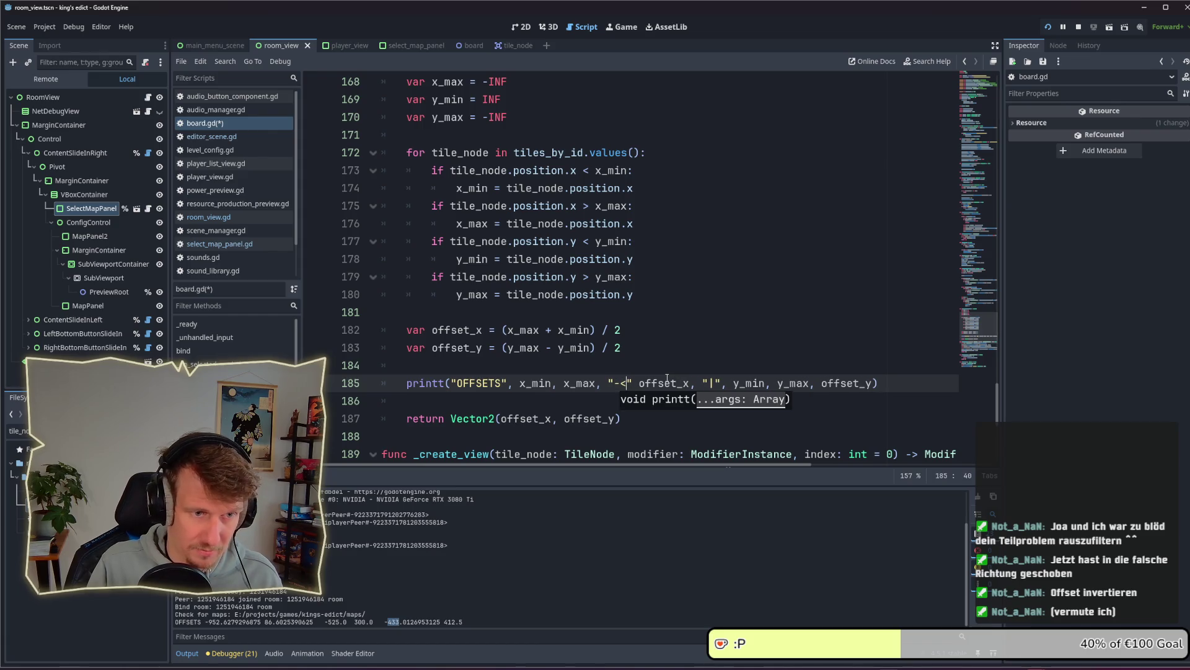
key(BackSpace)
text(>")
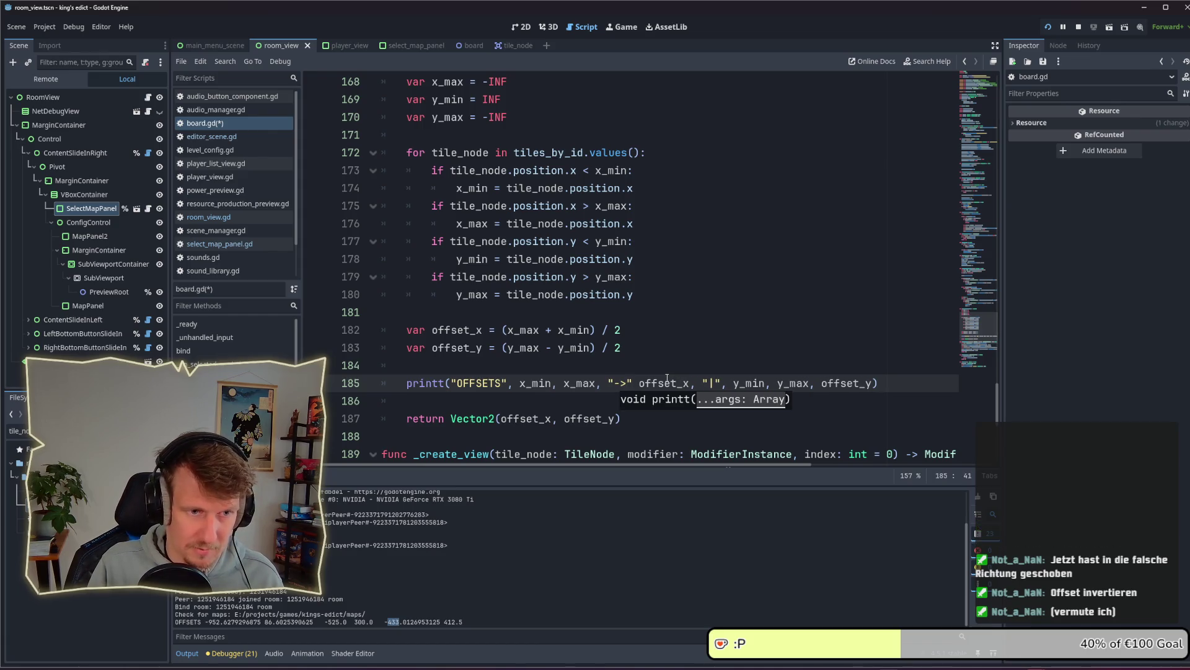
text(,)
Copy the '->' separator and paste it after y_max, before offset_y
drag(607, 382, 635, 383)
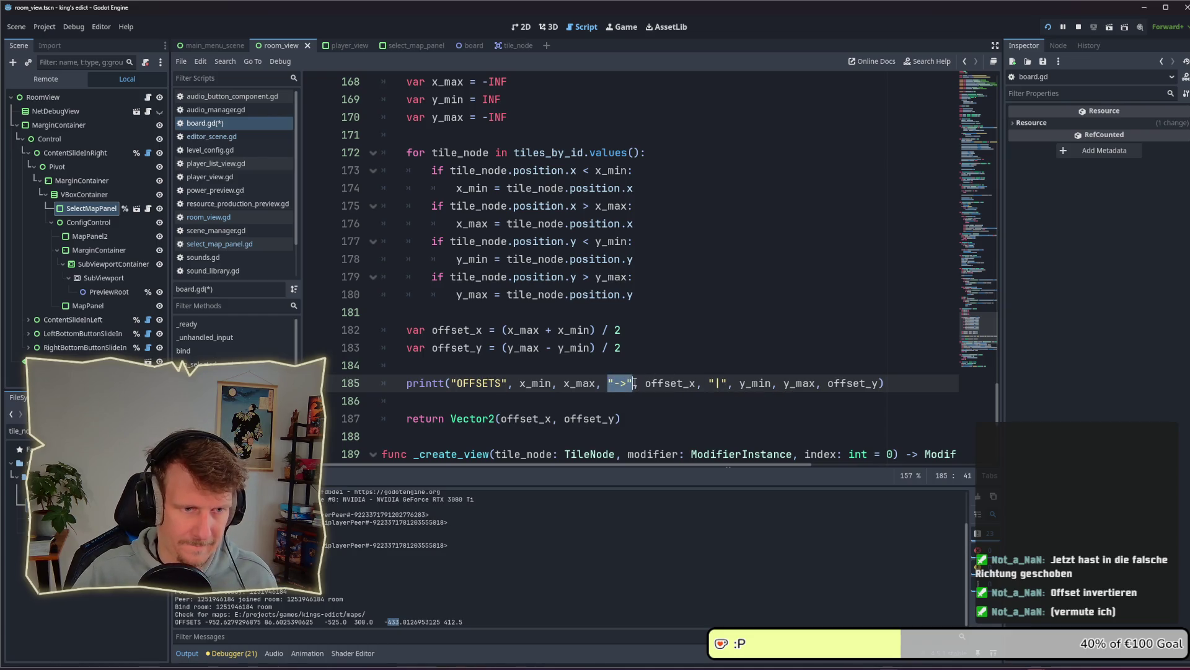
key(ctrl+c)
click(820, 383)
key(ctrl+v)
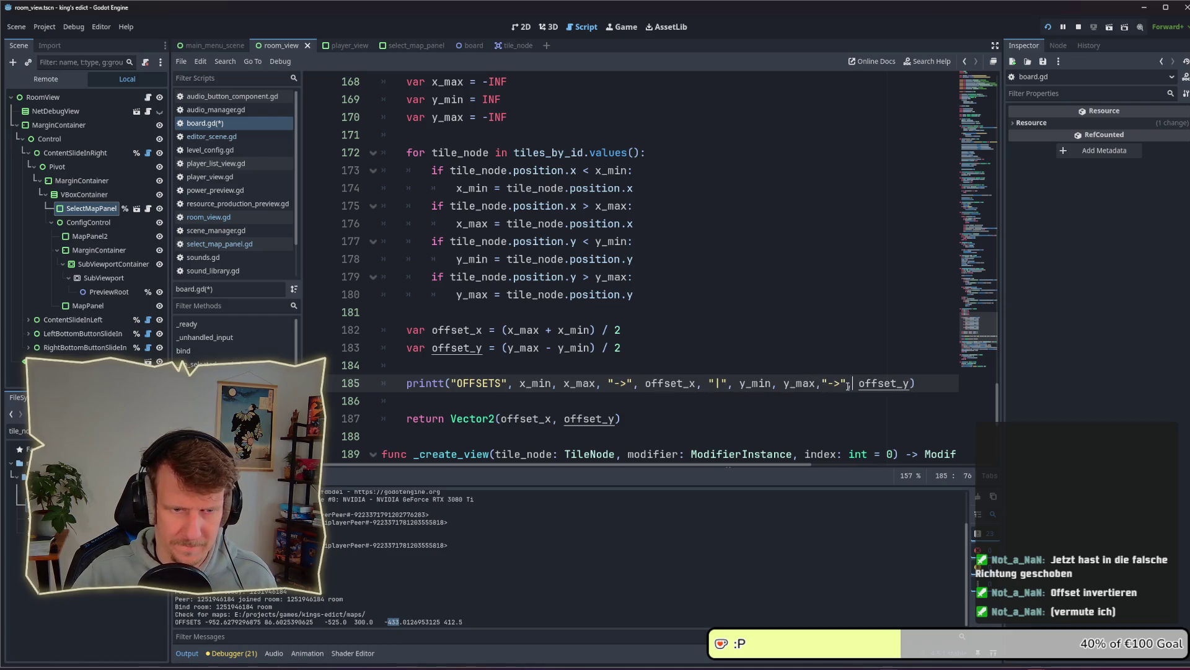
text(,)
Save board.gd and run the game with F5
key(ctrl+s)
click(821, 382)
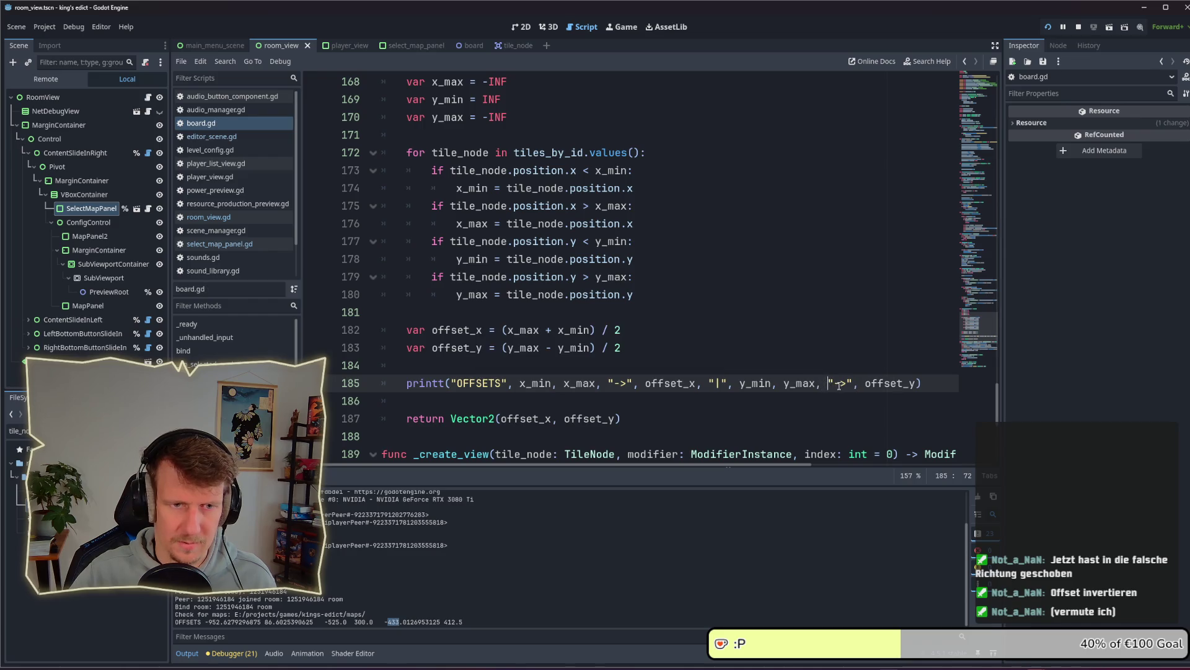
key(ctrl+s)
key(F5)
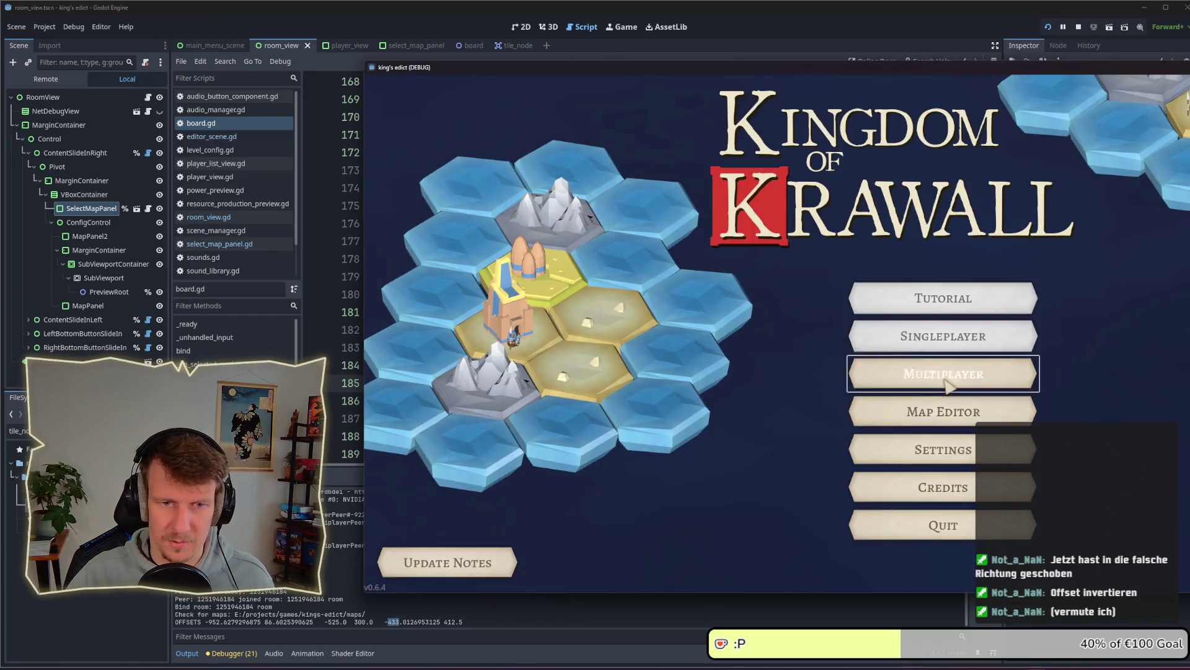
Open the multiplayer games list and view the room's map preview, still off-centre
click(943, 374)
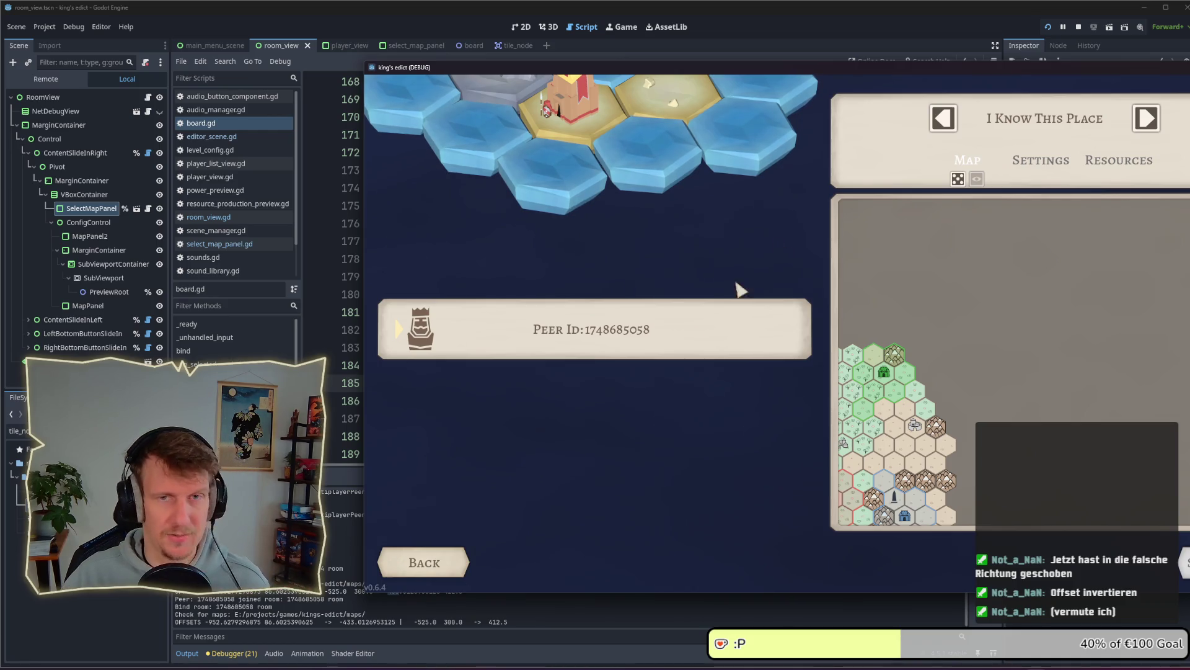
Close the game and change offset_y's minus to plus, giving (y_max + y_min) / 2
key(F8)
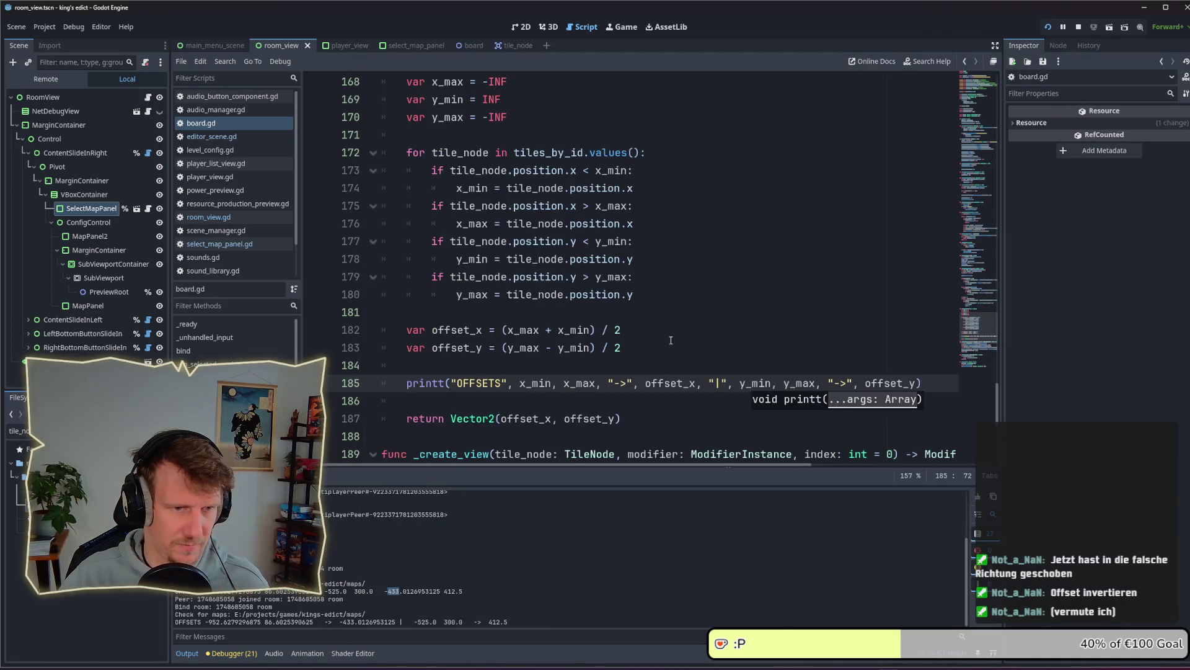
click(671, 341)
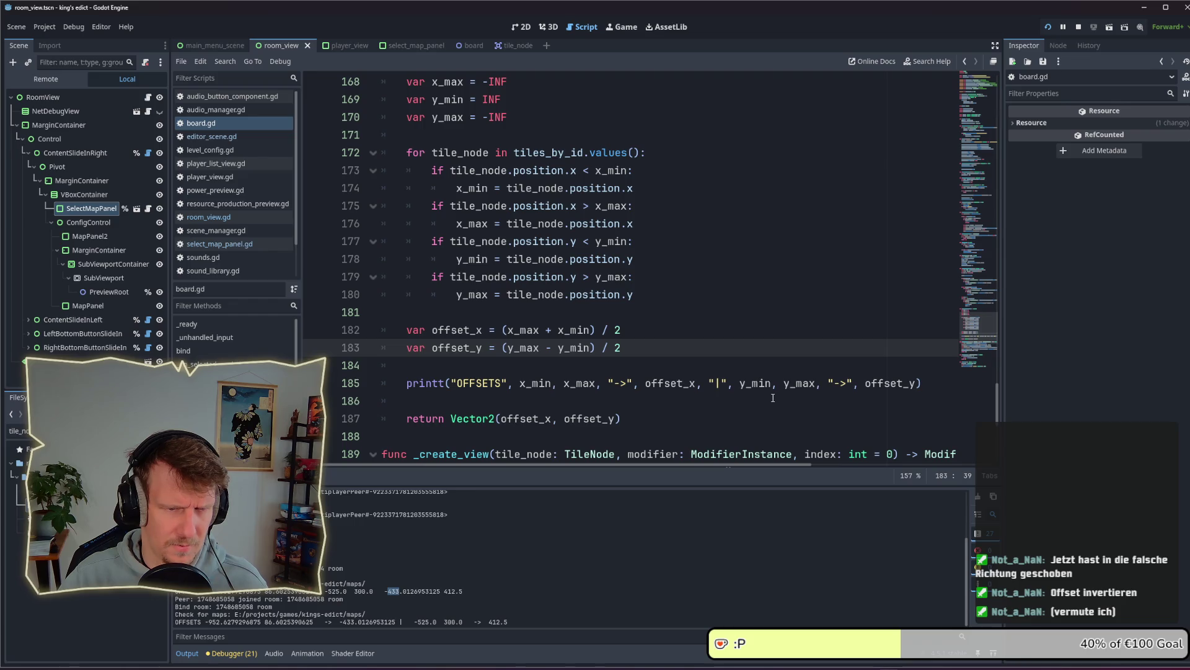
mouse_move(760, 388)
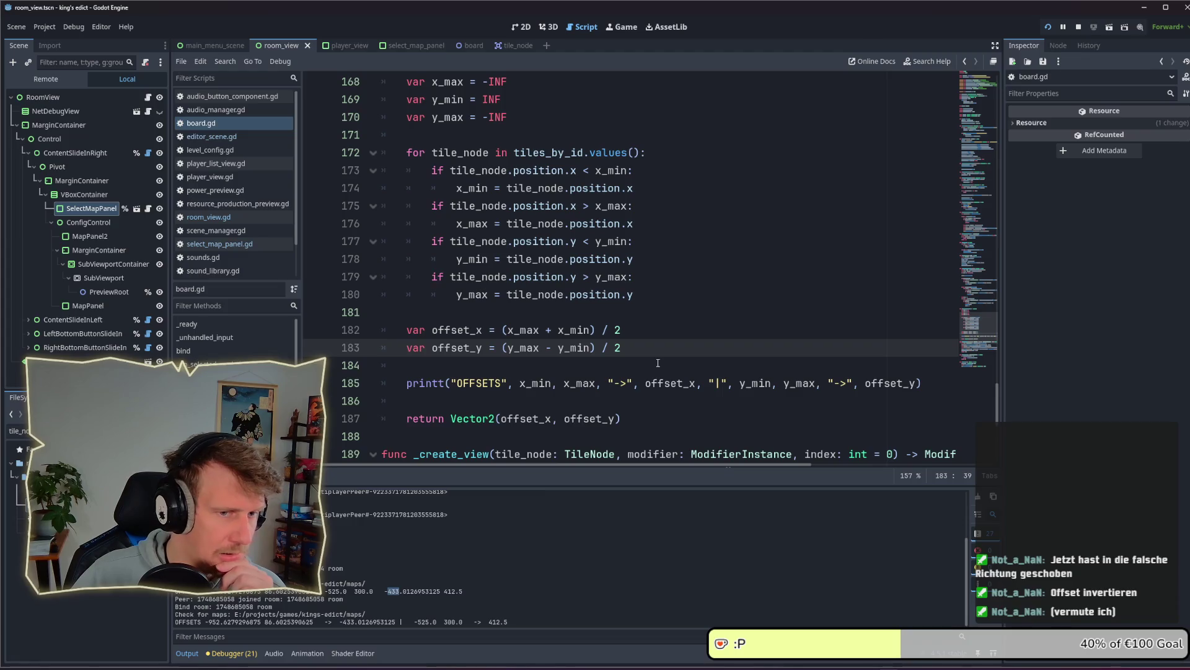
right_click(658, 363)
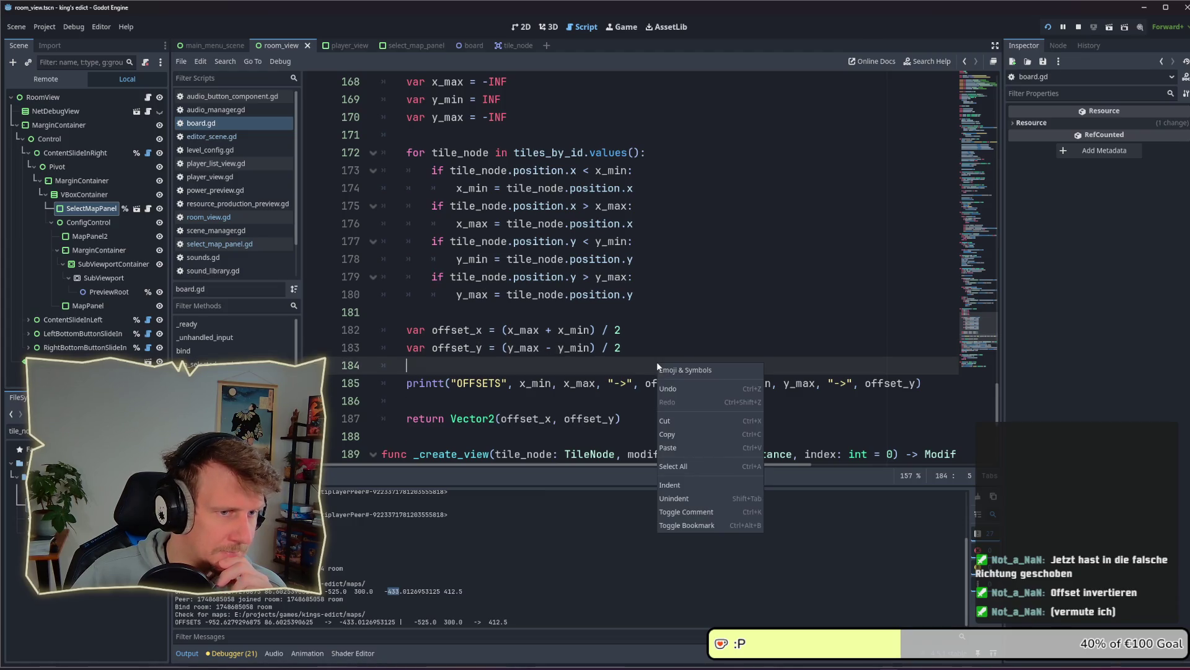
key(Escape)
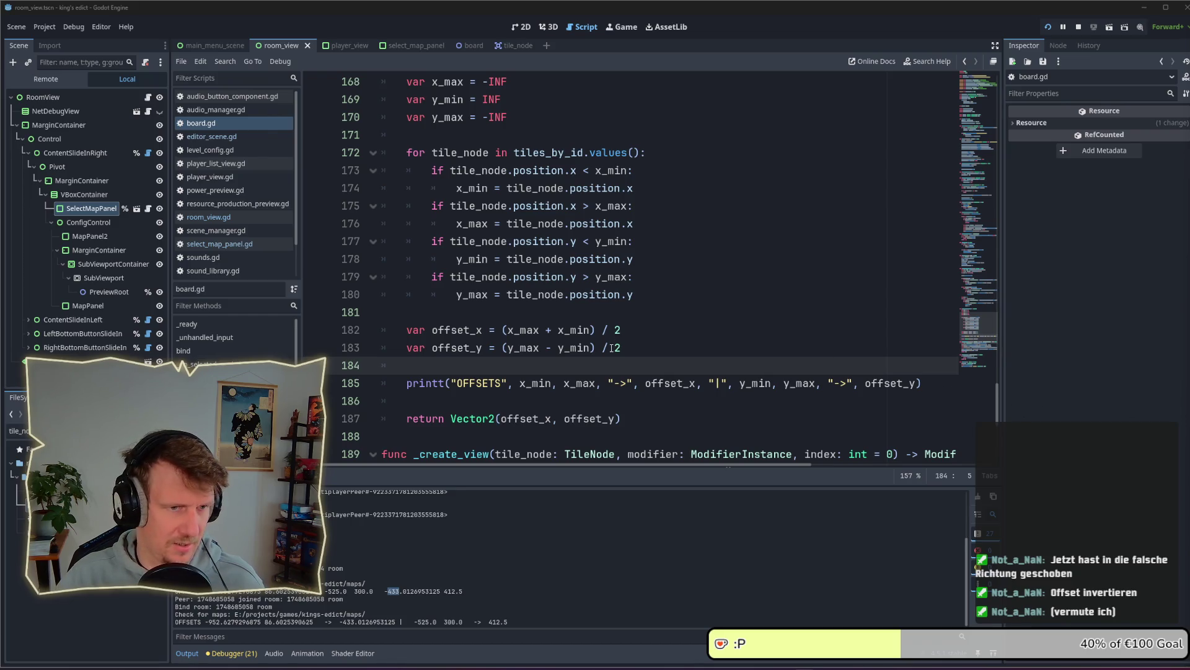
click(556, 348)
double_click(550, 349)
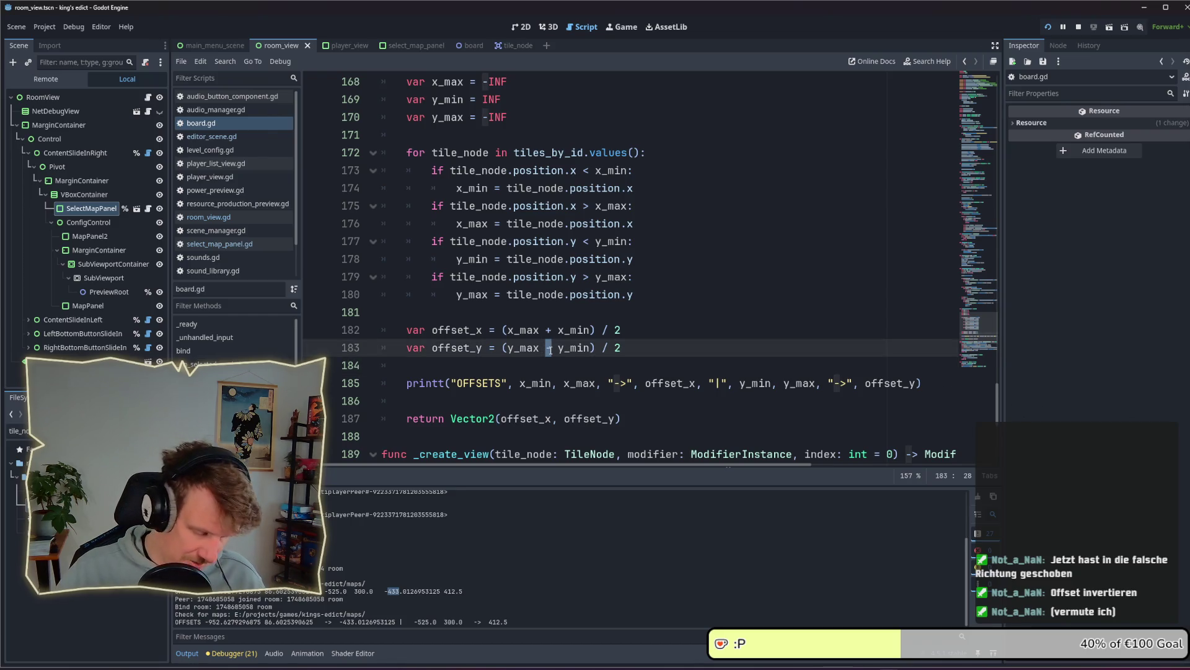
text(+)
click(654, 346)
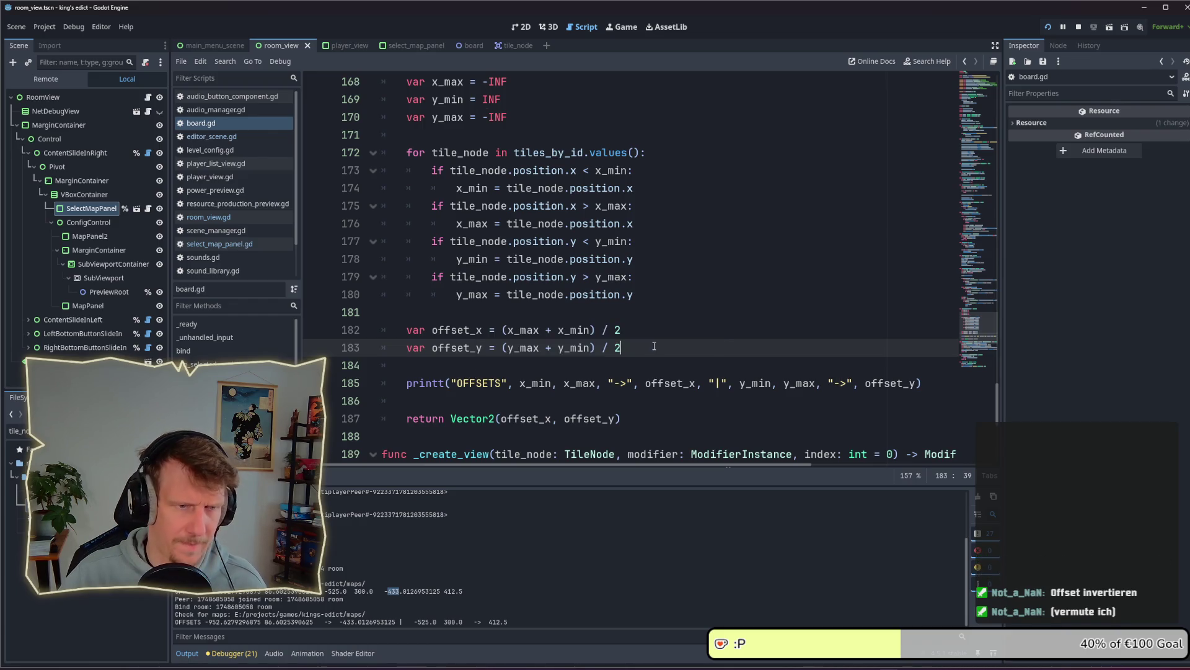
click(1077, 28)
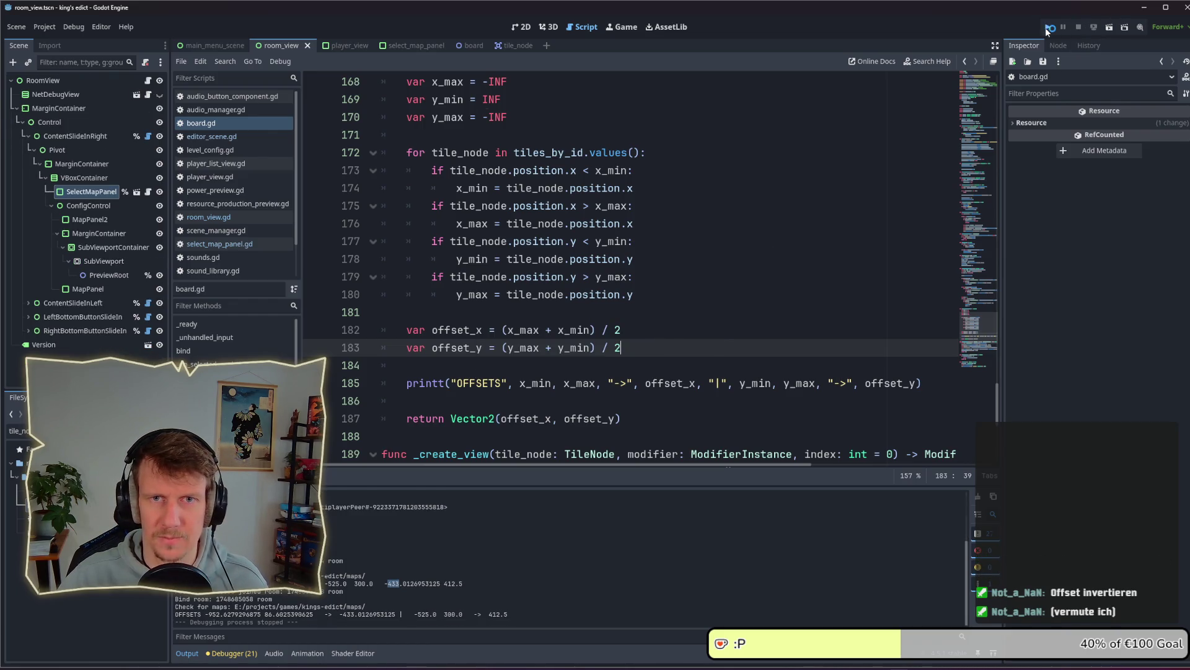
Relaunch the game, open Multiplayer, shift the window left, and open the I Know This Place setup screen
click(1045, 27)
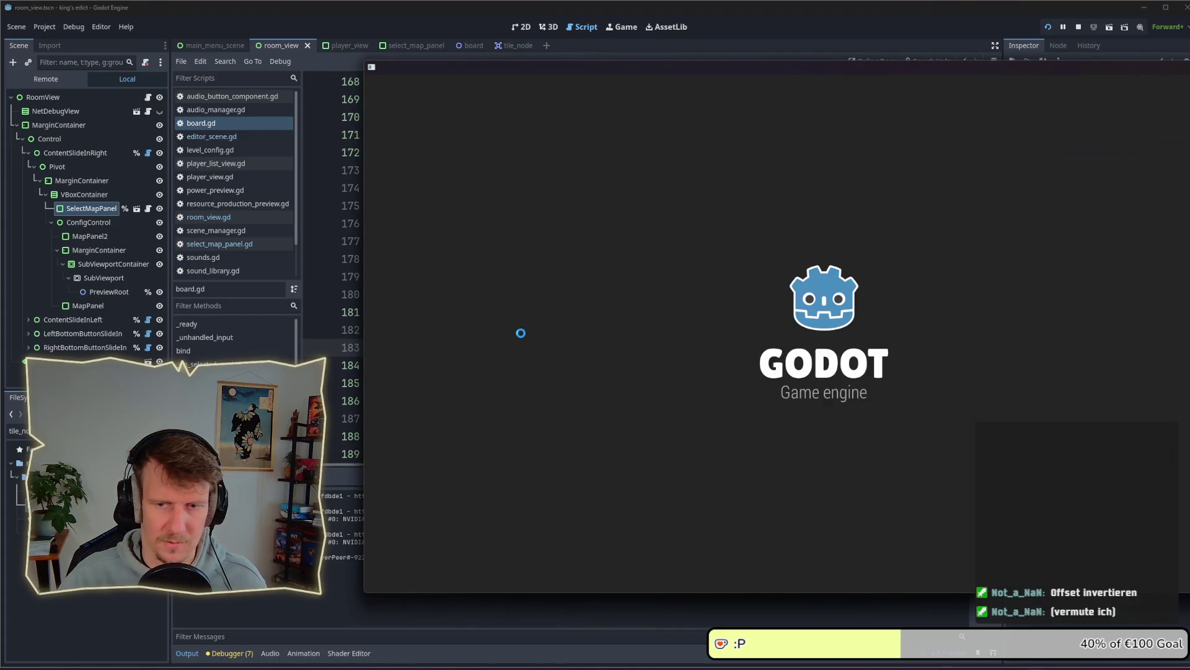
click(943, 374)
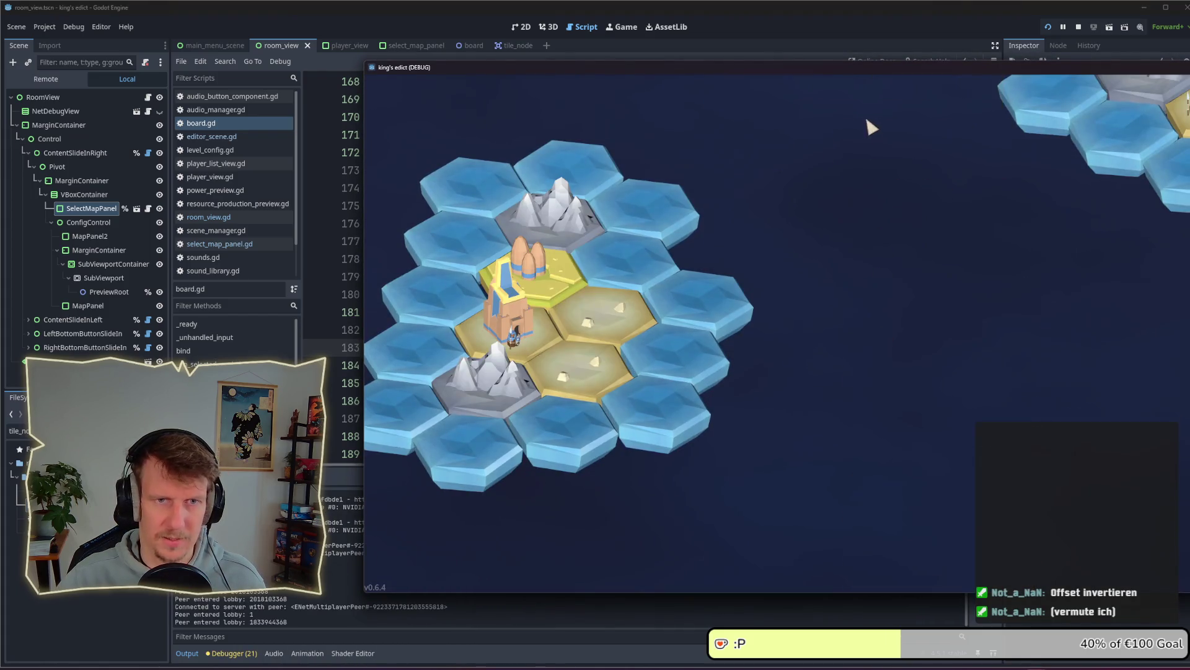
drag(845, 72, 548, 62)
click(903, 552)
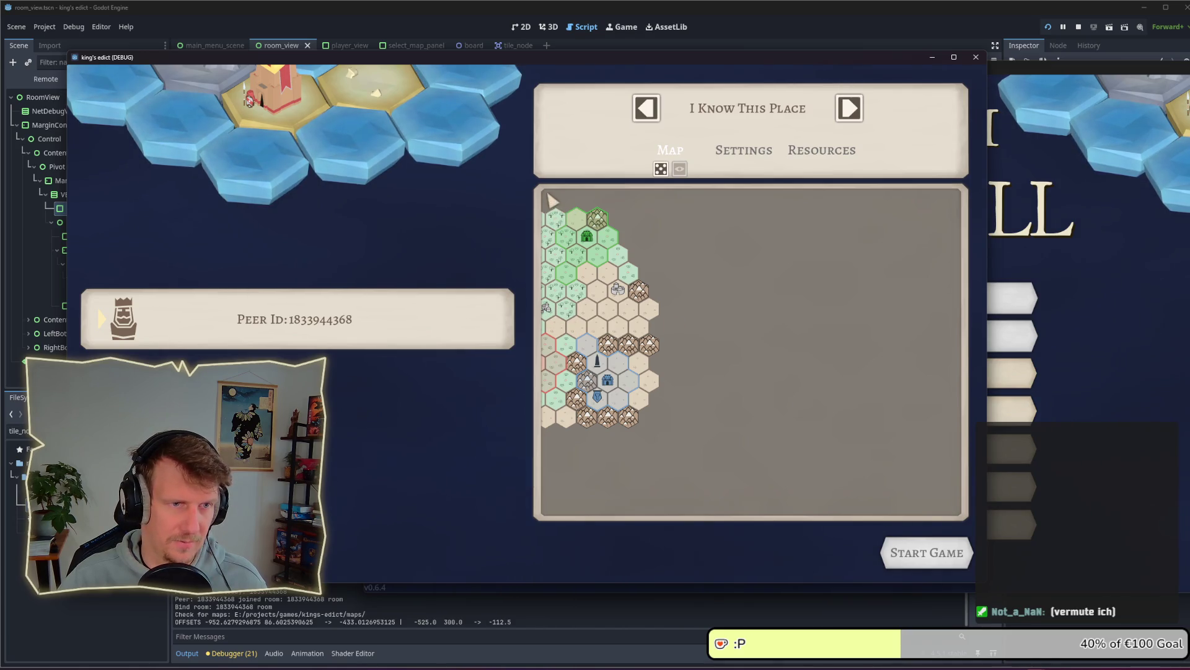
click(522, 611)
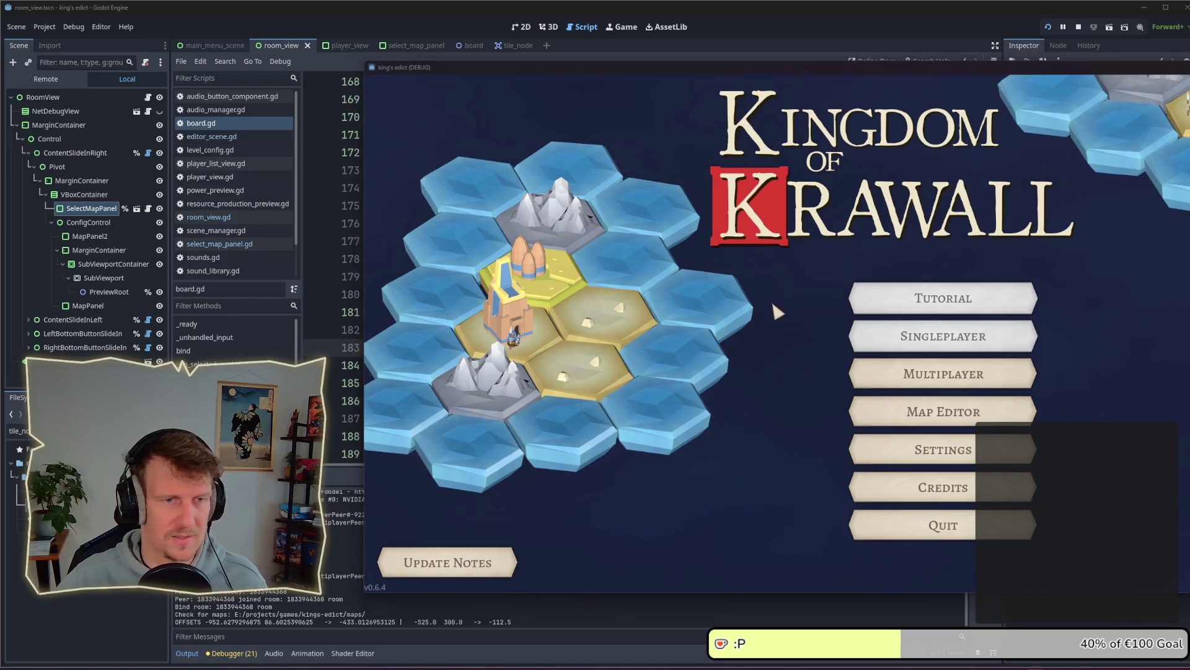
key(alt+Tab)
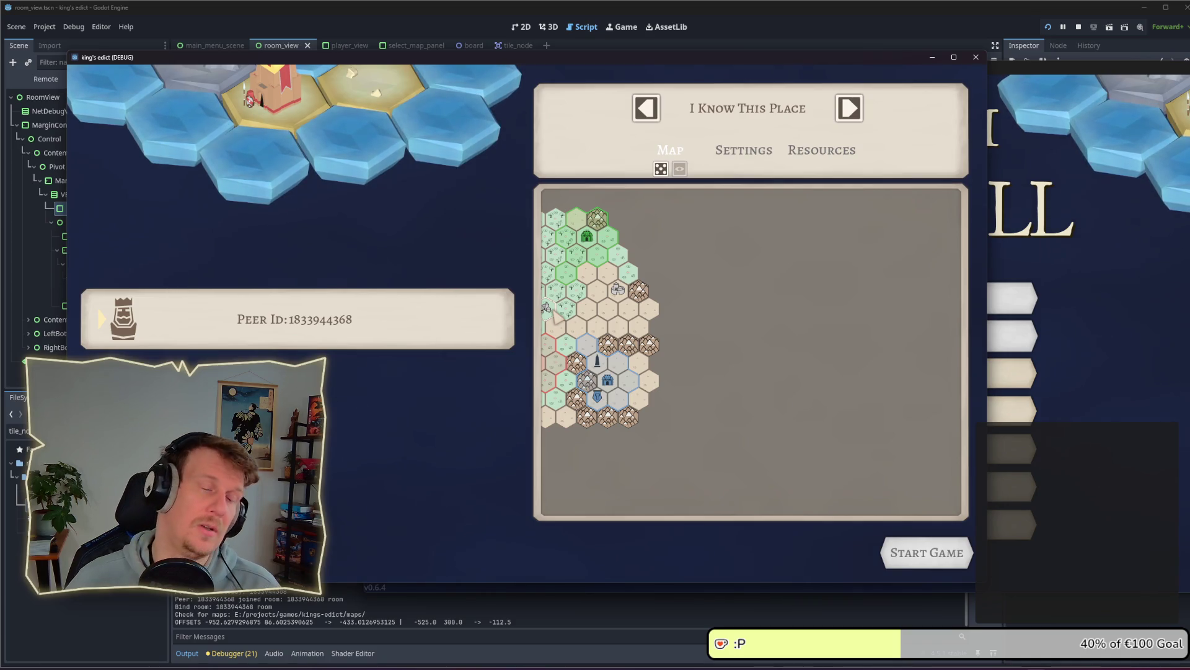
Cycle the map preview from Sacred Mountain through Kewl, then select PreviewRoot in the editor
click(859, 115)
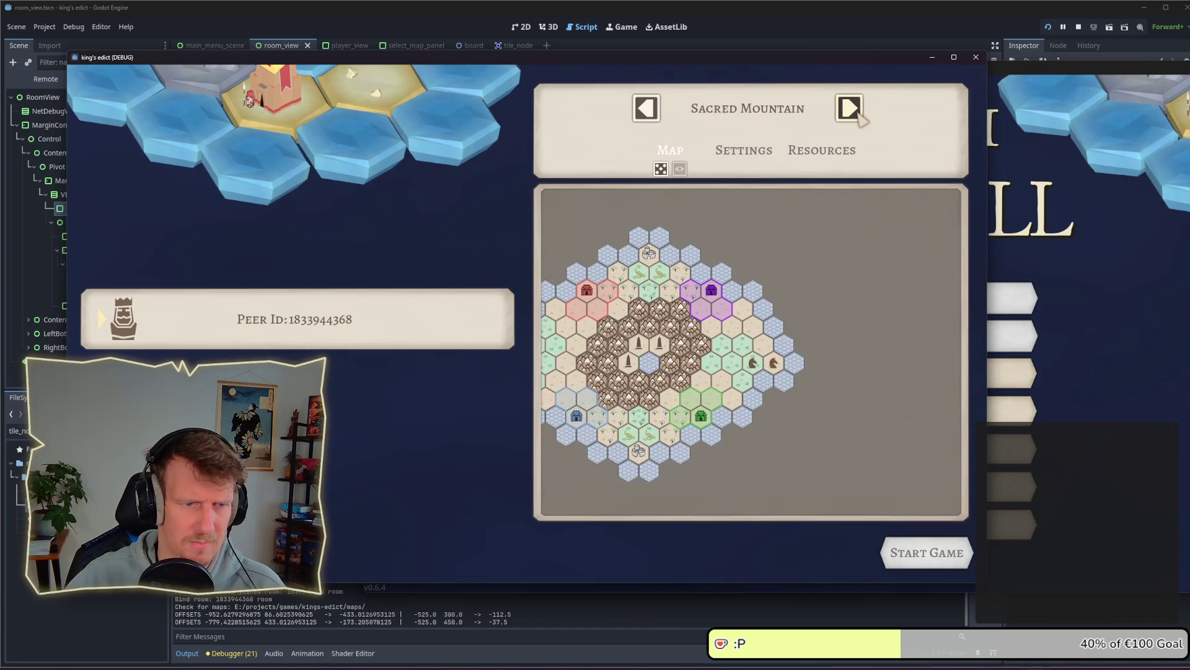
click(858, 115)
click(858, 115)
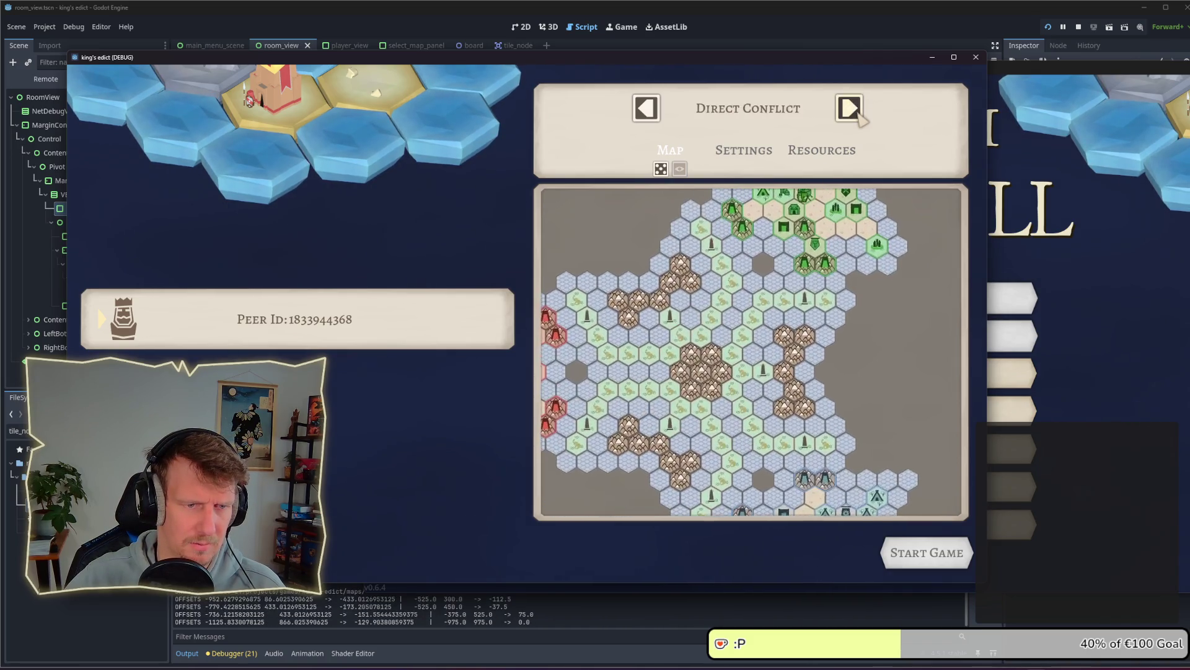
click(858, 115)
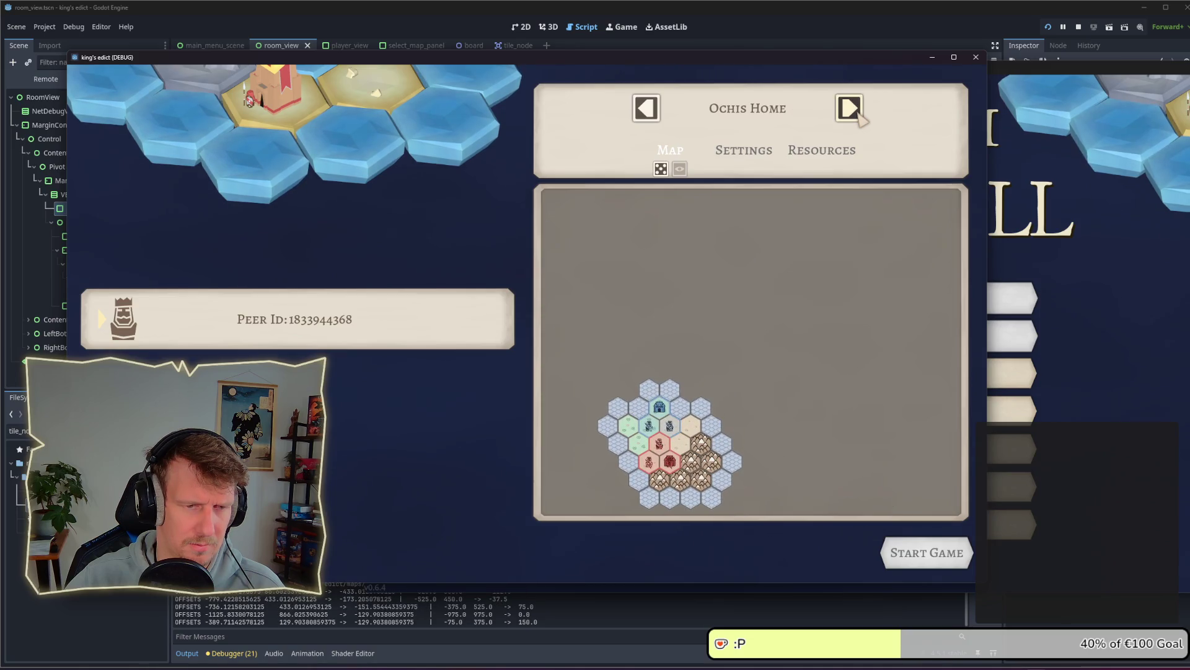
click(858, 115)
click(856, 113)
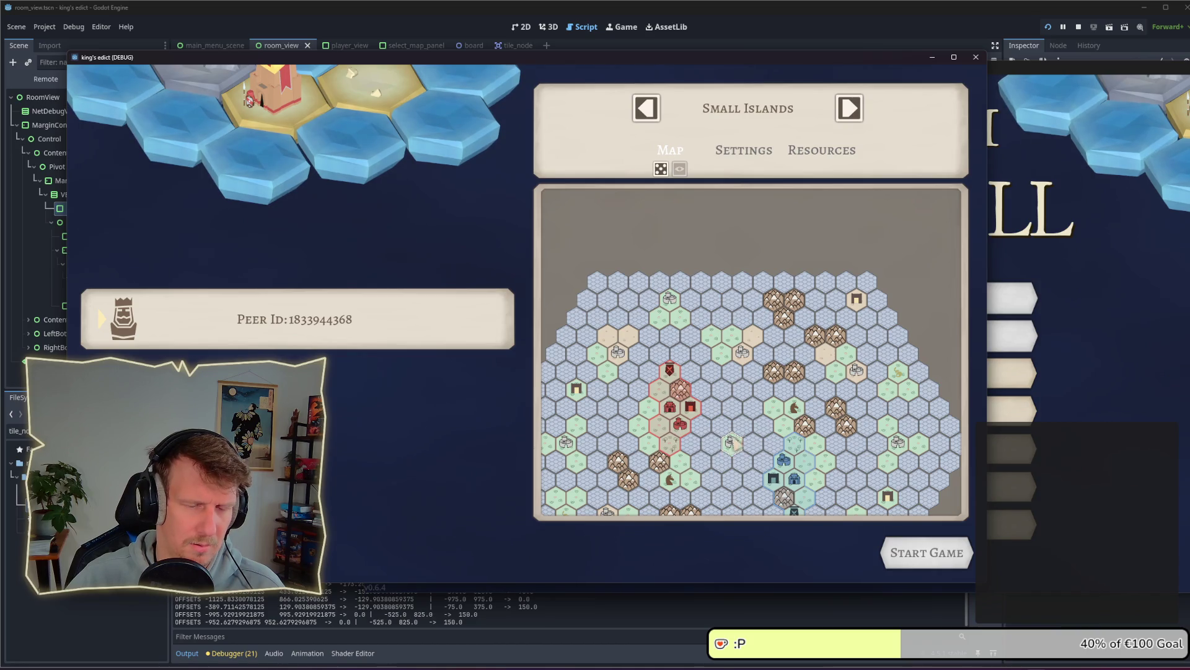
click(850, 118)
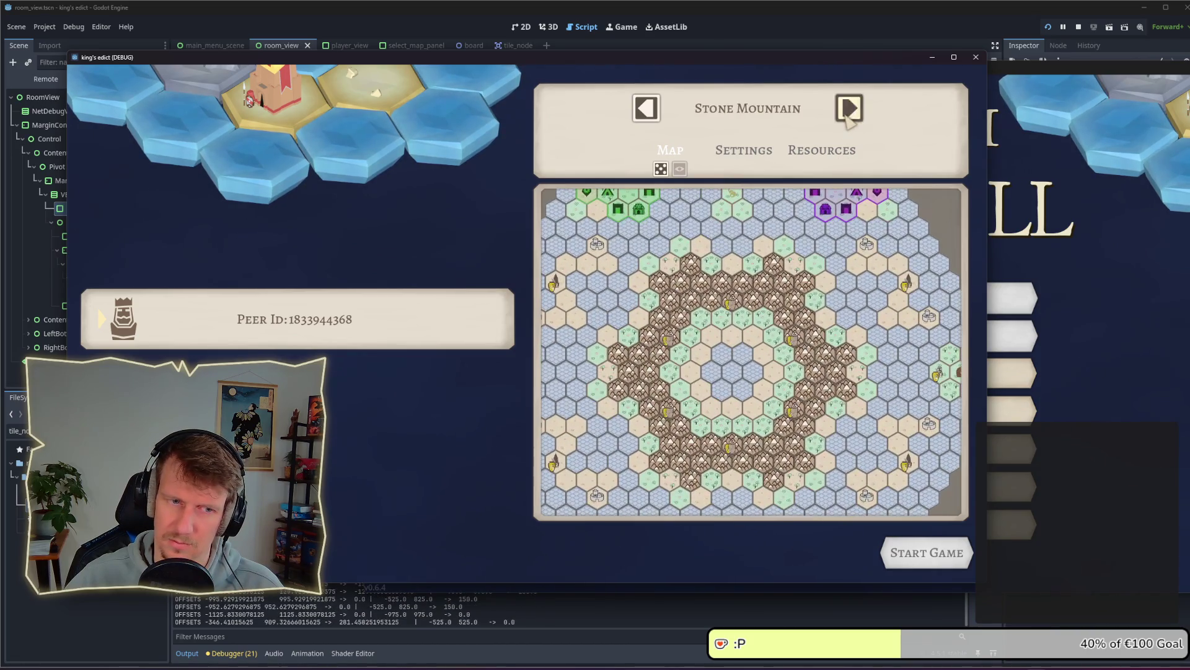
click(849, 118)
click(849, 117)
click(848, 118)
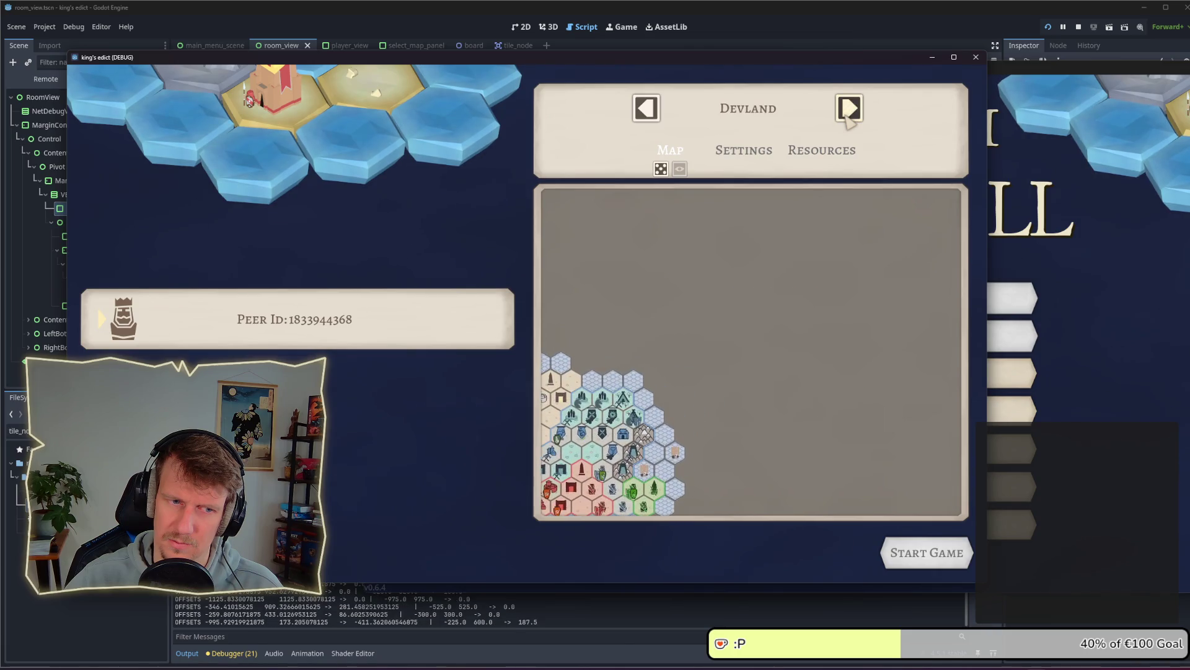
click(849, 118)
click(849, 118)
click(849, 118)
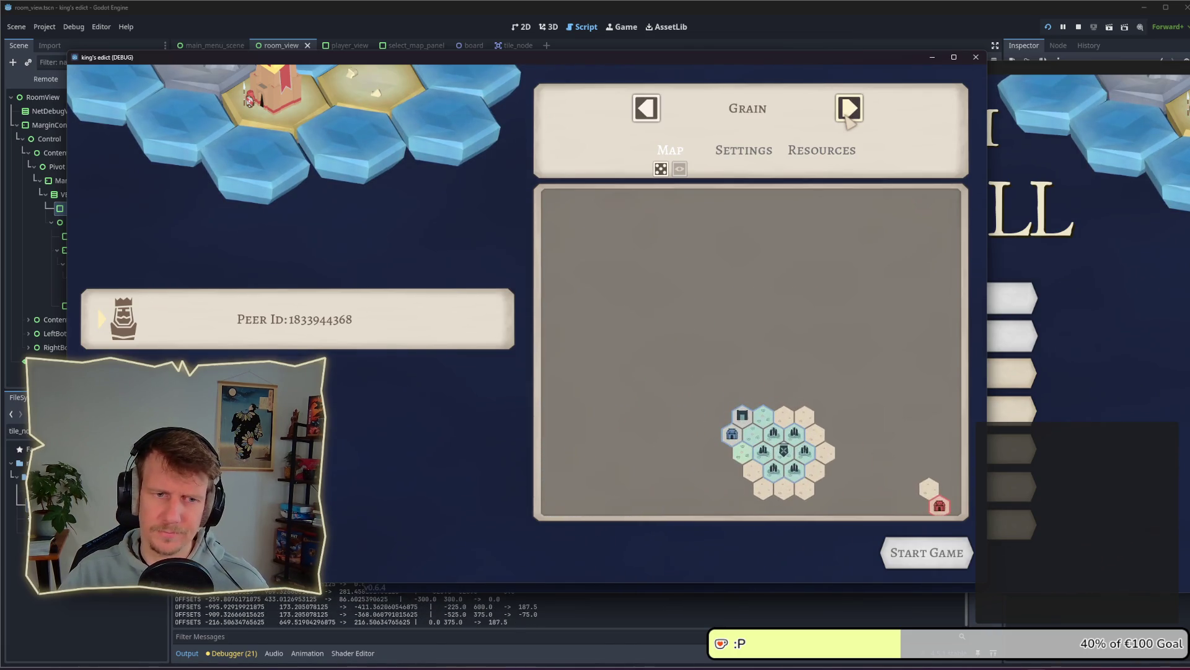
click(849, 118)
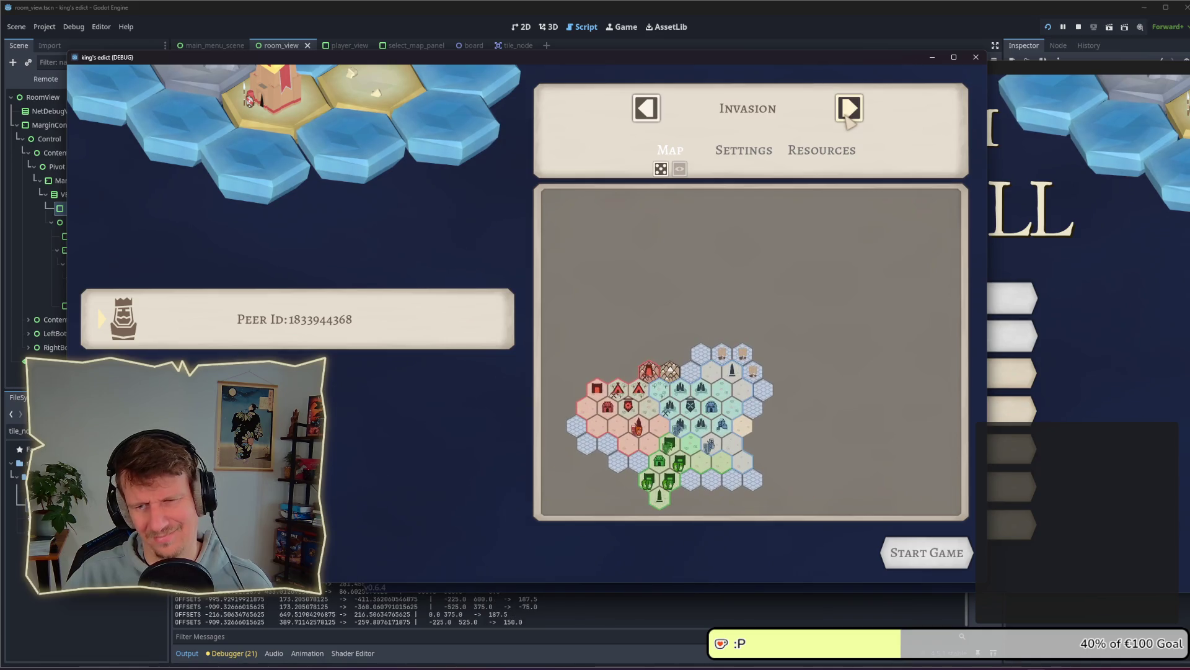
click(848, 118)
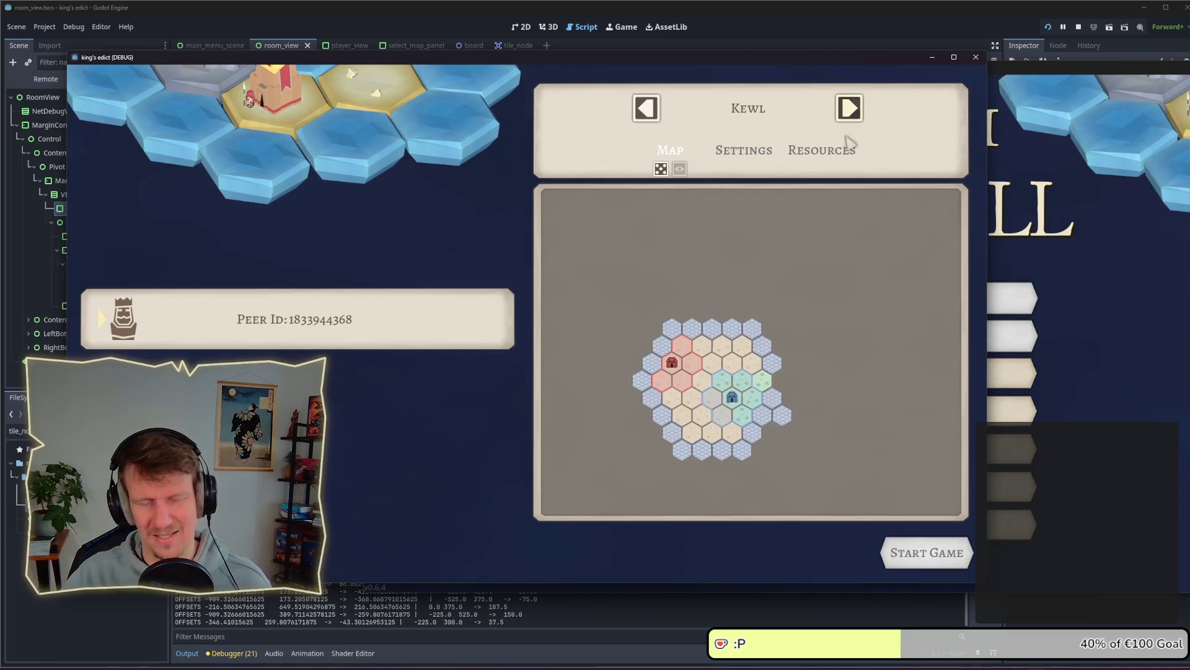
click(62, 210)
click(109, 292)
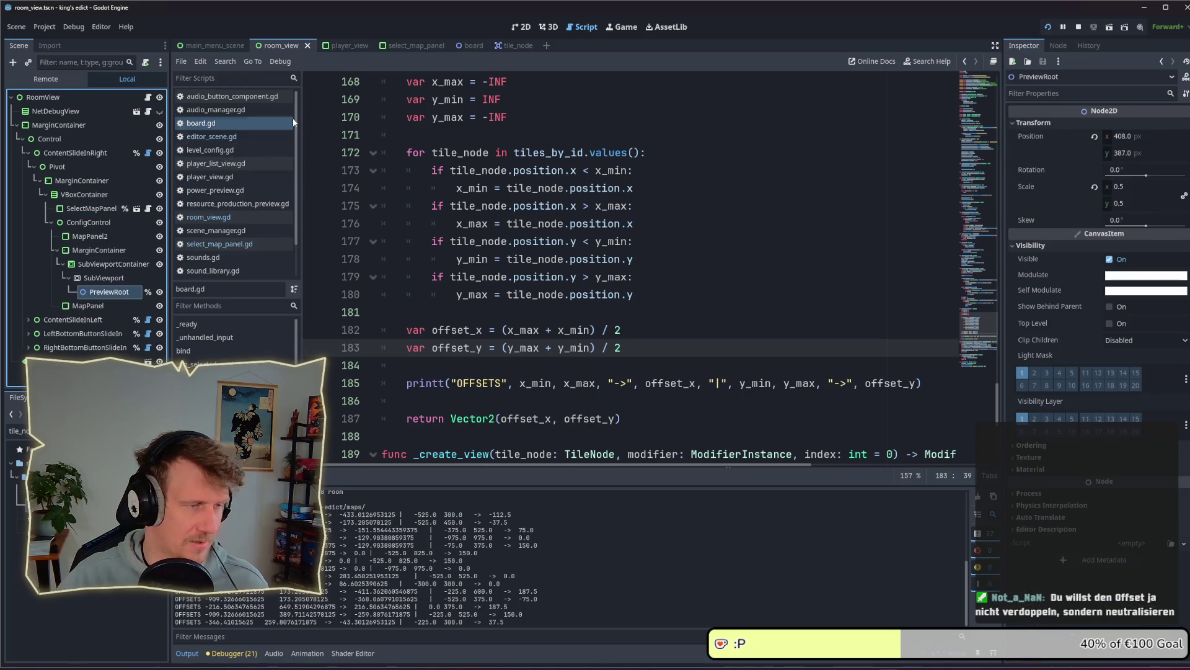
Inspect the SubViewportContainer, SubViewport and PreviewRoot nodes on the 2D canvas
click(521, 26)
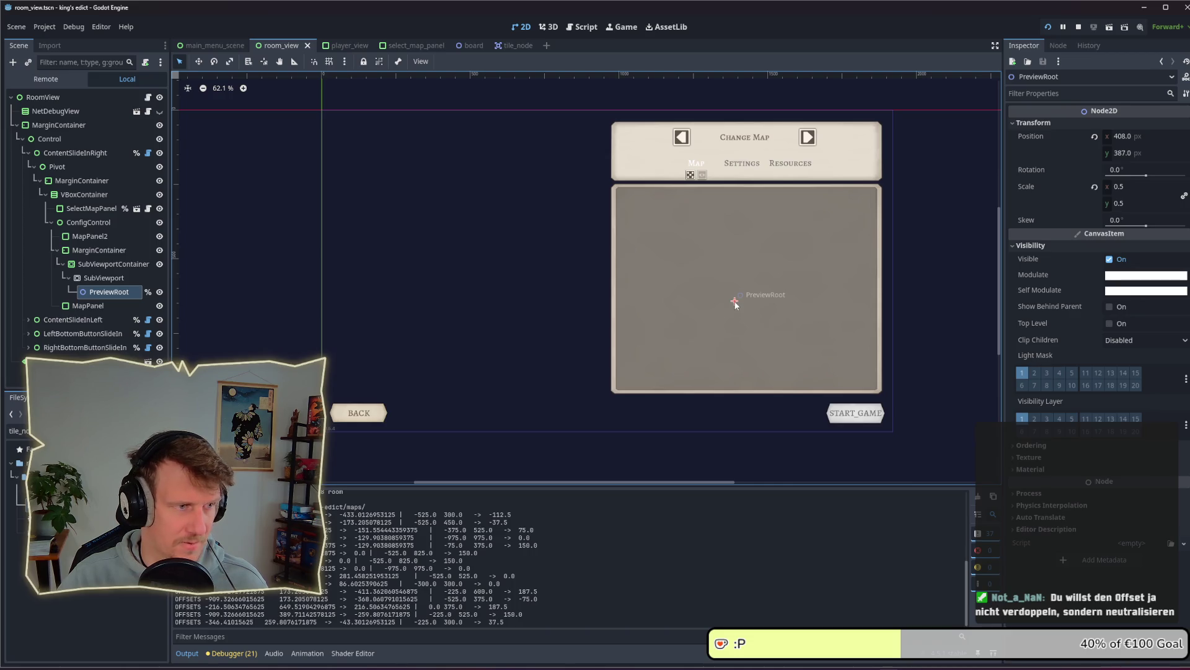
click(99, 289)
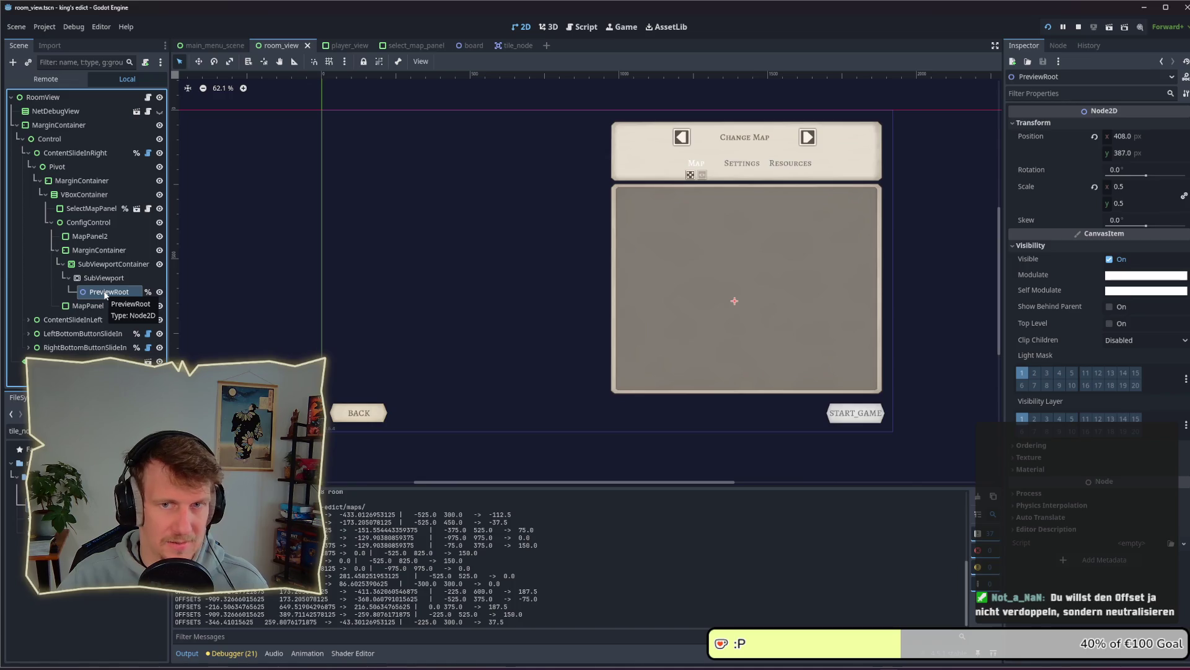
click(102, 266)
click(103, 278)
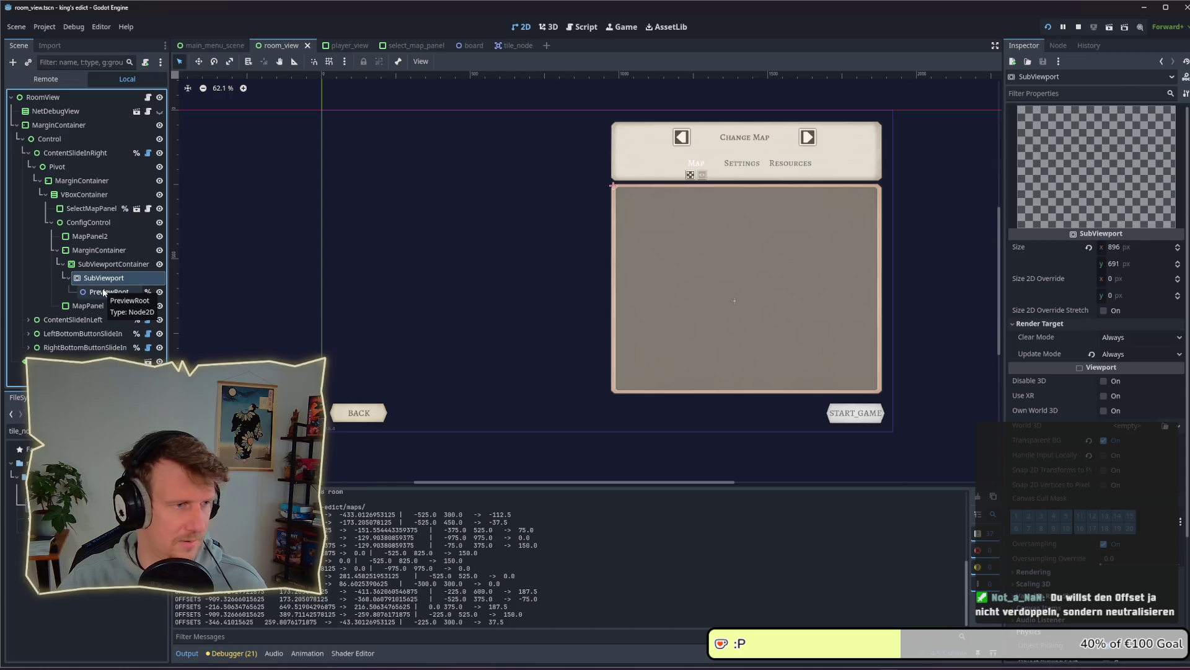
click(103, 292)
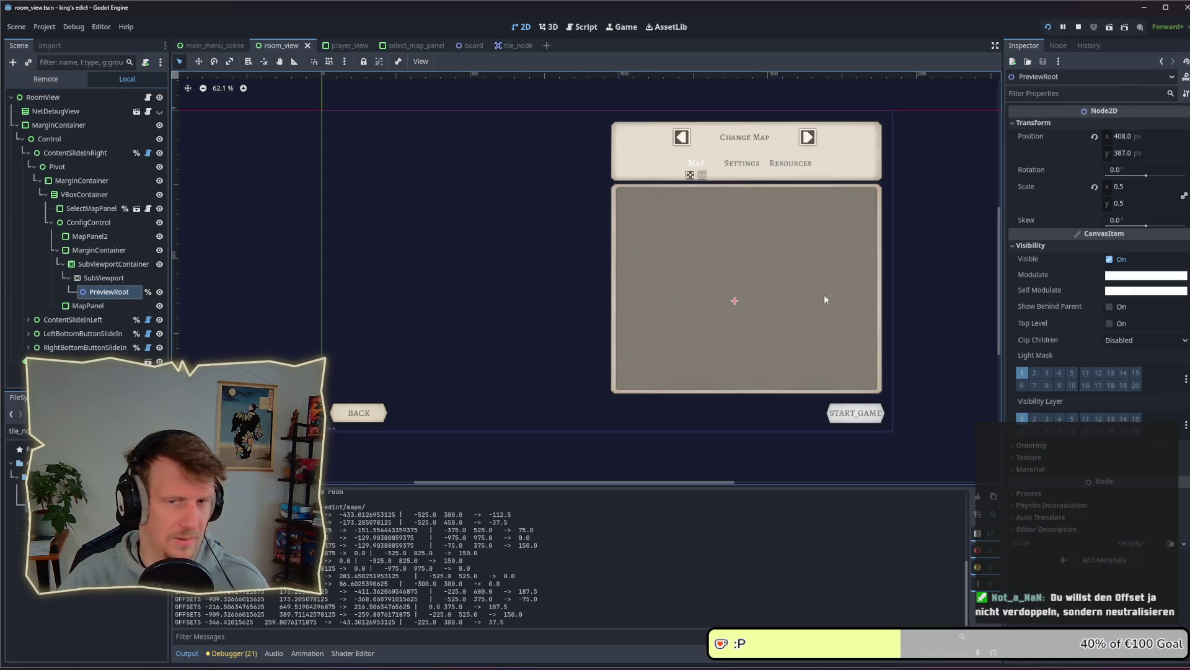
Set PreviewRoot's position to 448, 345.5 and save the room_view scene
click(1131, 136)
text(448)
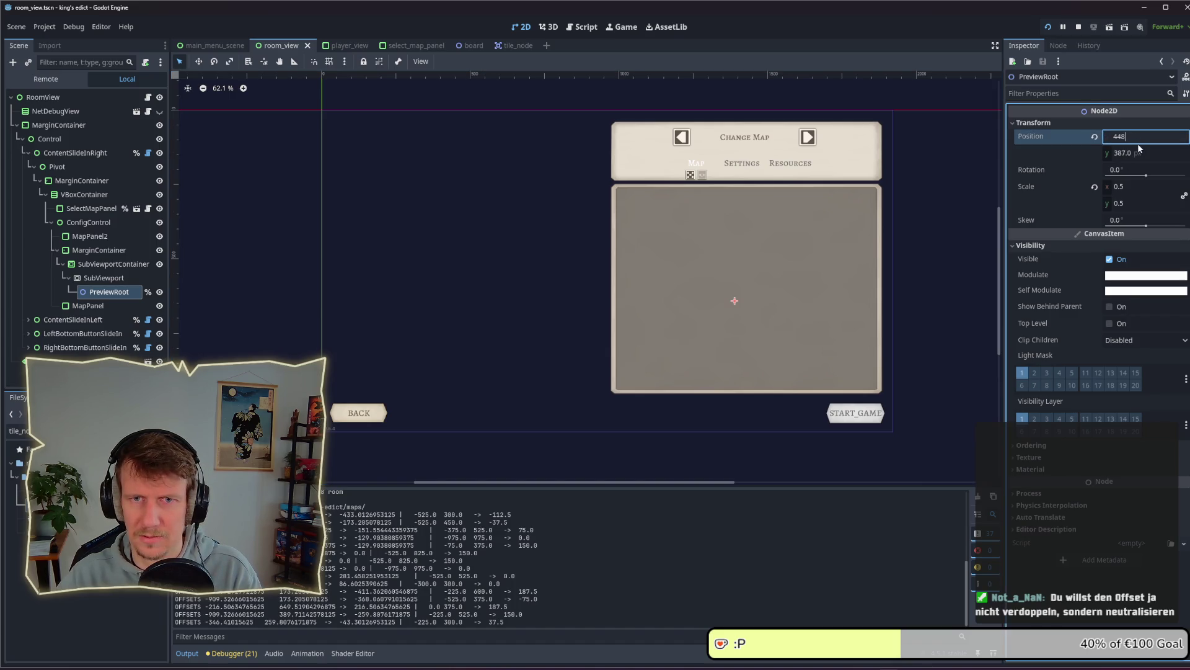
key(Return)
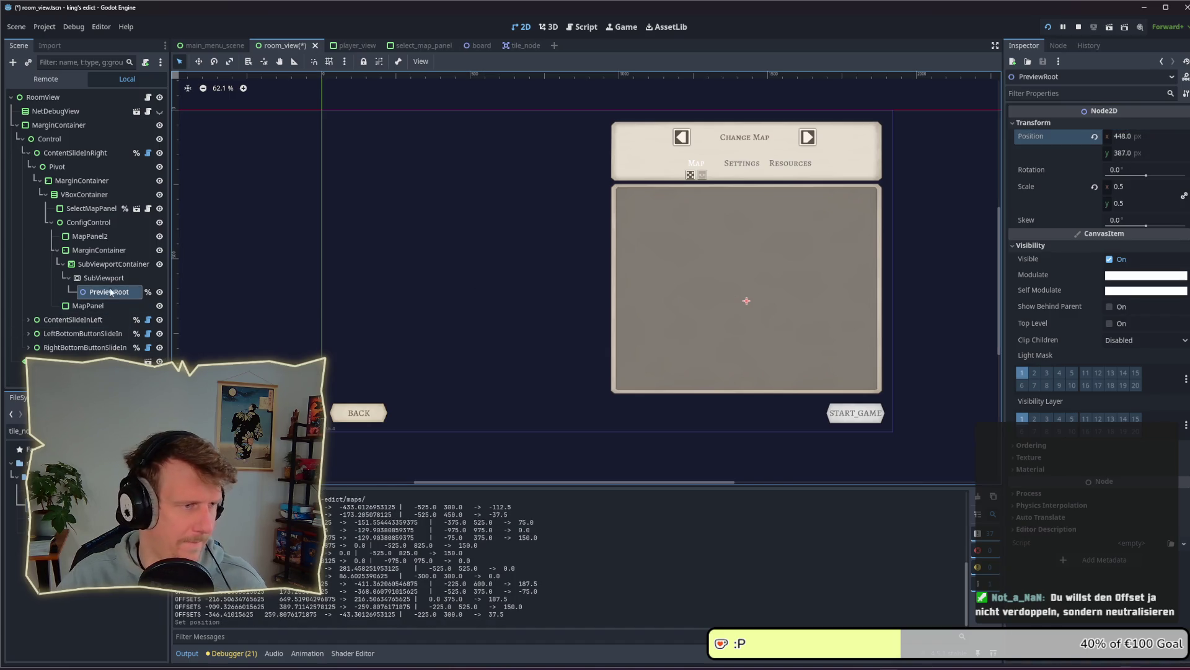
click(105, 278)
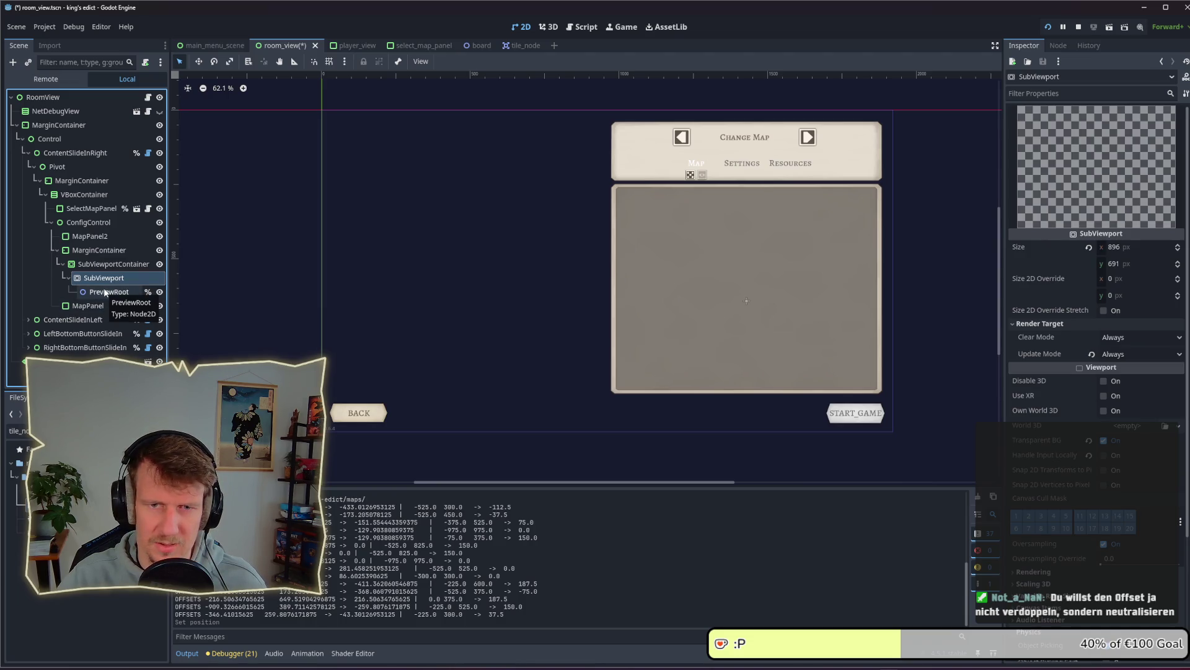
click(106, 293)
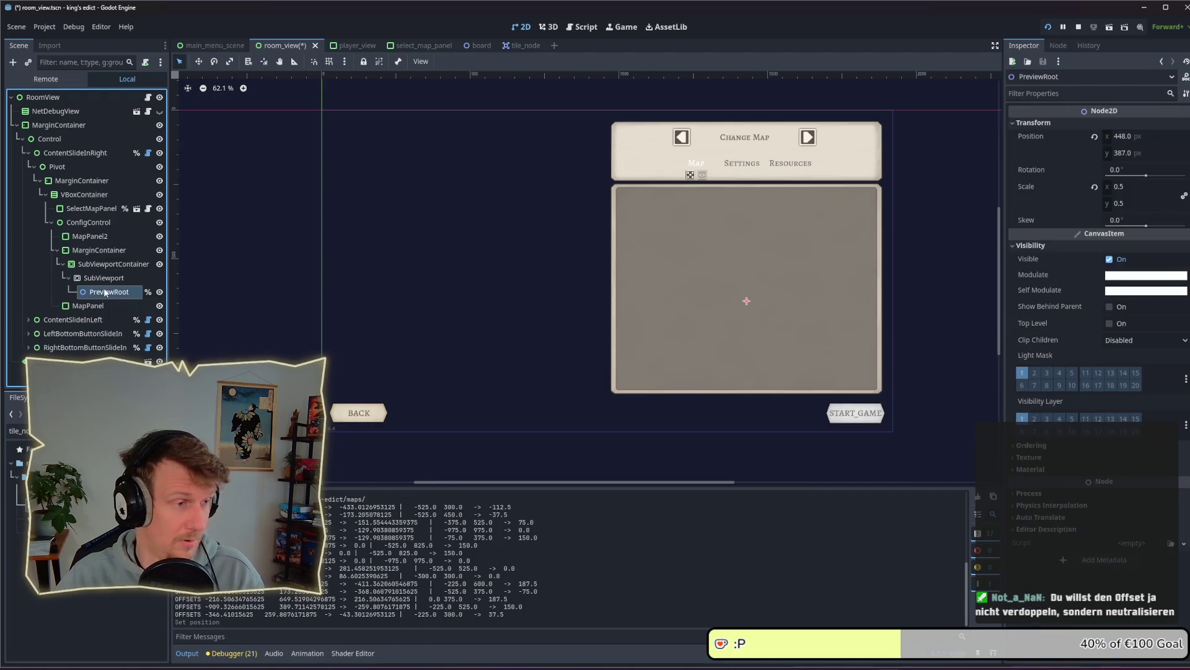
click(1125, 153)
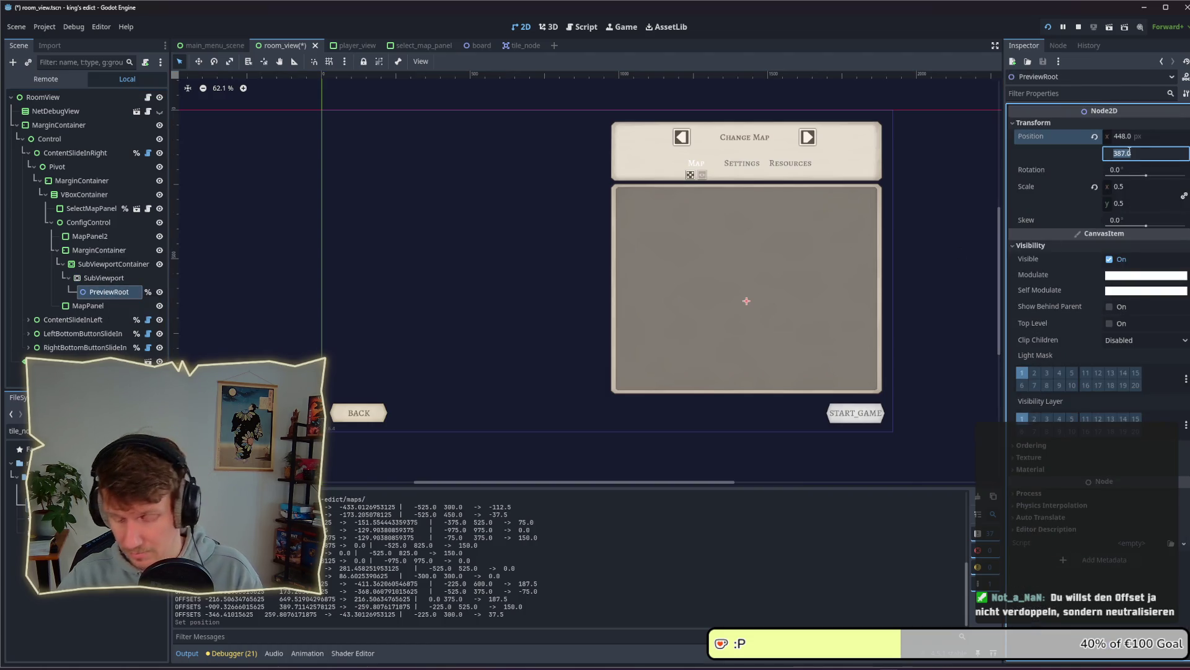
text(345.5)
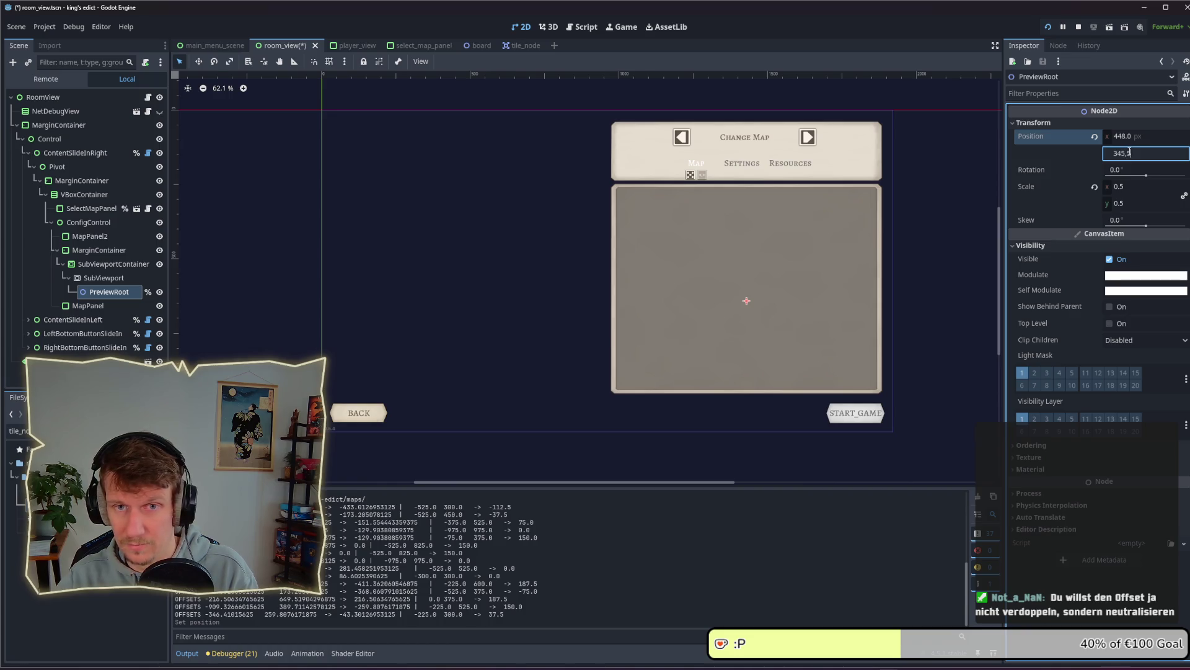
key(Return)
key(ctrl+s)
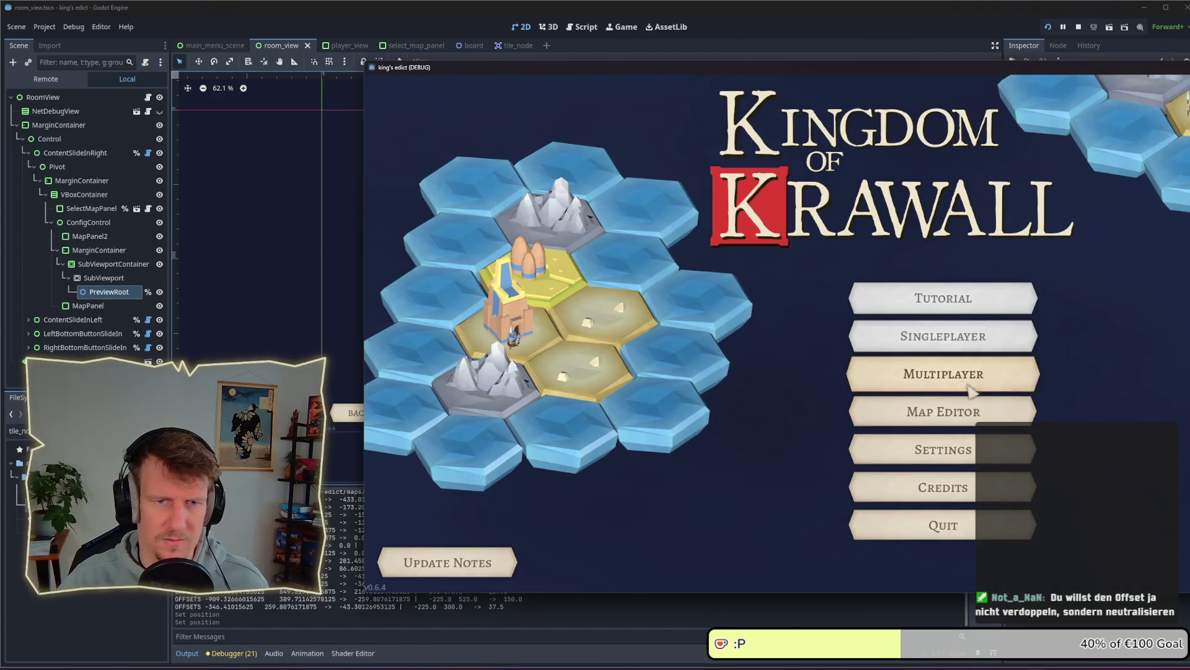
Run the game and create a new room to check the map preview position
click(880, 378)
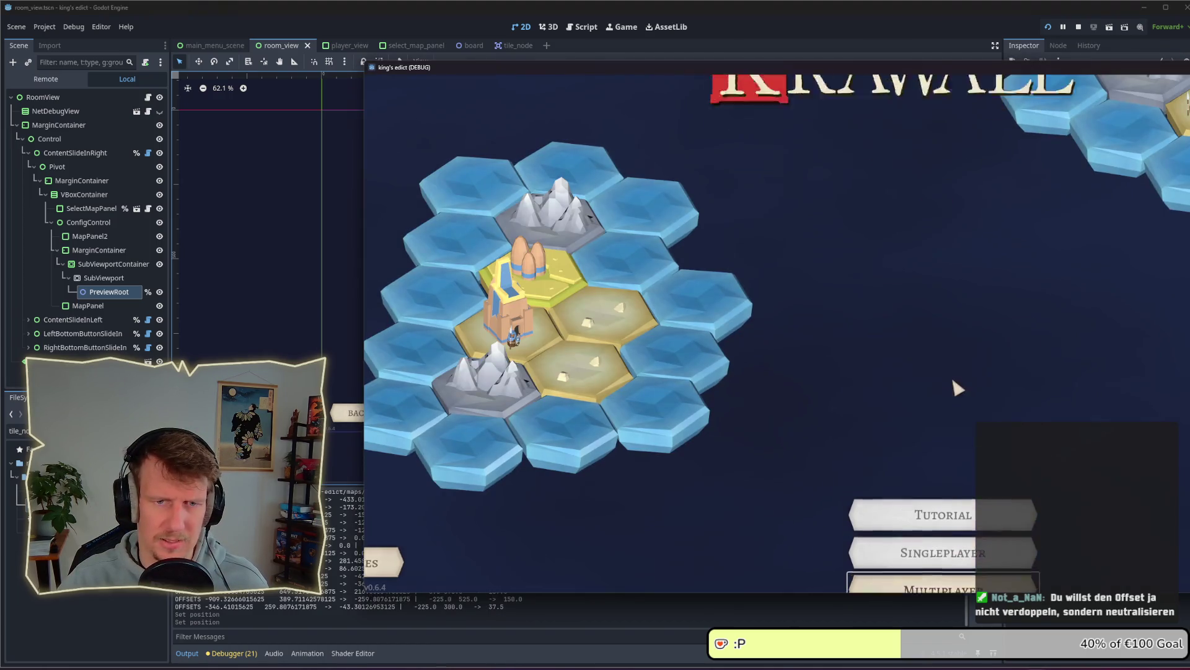
drag(854, 73, 645, 64)
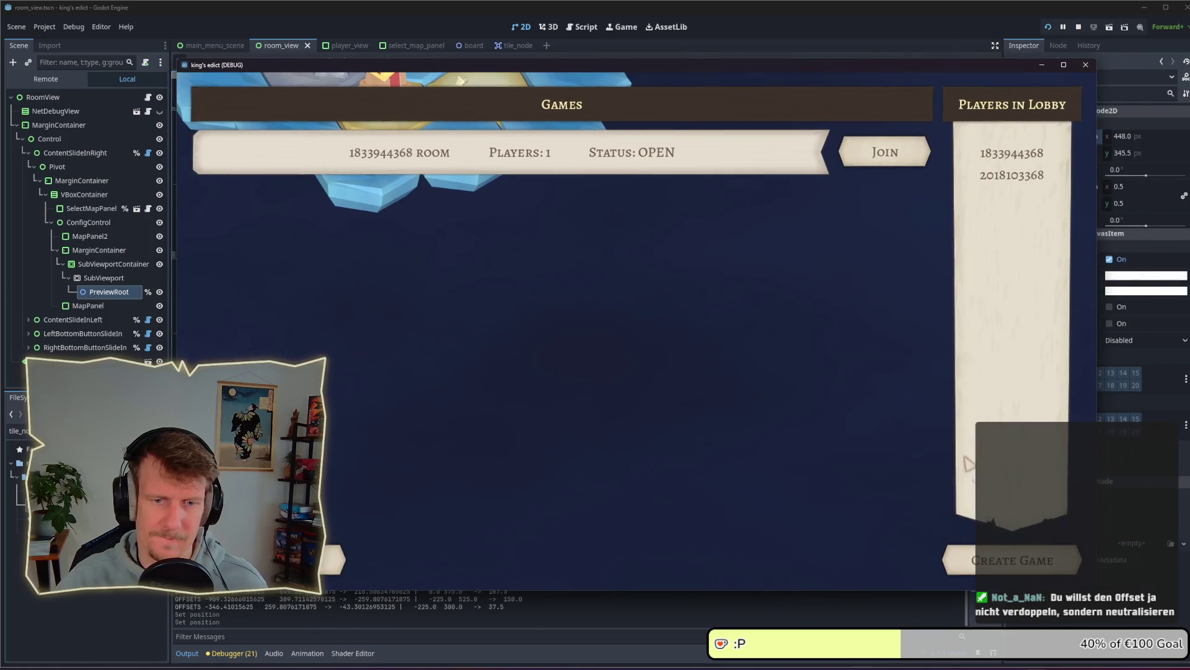
click(1004, 561)
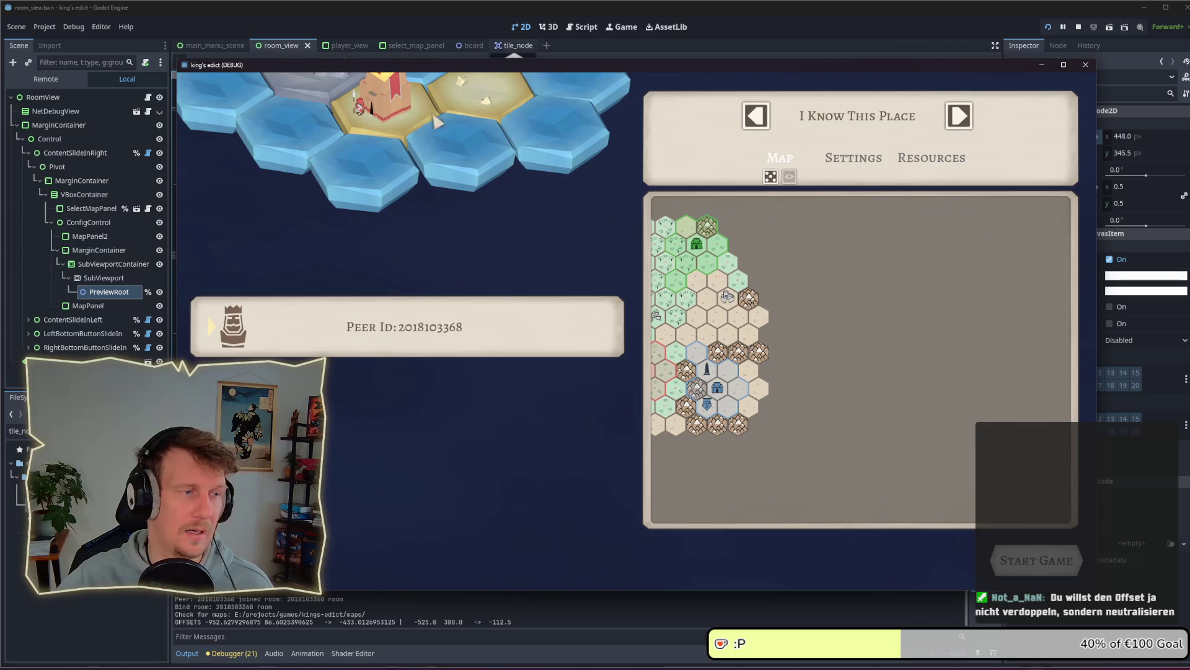
Back in the editor, reinspect the SubViewportContainer, SubViewport and PreviewRoot nodes
click(106, 278)
click(114, 263)
click(104, 279)
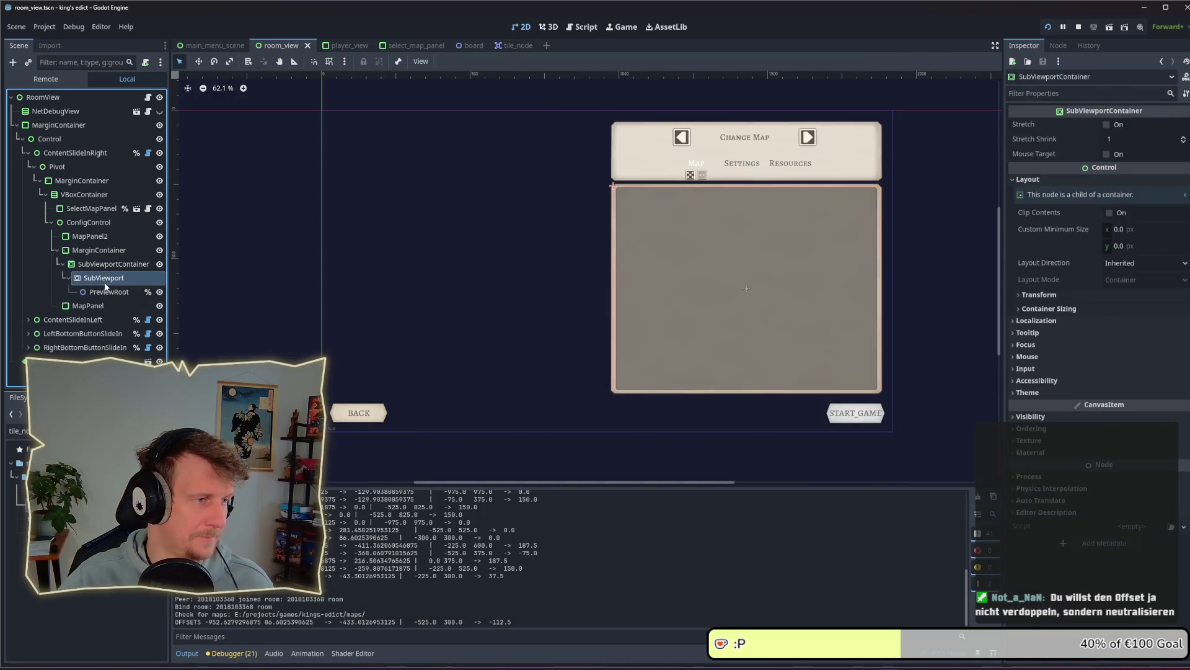
click(110, 291)
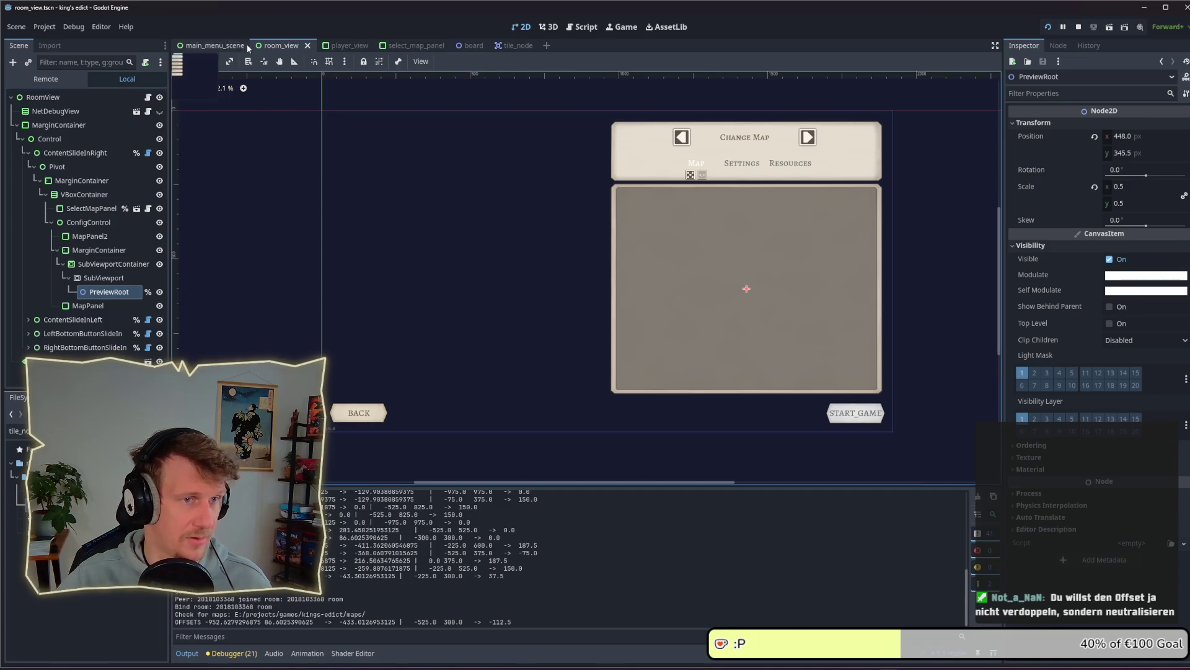
Open room_view.gd in the Script editor
click(583, 26)
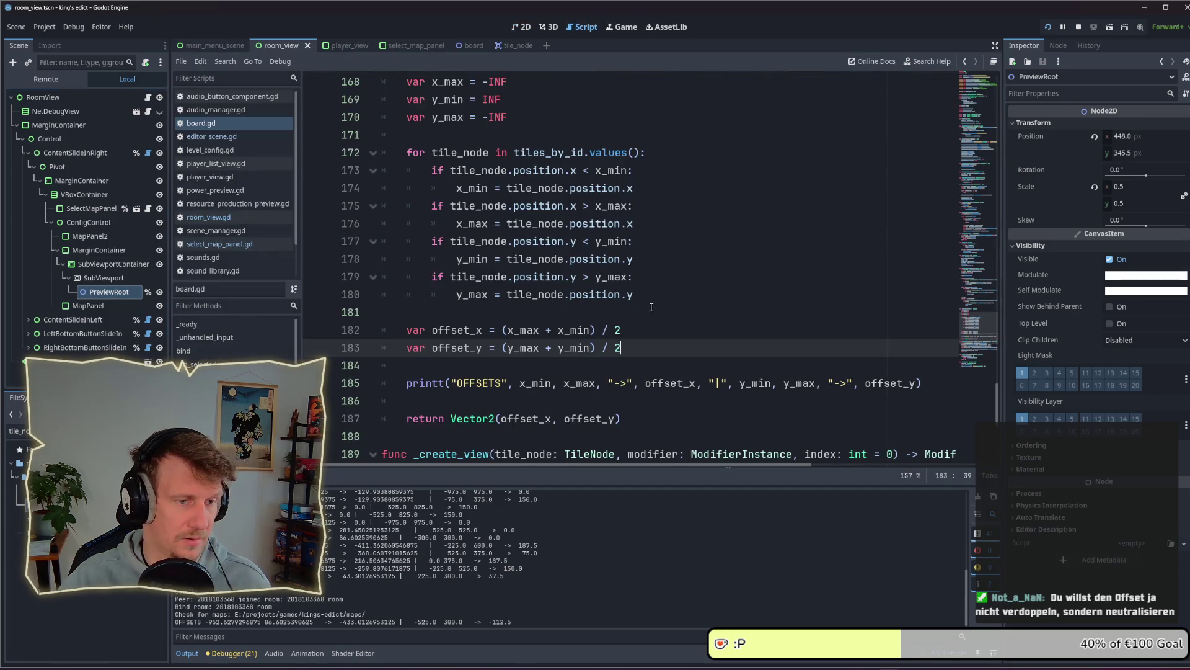
click(211, 137)
click(202, 122)
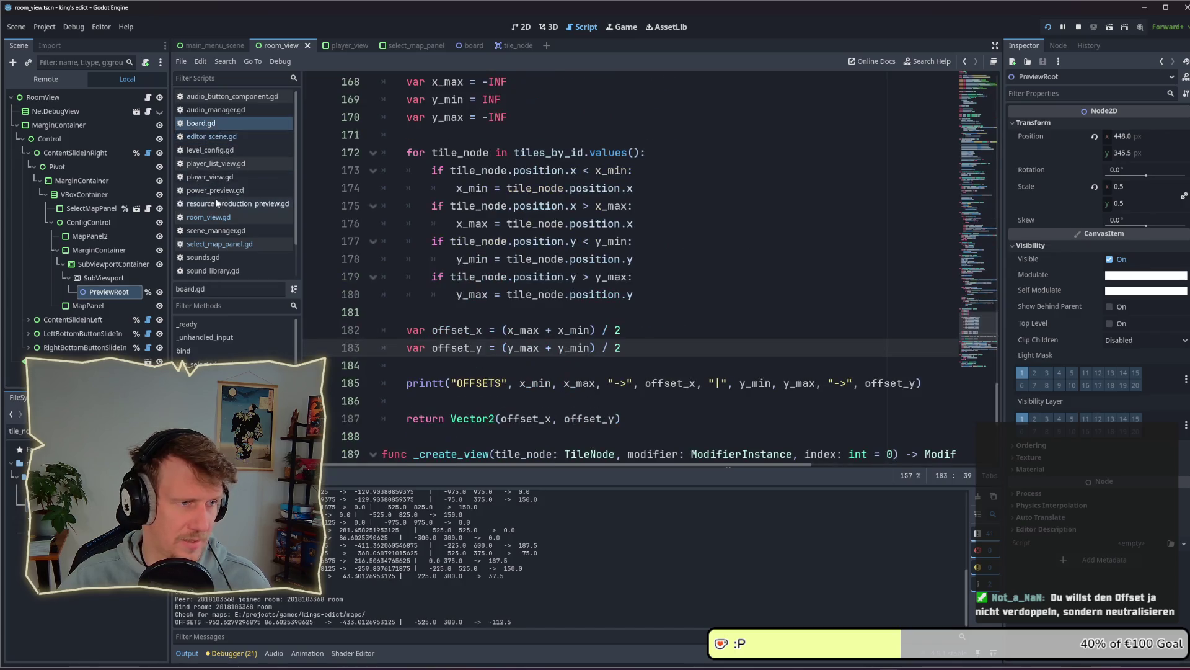
click(223, 247)
click(217, 218)
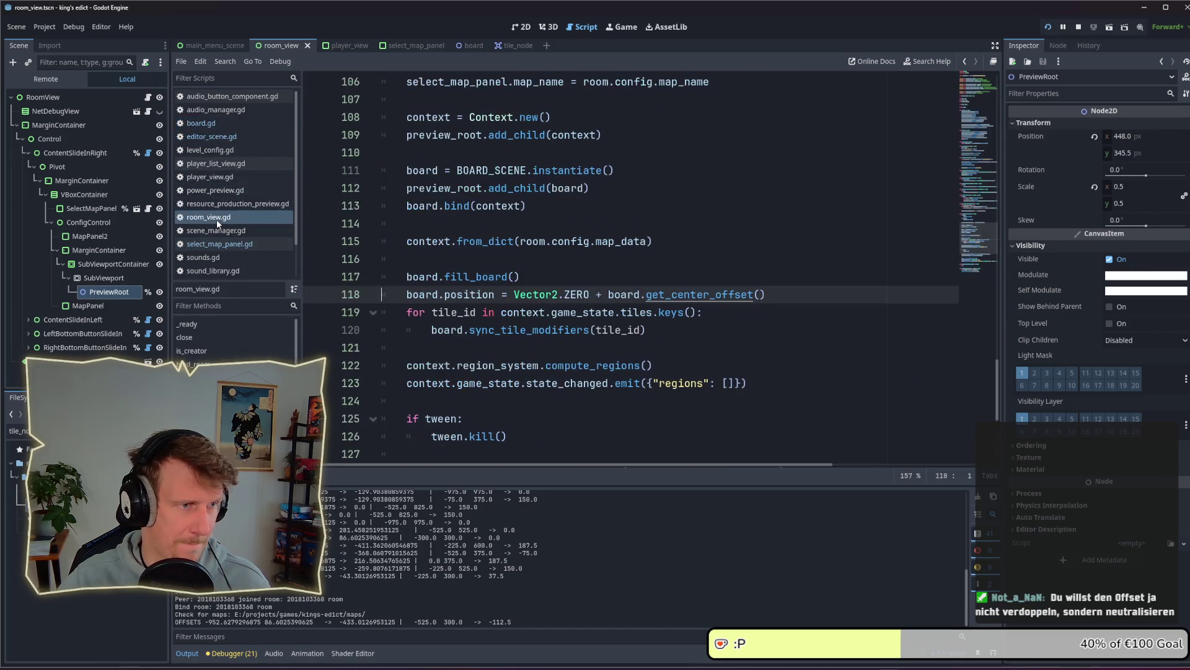
Change '+' to '-' before board.get_center_offset() on line 118, then relaunch the game
double_click(599, 295)
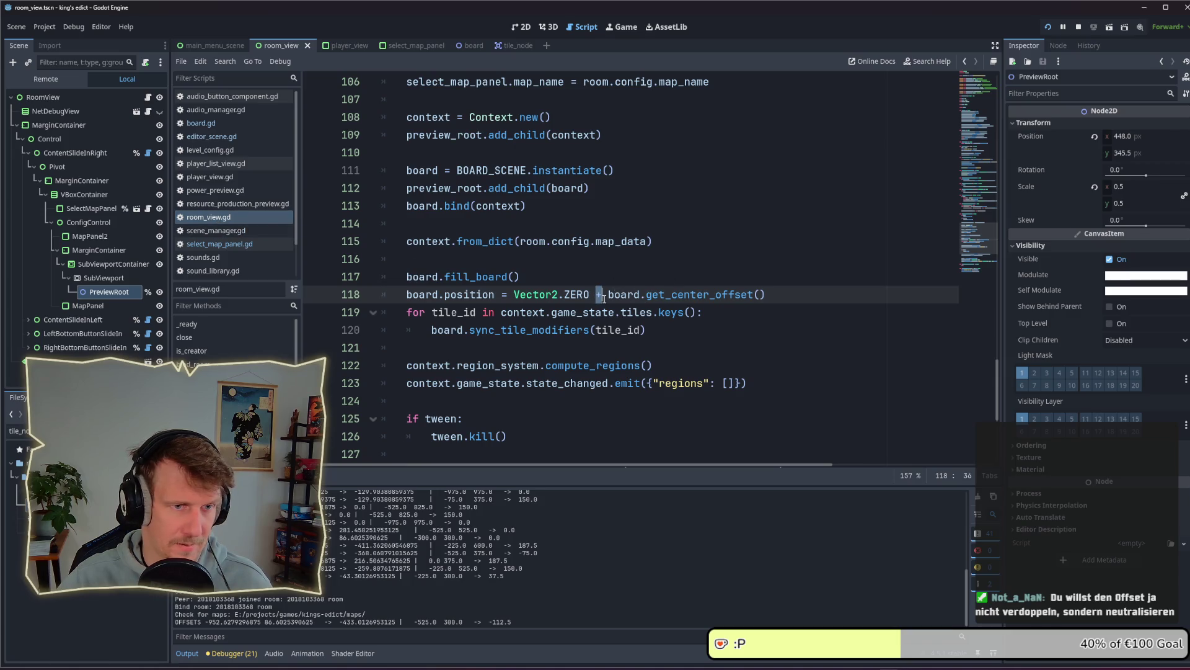
text(-)
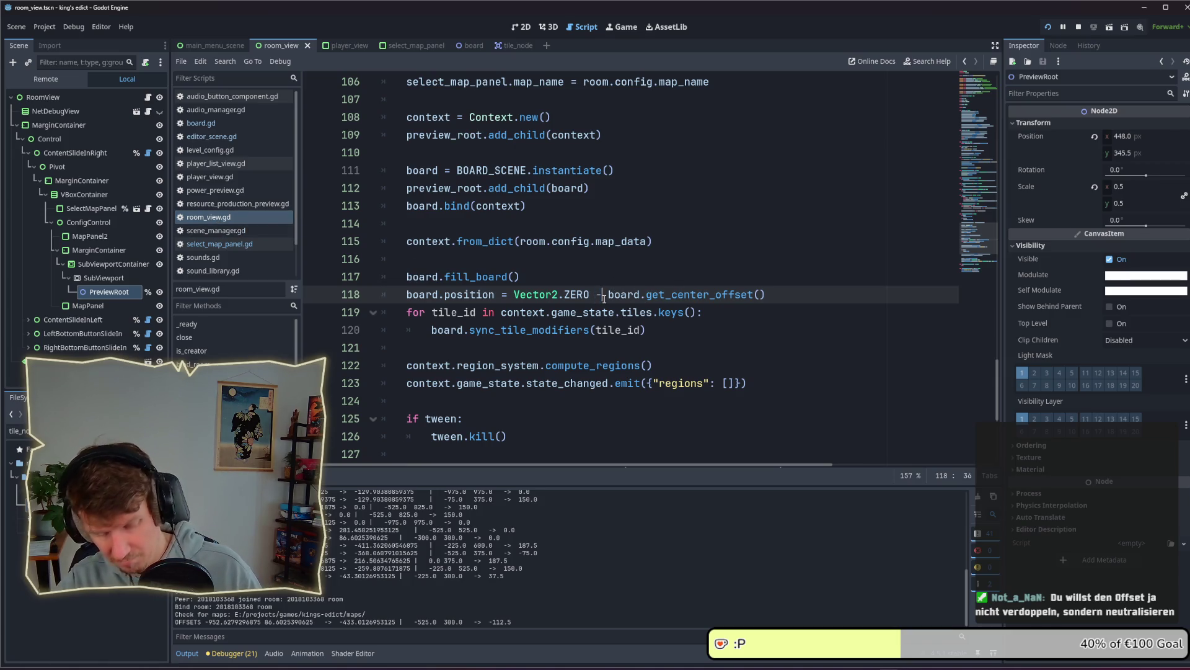
click(636, 277)
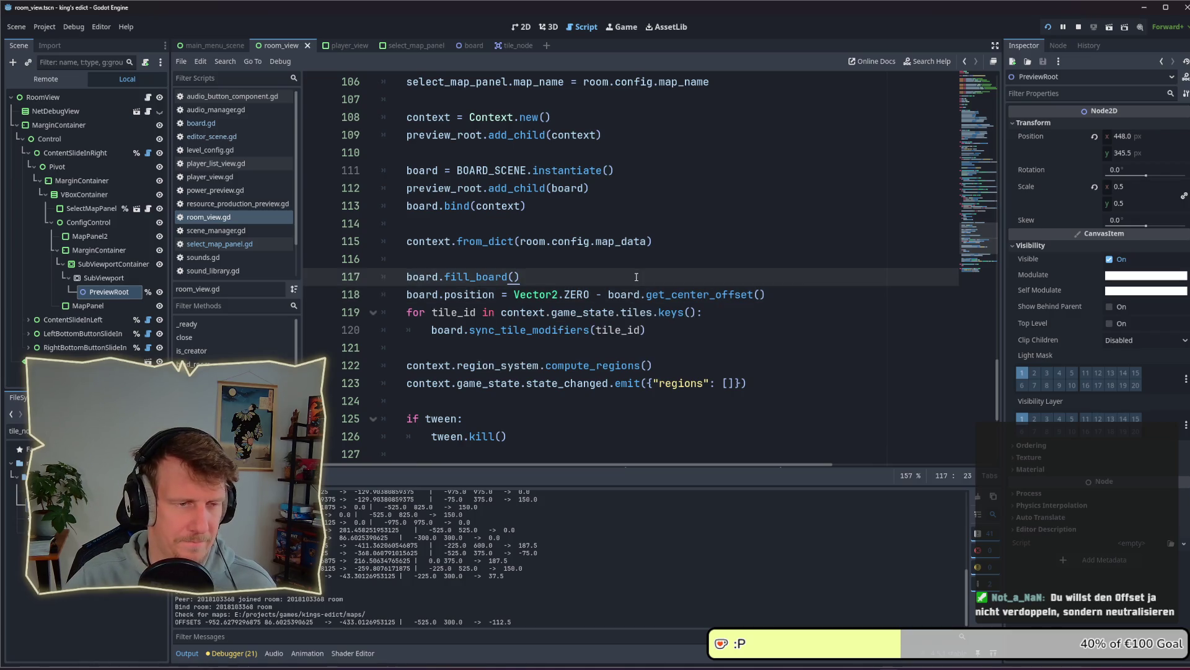
key(F5)
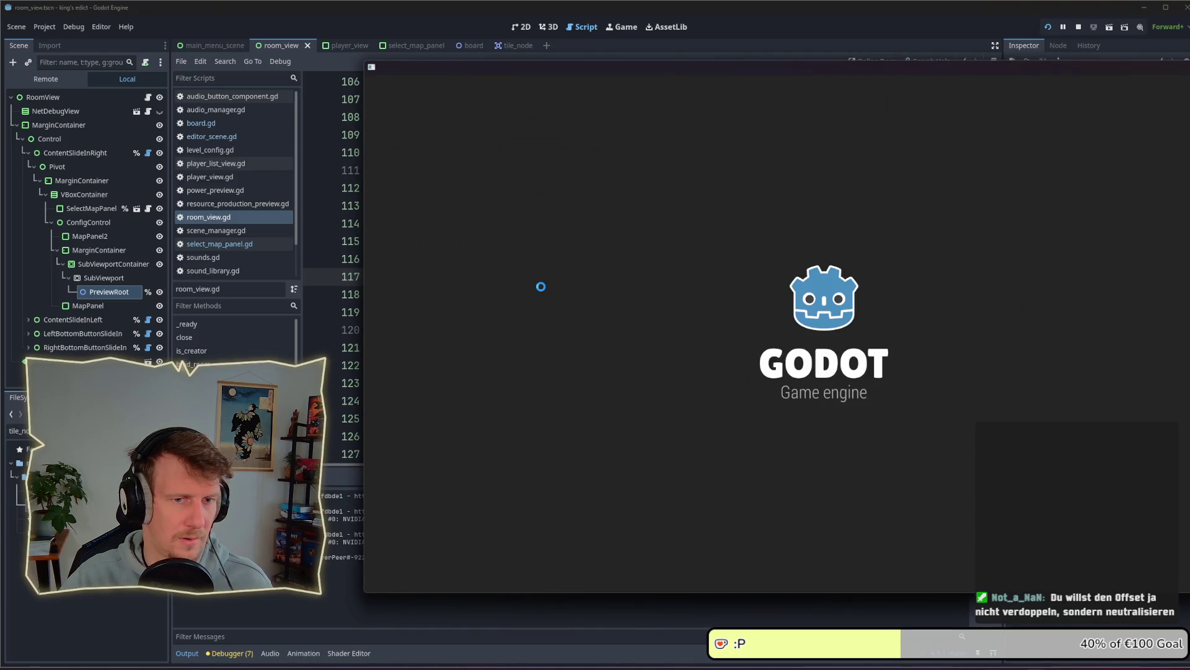
Open the multiplayer lobby and check previews for Stone Island, Direct Conflict, Small Islands and Badun Dara
click(860, 348)
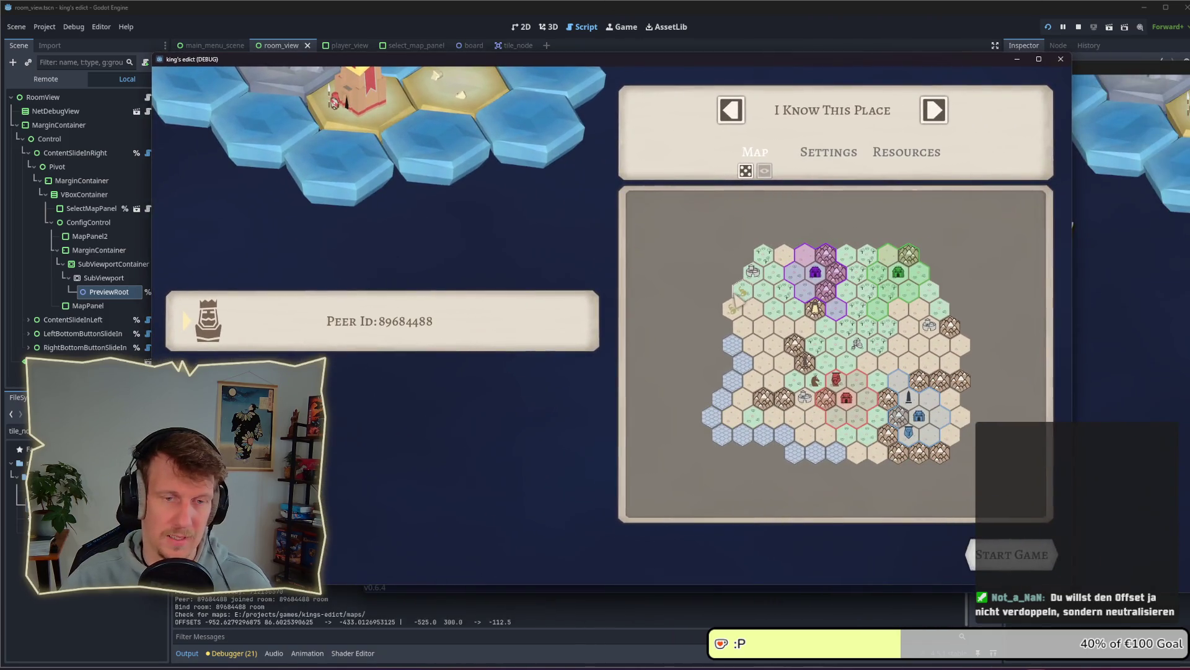
click(934, 123)
click(934, 123)
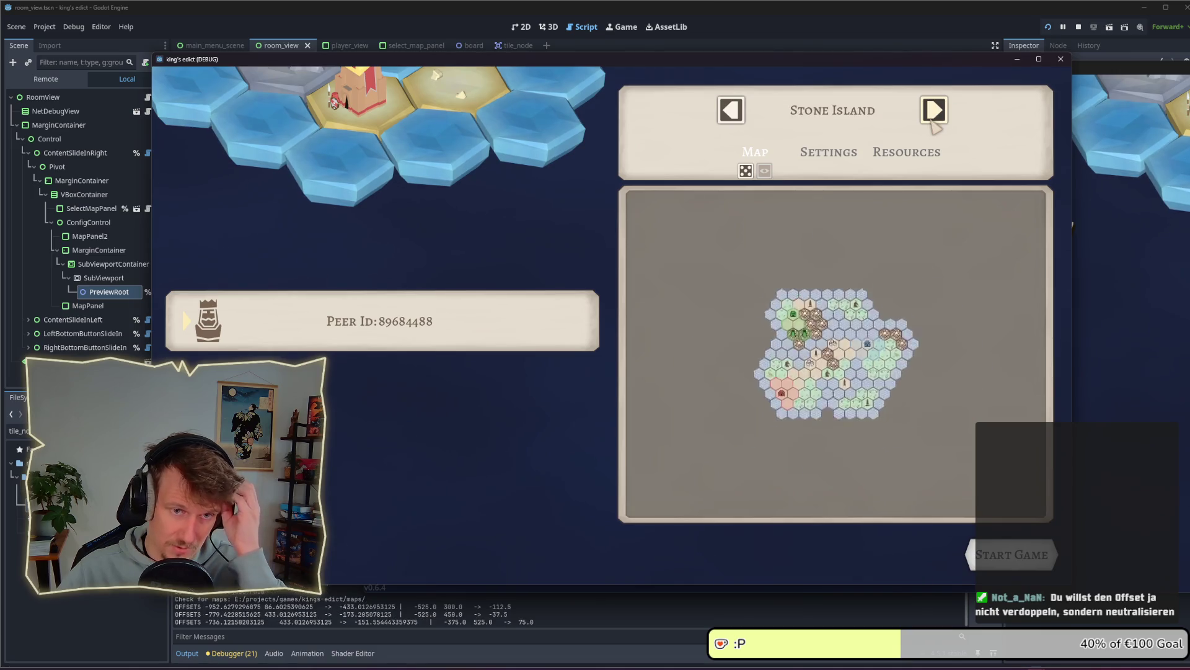
click(934, 123)
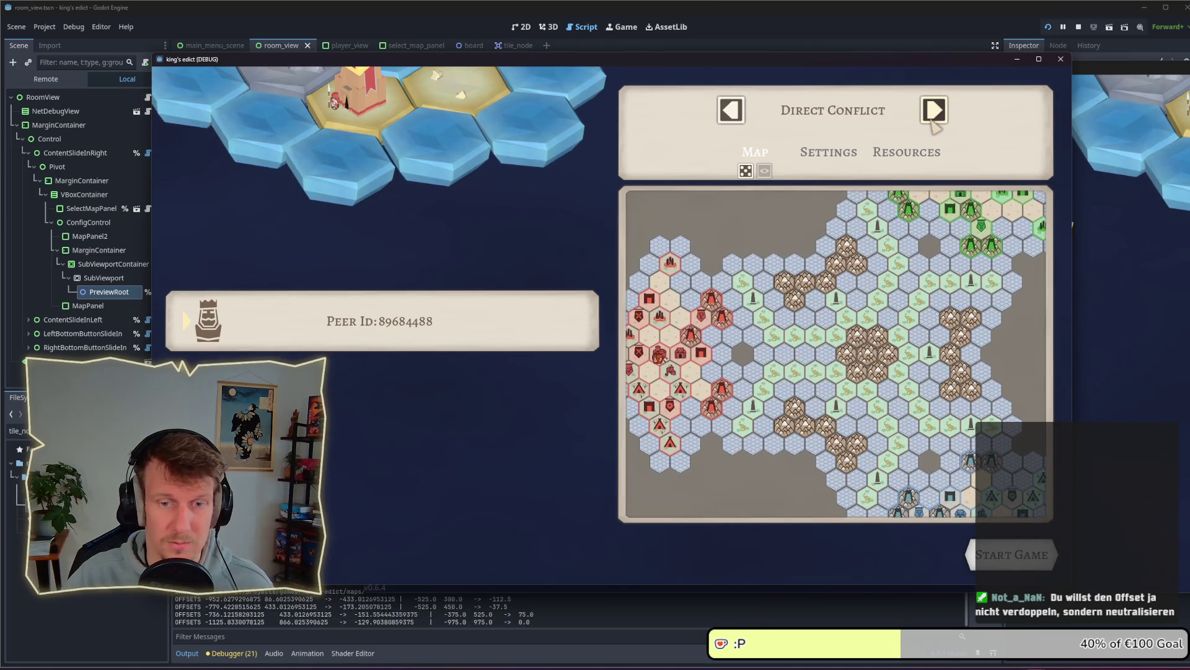
click(934, 122)
click(933, 122)
click(934, 122)
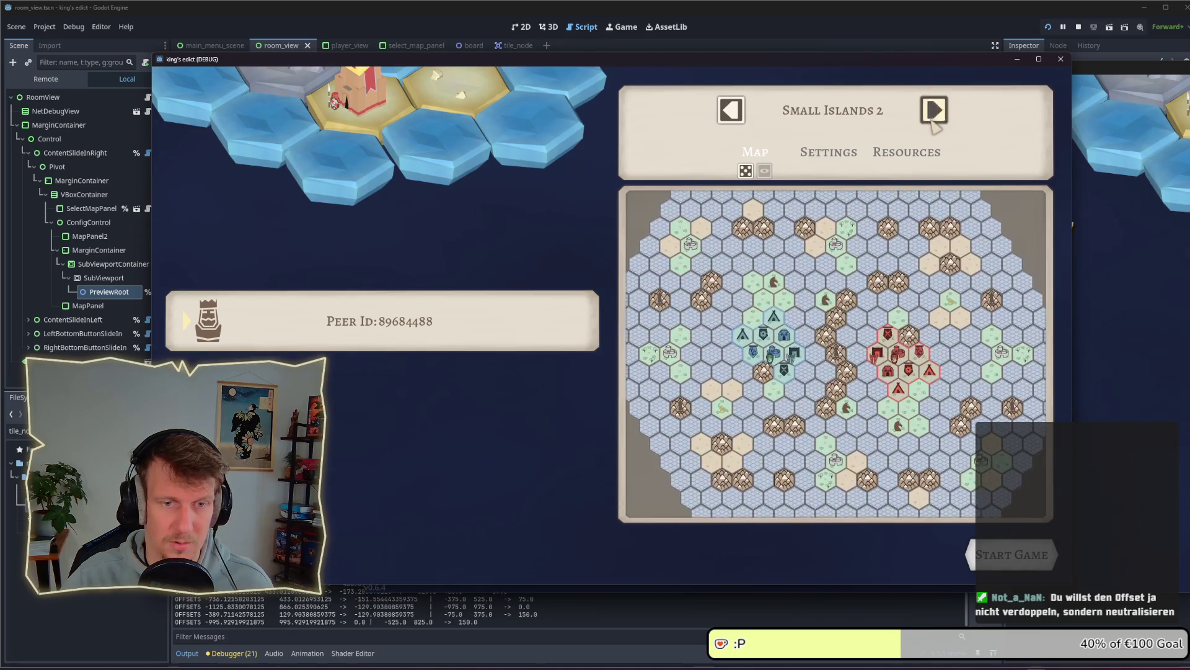
click(934, 123)
click(934, 123)
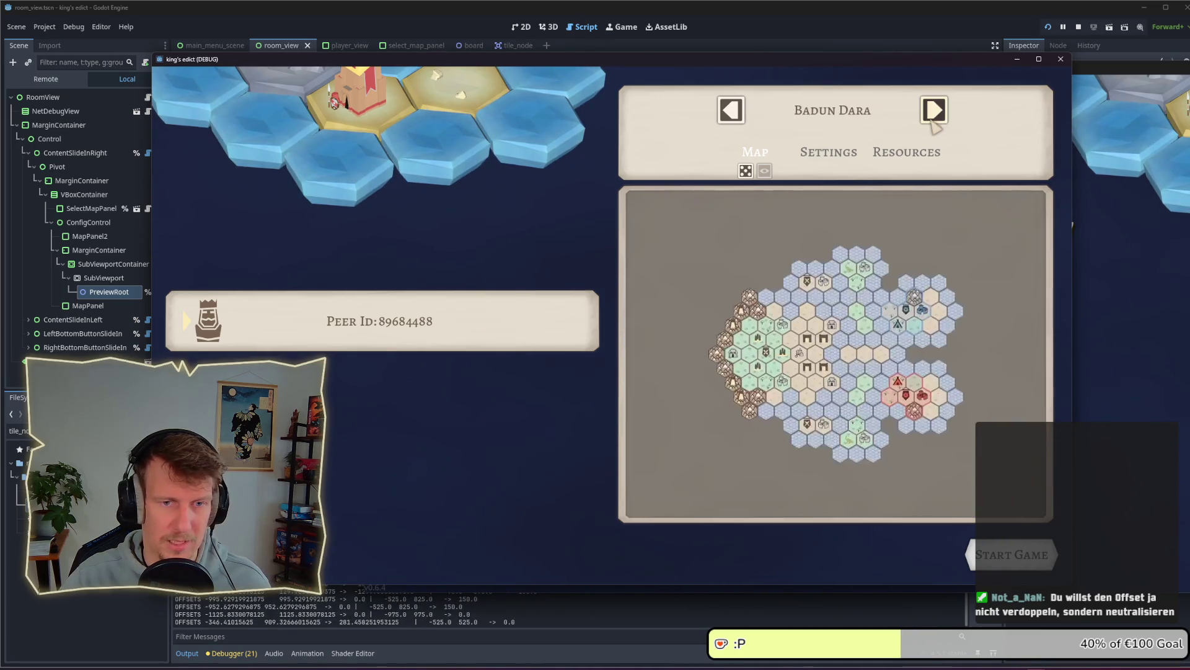
Check map previews for Devland, Invasion, No Islands, Raid and Screenshot Battle
click(934, 123)
click(934, 123)
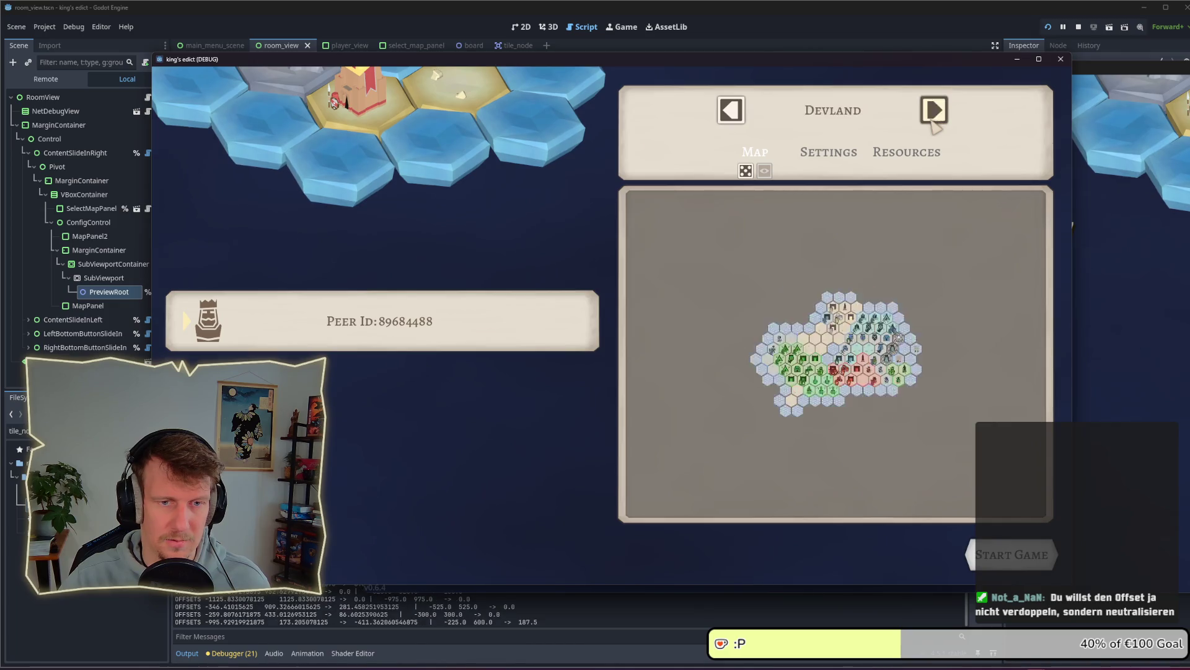
click(933, 123)
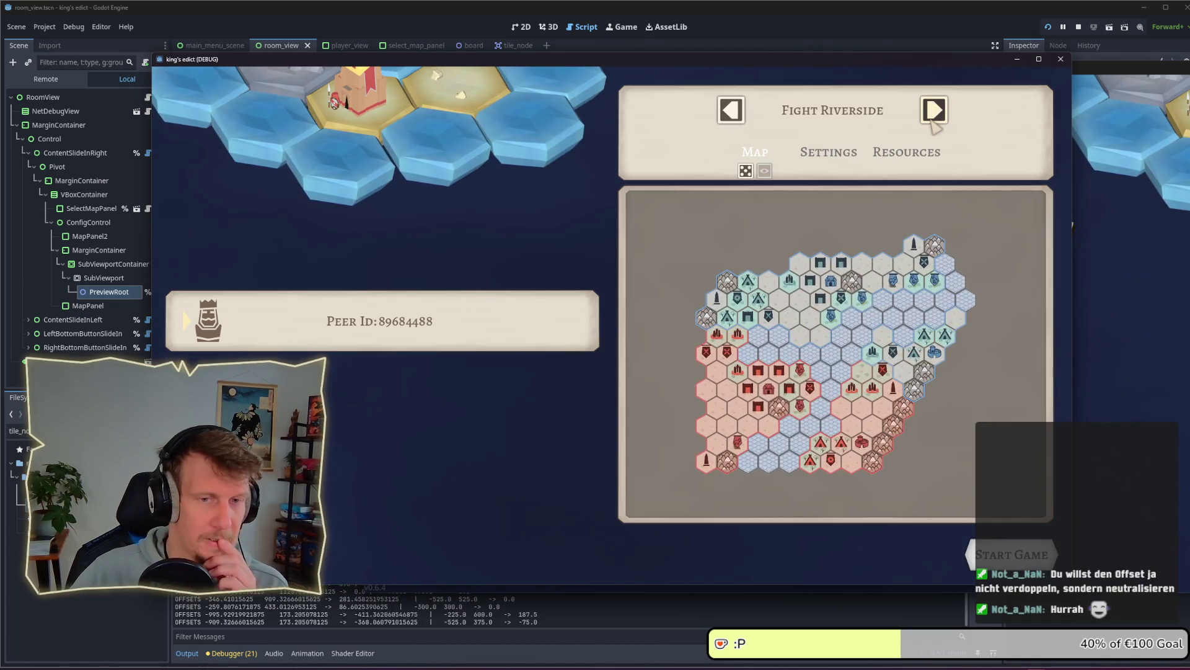
click(934, 122)
click(934, 122)
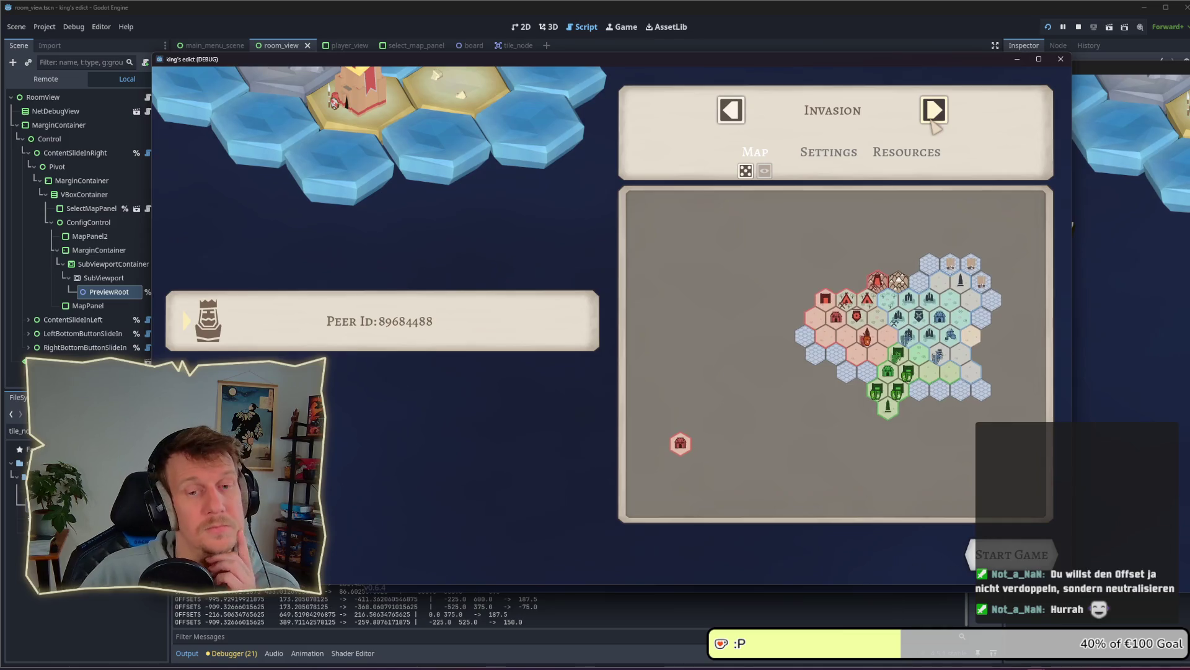
click(933, 122)
click(934, 122)
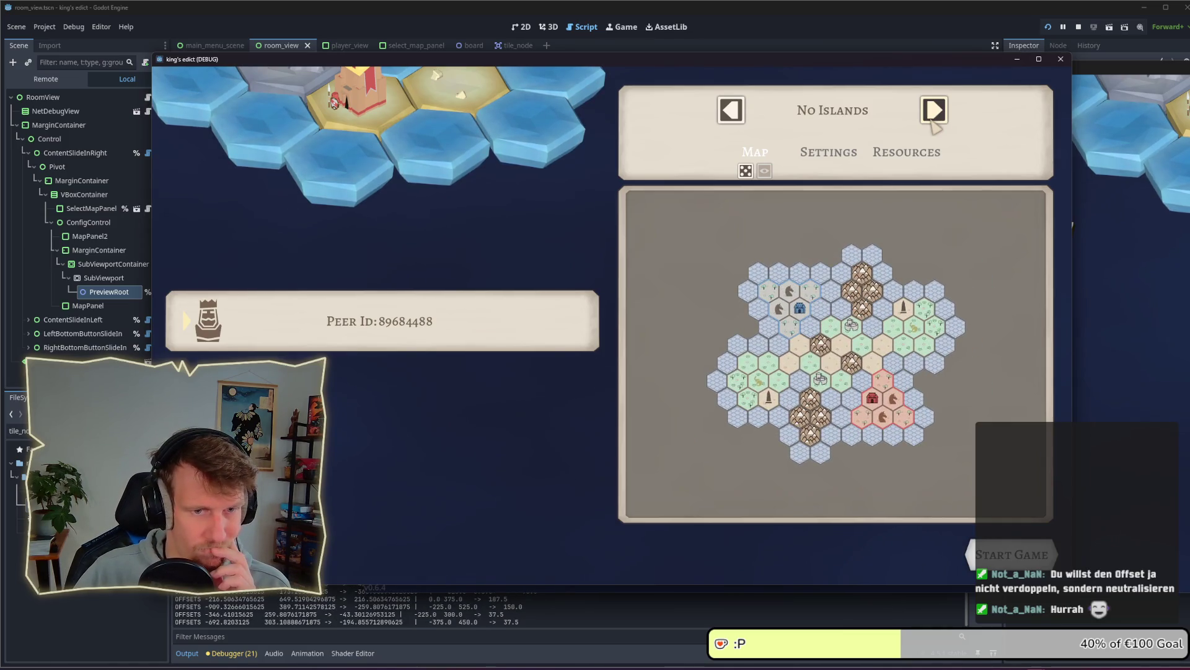
click(933, 122)
click(934, 123)
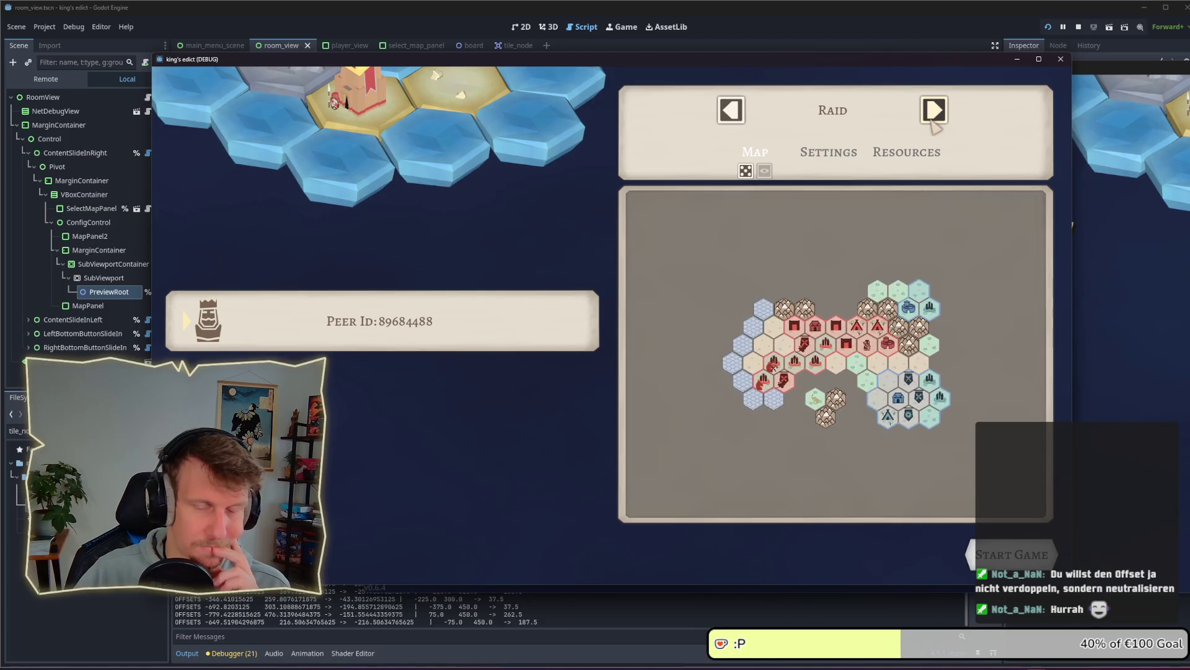
click(933, 123)
click(933, 123)
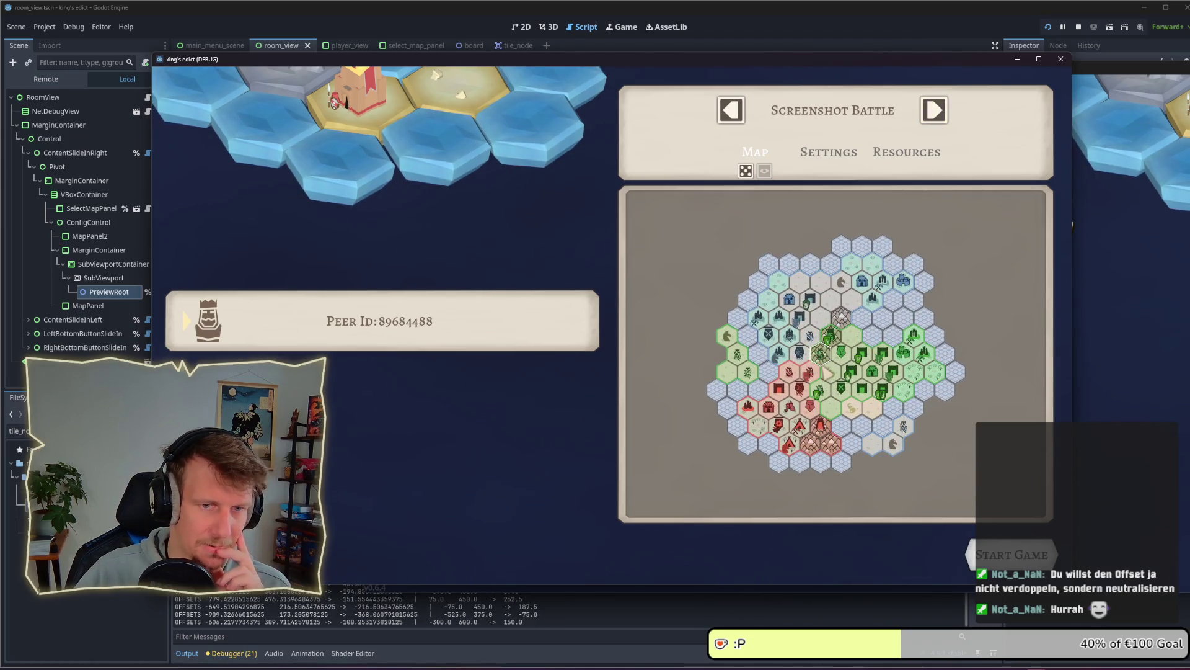
Check the last map previews: Snakes, Test, The Line and Even Steven
click(943, 123)
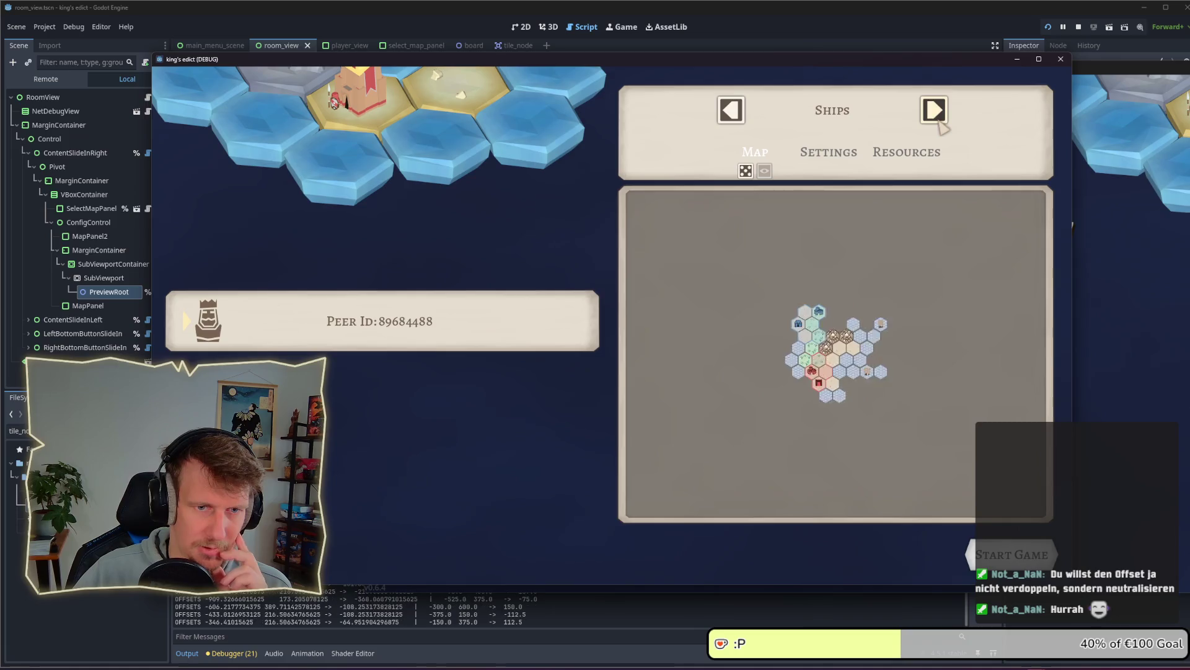
click(944, 122)
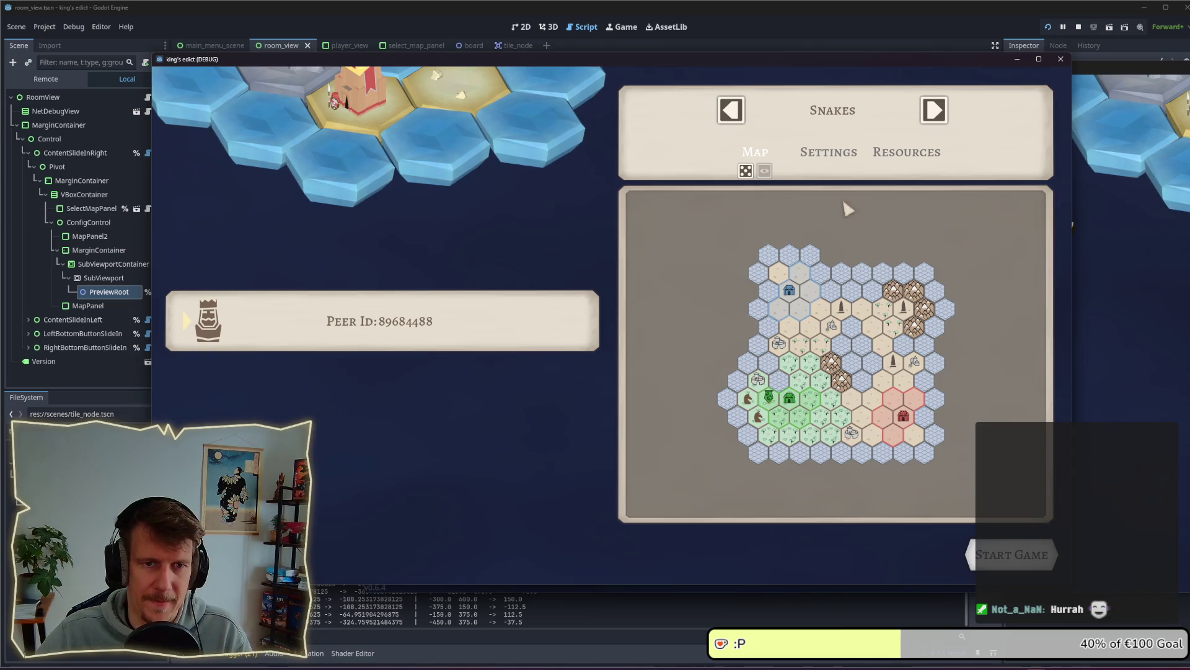
click(942, 110)
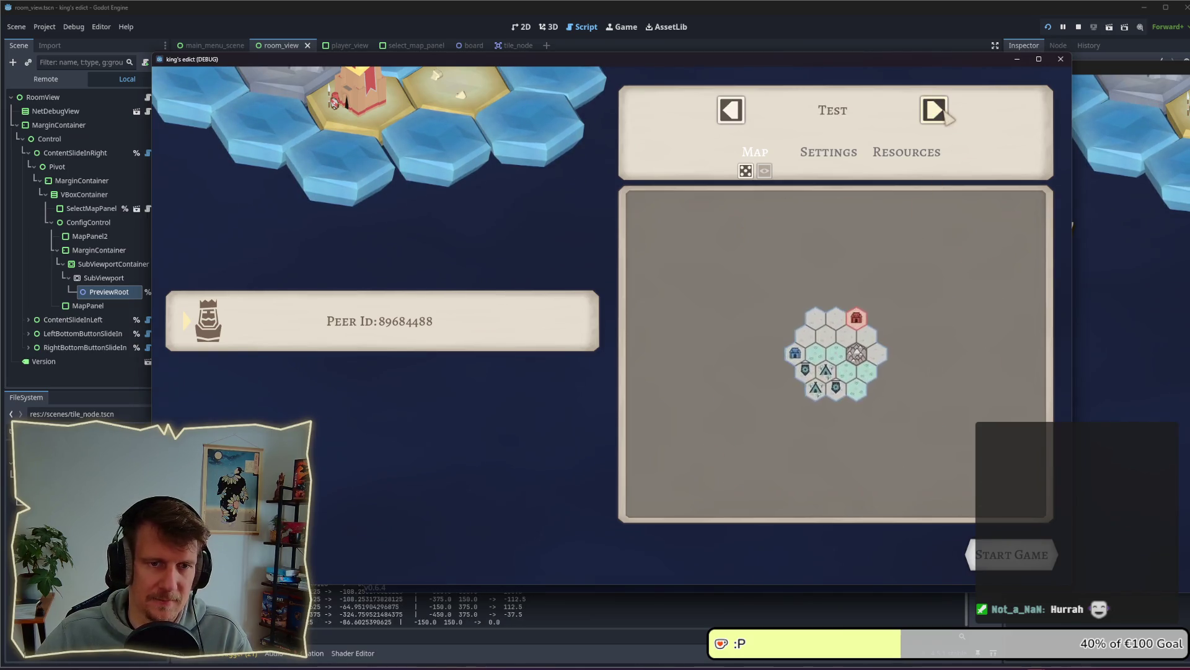
click(943, 111)
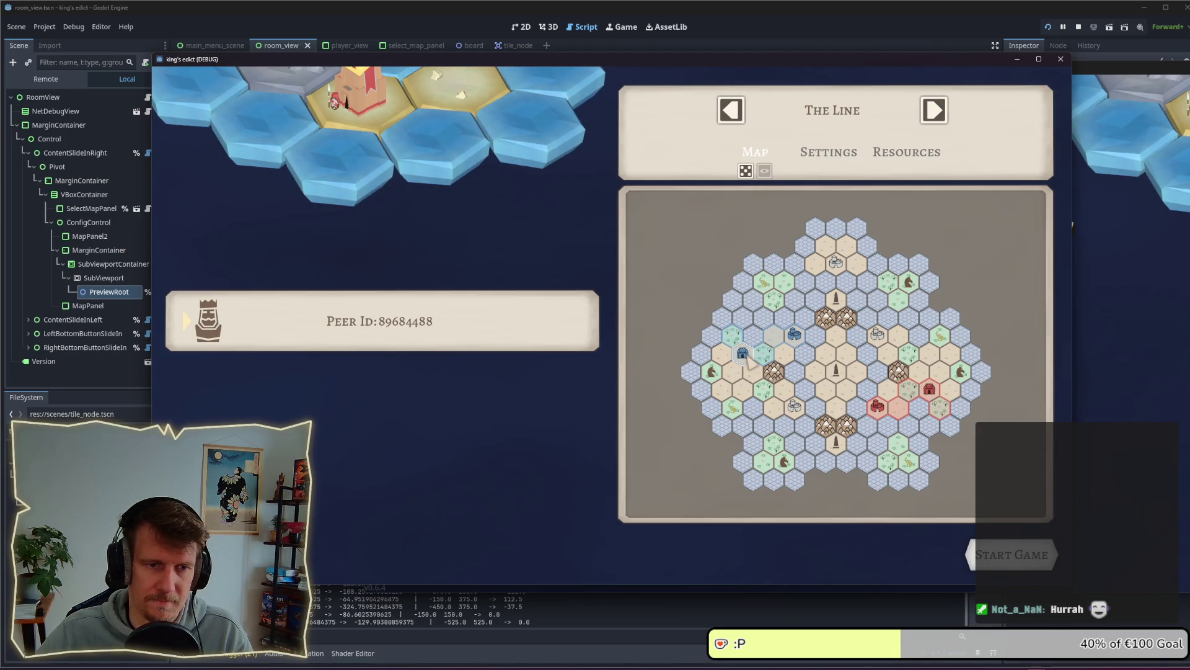
click(935, 112)
click(936, 113)
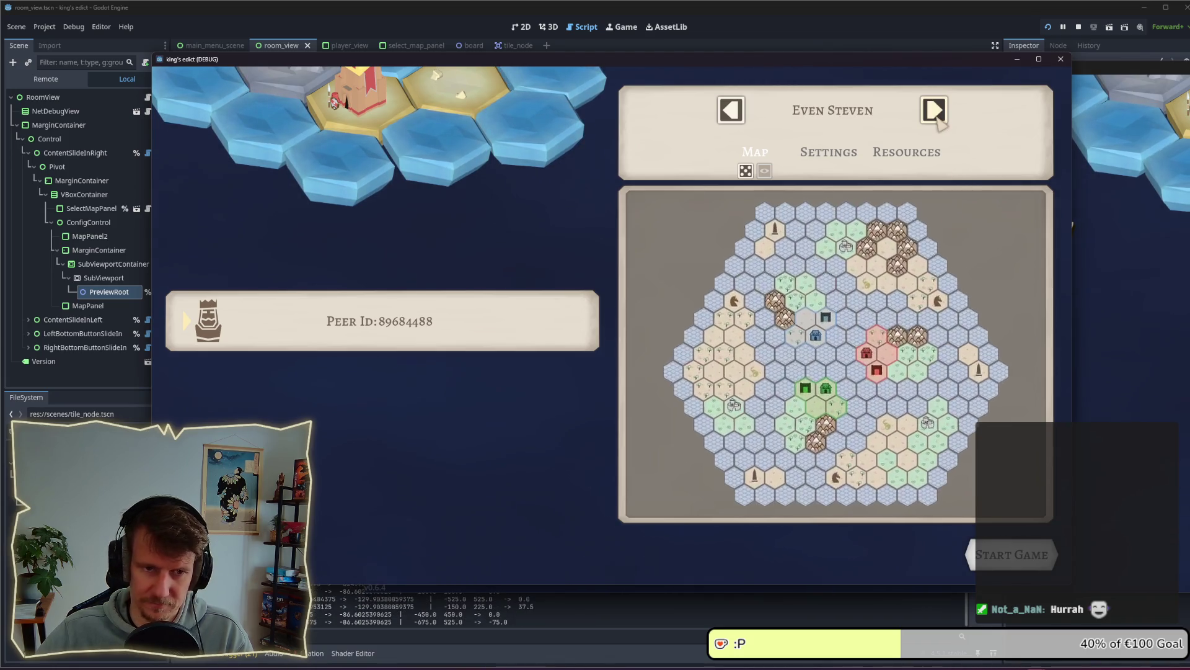